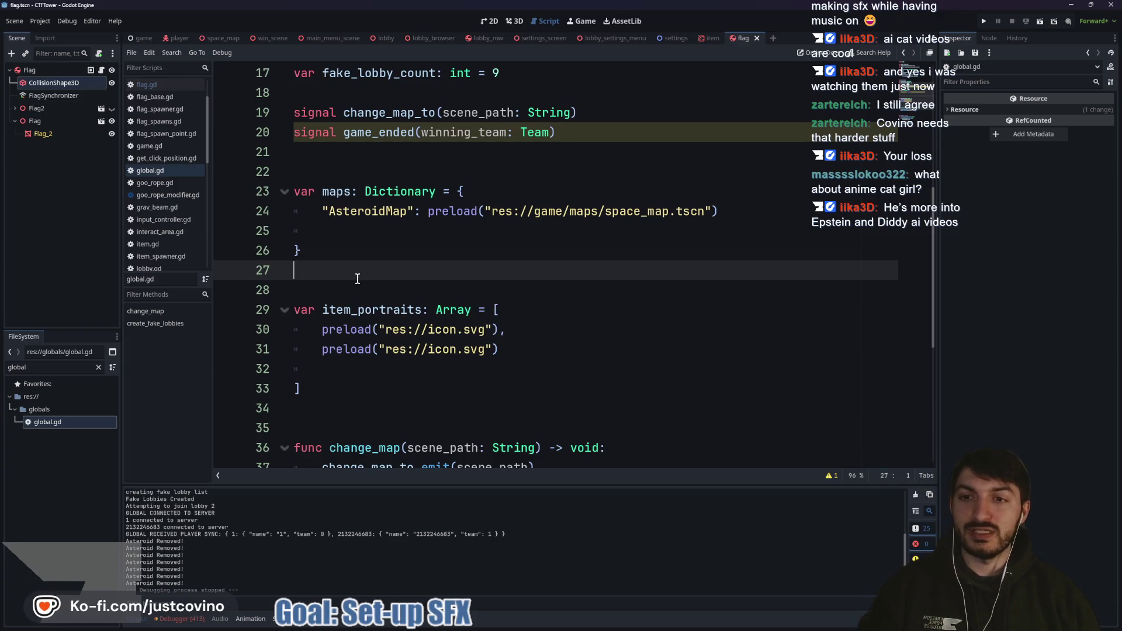
# - Add text notes over the maps dictionary and near line 27 of global.gd
pyautogui.click(357, 168)
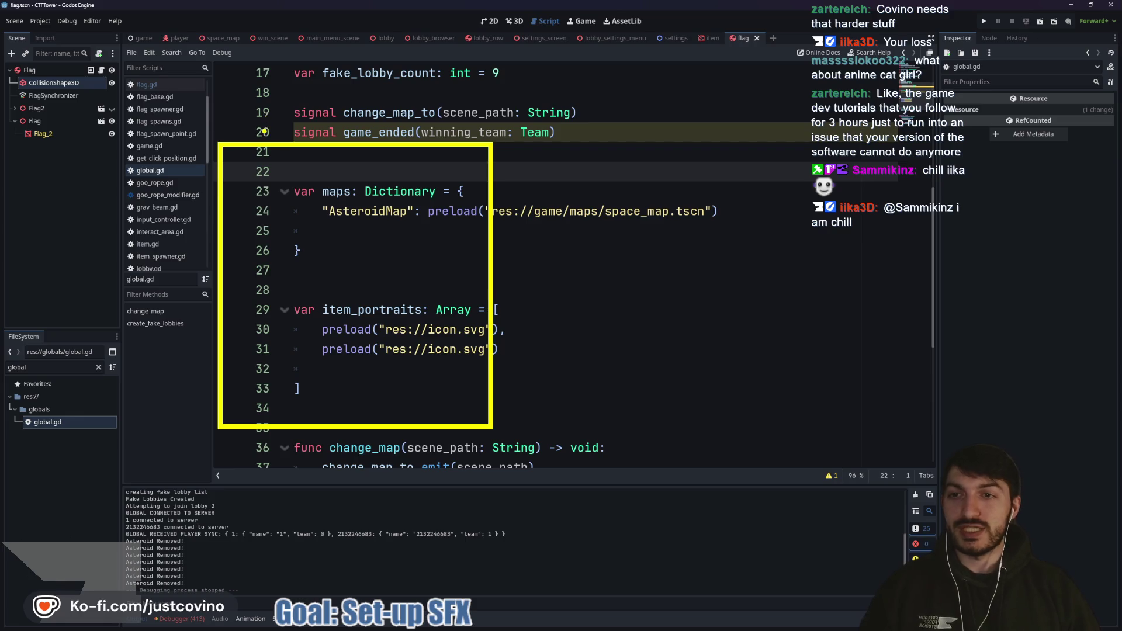
pyautogui.click(242, 181)
pyautogui.write('asdasdasd')
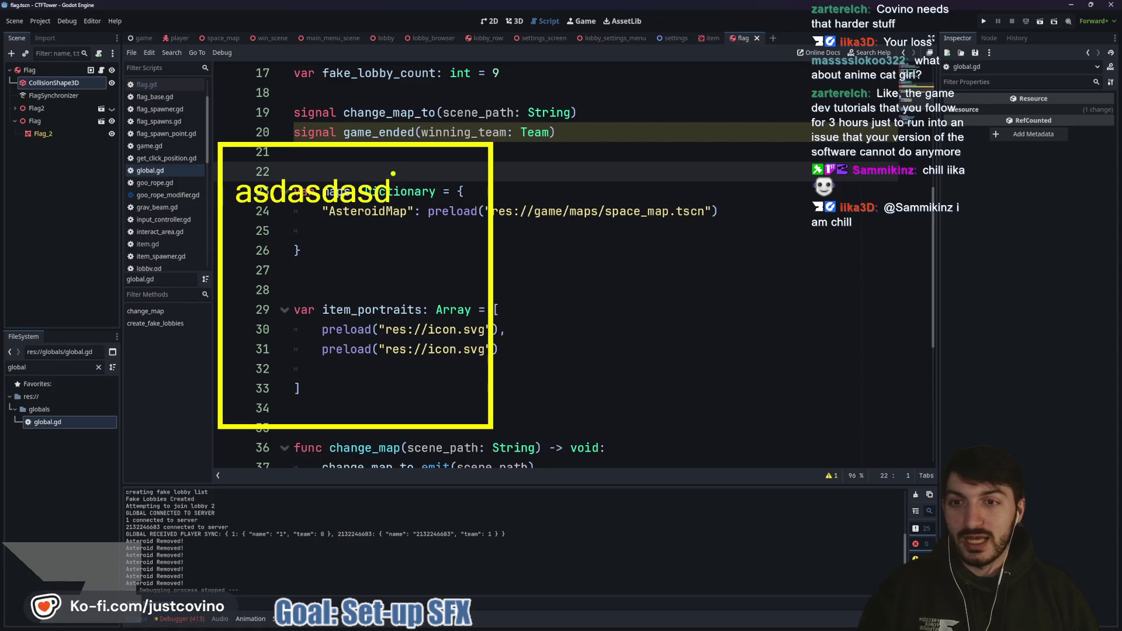
pyautogui.click(252, 254)
pyautogui.write('asd')
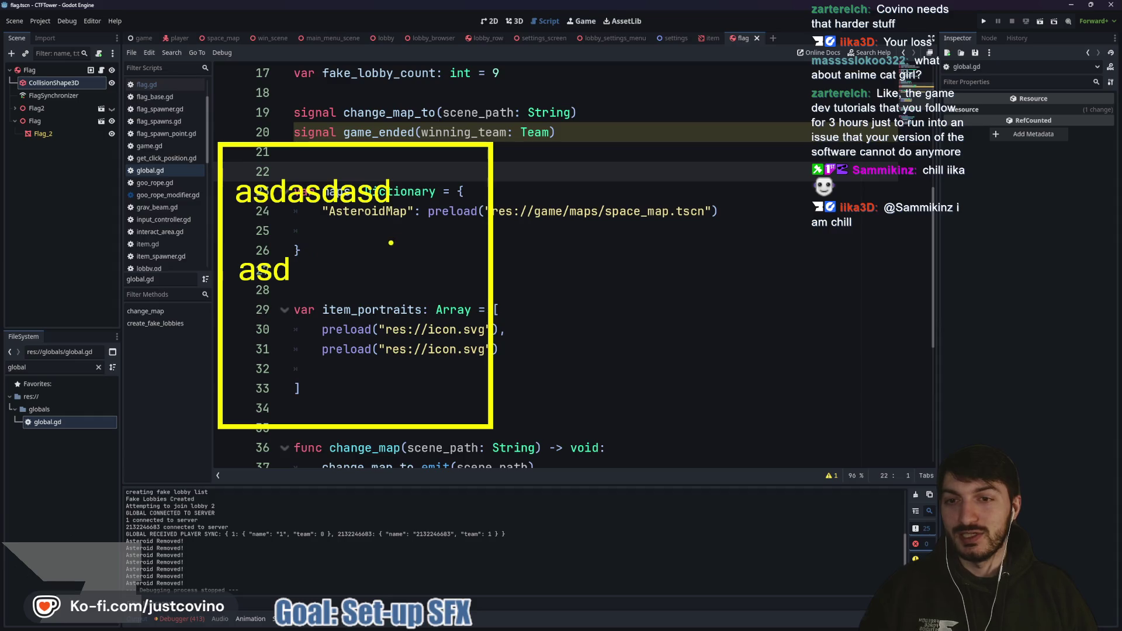
# - Draw arrows and an outline beside the code, then clear all the annotations
pyautogui.moveTo(658, 182); pyautogui.dragTo(414, 183)
pyautogui.press('b')
pyautogui.moveTo(637, 265); pyautogui.dragTo(338, 265)
pyautogui.press('r')
pyautogui.moveTo(676, 155)
pyautogui.mouseDown()
pyautogui.moveTo(807, 355)
pyautogui.moveTo(897, 453)
pyautogui.mouseUp()
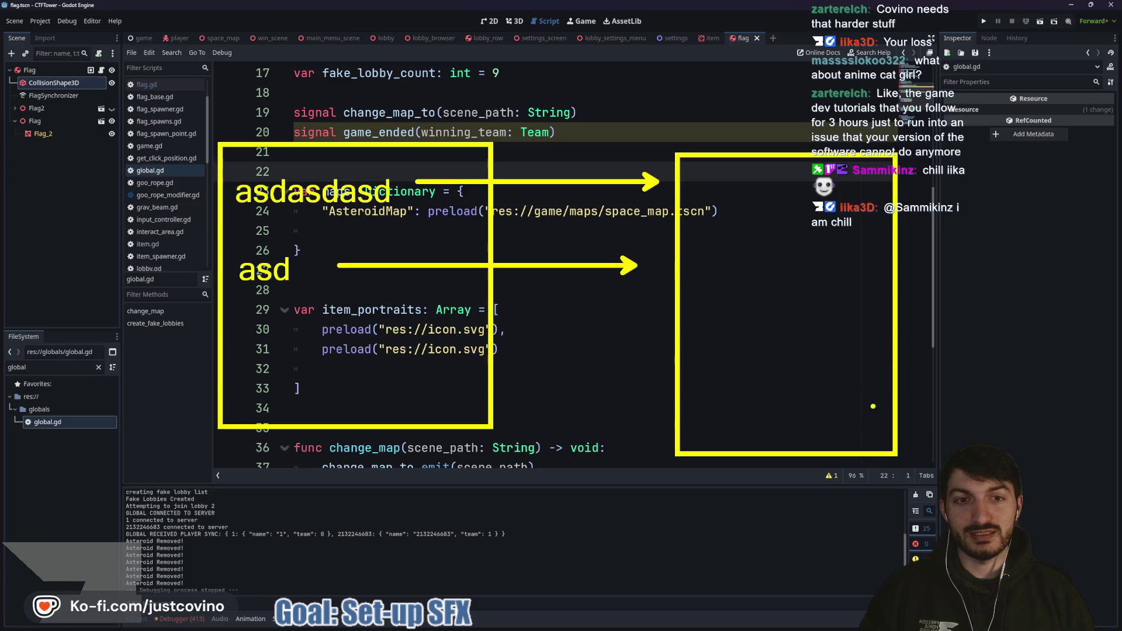
pyautogui.moveTo(412, 212); pyautogui.dragTo(821, 213)
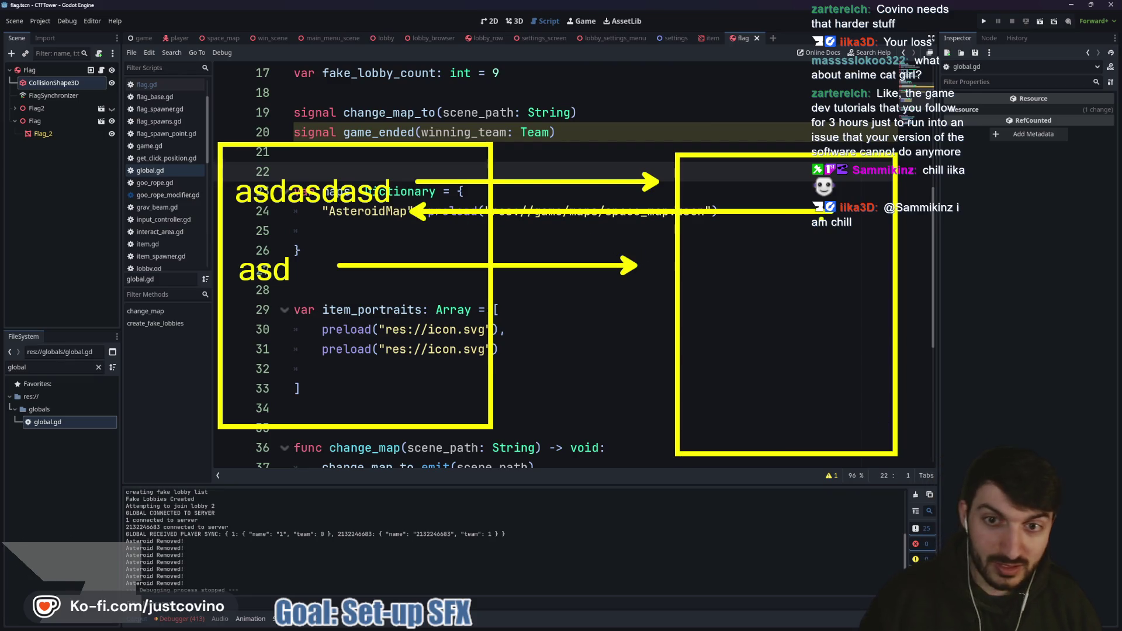
pyautogui.moveTo(332, 295); pyautogui.dragTo(719, 295)
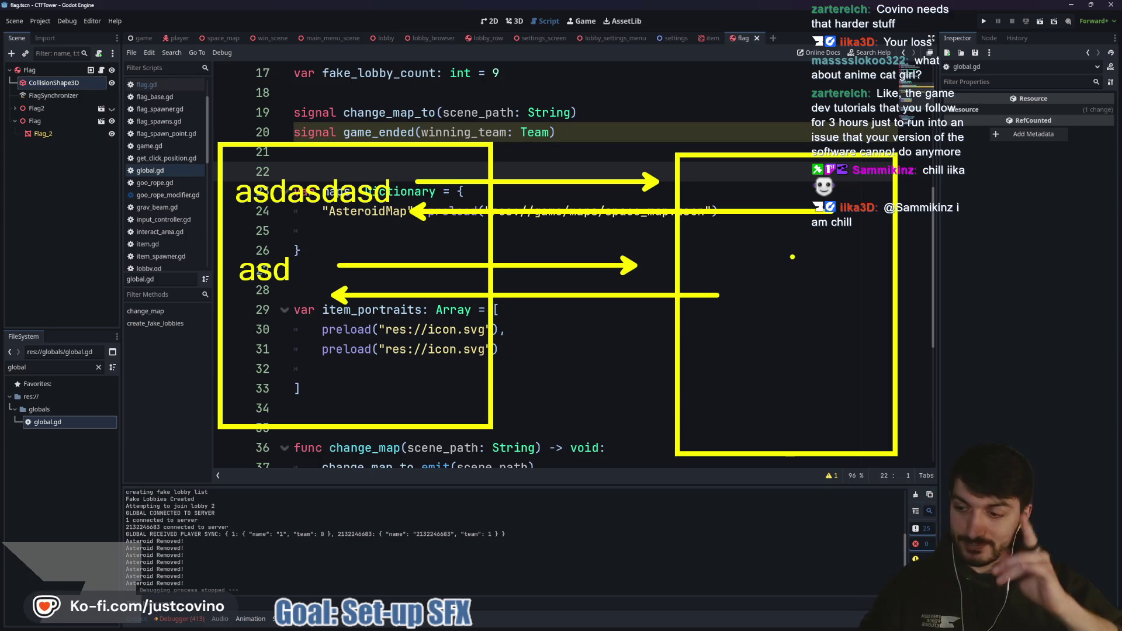
pyautogui.press('Escape')
# - Scroll to the top of global.gd, rest the caret on blank line 13, and bring up Start search
pyautogui.click(433, 232)
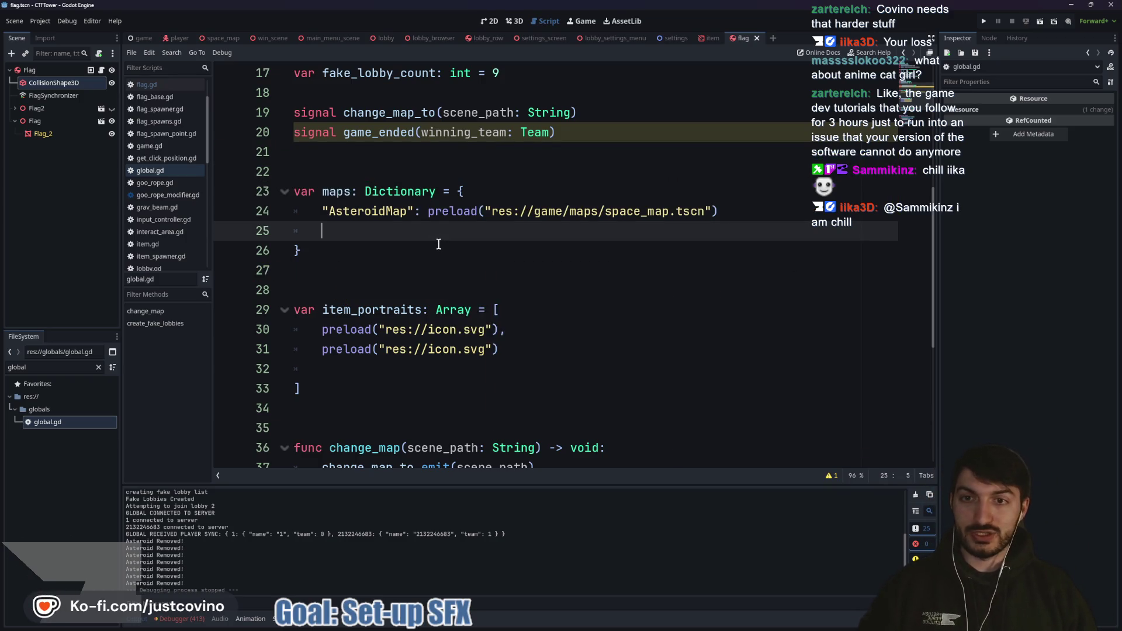
pyautogui.scroll(1, 439, 244)
pyautogui.click(328, 215)
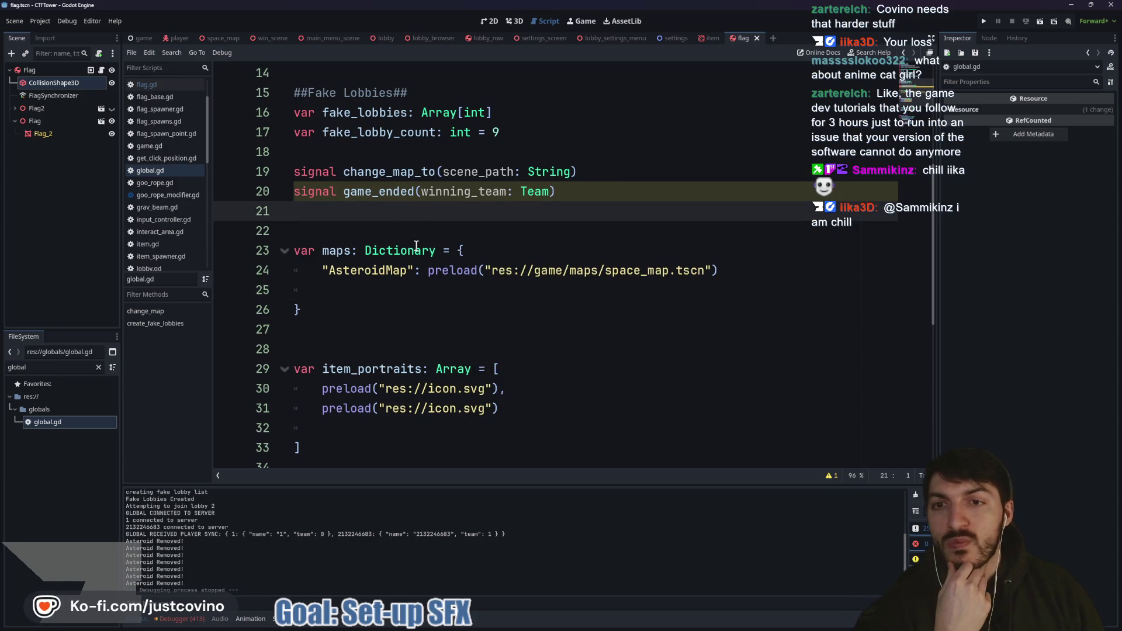
pyautogui.scroll(5, 416, 245)
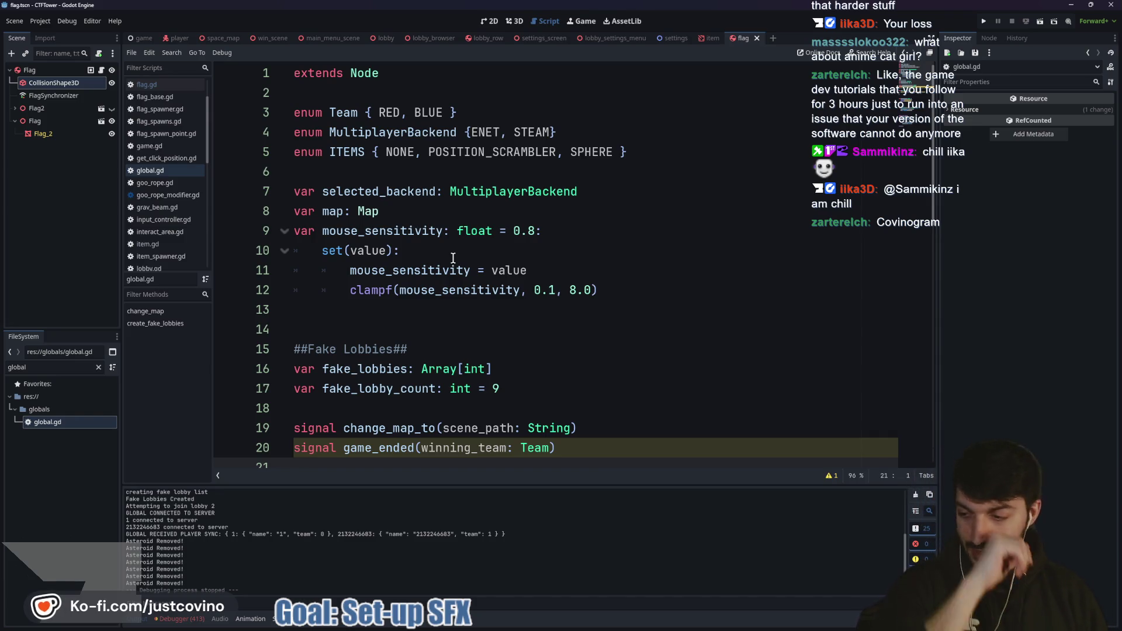
pyautogui.click(426, 329)
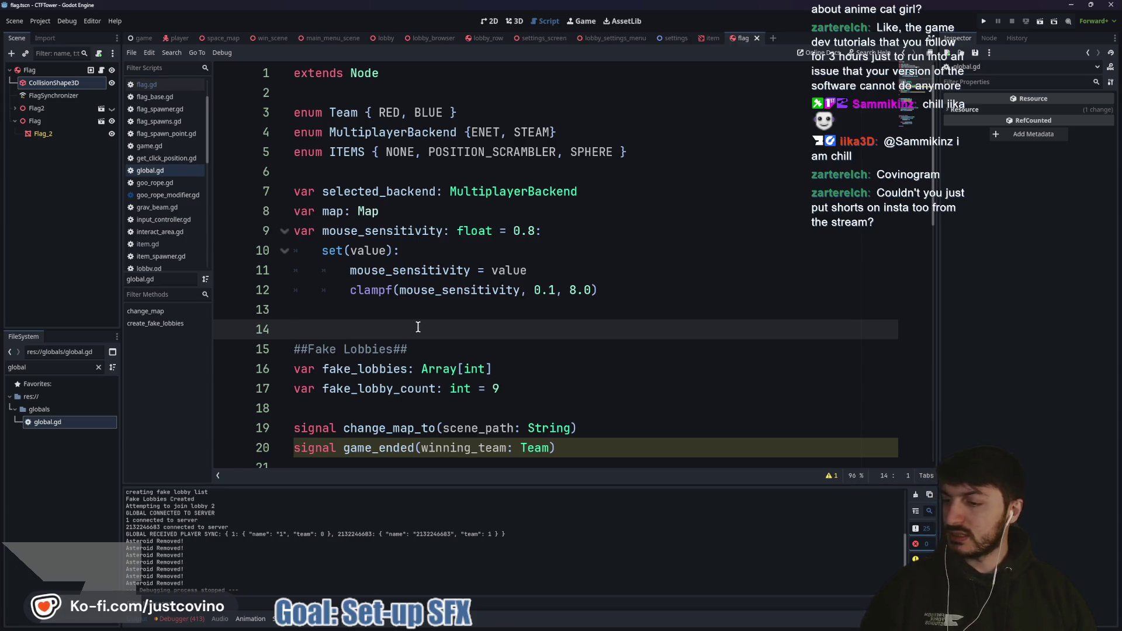
pyautogui.click(490, 302)
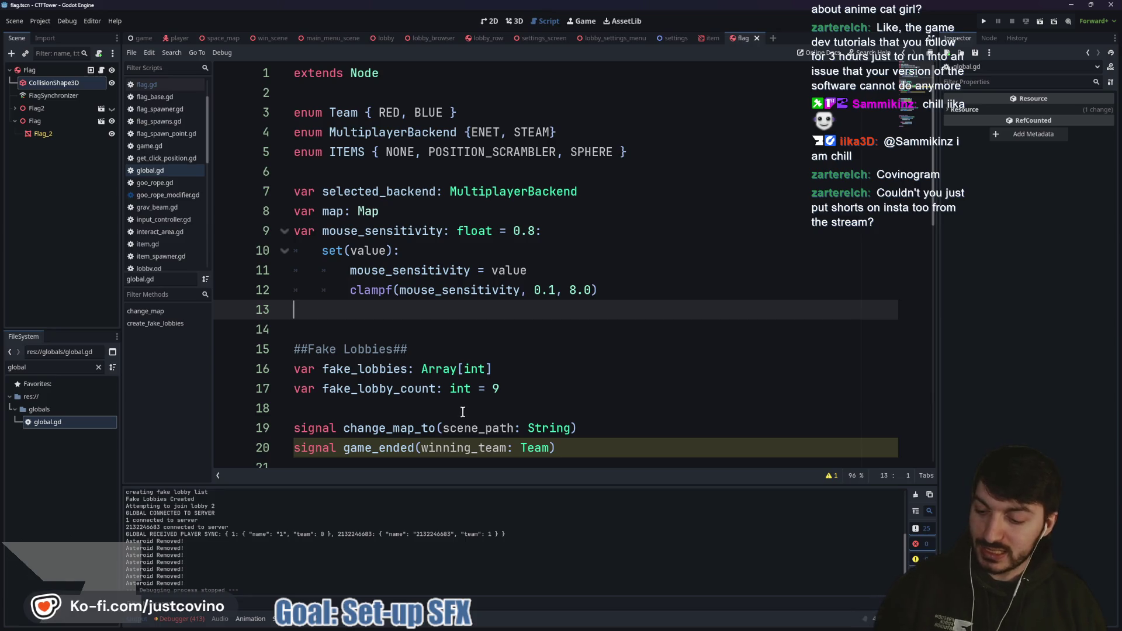
pyautogui.press('super')
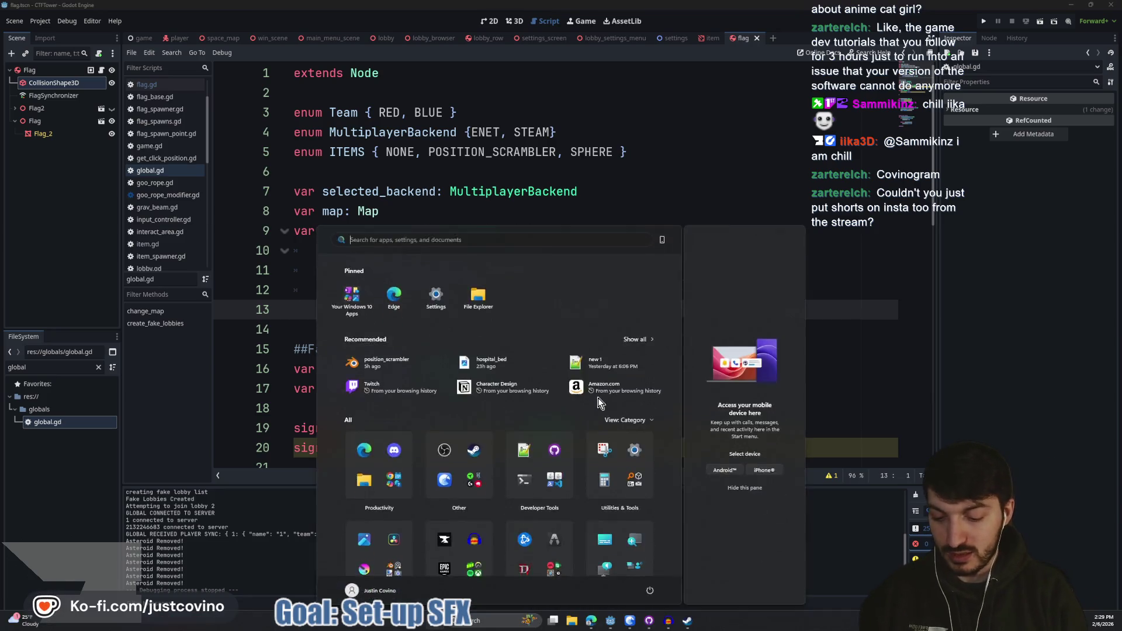
# - Launch Stream Deck via 'stream' search and inspect the Crowd Cheer and Marker keys
pyautogui.write('streamde')
pyautogui.press('Return')
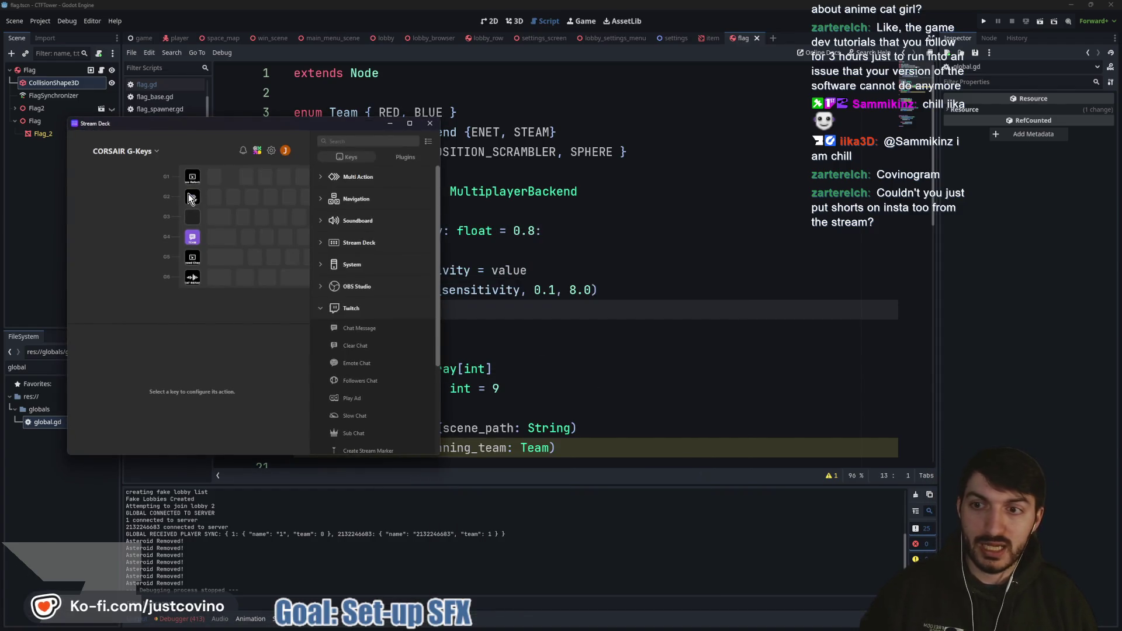
pyautogui.click(192, 258)
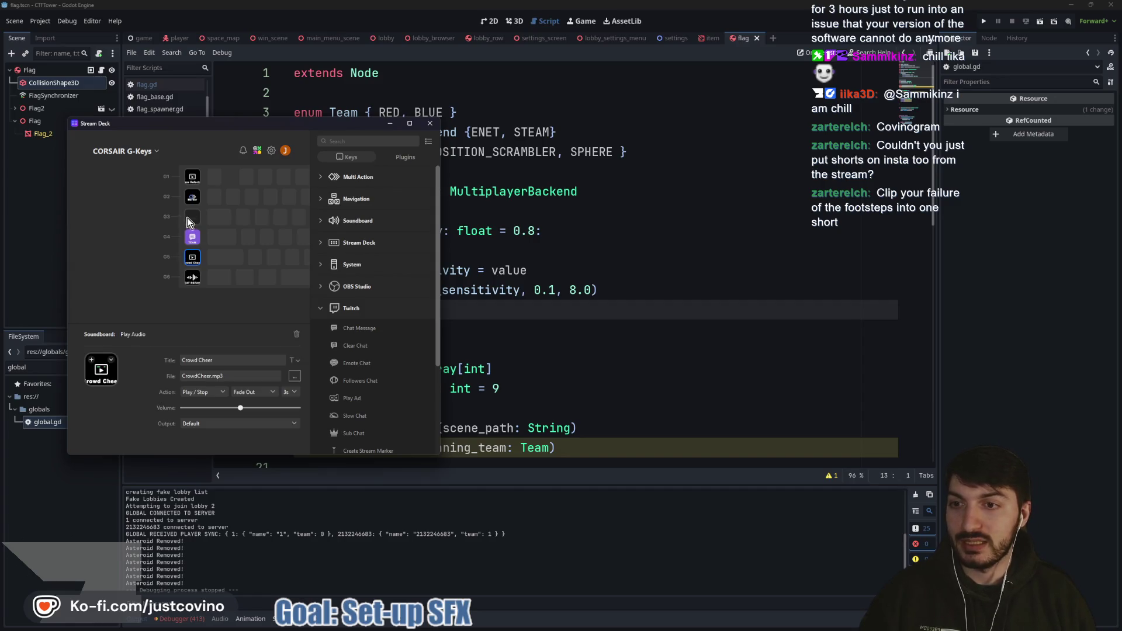
pyautogui.click(193, 198)
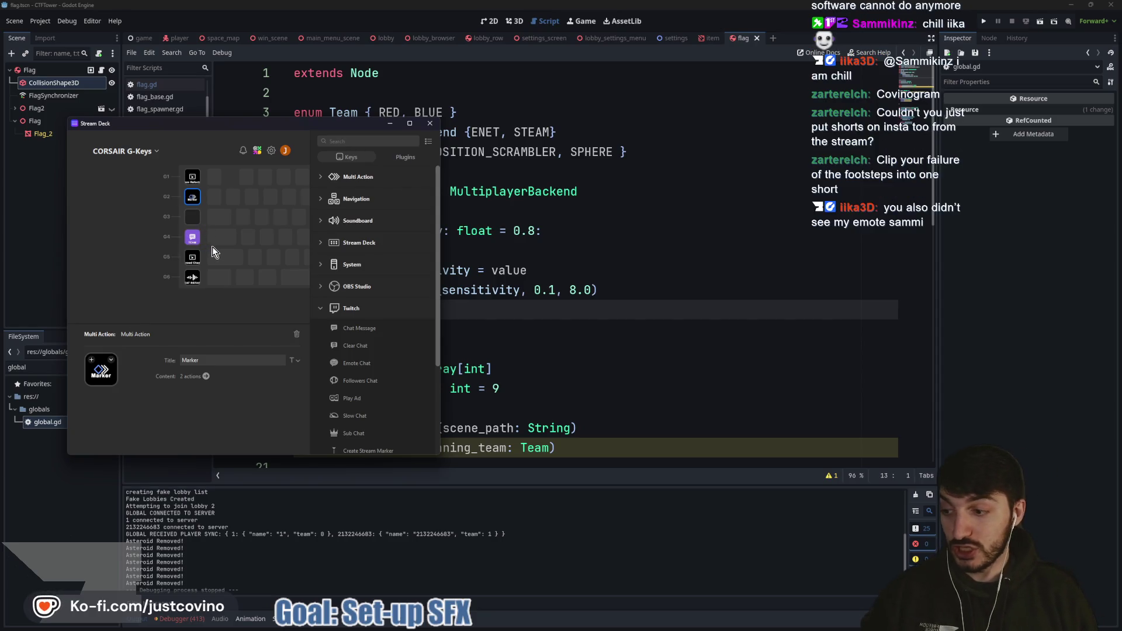
# - Move the Stream Deck window aside and return to line 8 of global.gd
pyautogui.moveTo(251, 125); pyautogui.dragTo(386, 115)
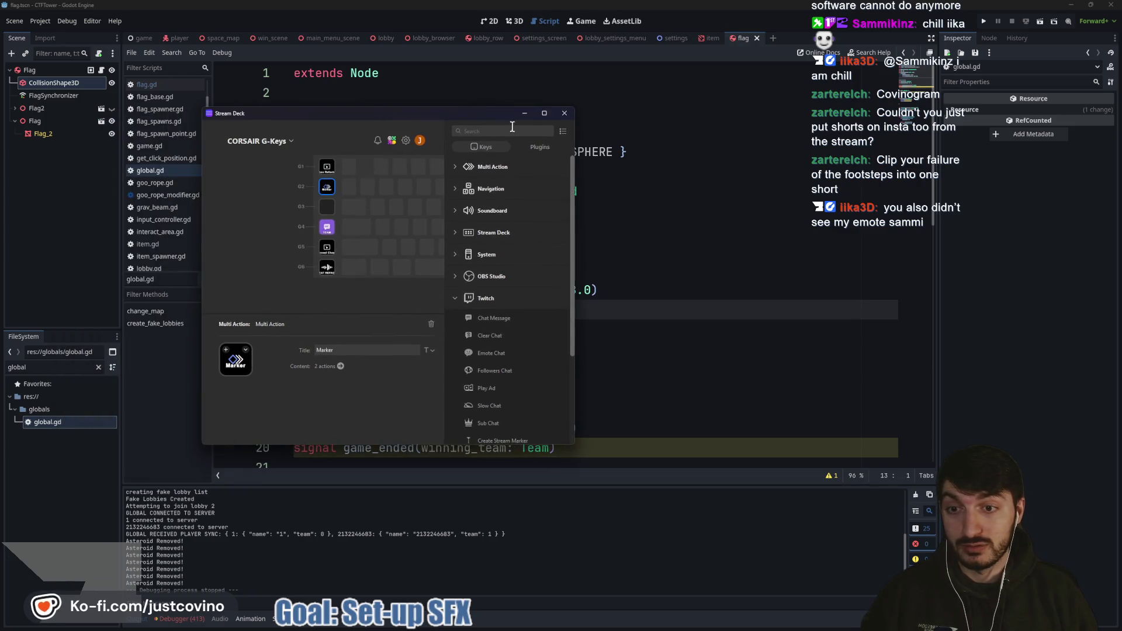
pyautogui.click(689, 228)
pyautogui.click(445, 211)
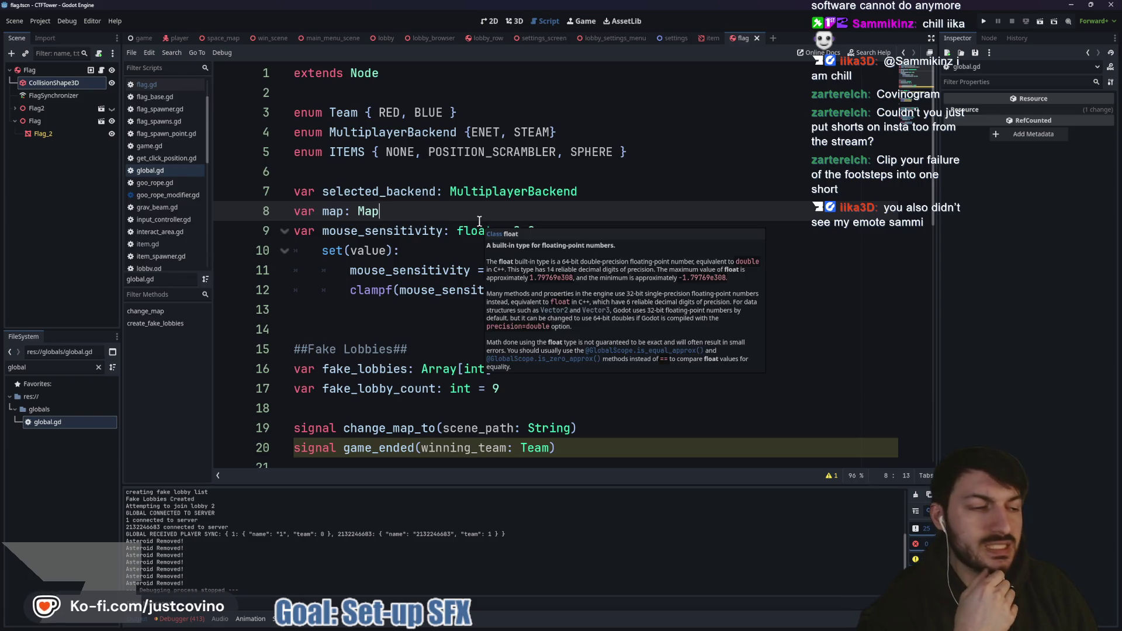
# - Scroll global.gd down to the ENET Testing region and reopen Stream Deck from the taskbar
pyautogui.scroll(-3, 477, 213)
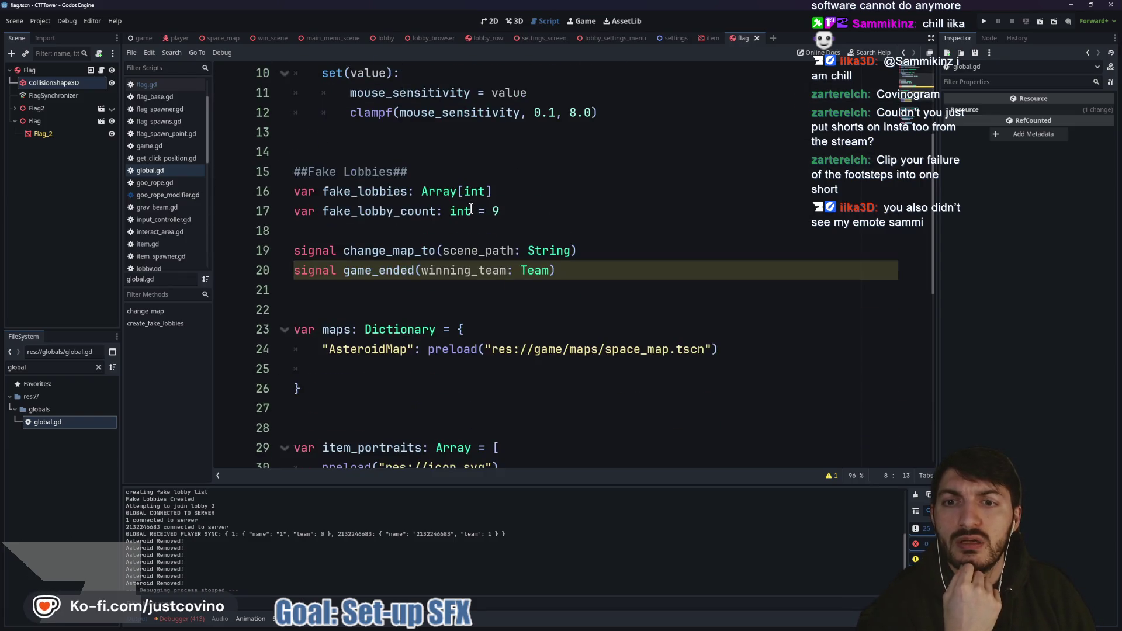
pyautogui.scroll(-2, 467, 210)
pyautogui.scroll(5, 456, 212)
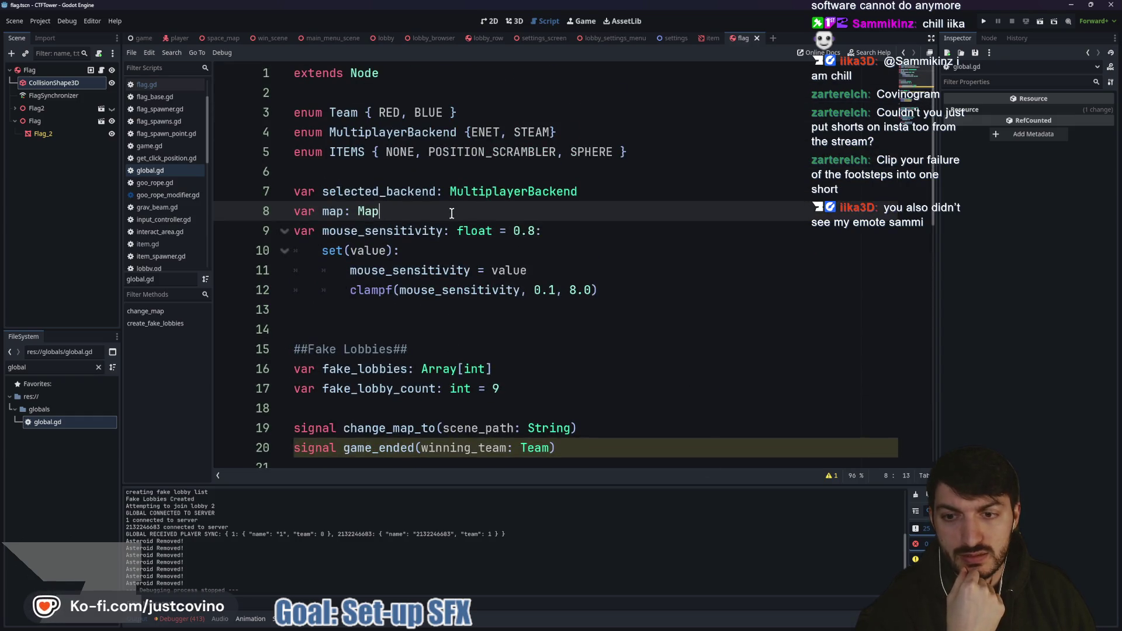
pyautogui.scroll(-7, 452, 213)
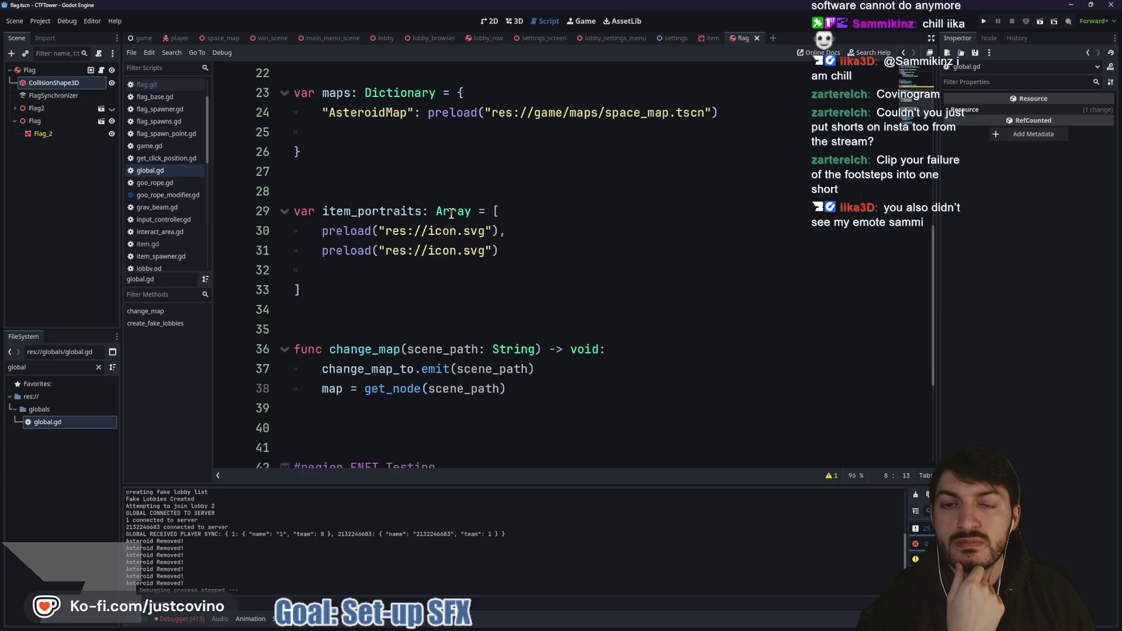
pyautogui.scroll(-3, 452, 213)
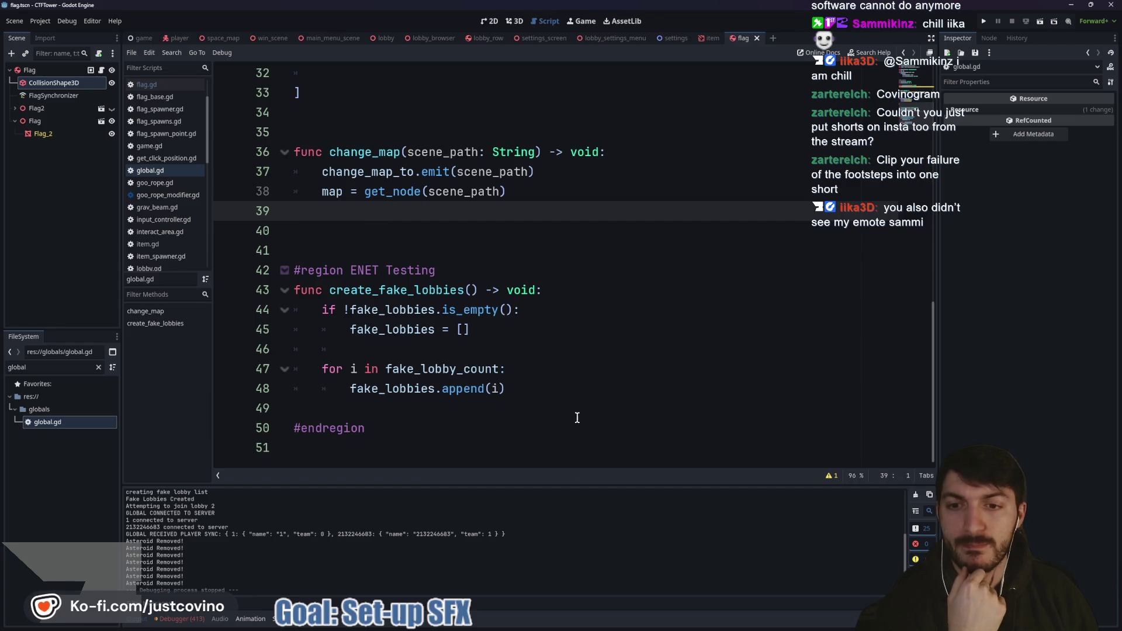
pyautogui.moveTo(582, 627)
pyautogui.click(697, 621)
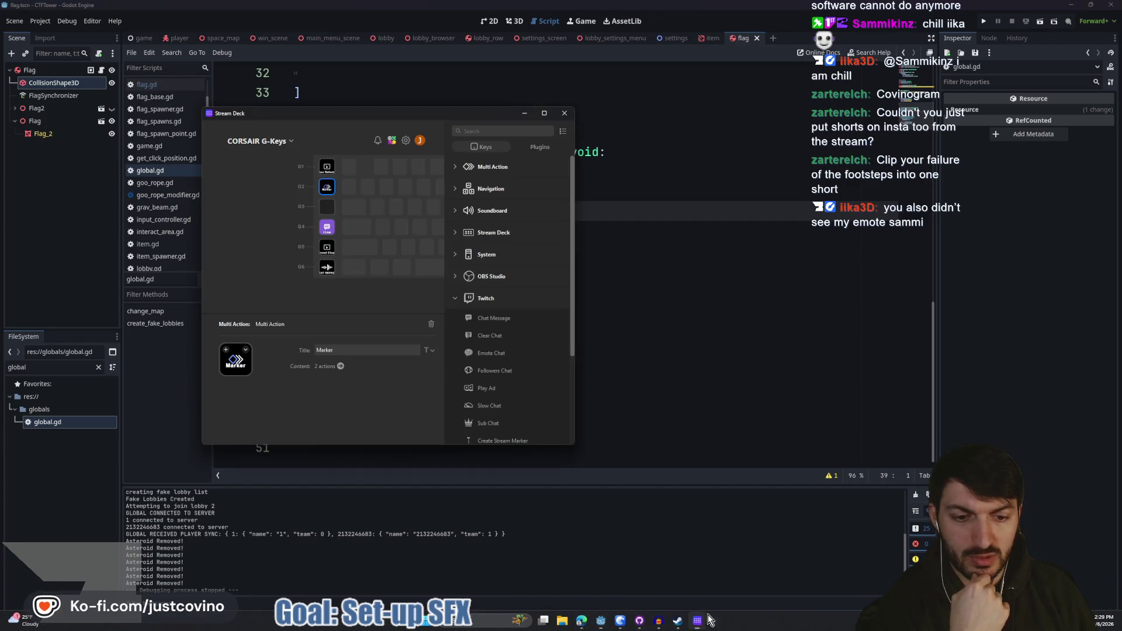
# - Close Stream Deck, run Godot_v4.5.1-stable_win64 from Desktop > Godot, and open GallantGolf
pyautogui.click(565, 115)
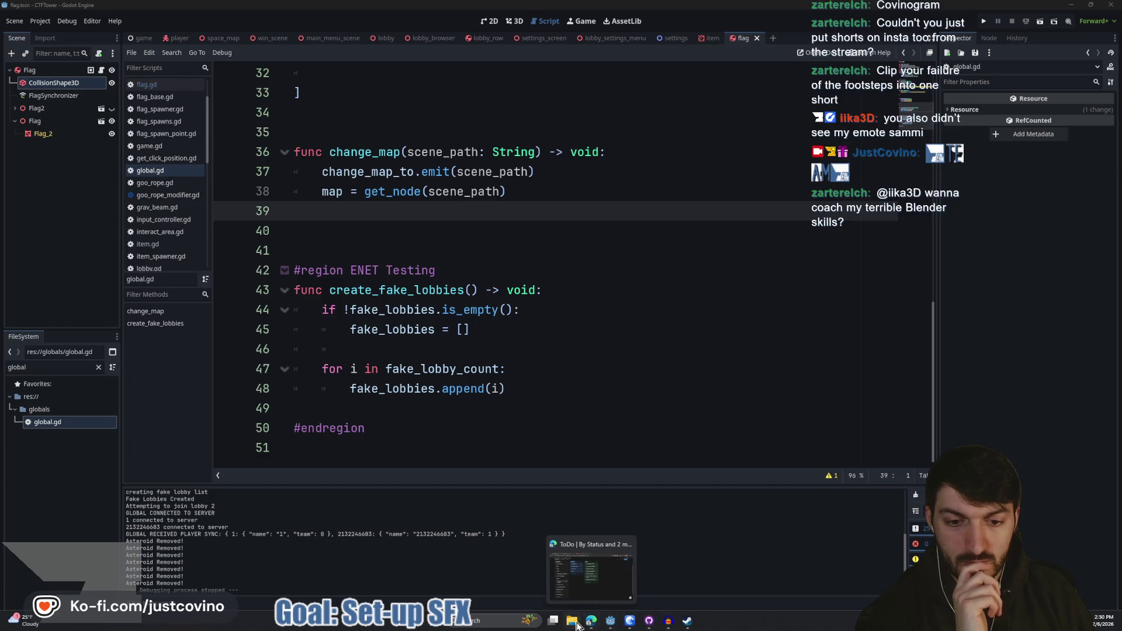
pyautogui.press('super+e')
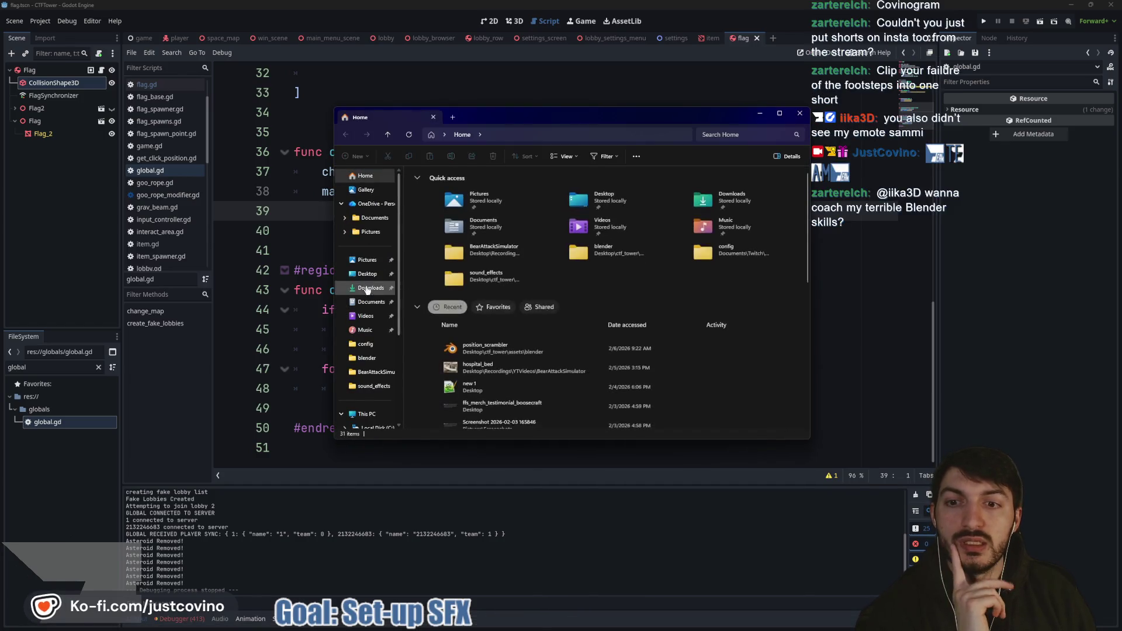
pyautogui.click(367, 275)
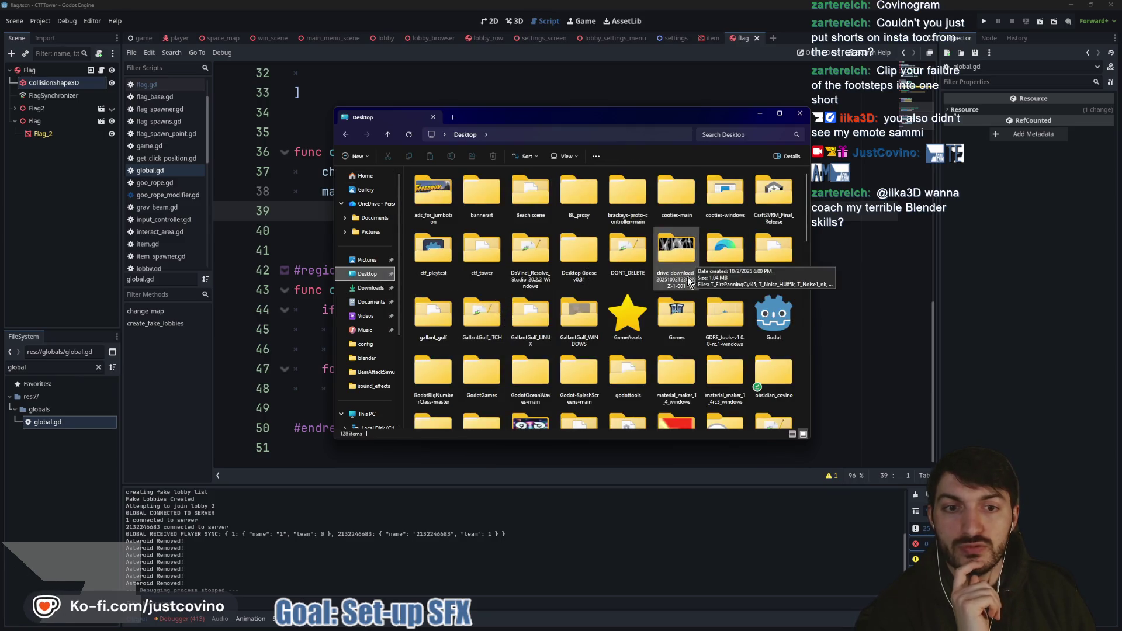
pyautogui.doubleClick(777, 323)
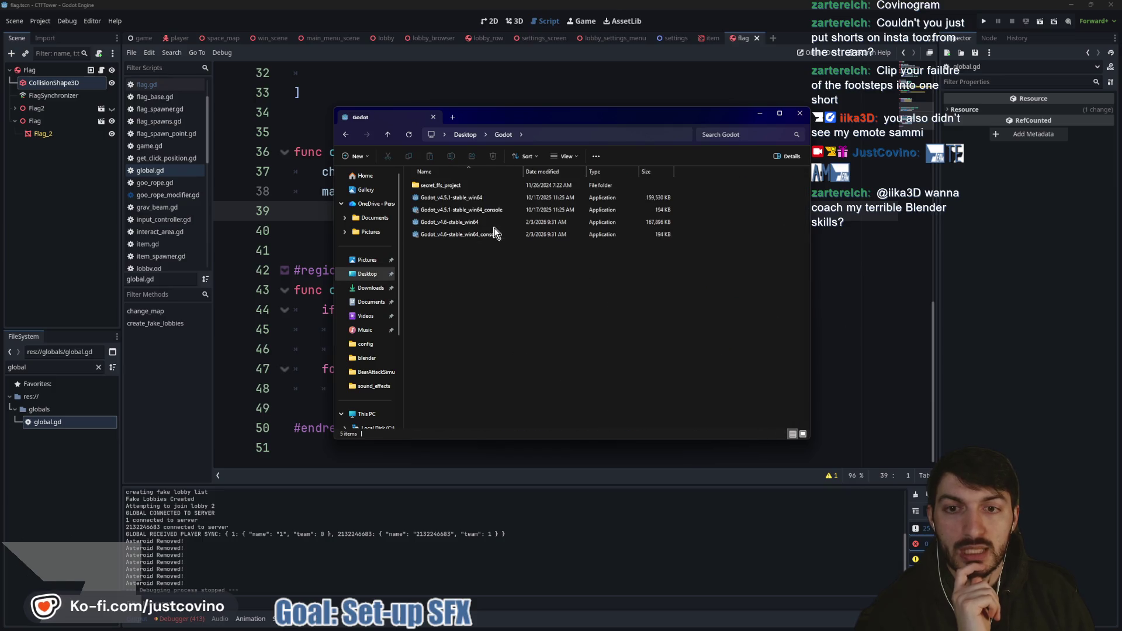
pyautogui.click(472, 199)
pyautogui.doubleClick(471, 198)
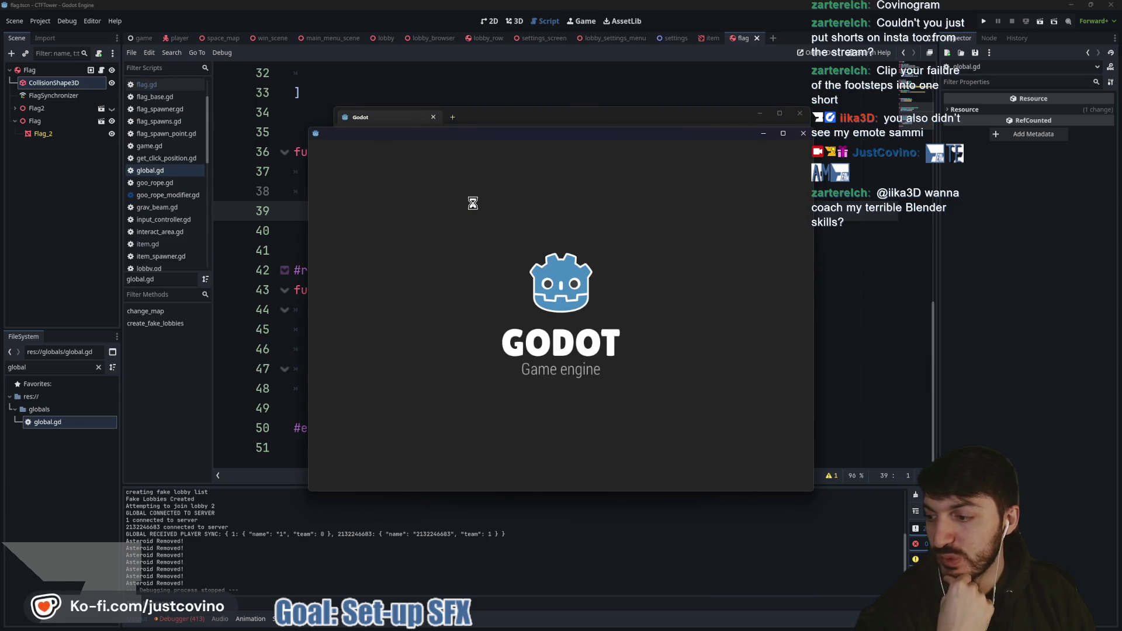
pyautogui.doubleClick(503, 229)
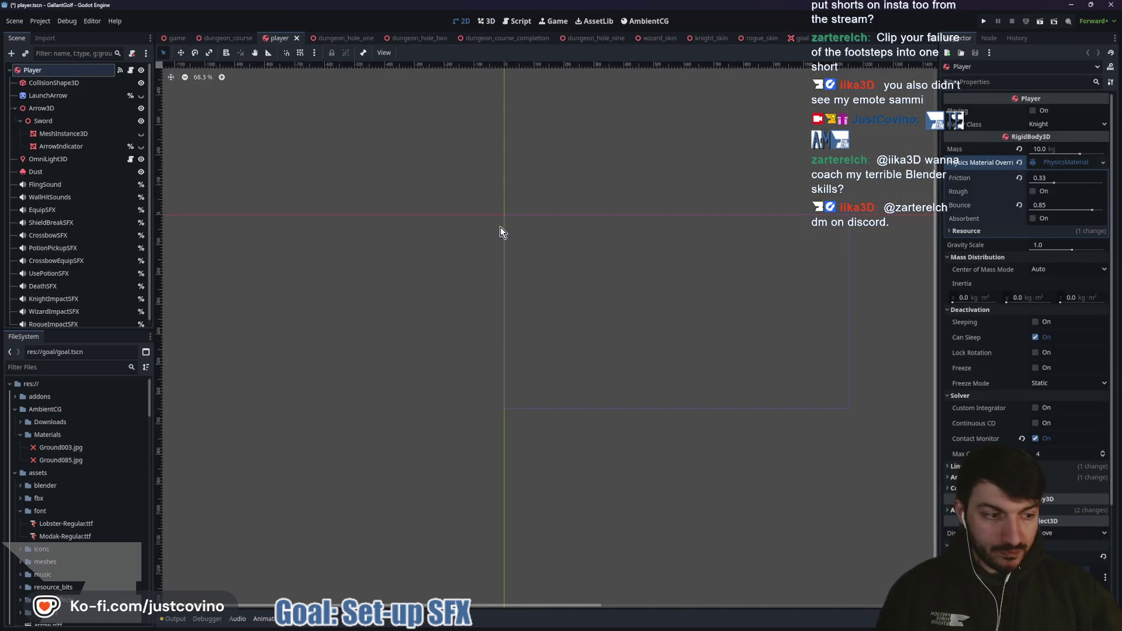
# - Open the game scene's game.gd script and locate the save_game and load_game functions
pyautogui.click(175, 38)
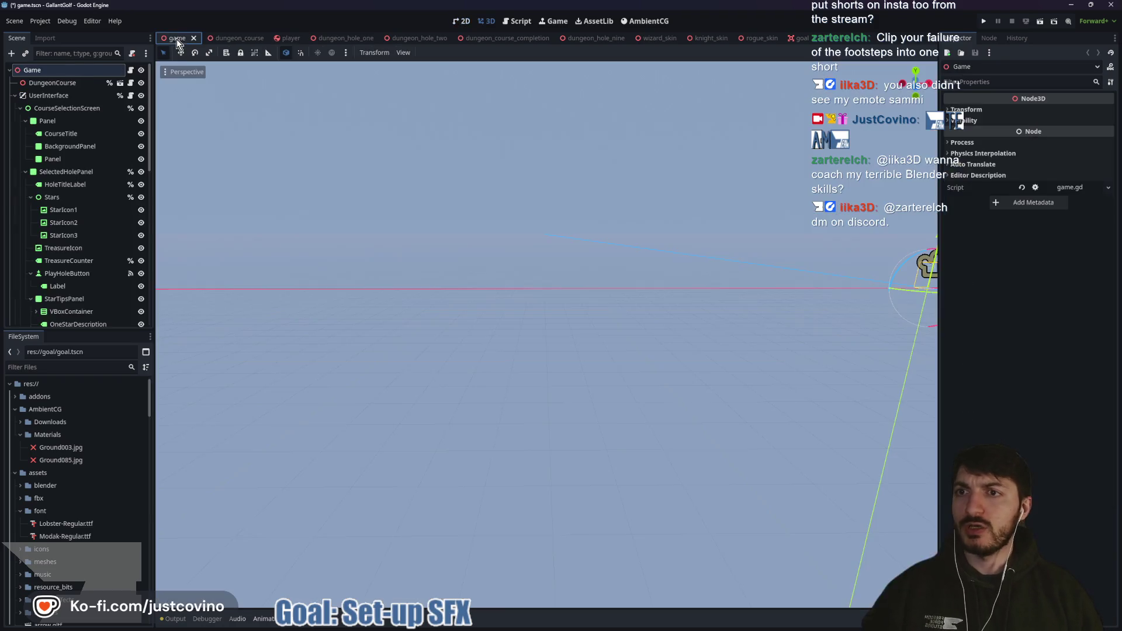
pyautogui.click(142, 70)
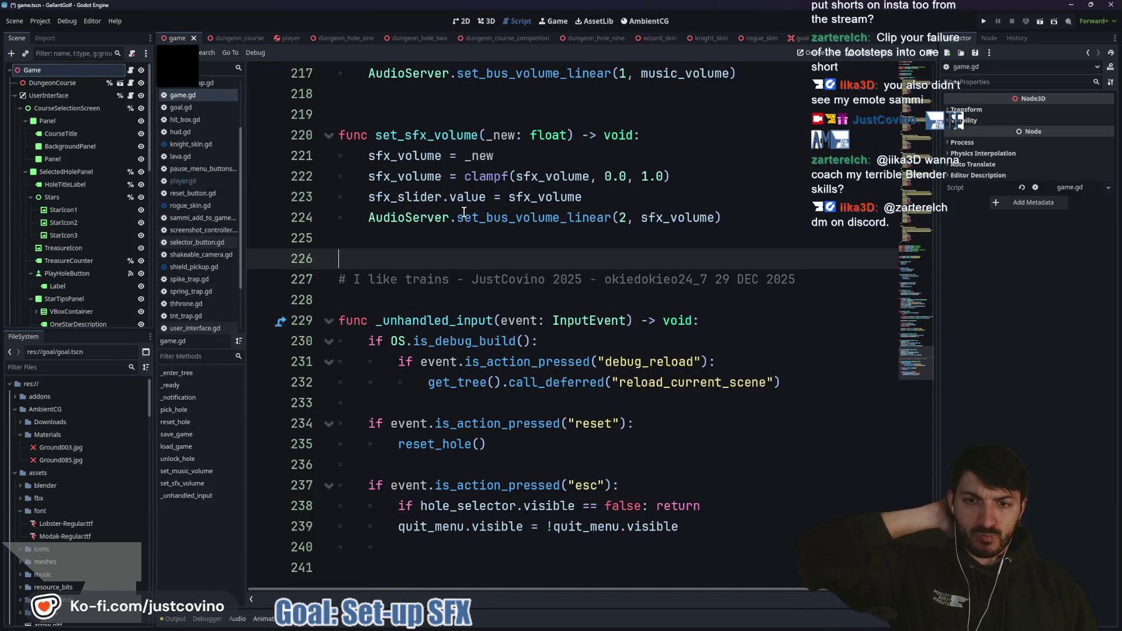
pyautogui.scroll(12, 464, 211)
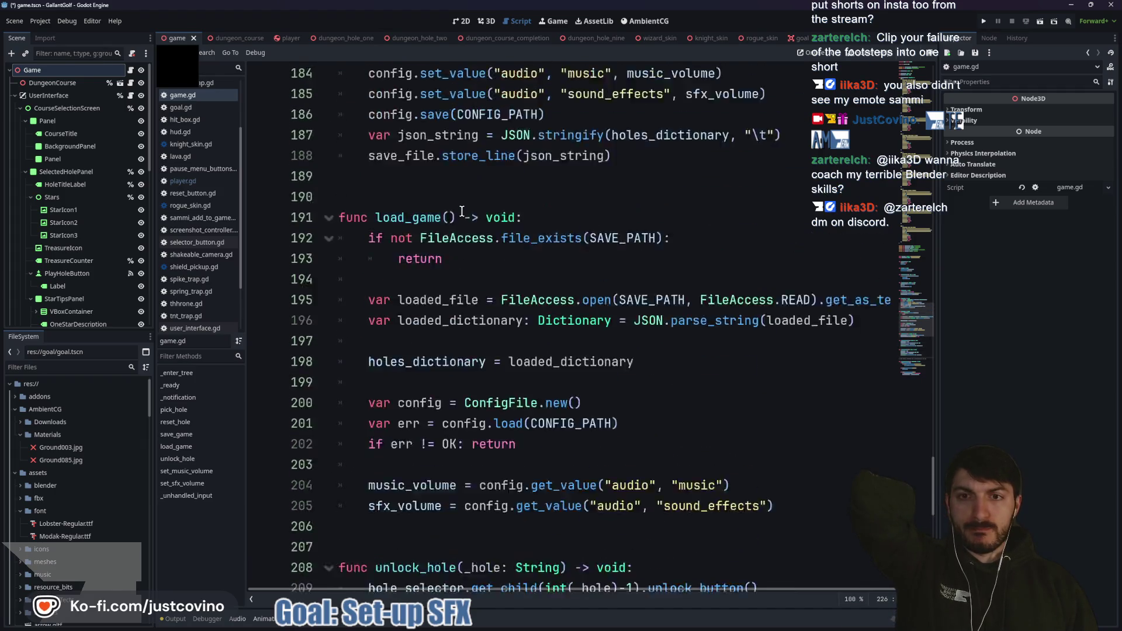
pyautogui.click(413, 280)
pyautogui.scroll(2, 462, 246)
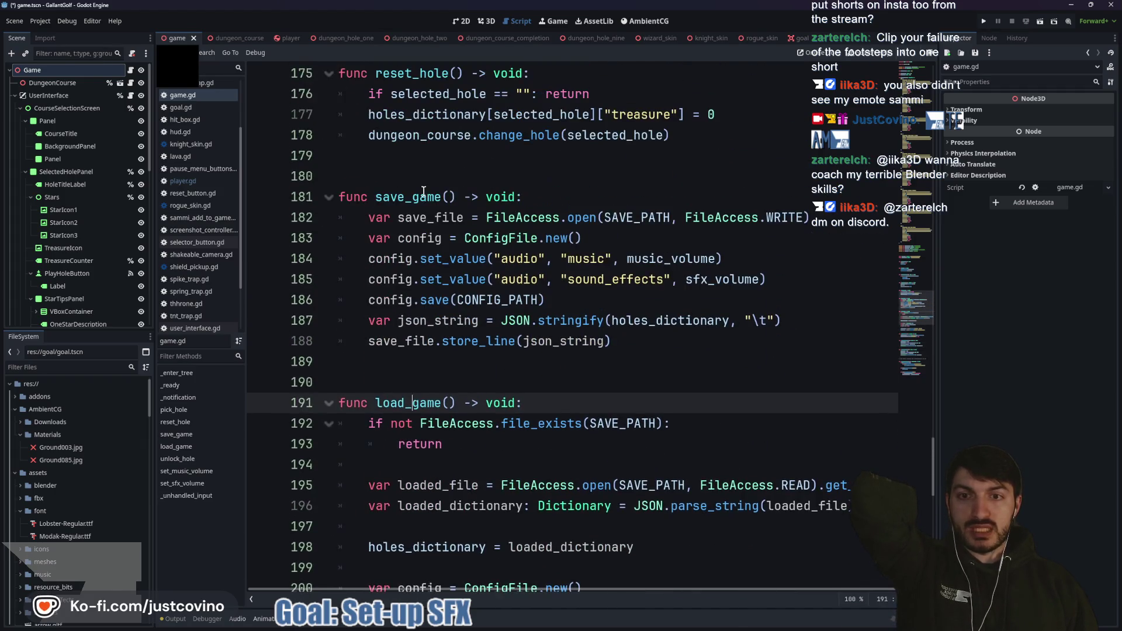
pyautogui.click(421, 197)
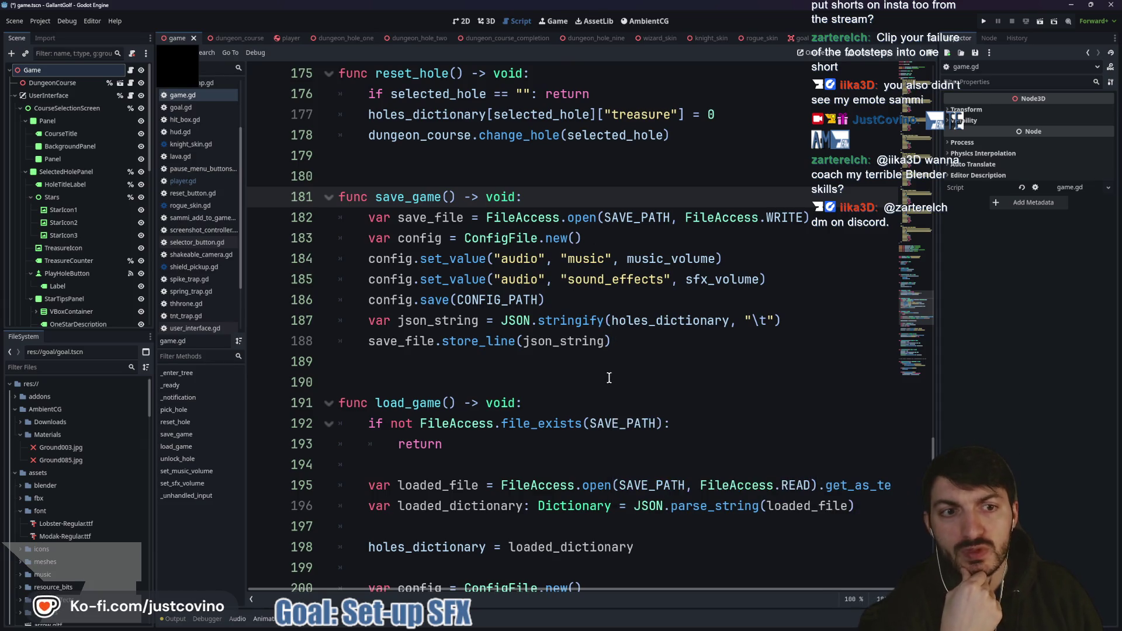
# - Check where CONFIG_PATH is defined, then select lines 181–205 containing save_game and load_game
pyautogui.scroll(1, 614, 364)
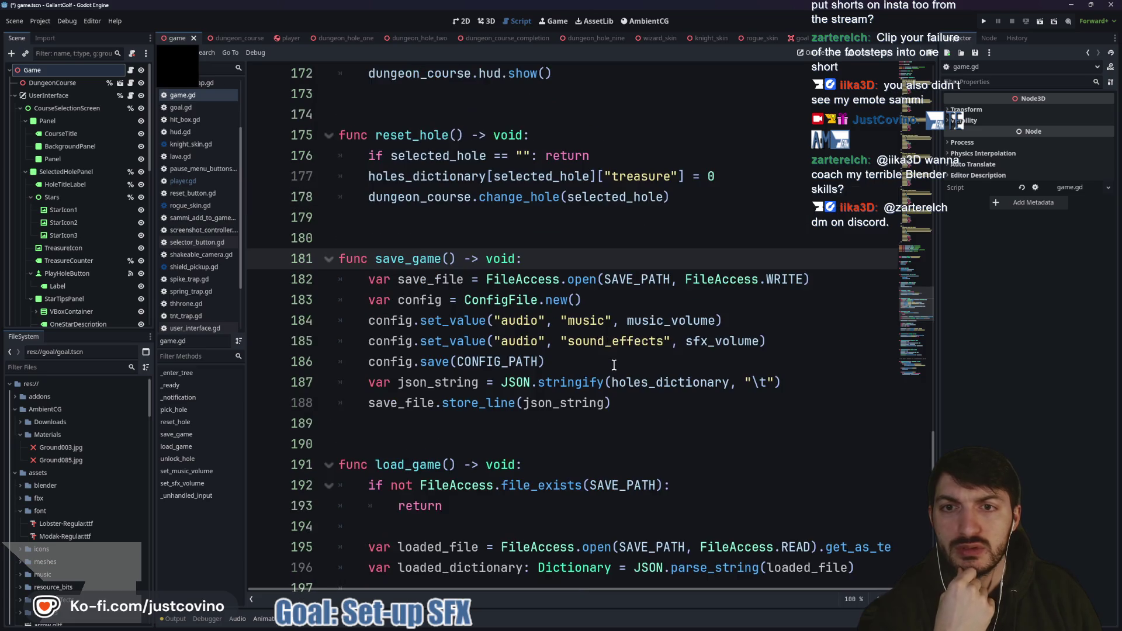
pyautogui.scroll(1, 614, 369)
pyautogui.scroll(-1, 618, 375)
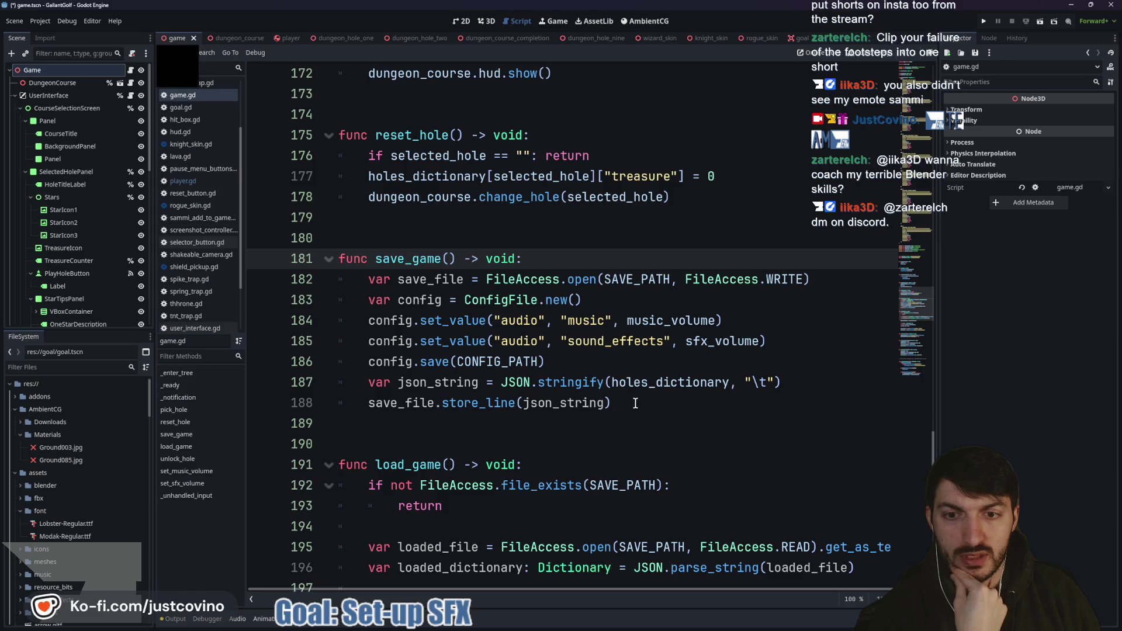
pyautogui.keyDown('ctrl'); pyautogui.click(484, 359); pyautogui.keyUp('ctrl')
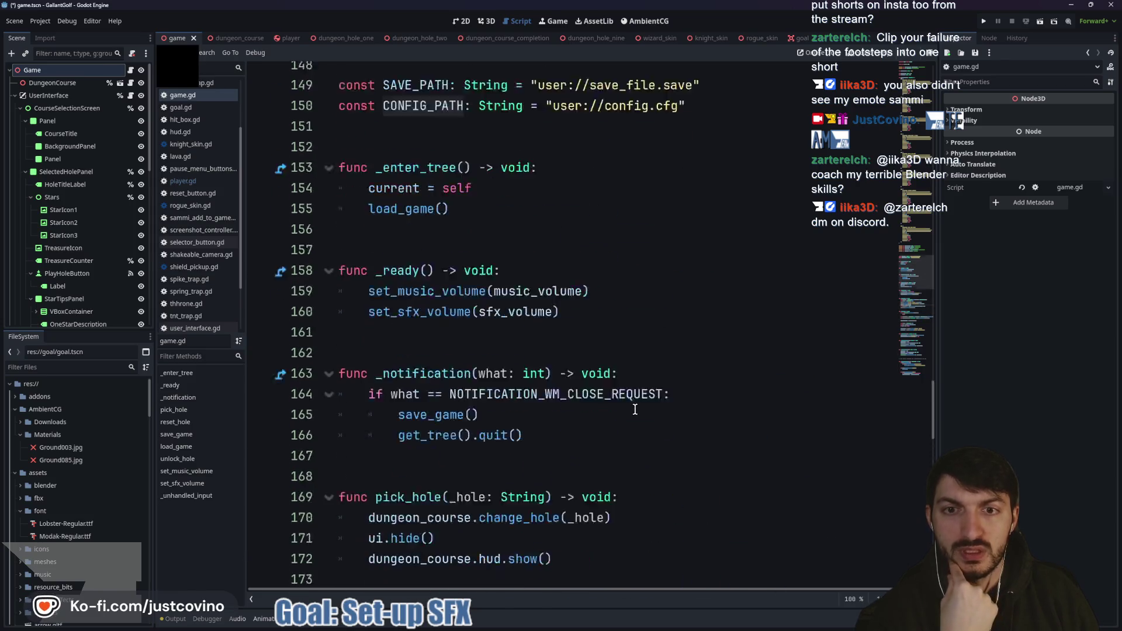
pyautogui.scroll(-1, 636, 409)
pyautogui.scroll(-4, 659, 423)
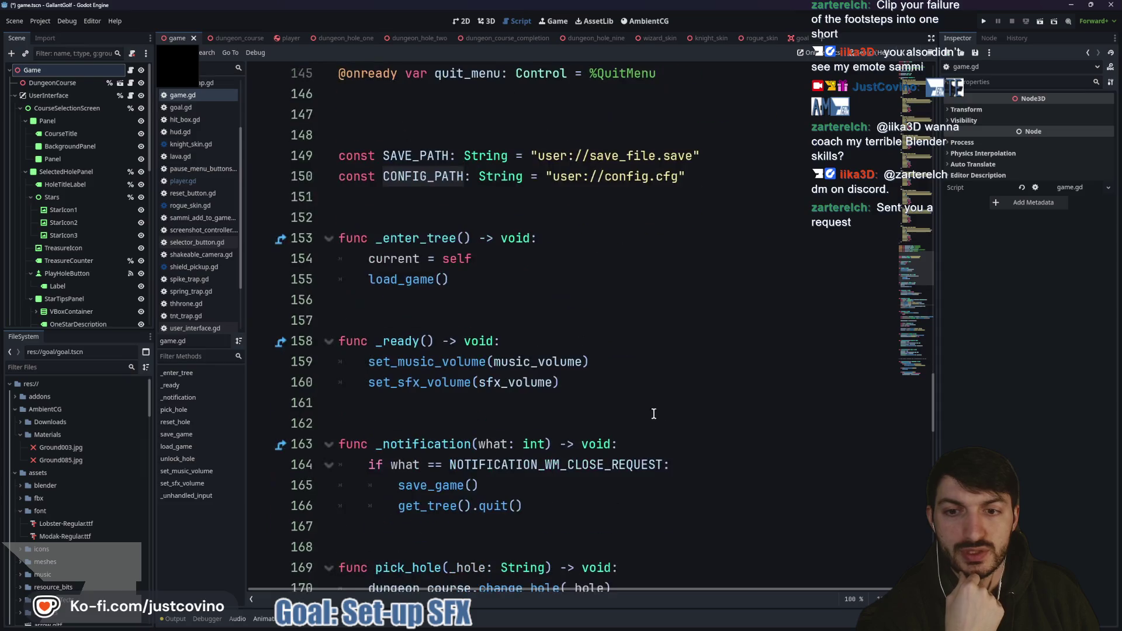
pyautogui.scroll(-5, 635, 344)
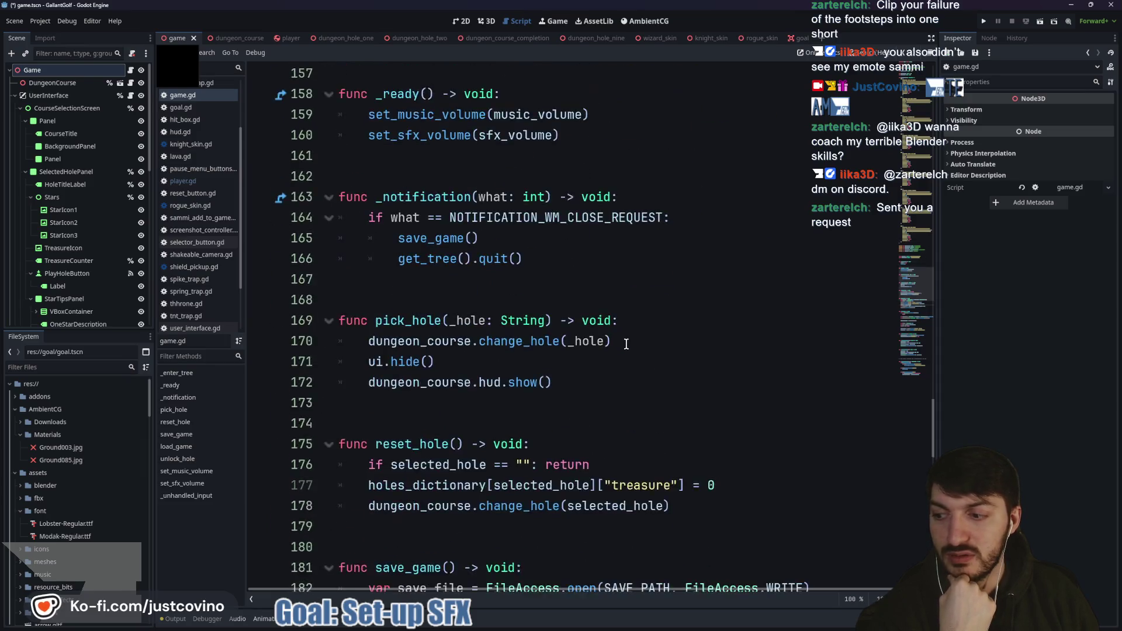
pyautogui.scroll(-9, 626, 343)
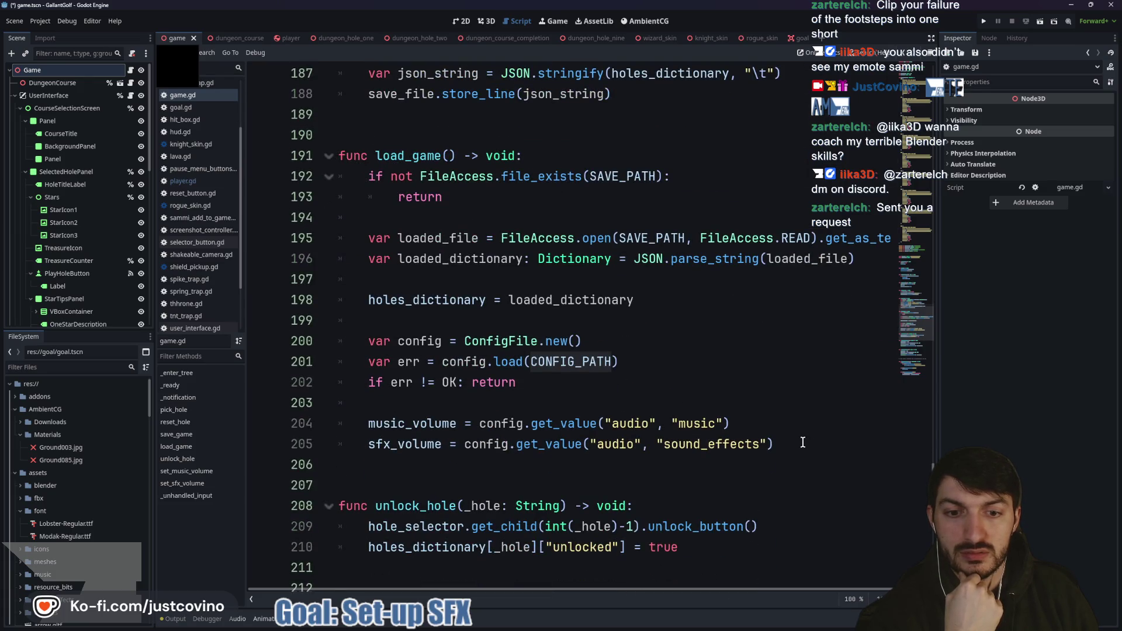
pyautogui.moveTo(803, 443)
pyautogui.mouseDown()
pyautogui.moveTo(462, 444)
pyautogui.moveTo(374, 362)
pyautogui.moveTo(336, 105)
pyautogui.moveTo(334, 185)
pyautogui.mouseUp()
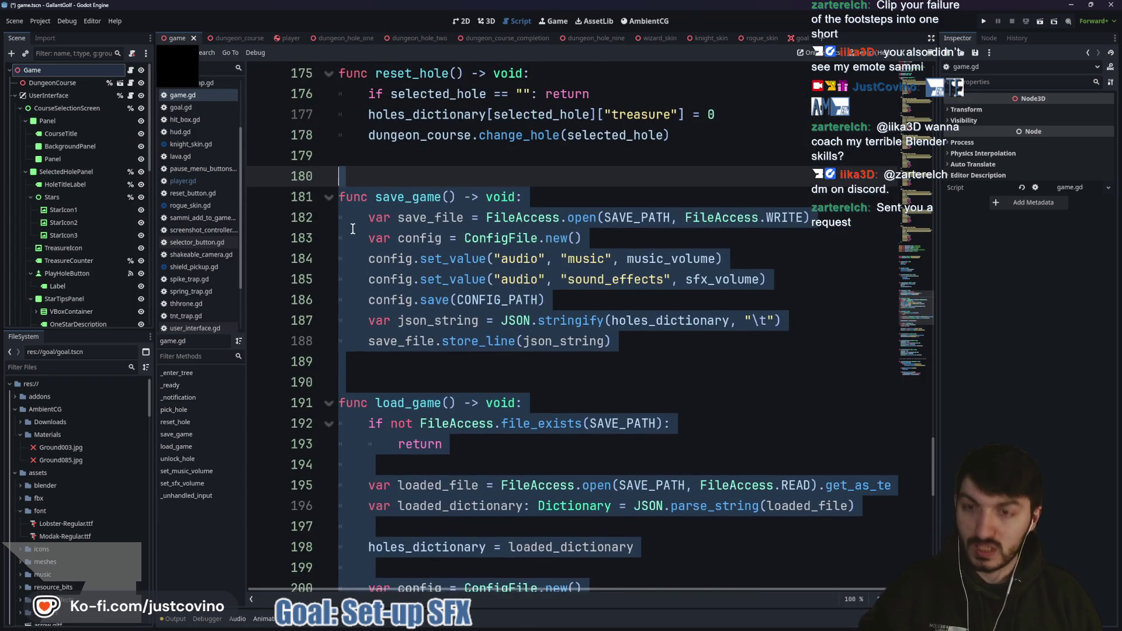
# - In the CTFTower editor, add a '##Global##' header atop global.gd and save it
pyautogui.moveTo(610, 621)
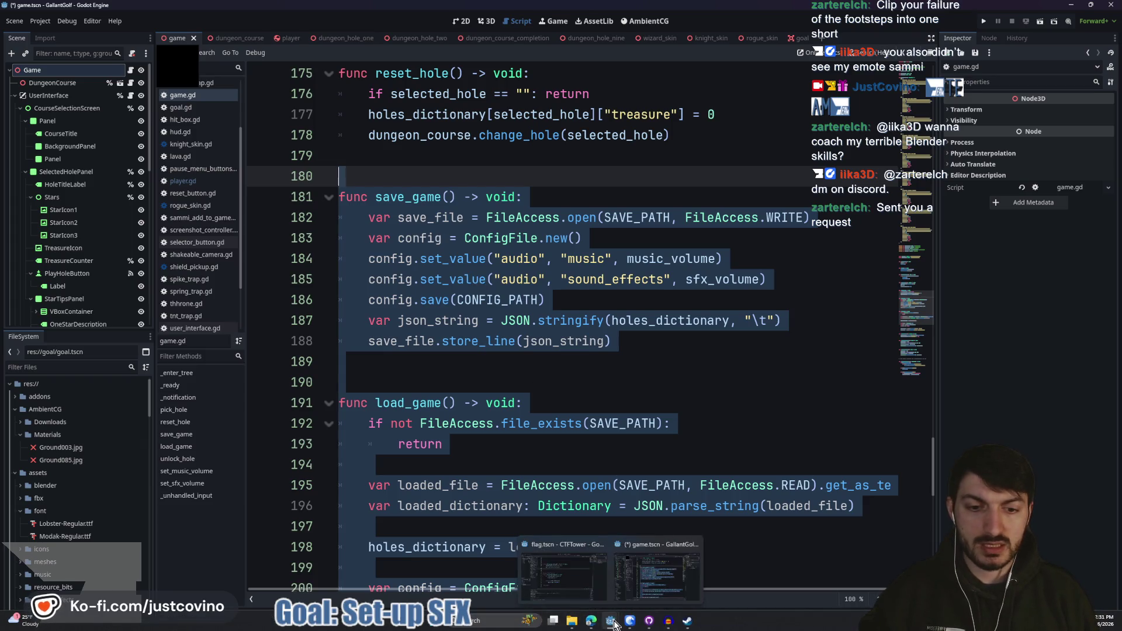
pyautogui.click(543, 567)
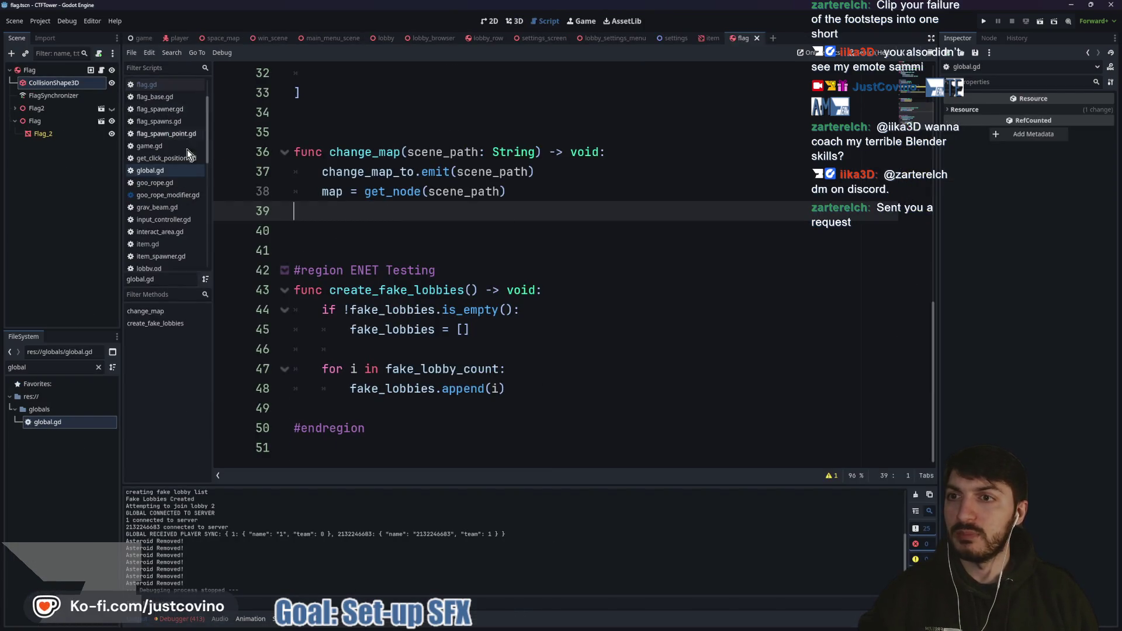
pyautogui.scroll(10, 390, 205)
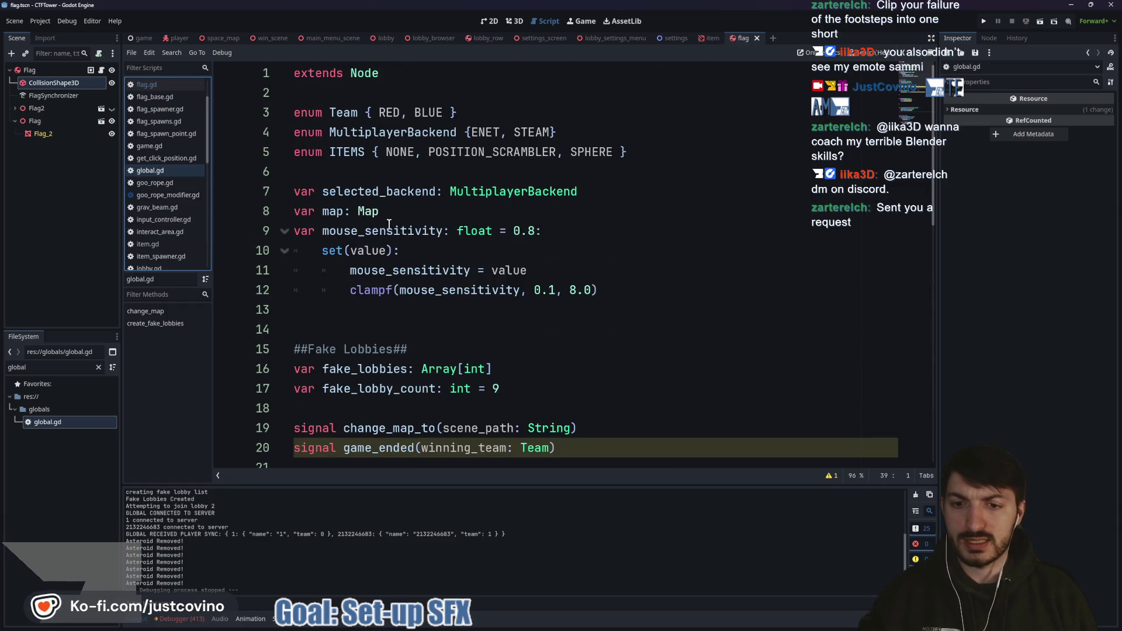
pyautogui.click(295, 74)
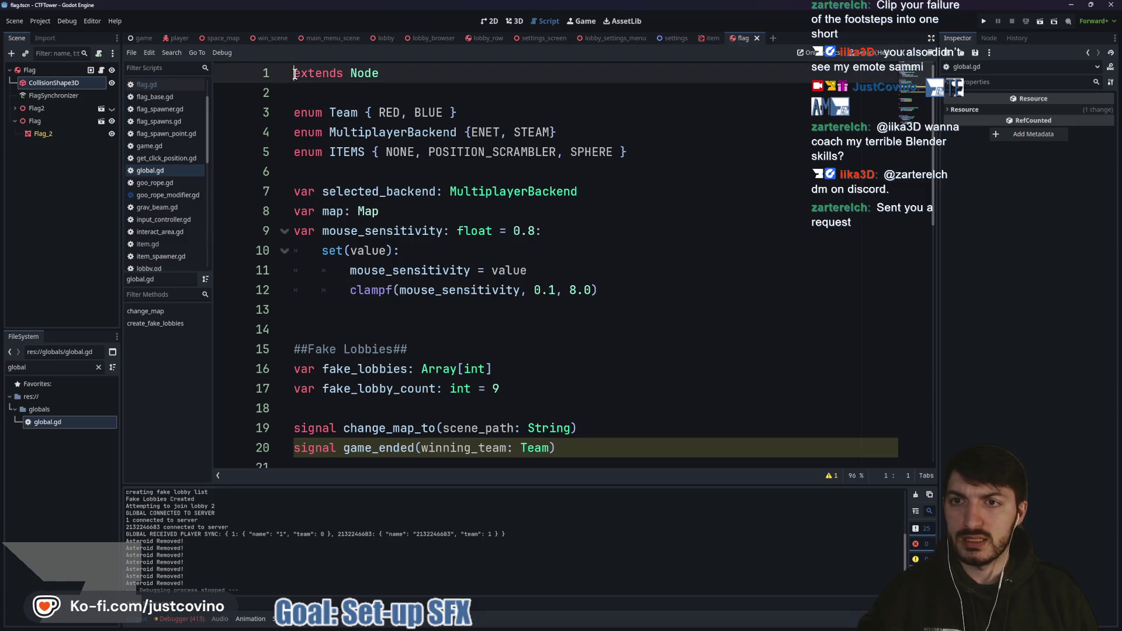
pyautogui.press('Return')
pyautogui.press('Up')
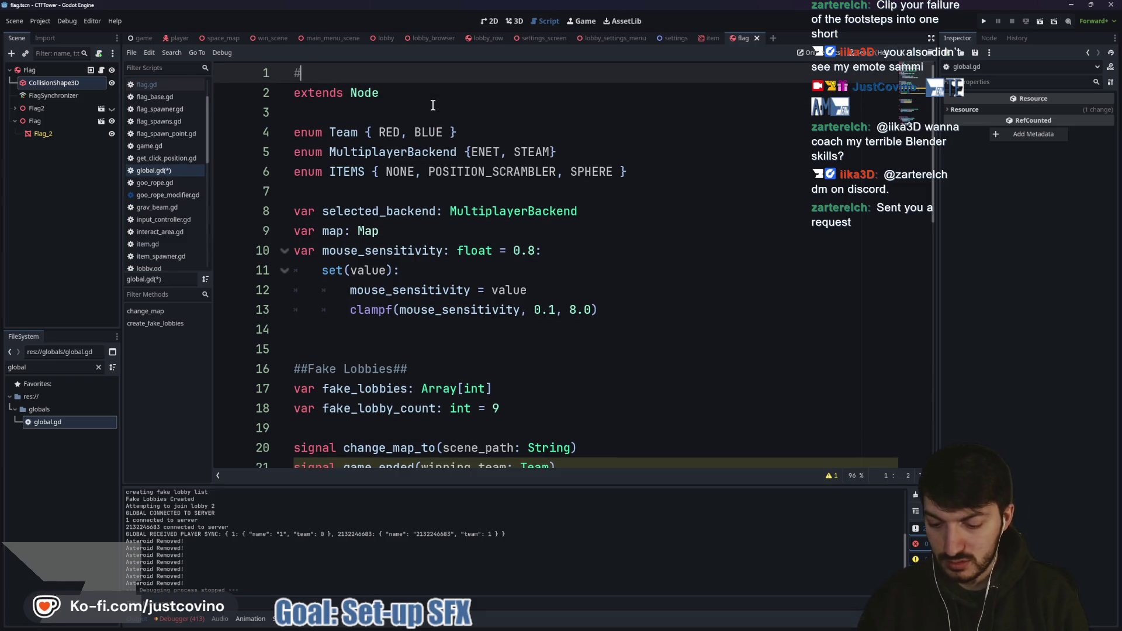
pyautogui.write('lobal##')
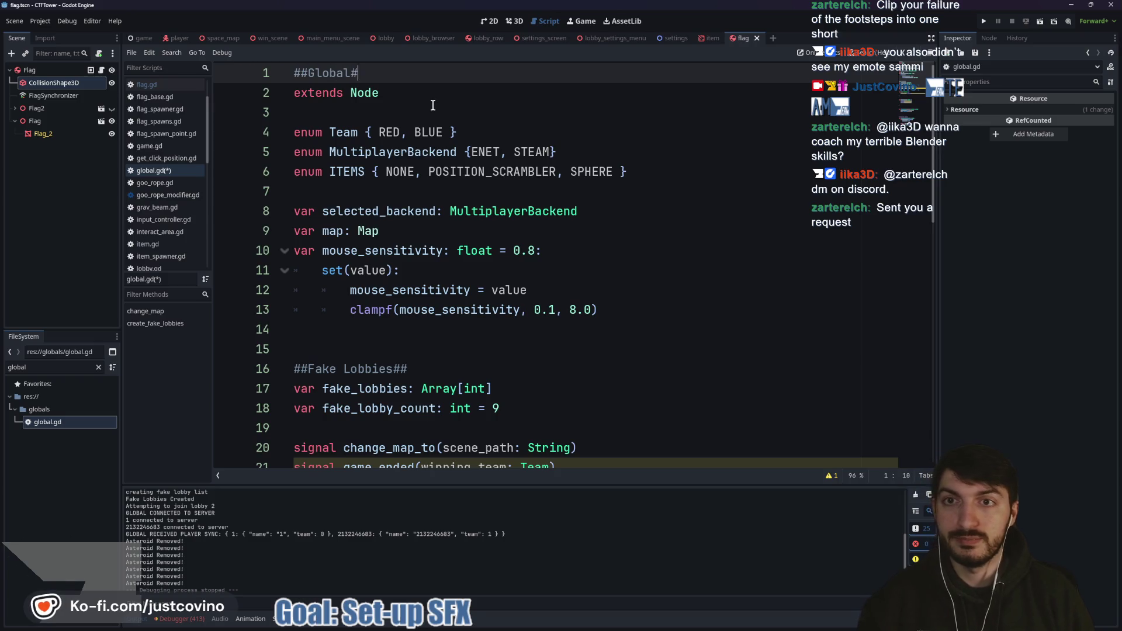
pyautogui.click(433, 105)
pyautogui.hotkey('ctrl', 's')
# - Paste the save_game and load_game functions at line 42, above the ENET Testing region
pyautogui.scroll(-5, 486, 146)
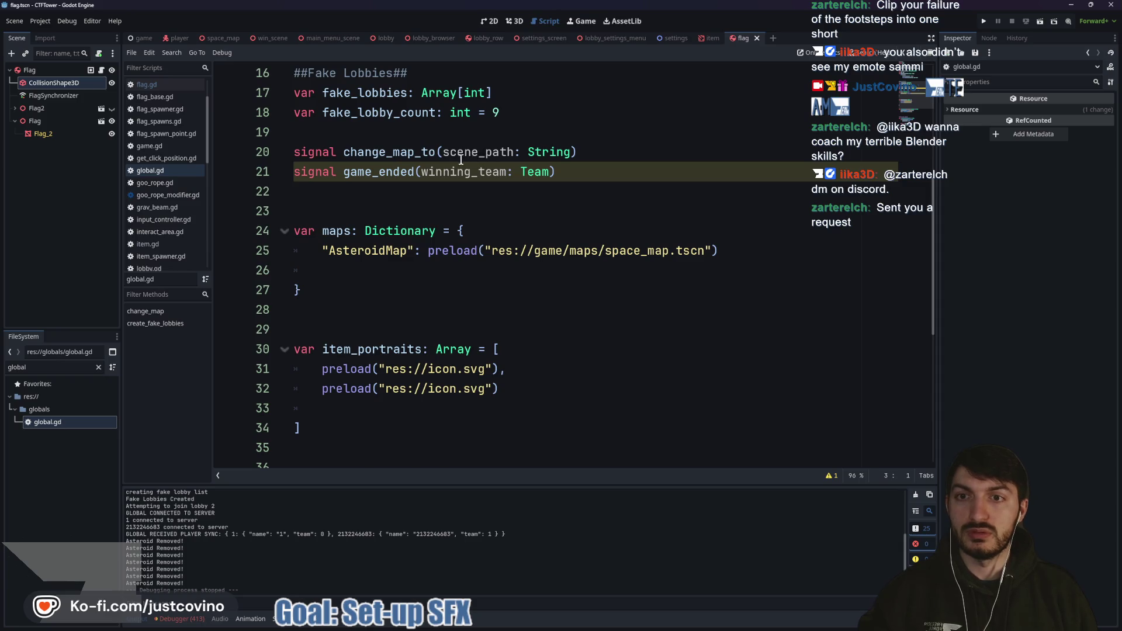
pyautogui.scroll(-6, 461, 159)
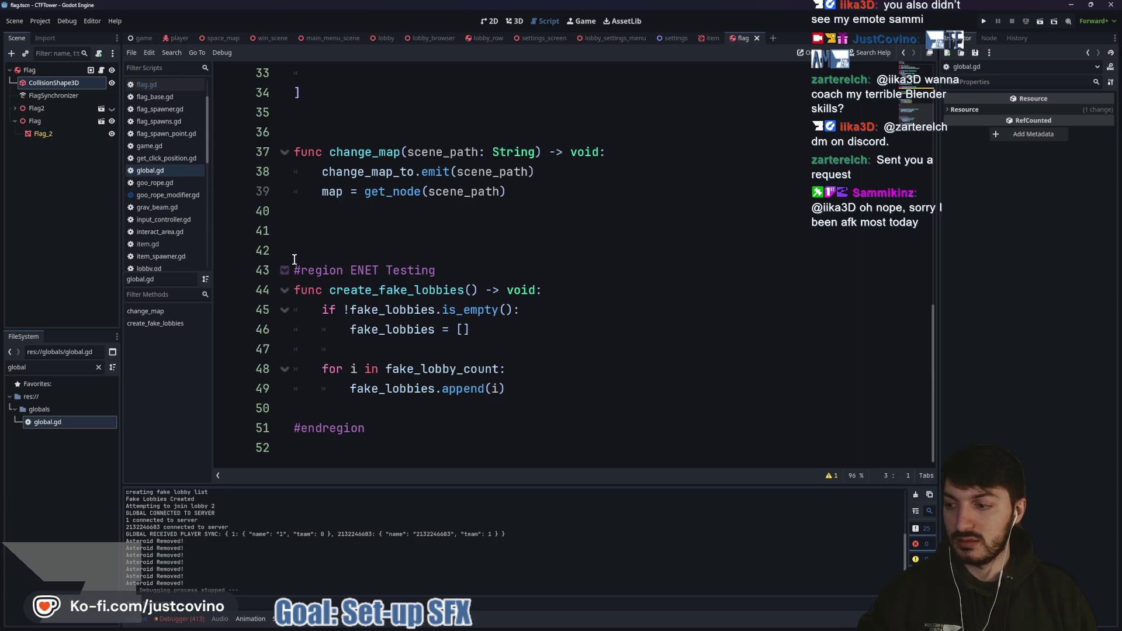
pyautogui.click(305, 252)
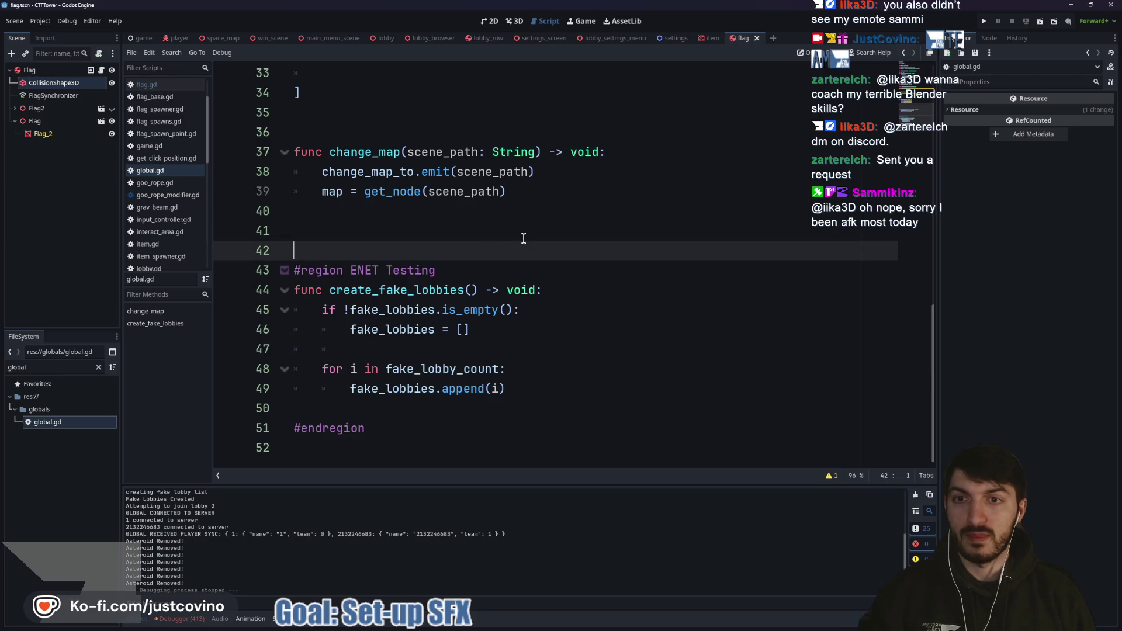
pyautogui.press('Return')
pyautogui.press('Return')
pyautogui.press('Return')
pyautogui.press('Up')
pyautogui.press('Up')
pyautogui.press('Up')
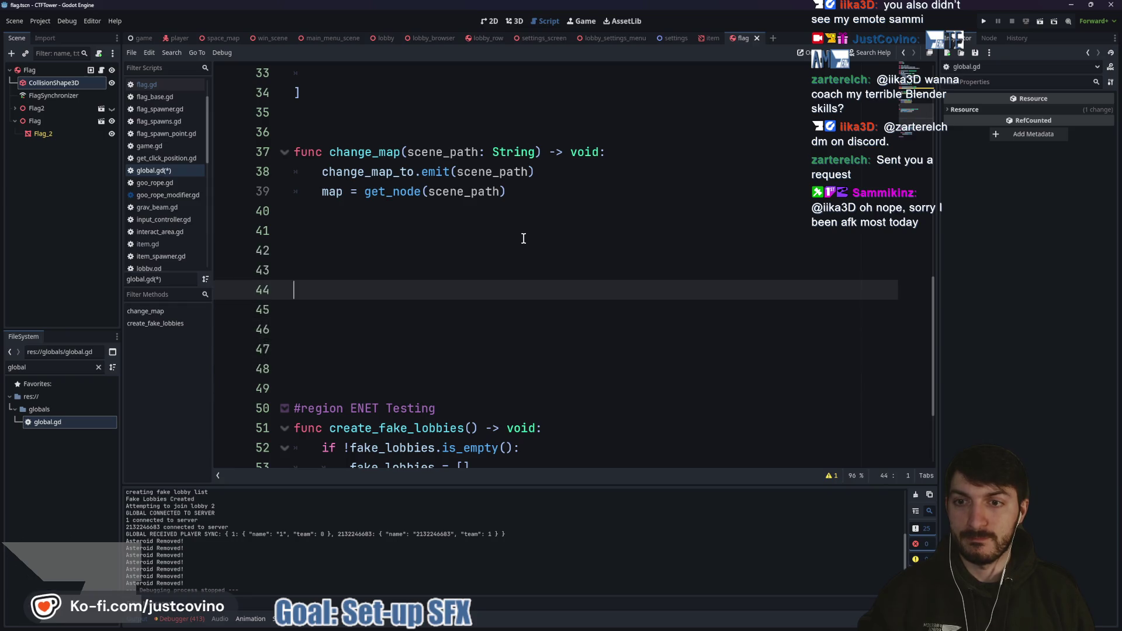
pyautogui.press('Up')
pyautogui.press('Up')
pyautogui.hotkey('ctrl', 'v')
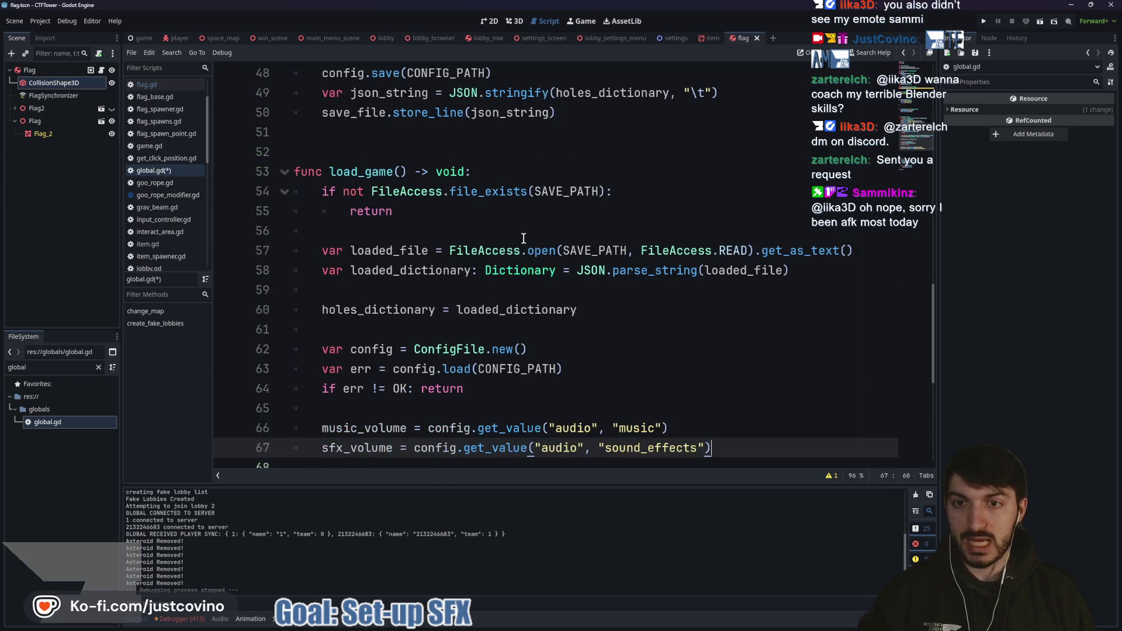
# - Scroll back up and open blank lines below fake_lobby_count
pyautogui.scroll(5, 491, 263)
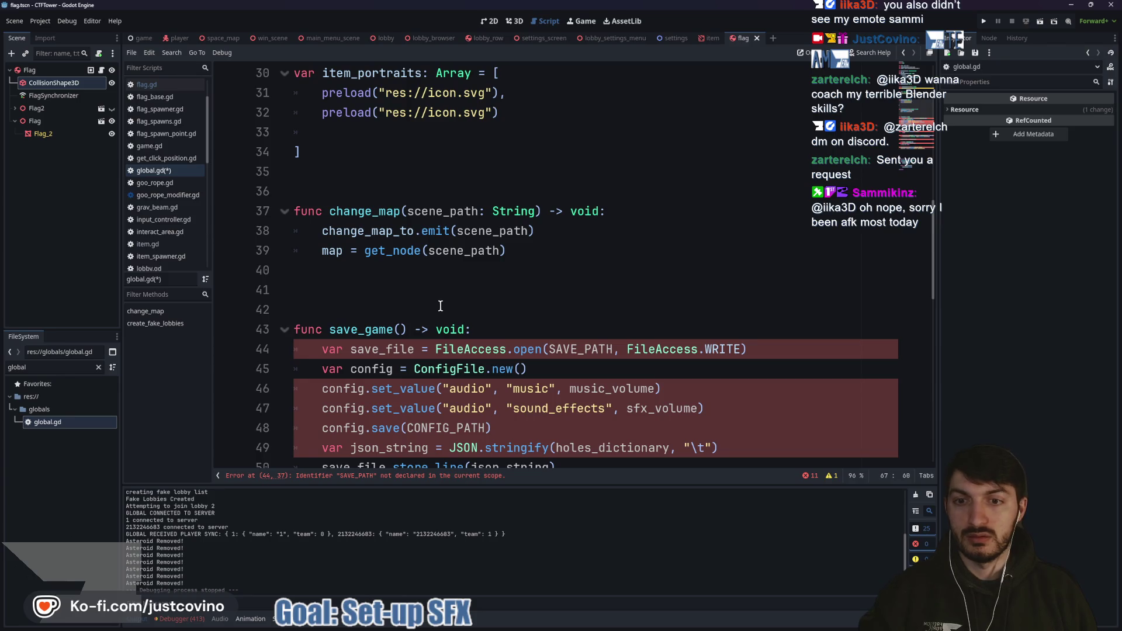
pyautogui.scroll(5, 431, 326)
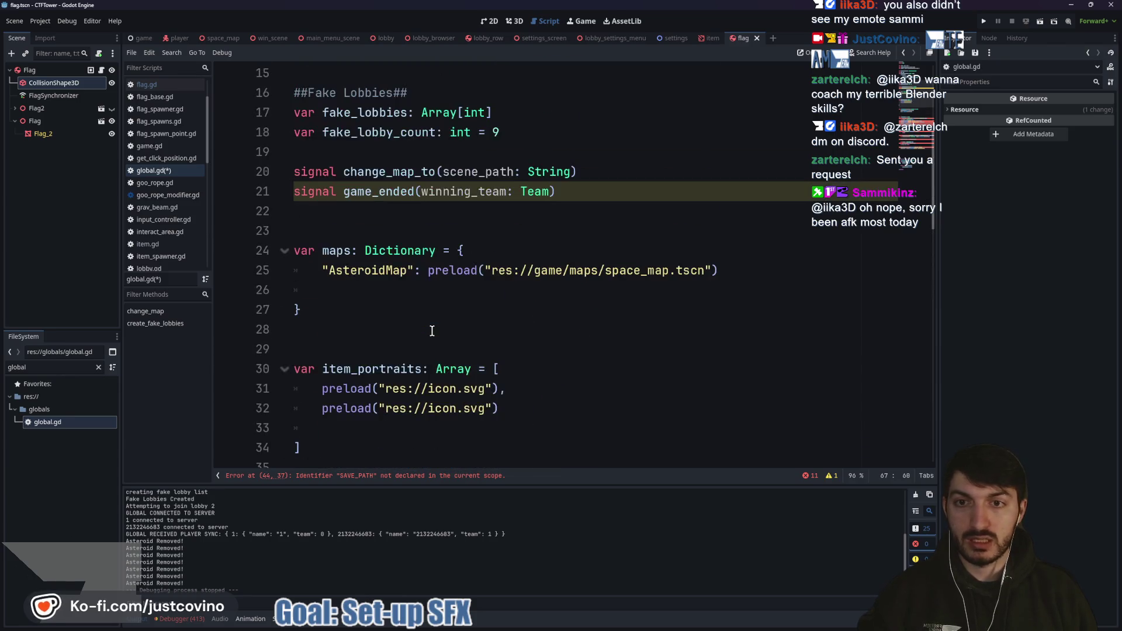
pyautogui.scroll(1, 383, 279)
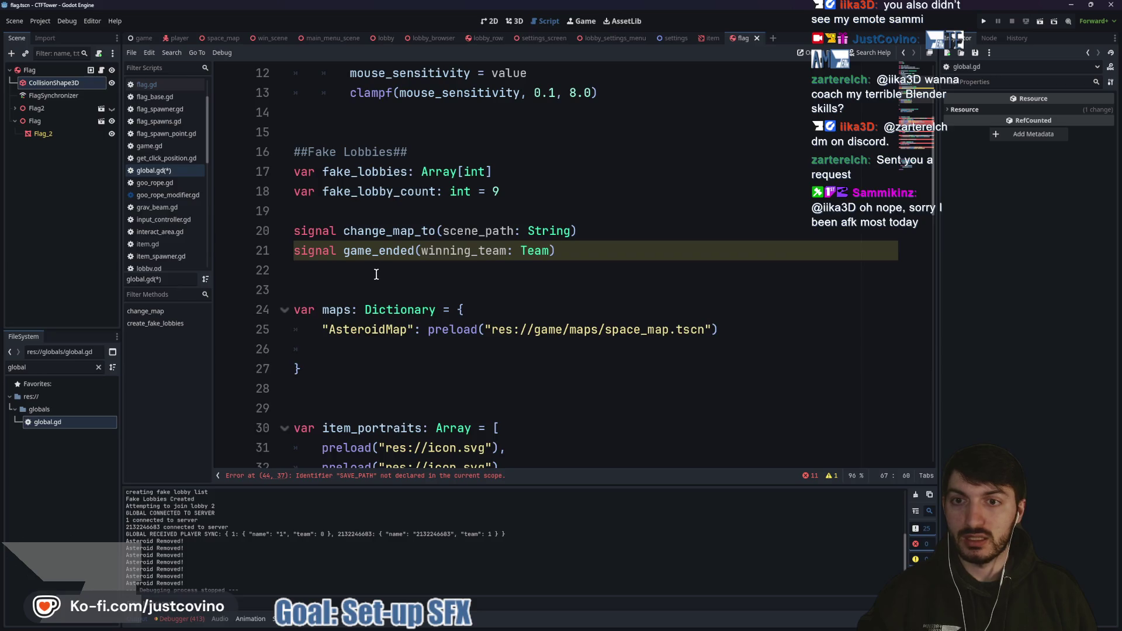
pyautogui.scroll(3, 376, 274)
pyautogui.scroll(-5, 362, 293)
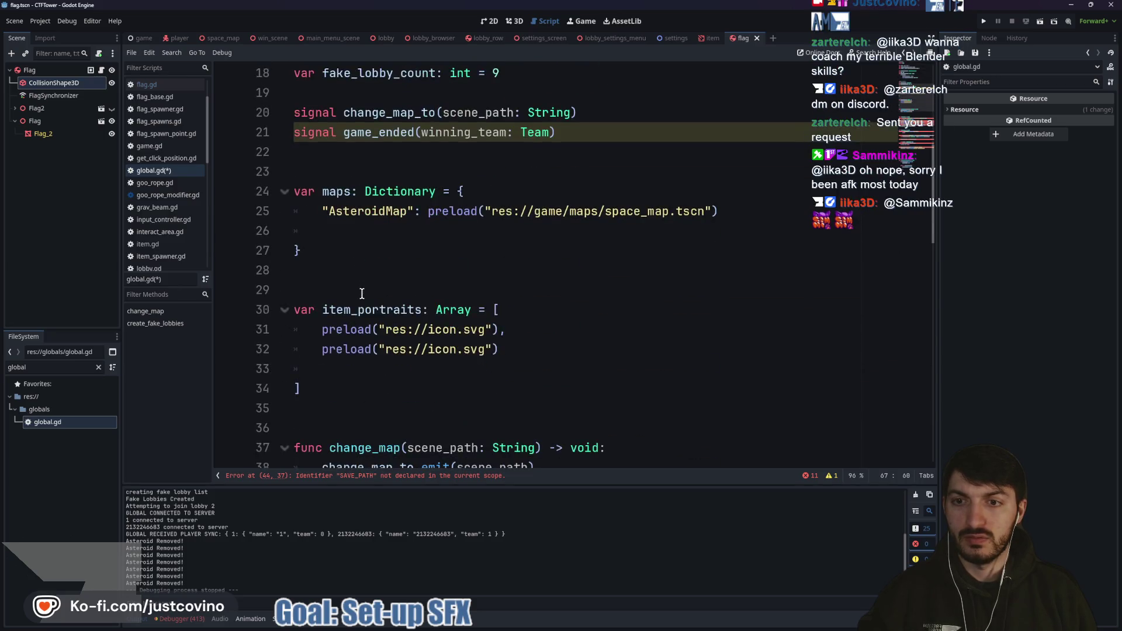
pyautogui.scroll(2, 358, 278)
pyautogui.click(334, 213)
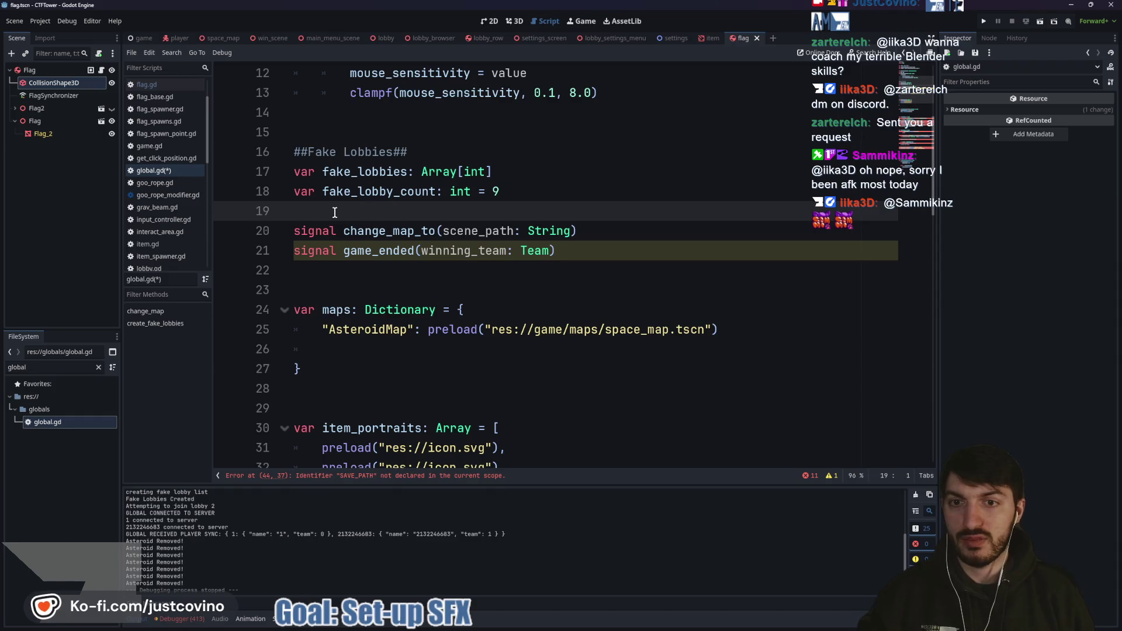
pyautogui.press('Return')
pyautogui.press('Return')
pyautogui.press('Return')
# - Paste the code block and delete the unused loaded_file lines and leftover blank line from load_game
pyautogui.hotkey('ctrl', 'v')
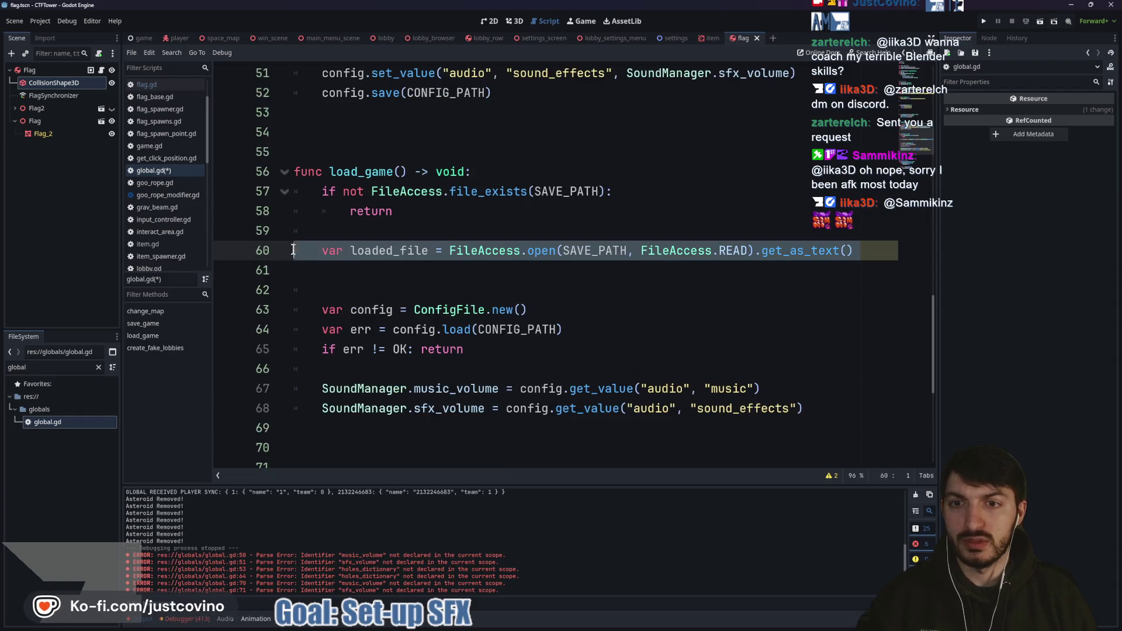
pyautogui.keyDown('shift'); pyautogui.click(287, 237); pyautogui.keyUp('shift')
pyautogui.press('BackSpace')
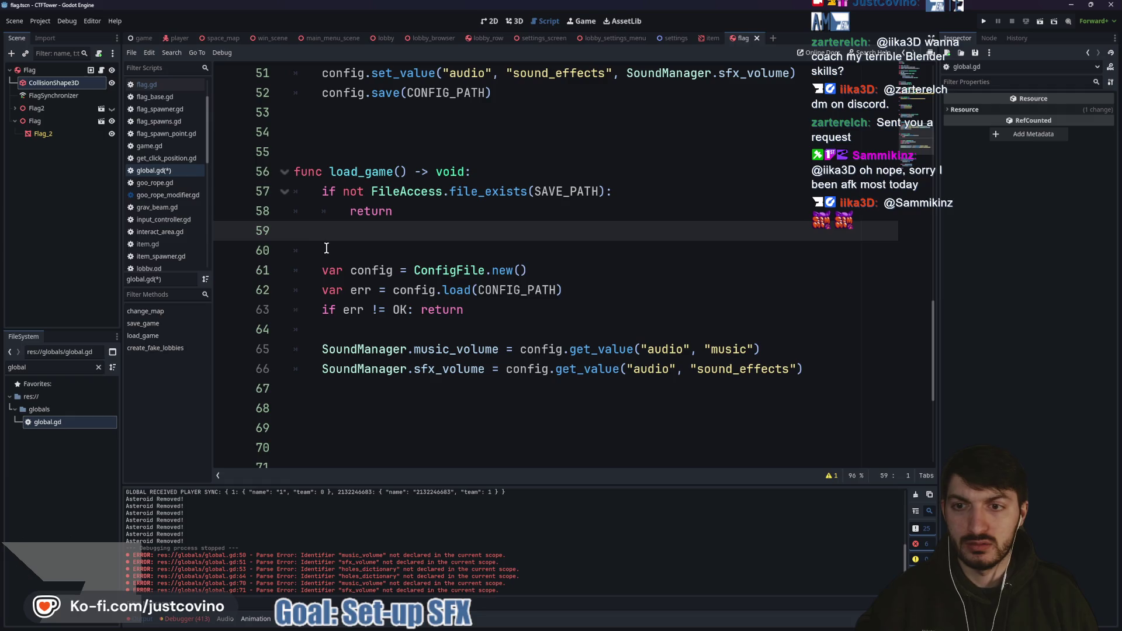
pyautogui.press('Delete')
pyautogui.click(457, 237)
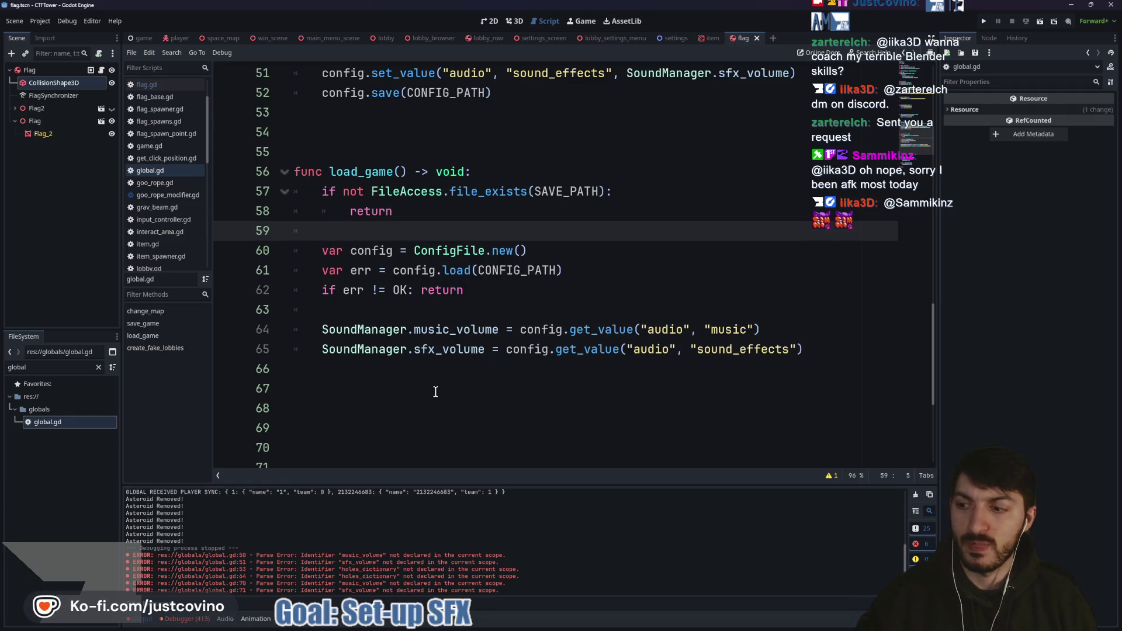
# - Review the cleaned-up save and load code around empty lines 68 and 69
pyautogui.scroll(3, 431, 352)
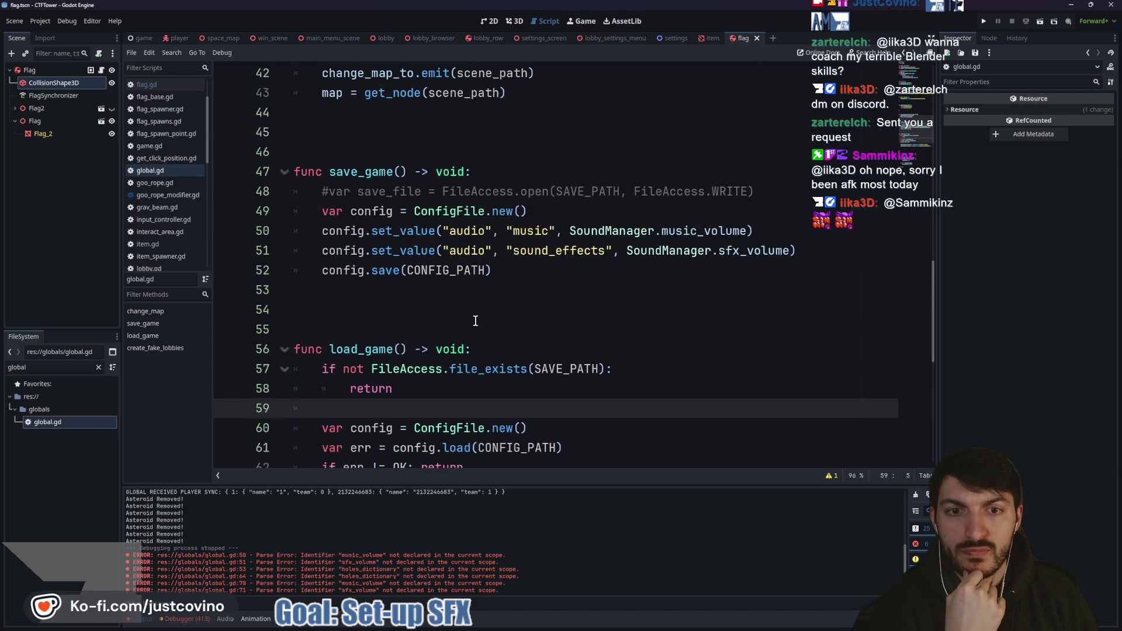
pyautogui.scroll(2, 478, 321)
pyautogui.scroll(2, 480, 321)
pyautogui.scroll(-5, 478, 322)
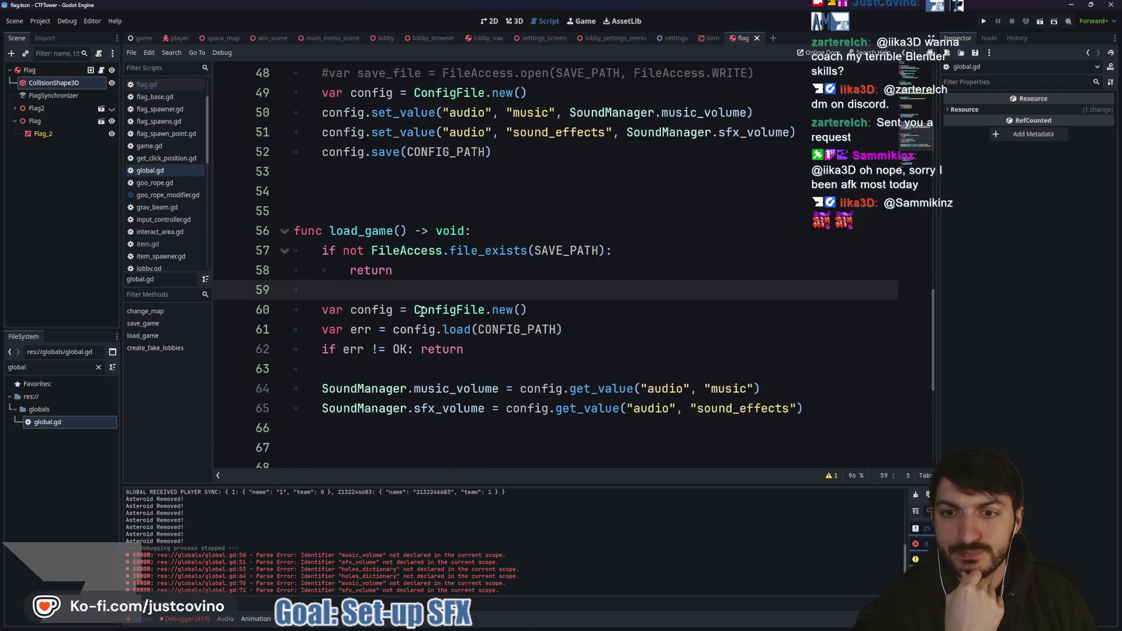
pyautogui.scroll(-4, 408, 299)
pyautogui.click(399, 237)
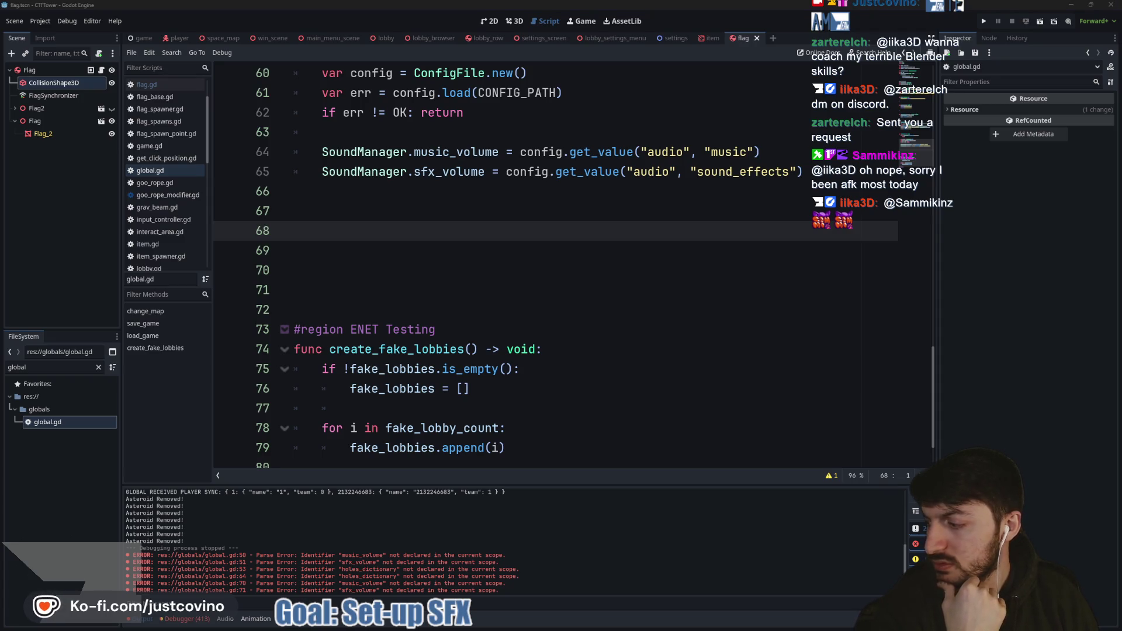
pyautogui.click(462, 258)
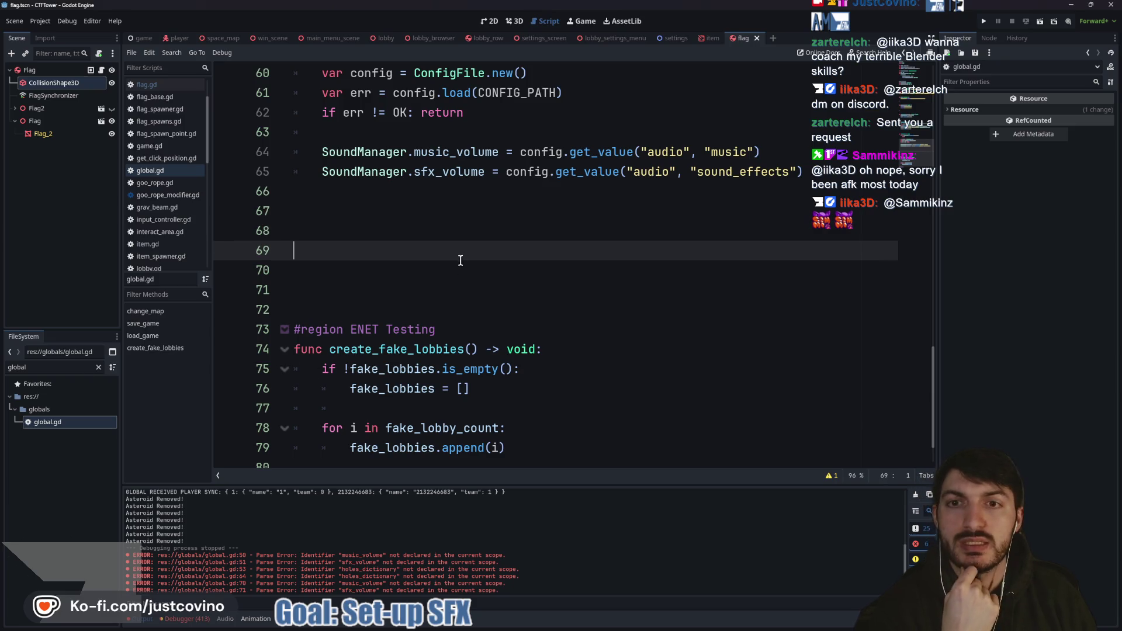
pyautogui.scroll(4, 400, 295)
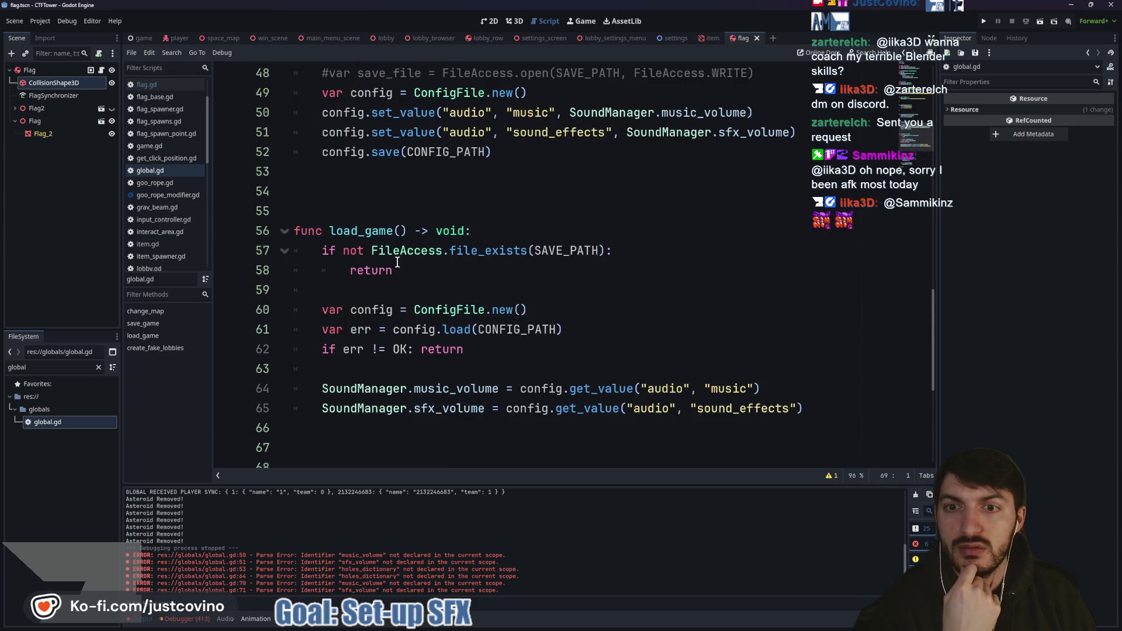
pyautogui.click(40, 21)
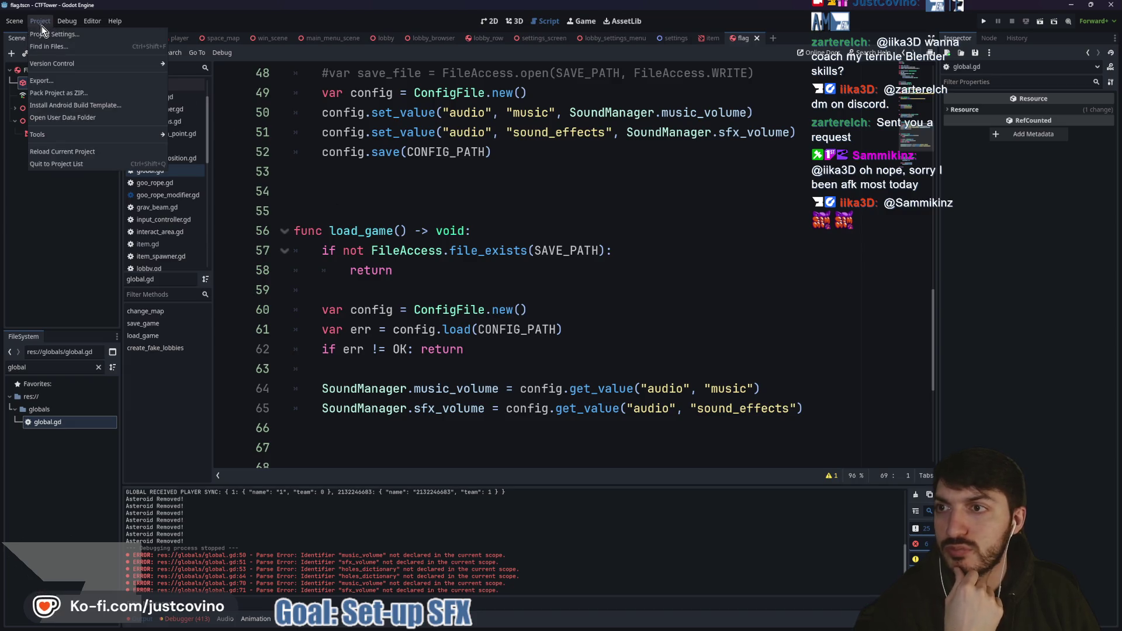
# - Open GallantGolf's Project Settings, select the FreedomForgeStudios/ part of Custom User Dir Name, and return to CTFTower
pyautogui.click(55, 35)
pyautogui.moveTo(611, 627)
pyautogui.click(532, 567)
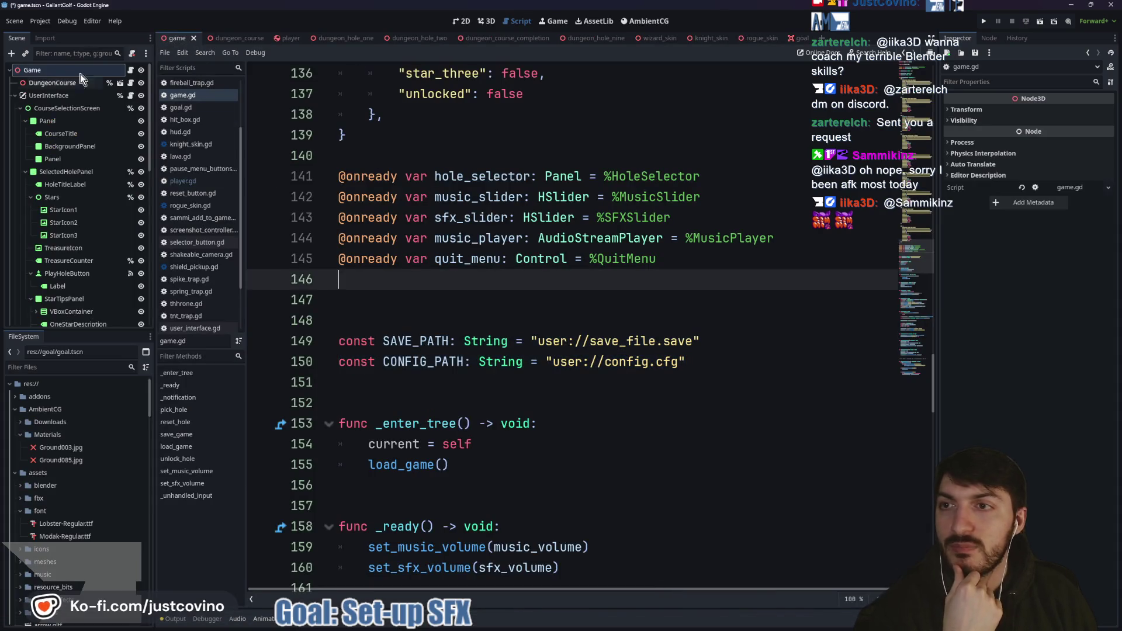
pyautogui.click(40, 21)
pyautogui.click(55, 36)
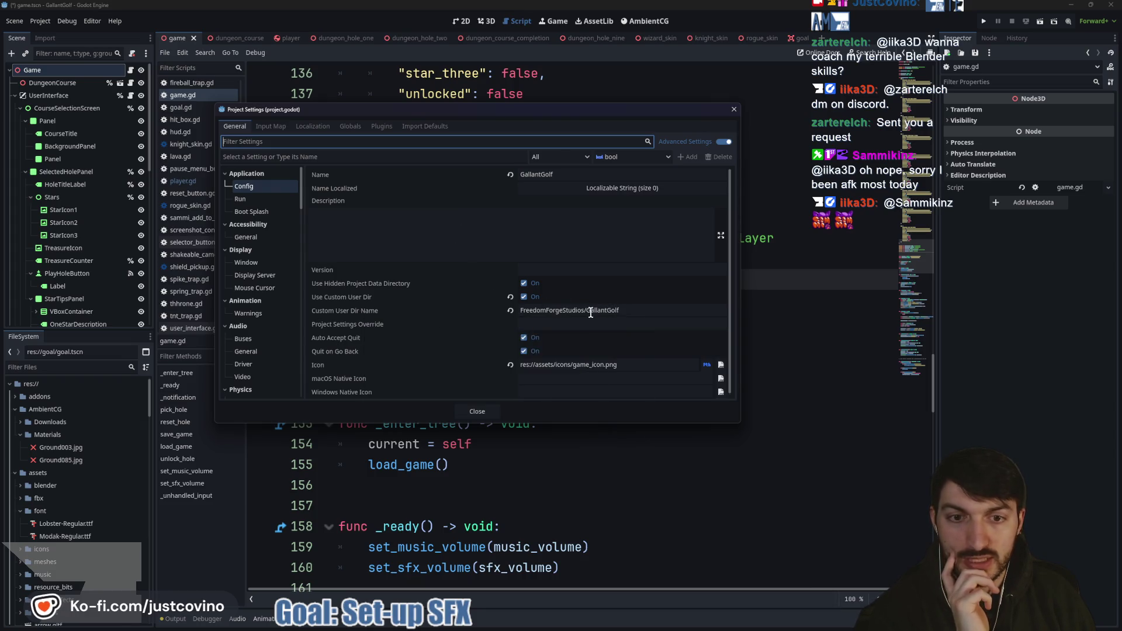
pyautogui.moveTo(586, 310); pyautogui.dragTo(529, 310)
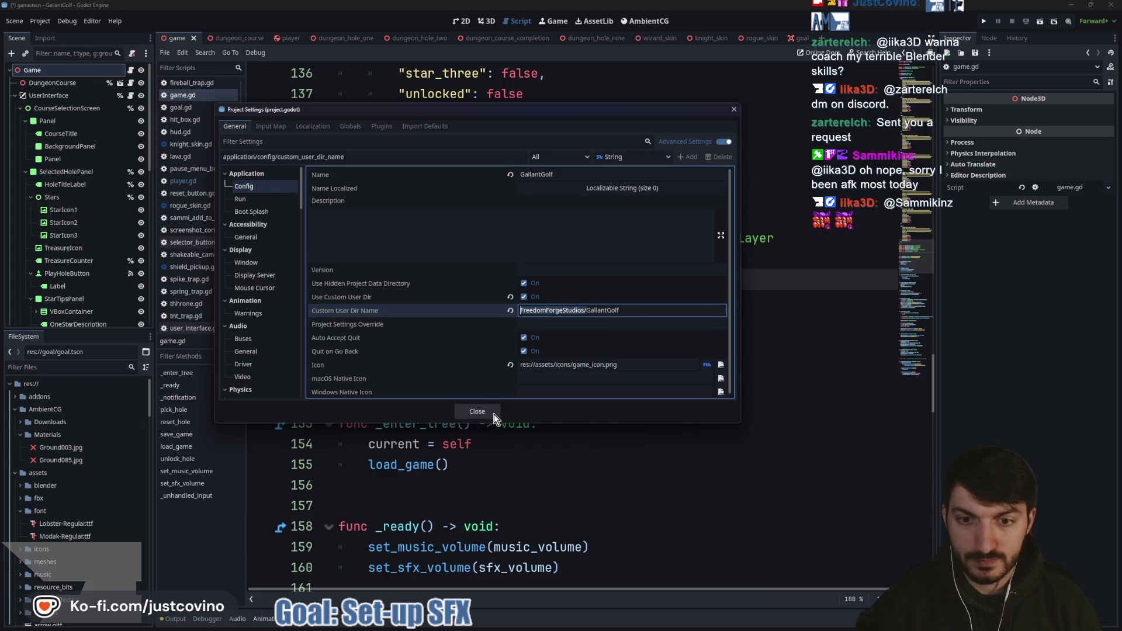
pyautogui.moveTo(621, 625)
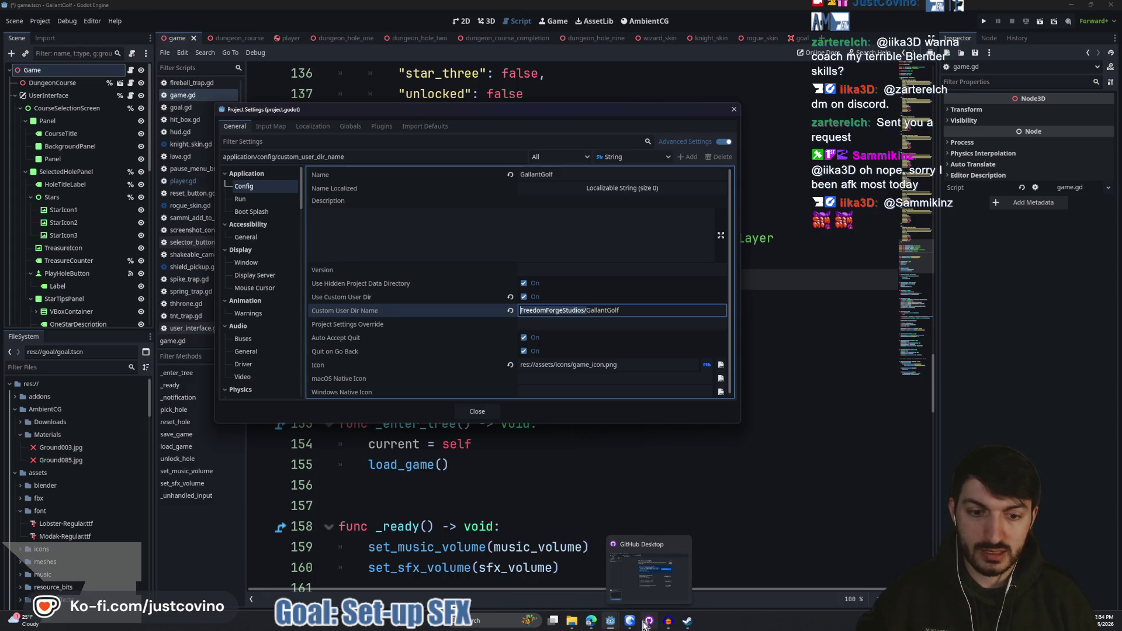
pyautogui.click(563, 570)
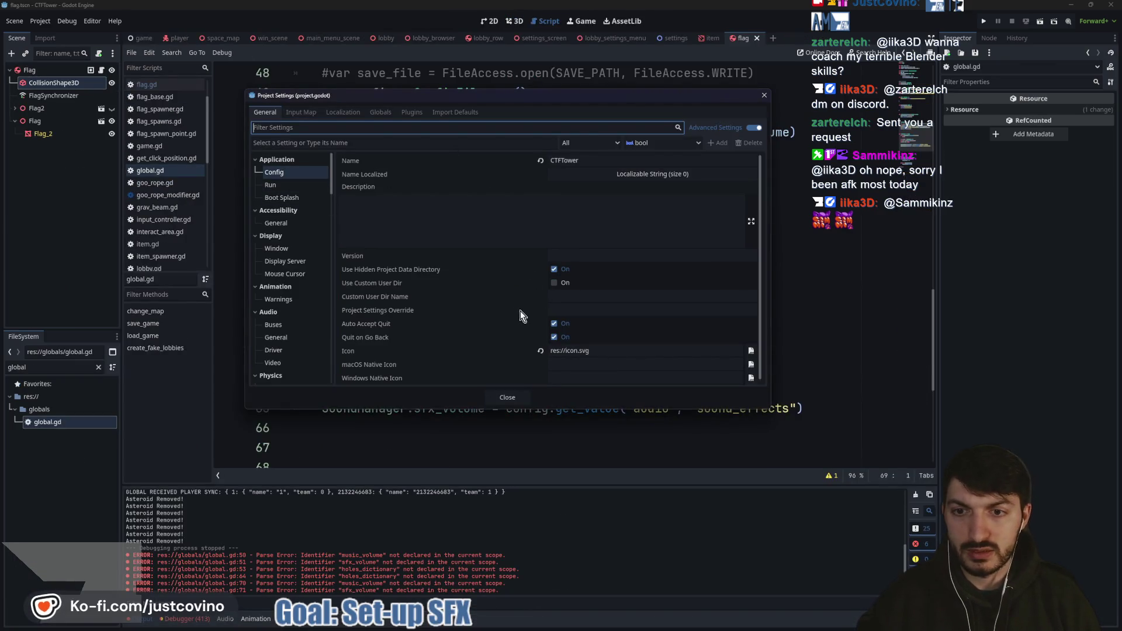
# - Enable Use Custom User Dir and set its name to FreedomForgeStudios/Grabity
pyautogui.click(554, 283)
pyautogui.click(564, 298)
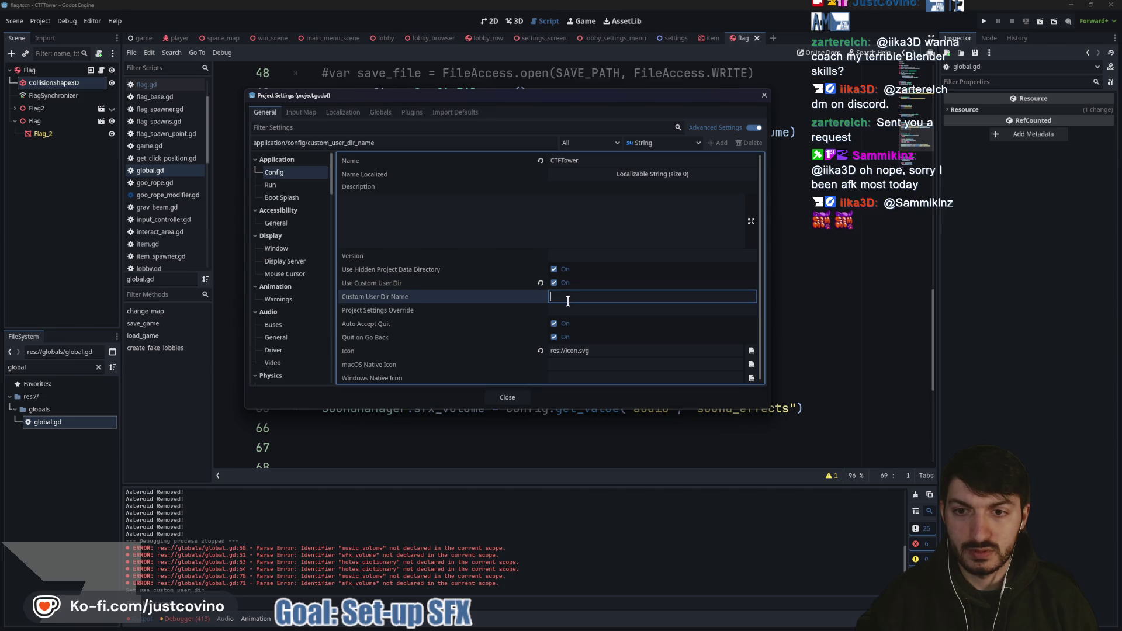
pyautogui.write('FreedomForgeStudios/')
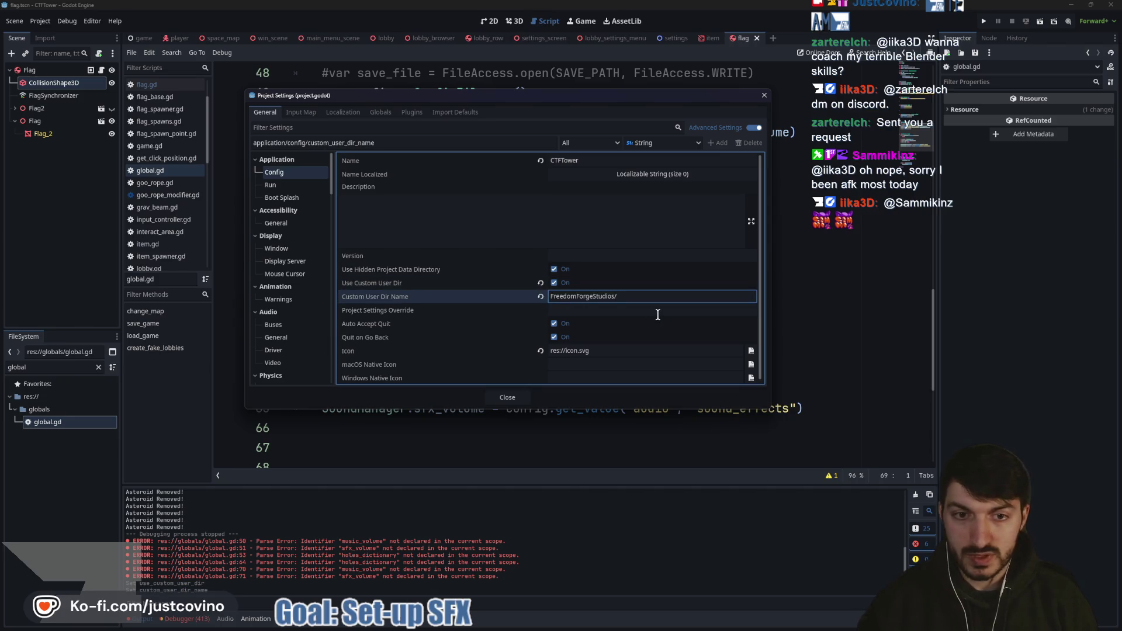
pyautogui.write('Grabity')
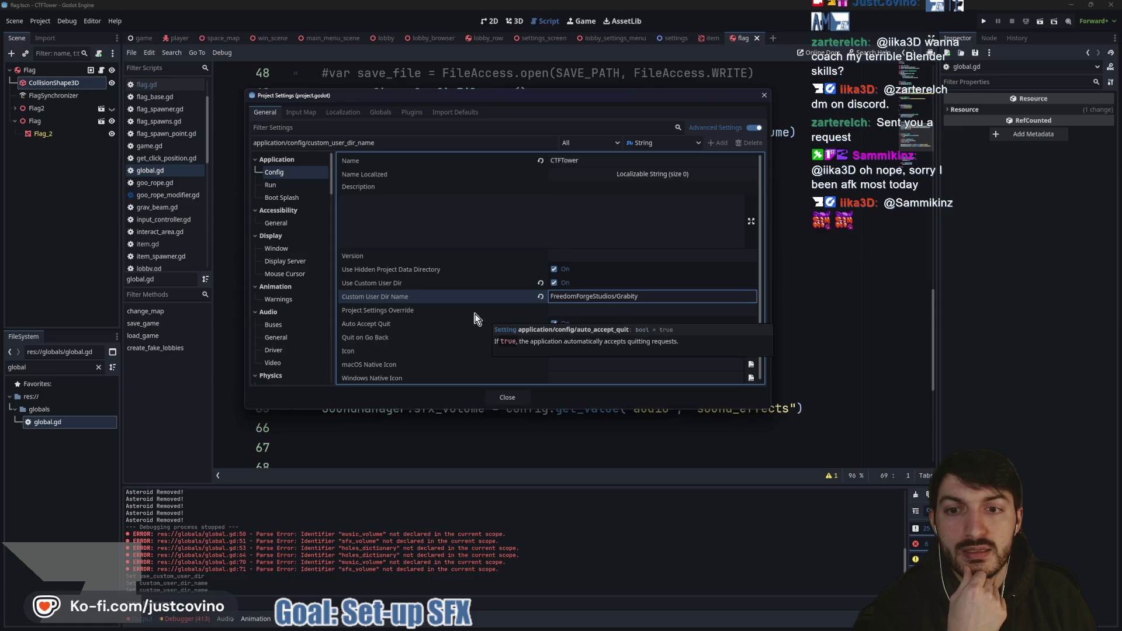
# - Set the project name to Grabity and version to 0.0.01, then close Project Settings
pyautogui.click(520, 155)
pyautogui.write('Grabity')
pyautogui.press('Return')
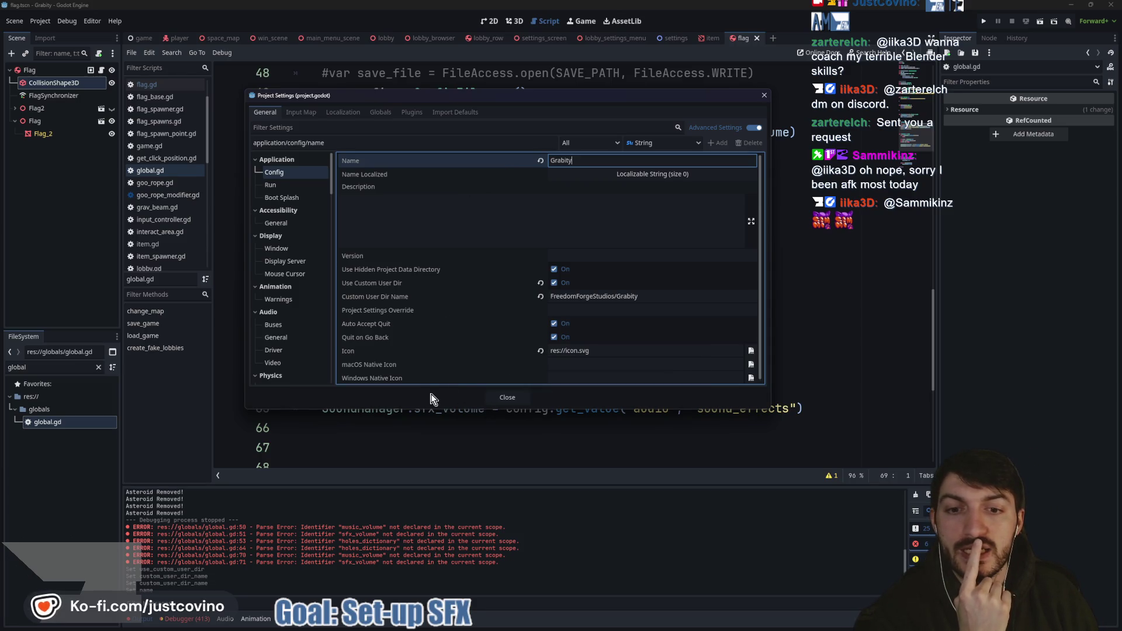
pyautogui.click(576, 256)
pyautogui.write('0.01')
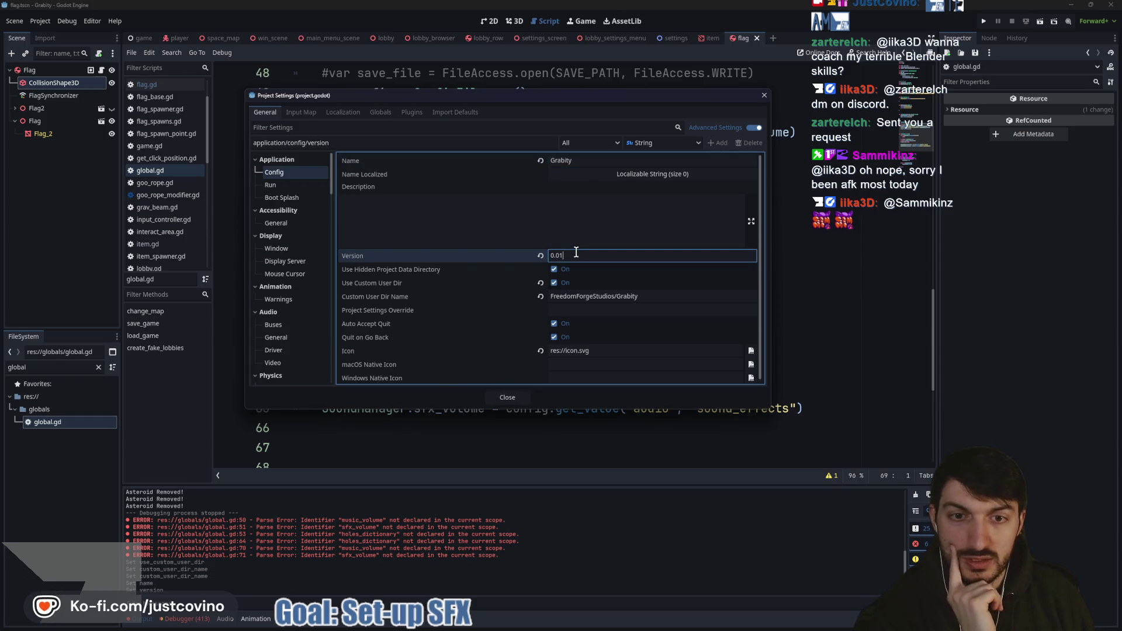
pyautogui.press('BackSpace')
pyautogui.write('.01')
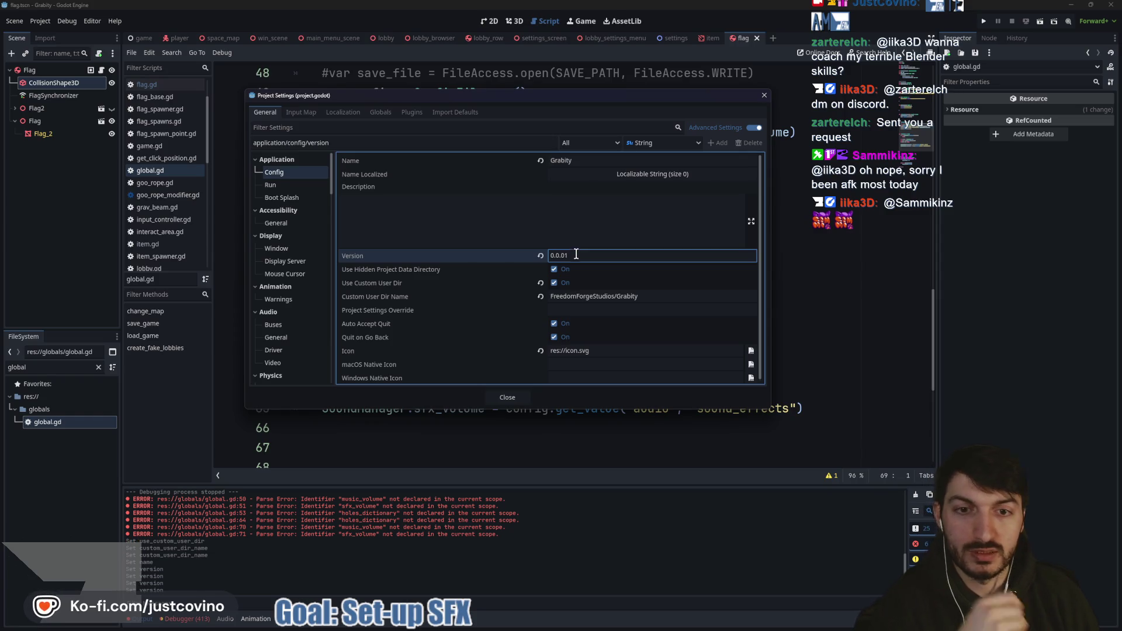
pyautogui.press('Return')
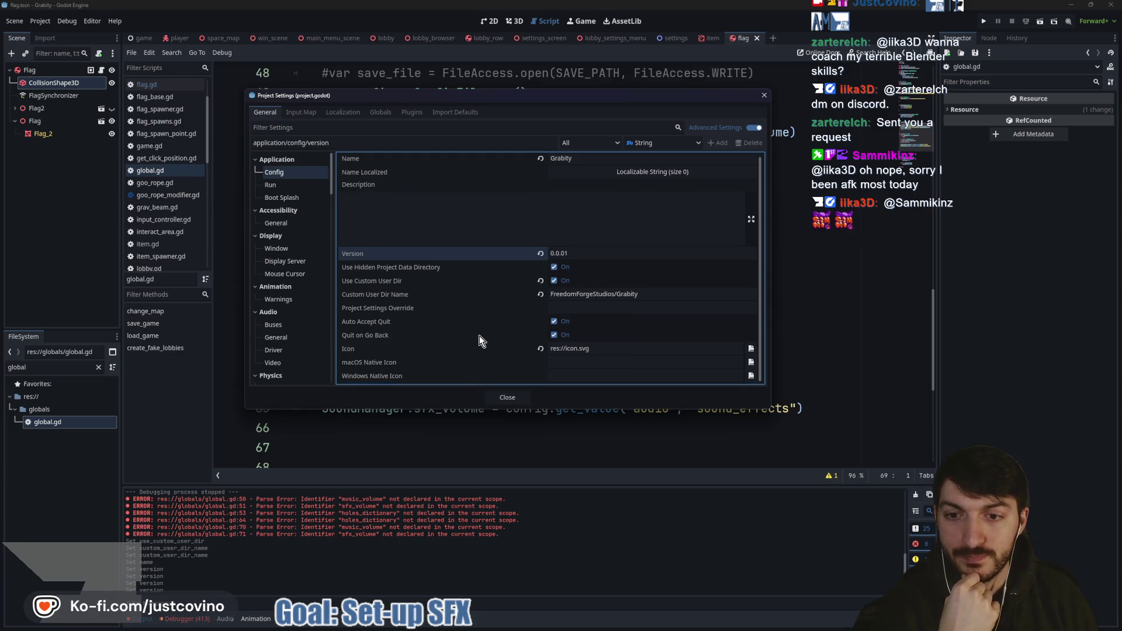
pyautogui.click(502, 396)
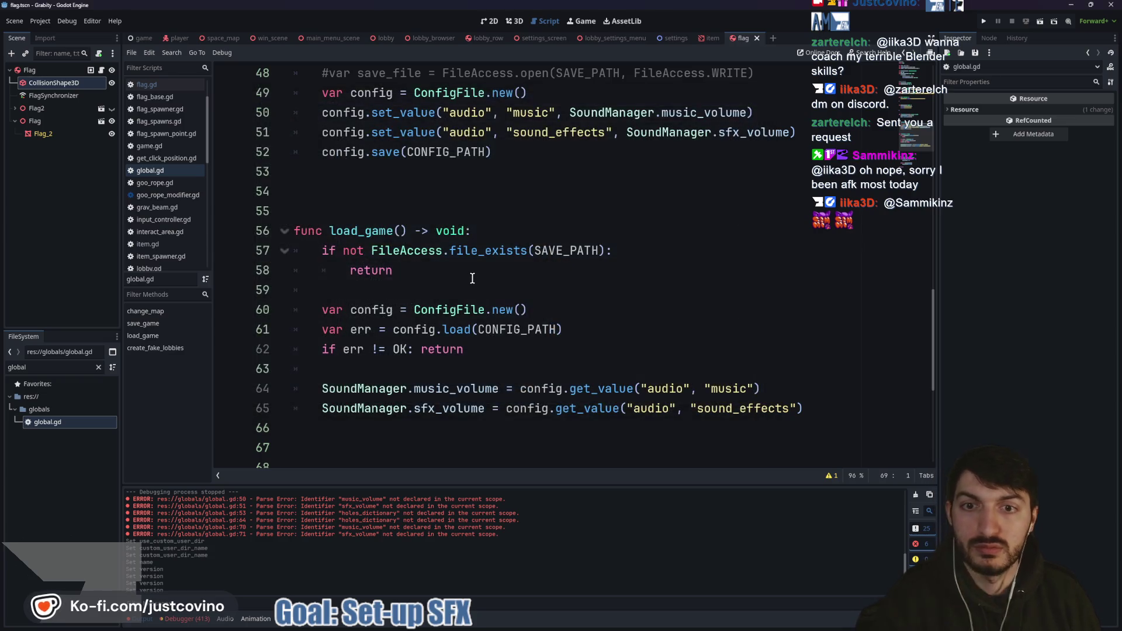
# - Clear the Errors list in both debugger sessions and empty the Output log
pyautogui.click(473, 279)
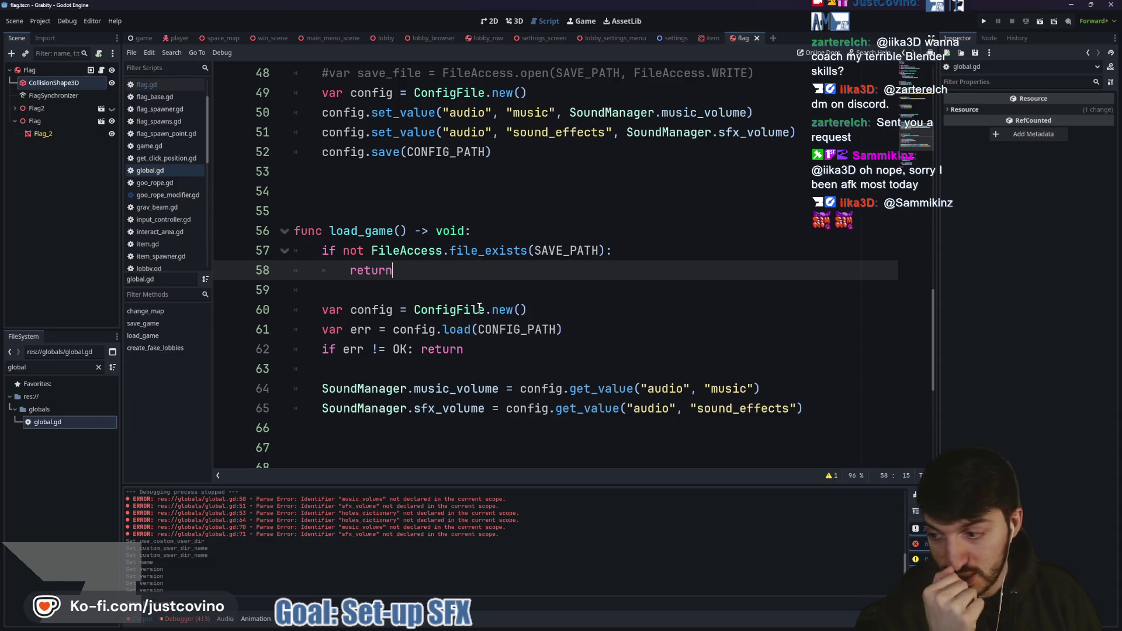
pyautogui.click(184, 619)
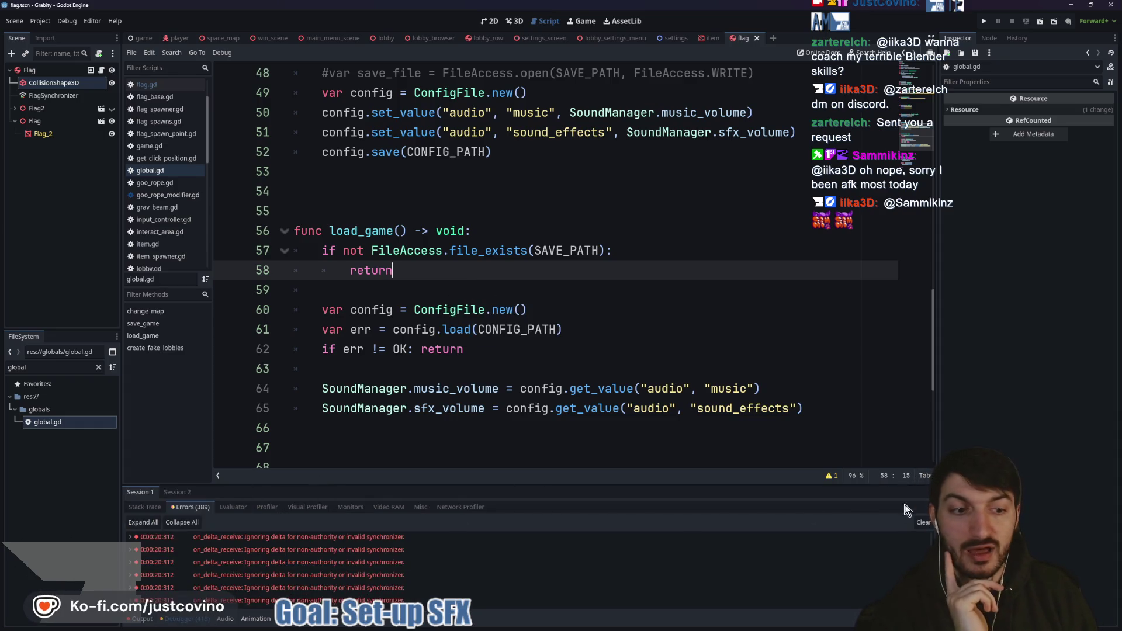
pyautogui.click(923, 523)
pyautogui.click(188, 493)
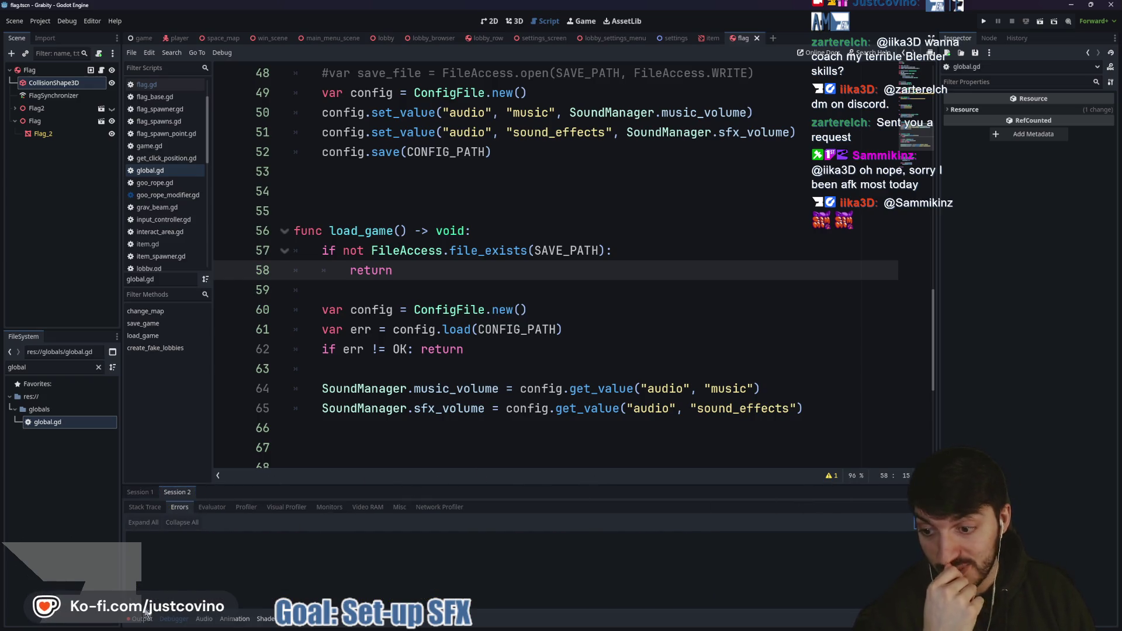
pyautogui.click(913, 498)
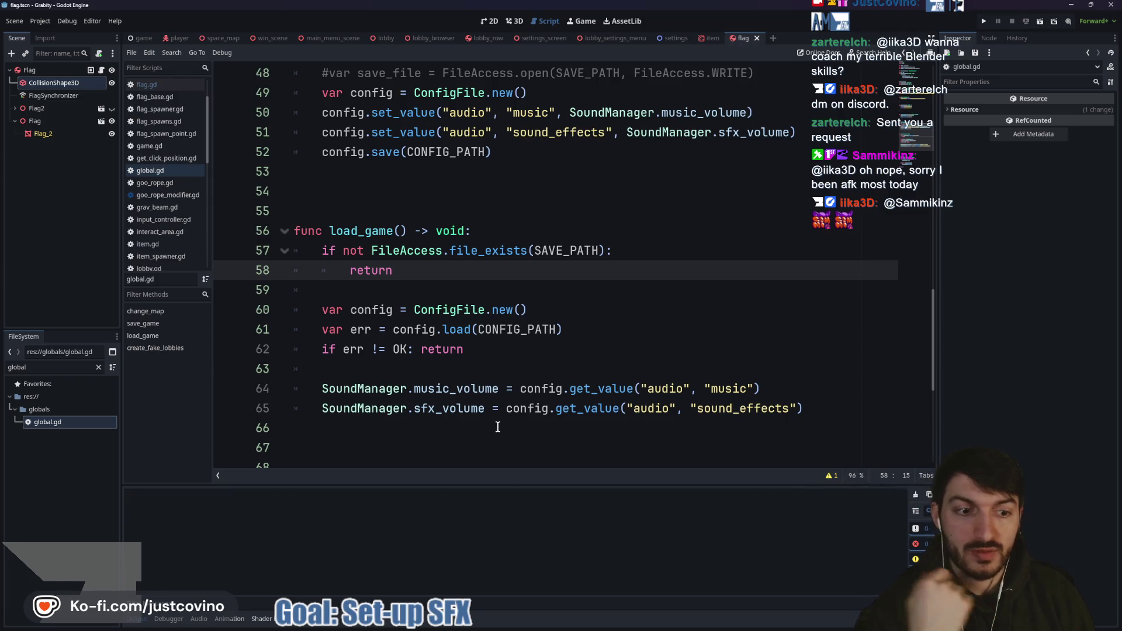
# - Return to blank line 59 in load_game and open the SoundManager script
pyautogui.click(429, 286)
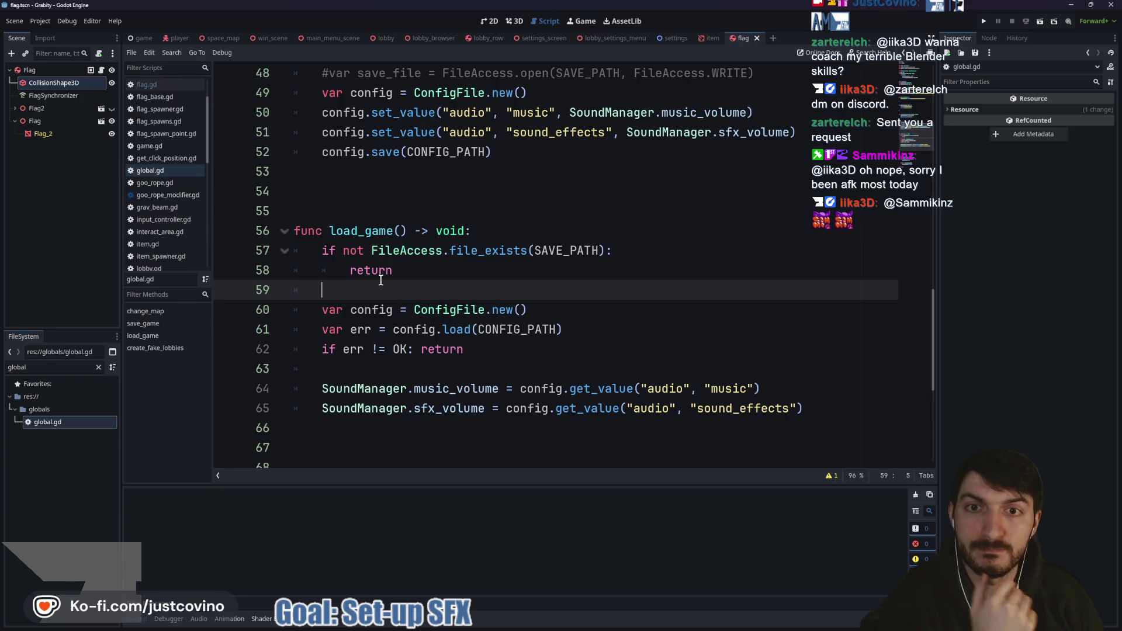
pyautogui.scroll(1, 400, 281)
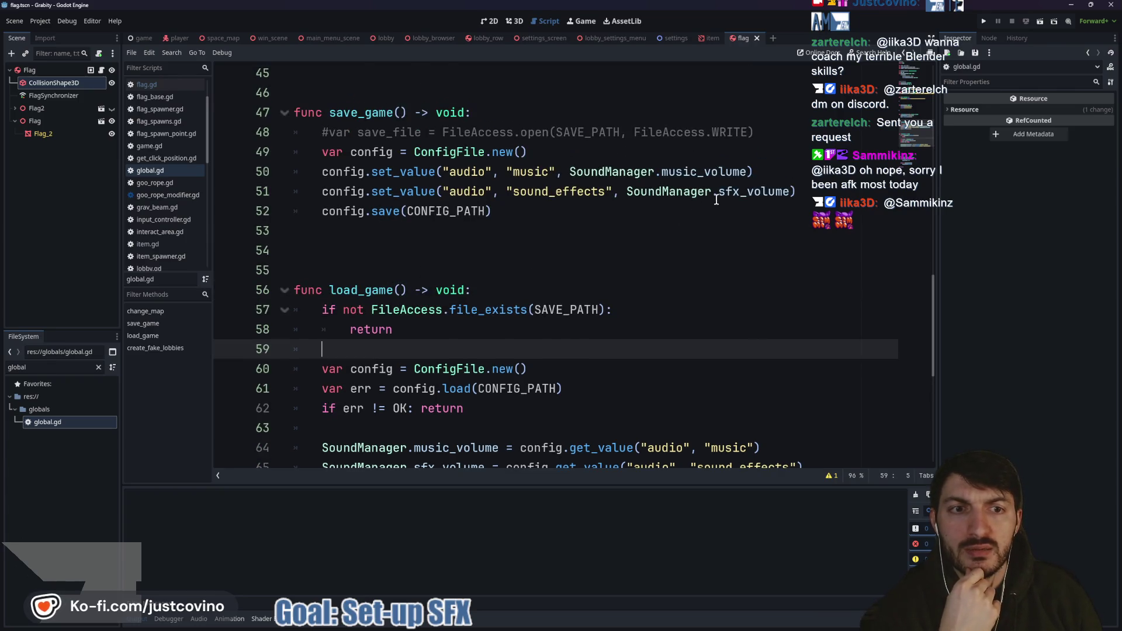
pyautogui.keyDown('ctrl'); pyautogui.click(620, 175); pyautogui.keyUp('ctrl')
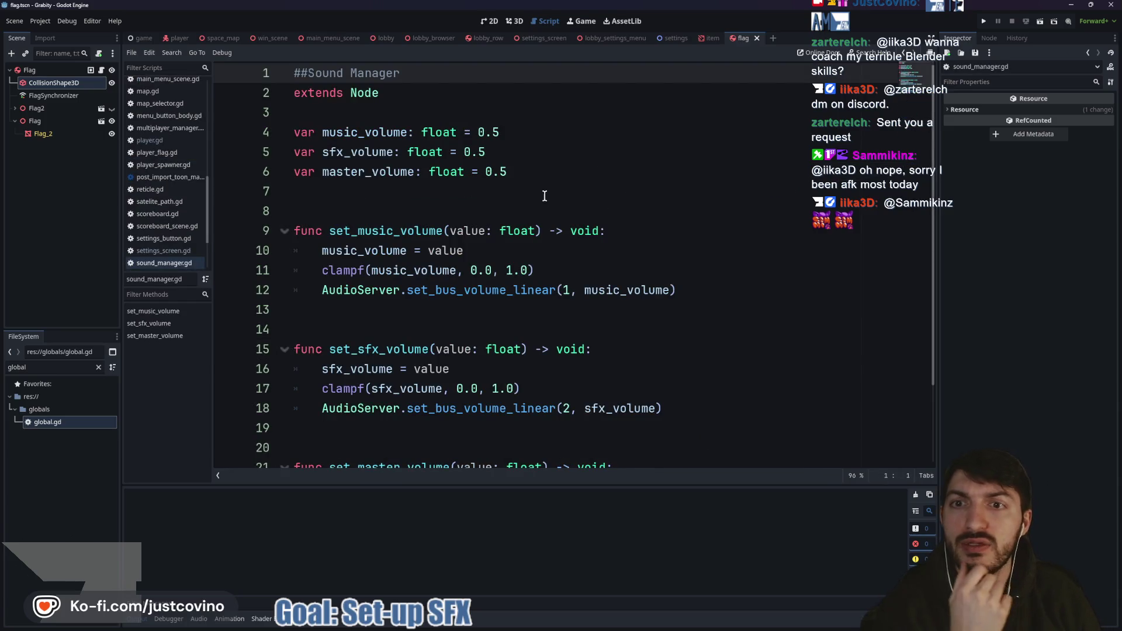
# - Check SoundManager's master_volume variable name, then open global.gd
pyautogui.doubleClick(372, 173)
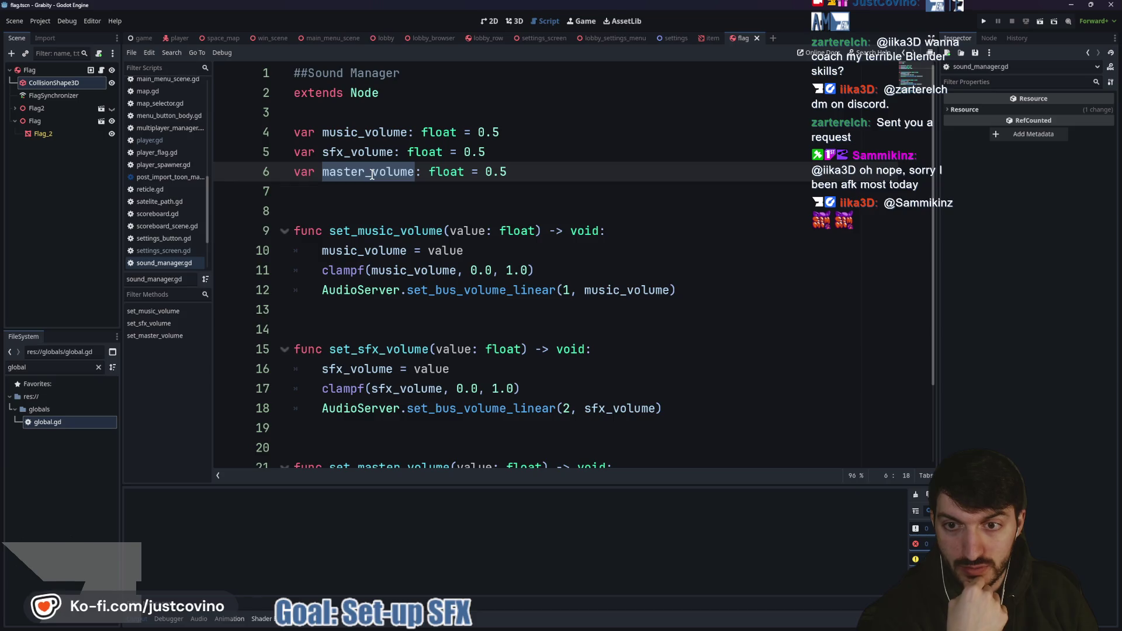
pyautogui.scroll(-2, 604, 194)
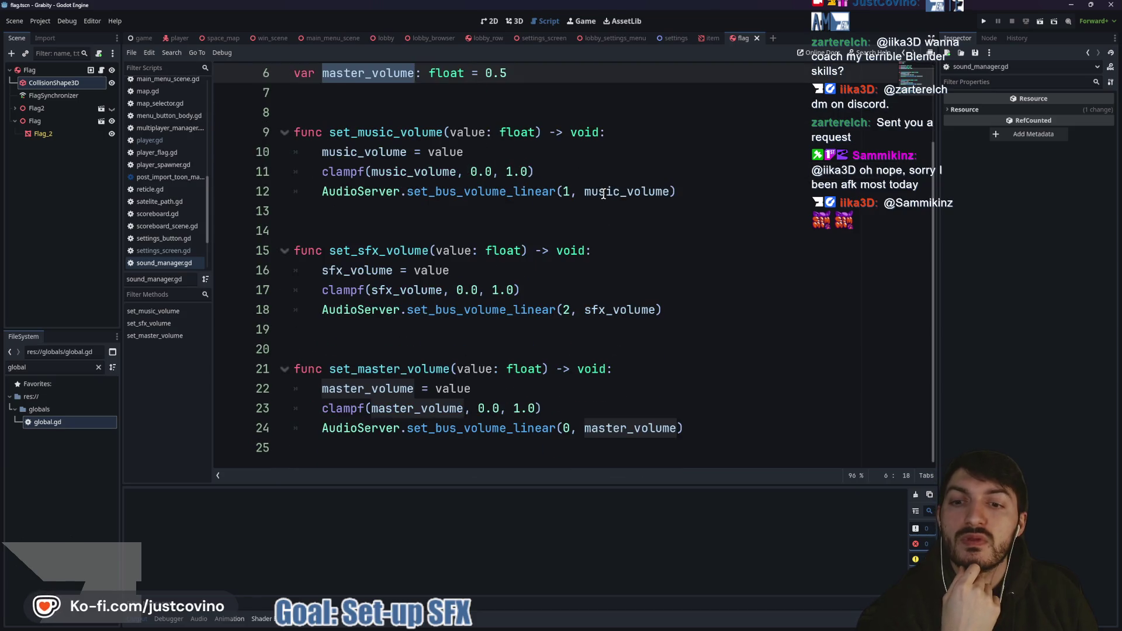
pyautogui.scroll(2, 604, 193)
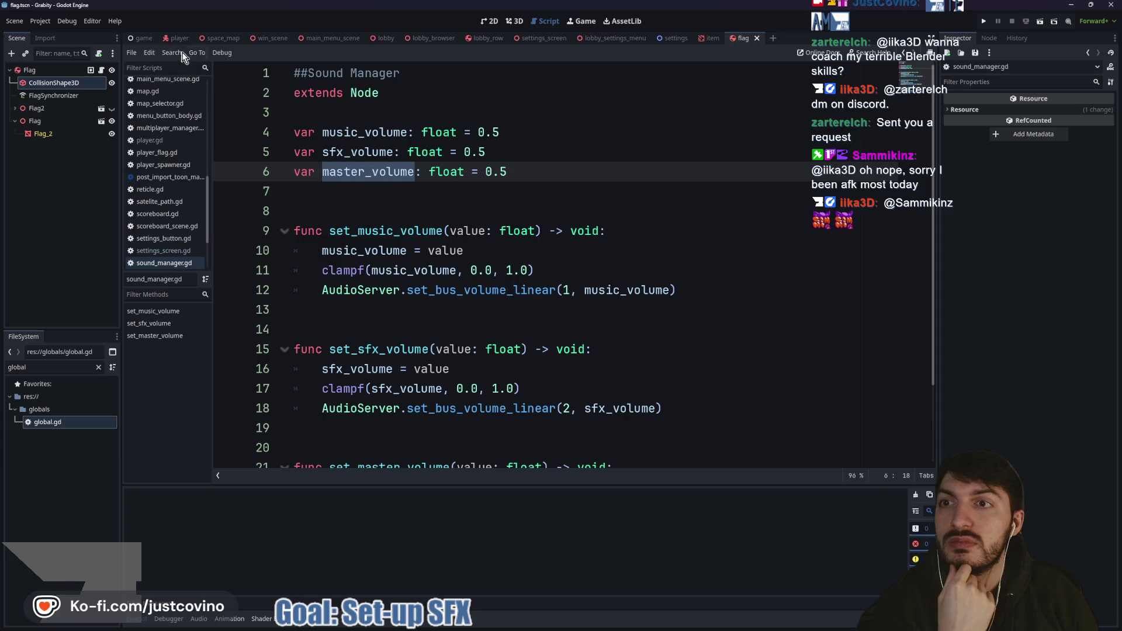
pyautogui.scroll(5, 174, 230)
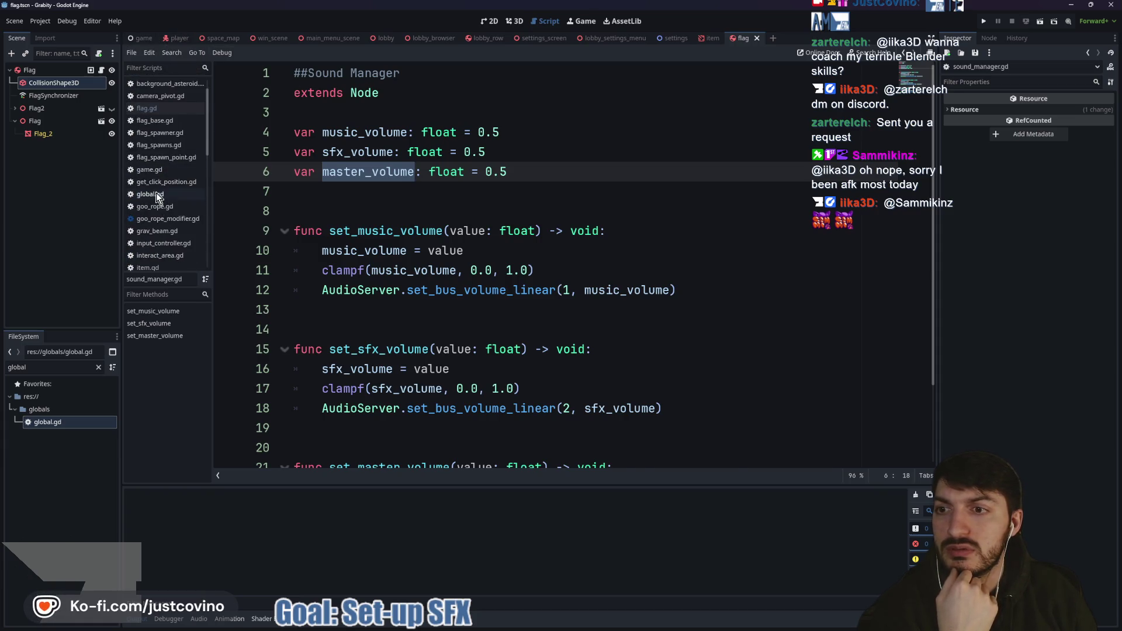
pyautogui.click(154, 194)
pyautogui.scroll(1, 600, 231)
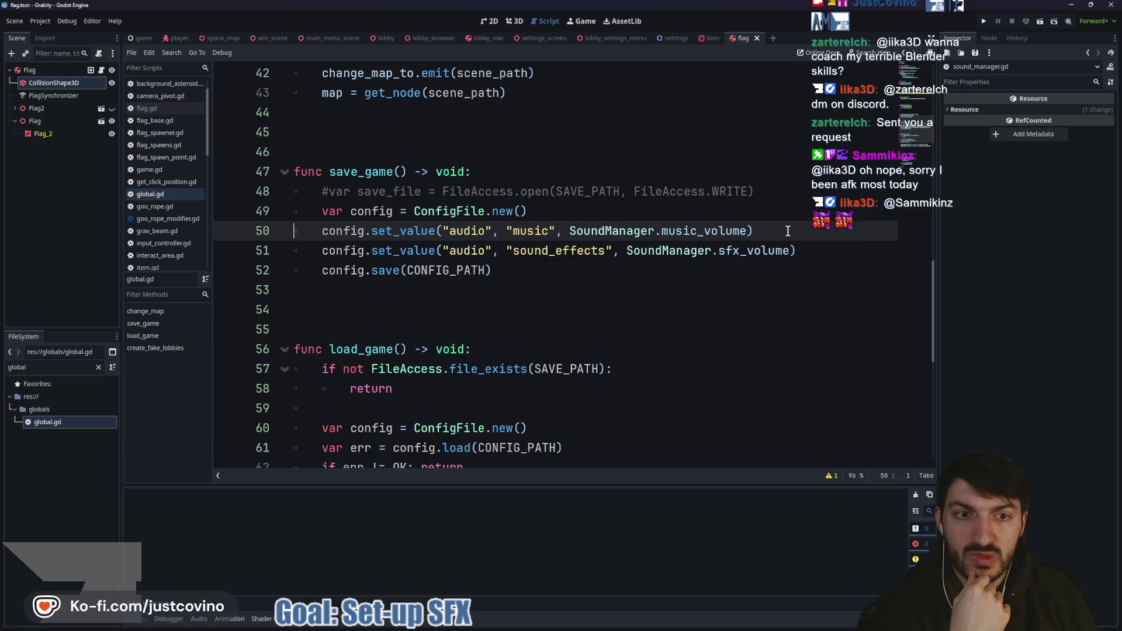
# - Add config.set_value("audio", "master_volume", SoundManager.master_volume) above the music line and save
pyautogui.click(826, 253)
pyautogui.press('Return')
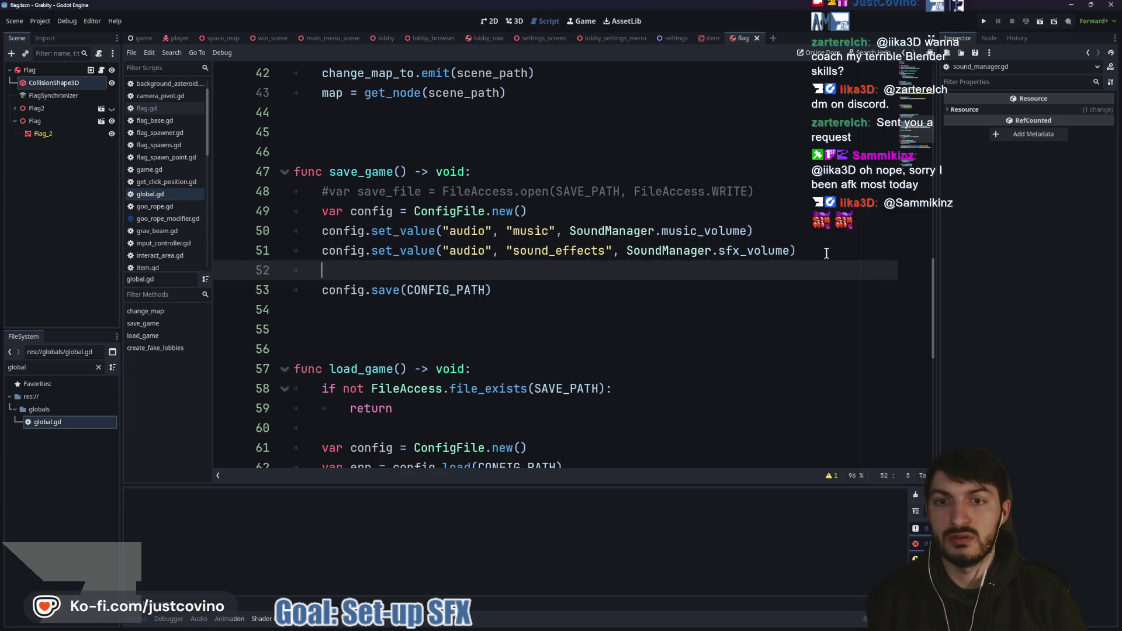
pyautogui.write('config.set')
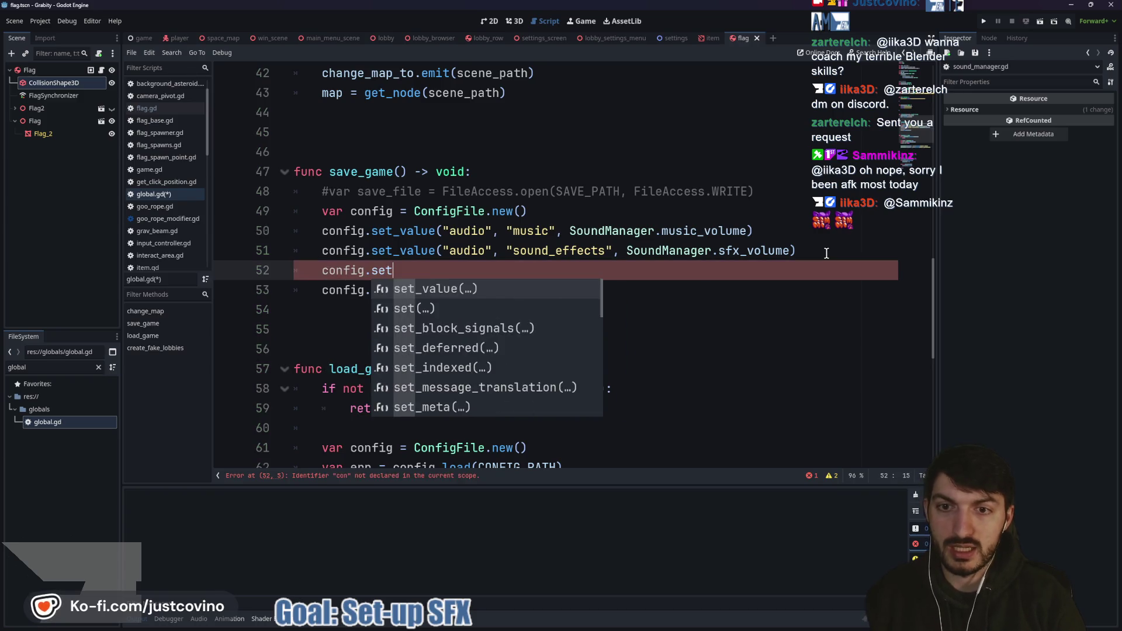
pyautogui.press('Return')
pyautogui.write('"audio')
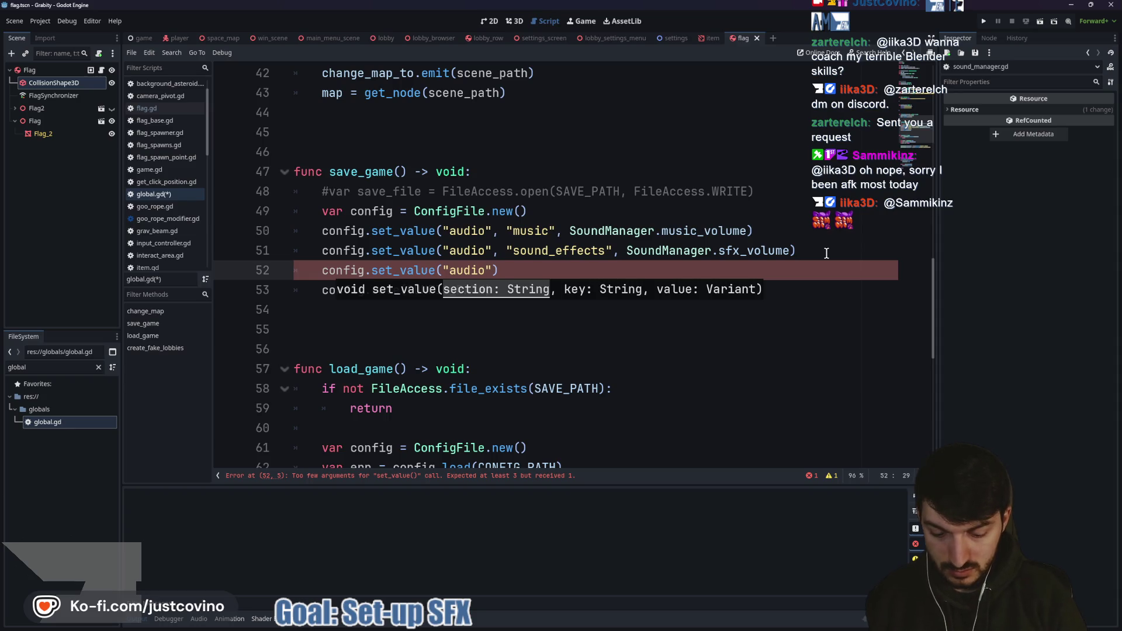
pyautogui.write(', "master_volume')
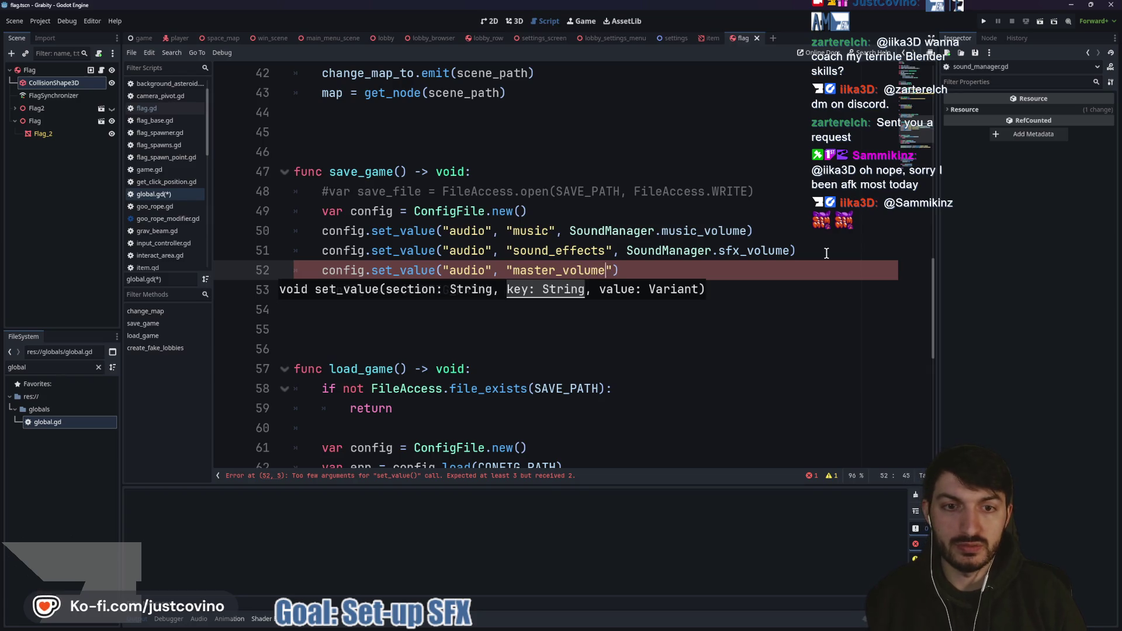
pyautogui.write('Sounds')
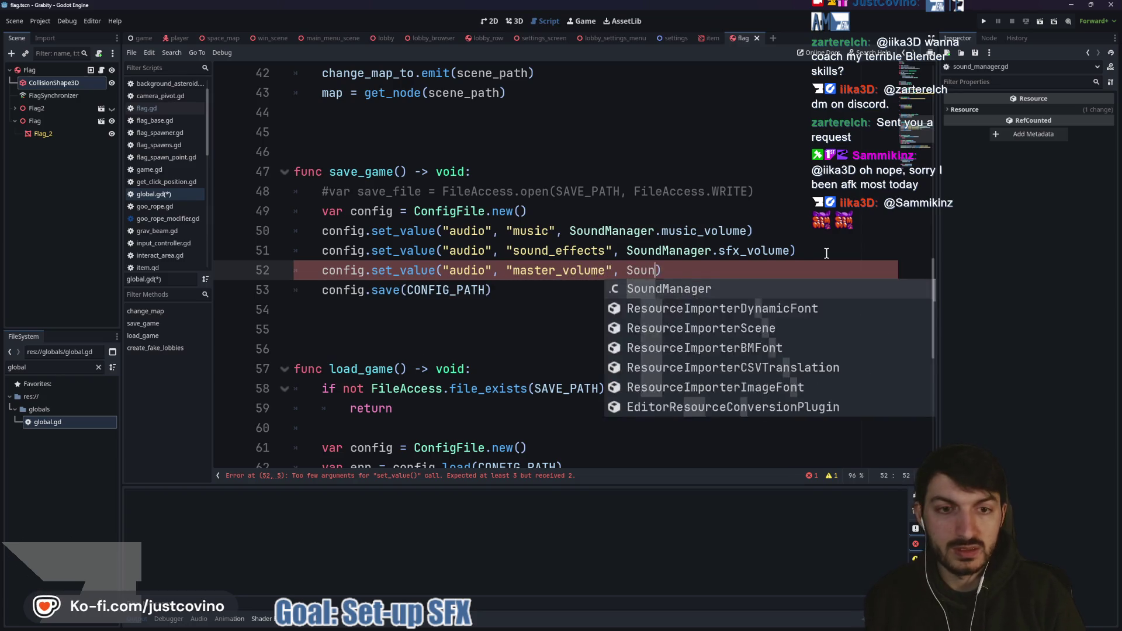
pyautogui.write('Manager.master_volume')
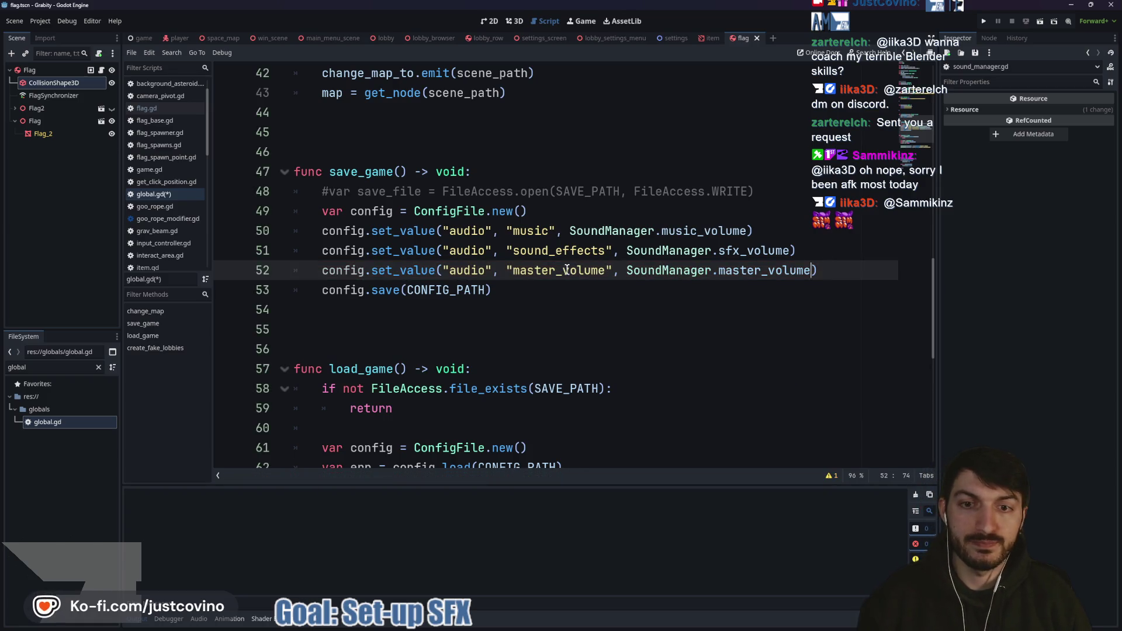
pyautogui.moveTo(847, 270); pyautogui.dragTo(302, 273)
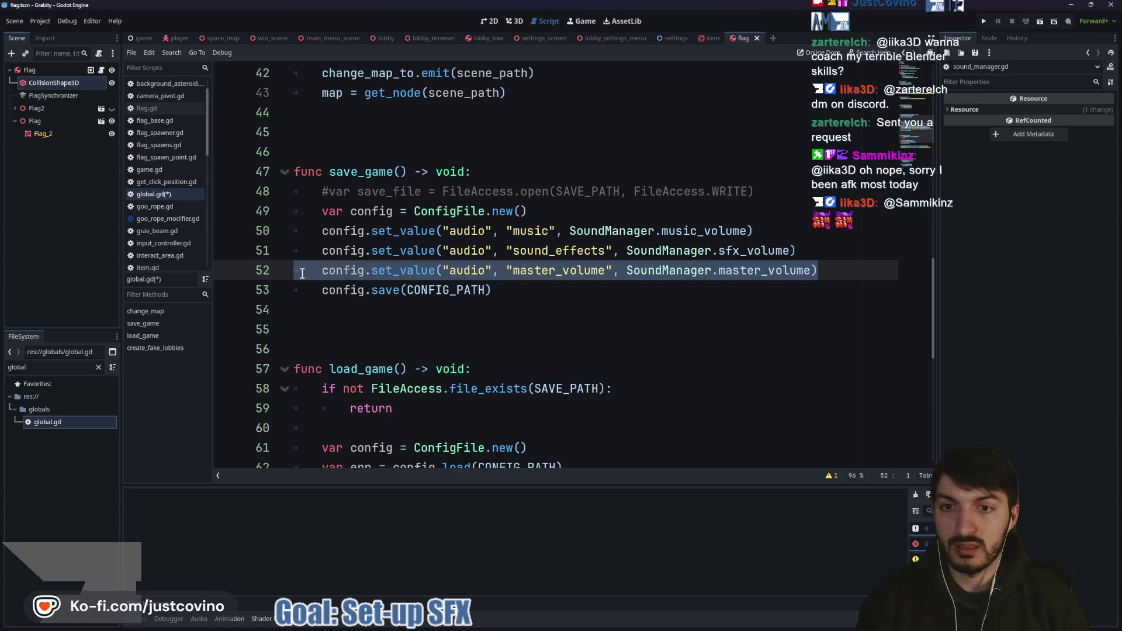
pyautogui.hotkey('alt', 'Up')
pyautogui.hotkey('alt', 'Up')
pyautogui.click(549, 214)
pyautogui.hotkey('ctrl', 's')
pyautogui.scroll(-3, 534, 303)
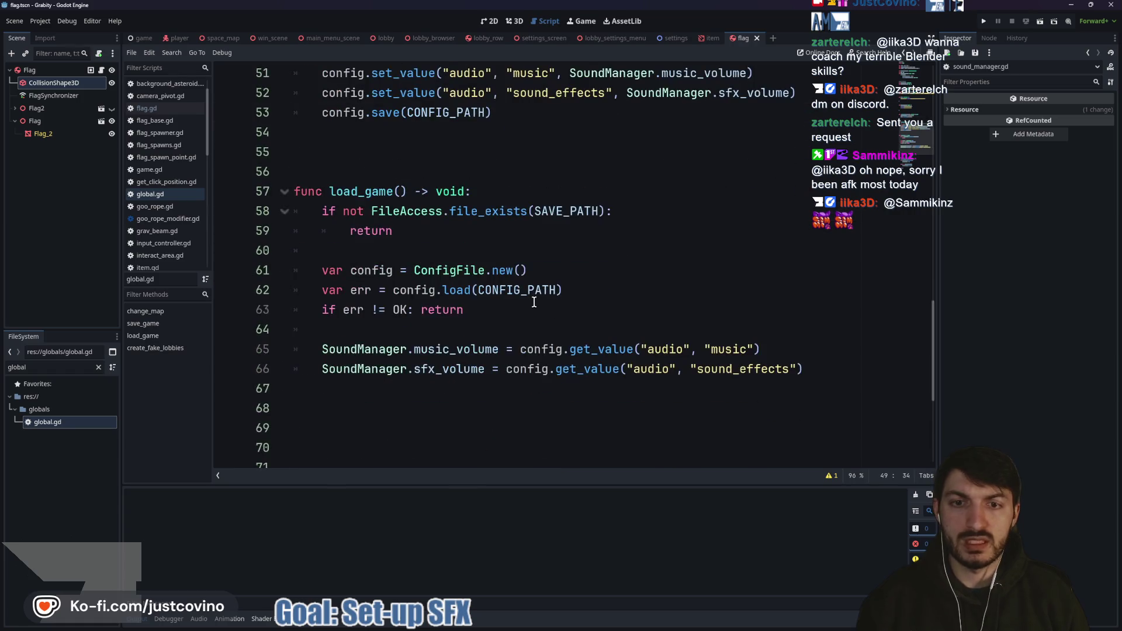
# - In load_game, add SoundManager.master_volume = config.get_value("audio", "master_volume")
pyautogui.click(551, 330)
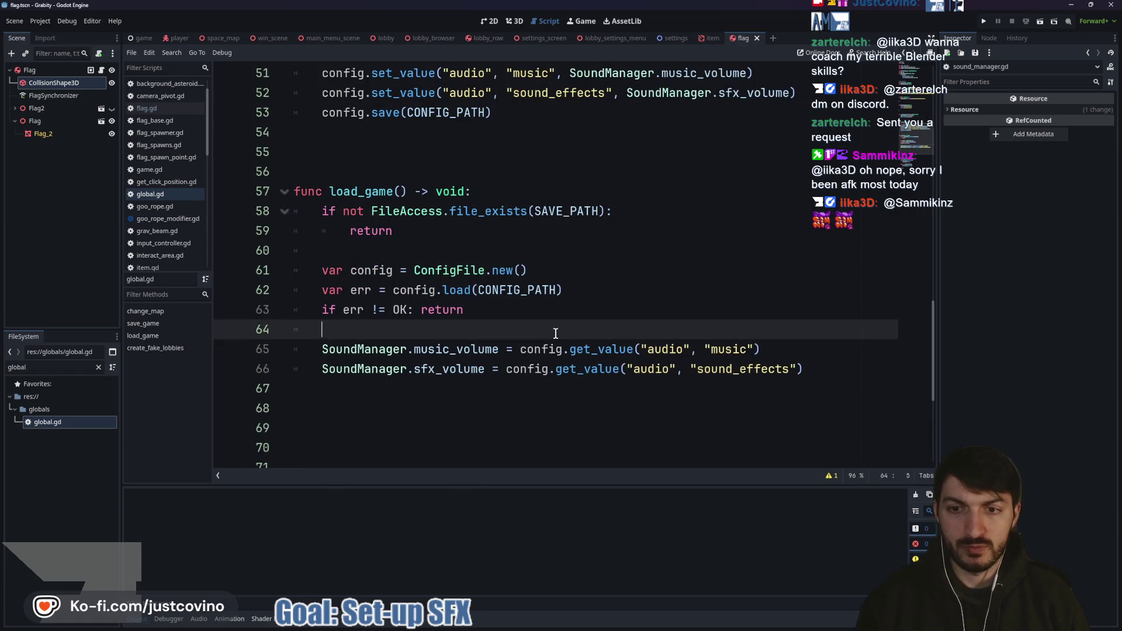
pyautogui.press('Return')
pyautogui.write('SoundM')
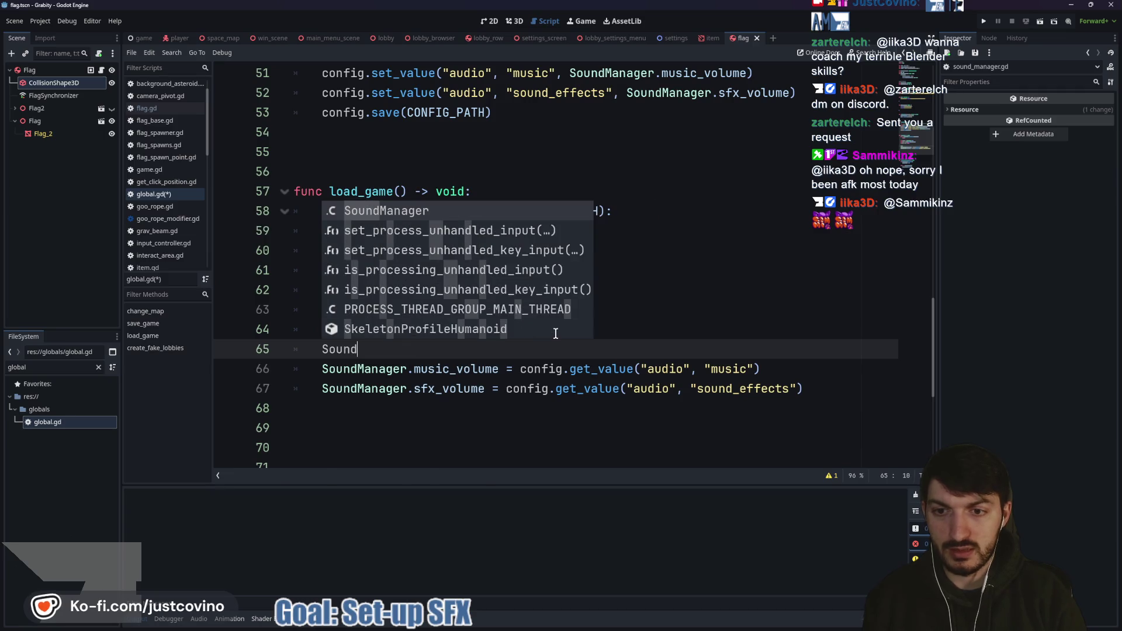
pyautogui.press('Return')
pyautogui.write('.')
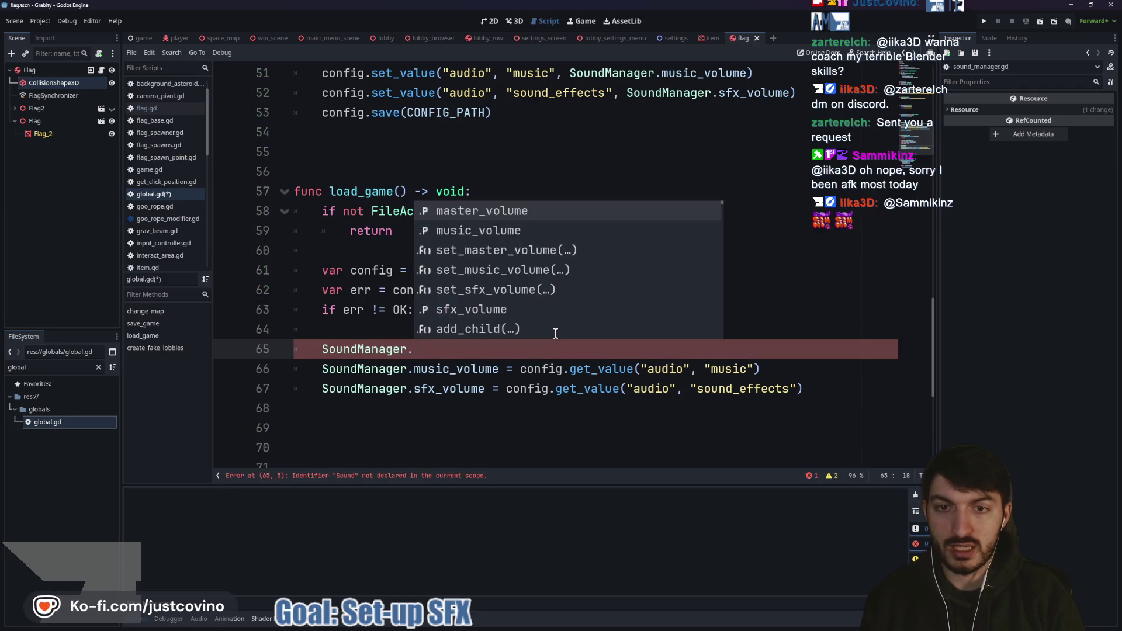
pyautogui.press('Return')
pyautogui.write('= config.get')
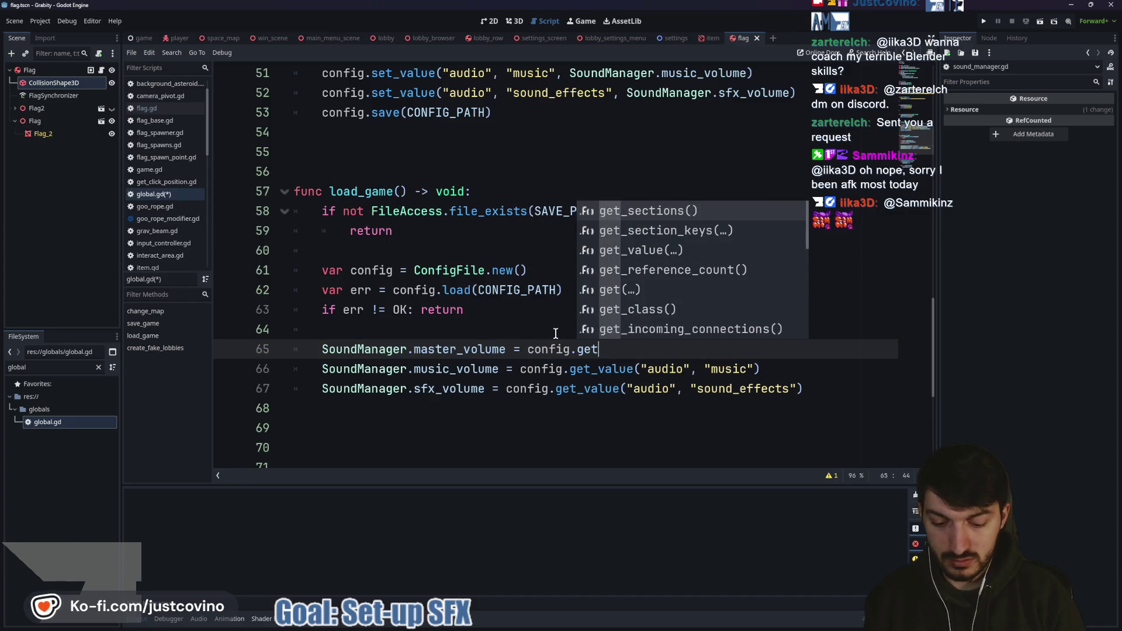
pyautogui.write('_va')
pyautogui.press('Return')
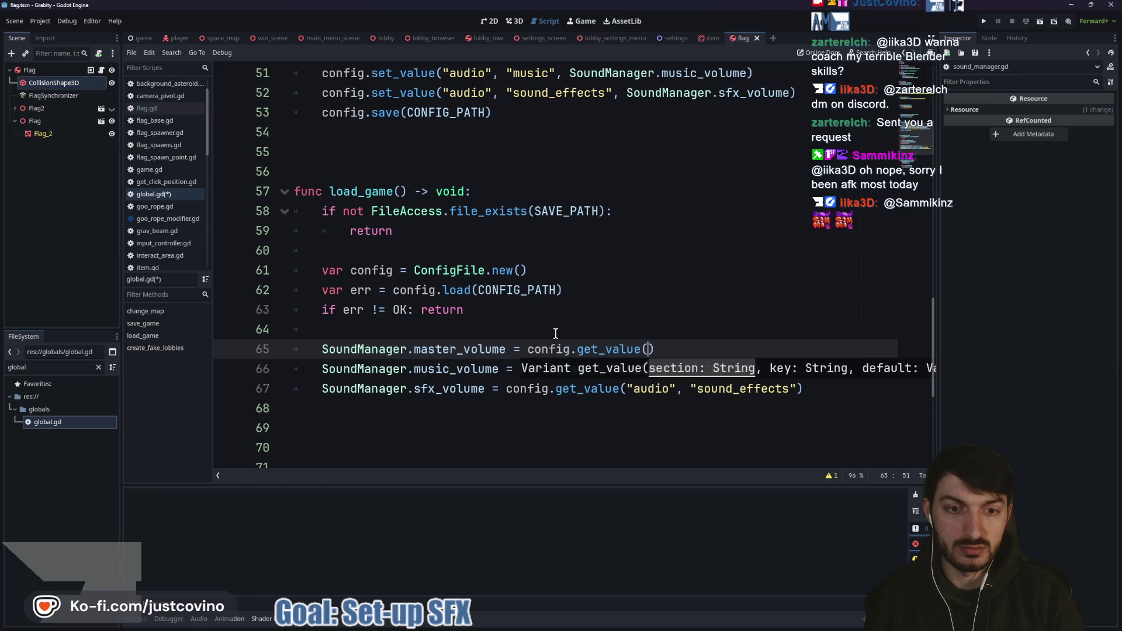
pyautogui.write('"audio')
pyautogui.press('Down')
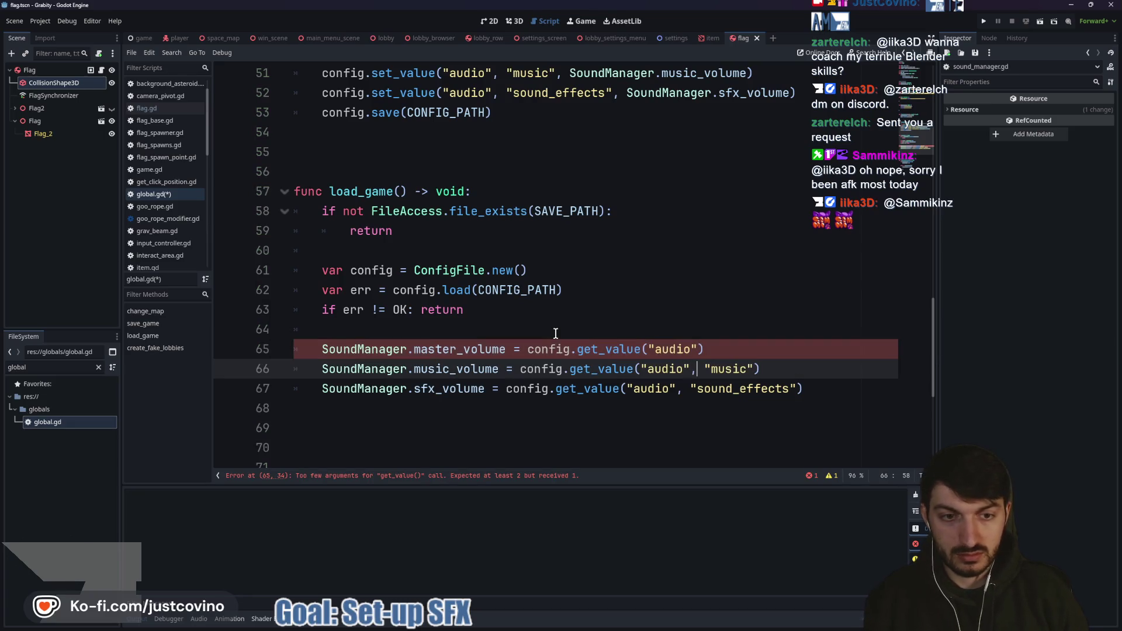
pyautogui.press('Up')
pyautogui.write(', "m')
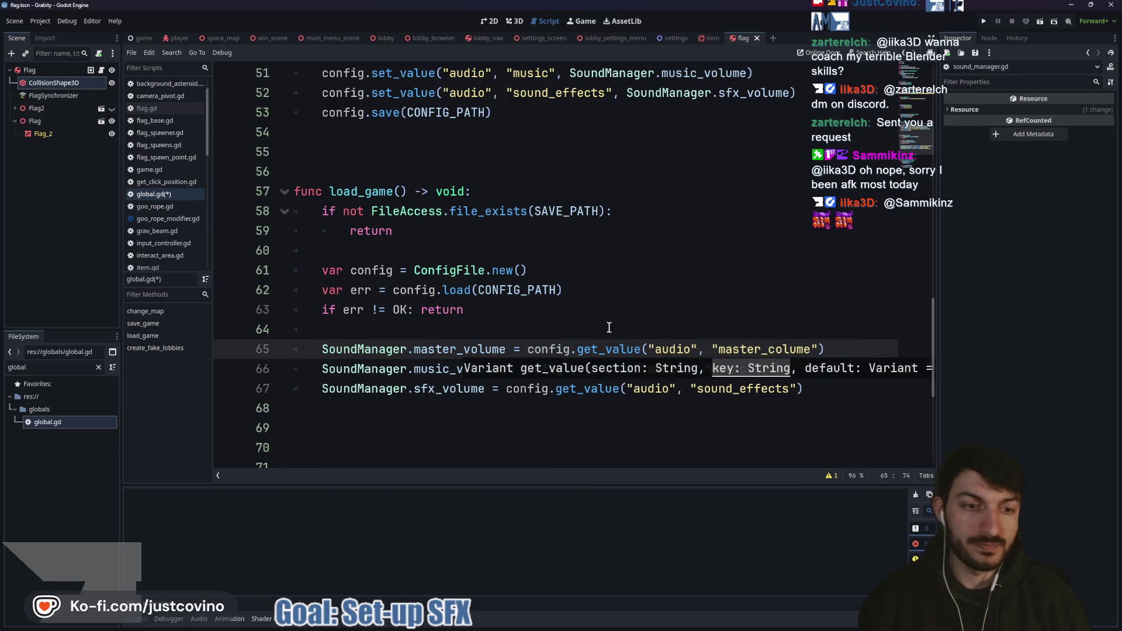
# - Fix the 'master_colume' typo to 'master_volume' and save global.gd
pyautogui.click(775, 348)
pyautogui.press('BackSpace')
pyautogui.write('v')
pyautogui.click(730, 316)
pyautogui.hotkey('ctrl', 's')
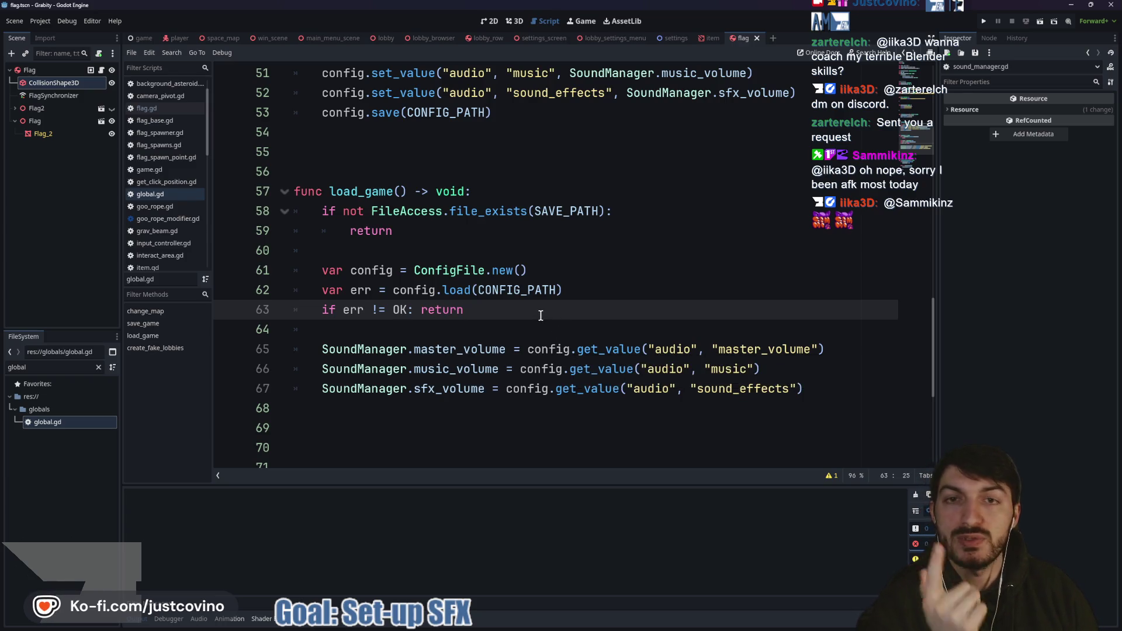
# - Highlight every use of mouse_sensitivity in global.gd and review them
pyautogui.scroll(12, 495, 248)
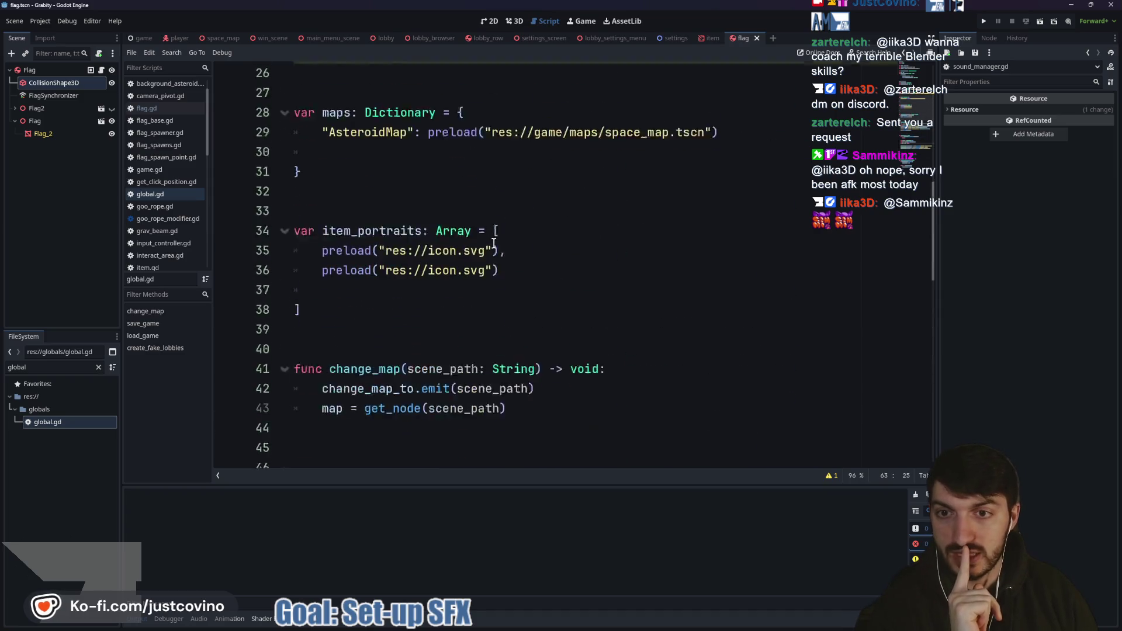
pyautogui.scroll(2, 494, 249)
pyautogui.scroll(3, 494, 248)
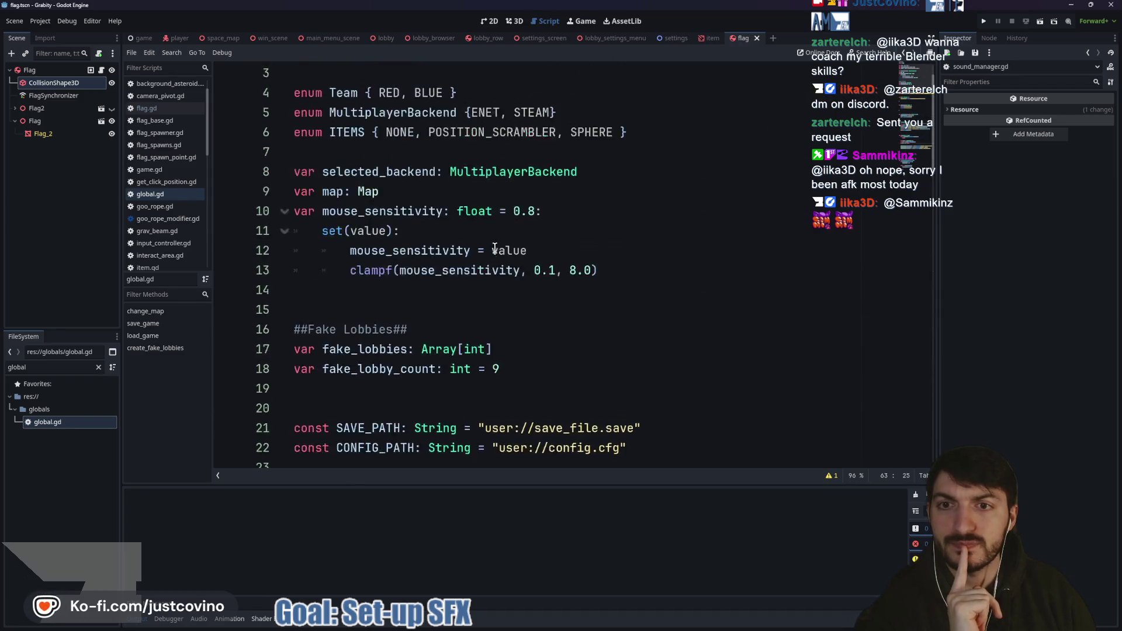
pyautogui.doubleClick(384, 252)
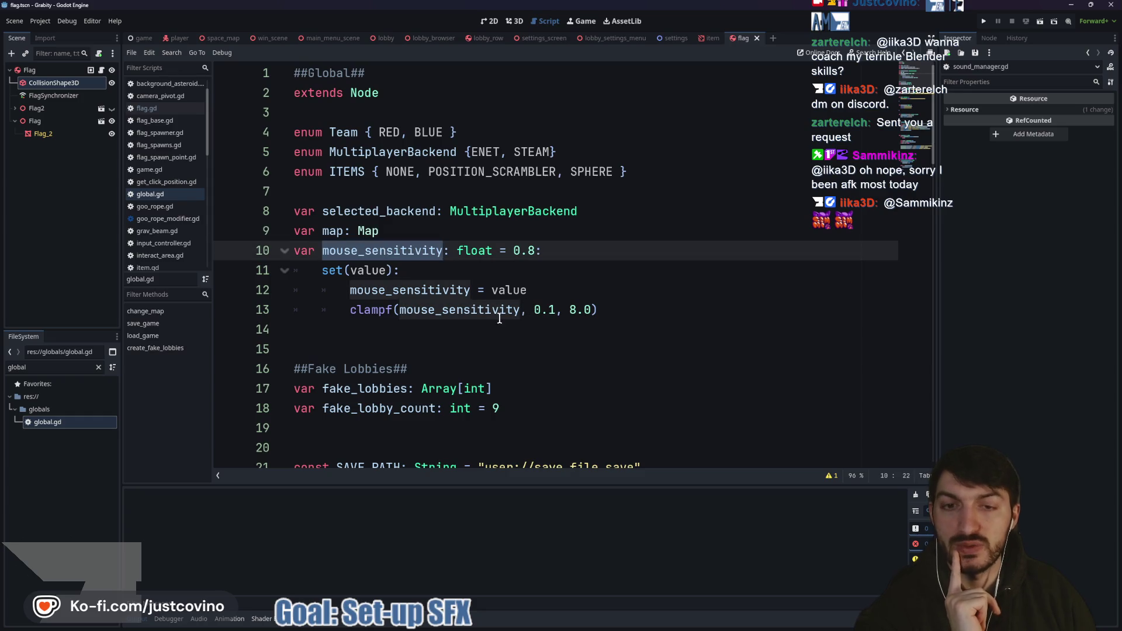
pyautogui.scroll(-15, 500, 319)
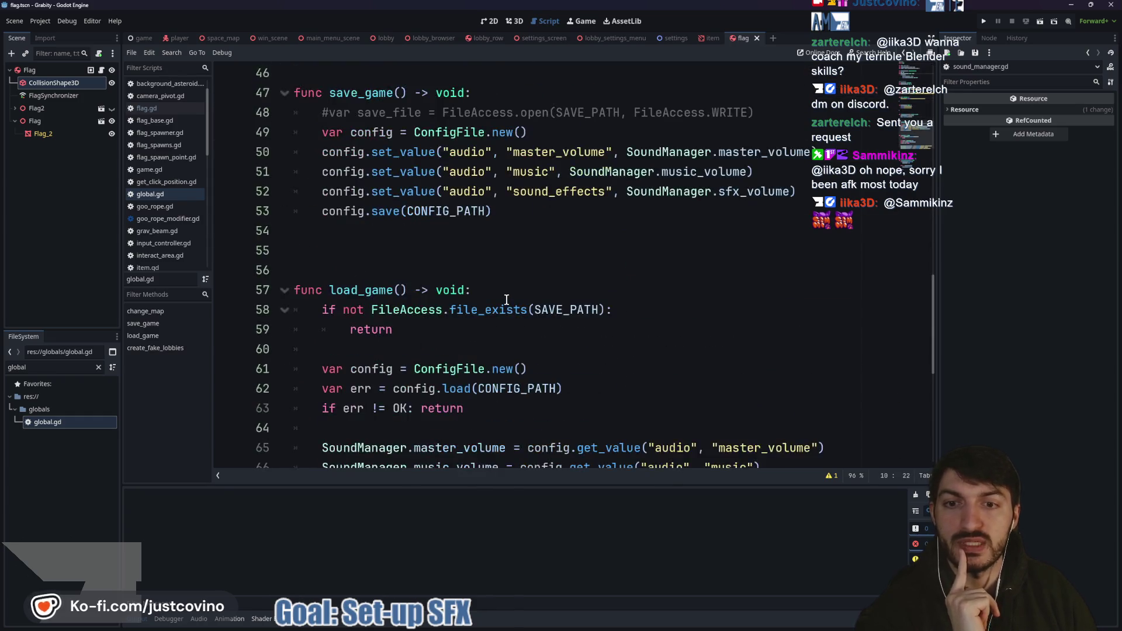
pyautogui.scroll(-4, 507, 300)
pyautogui.scroll(1, 495, 276)
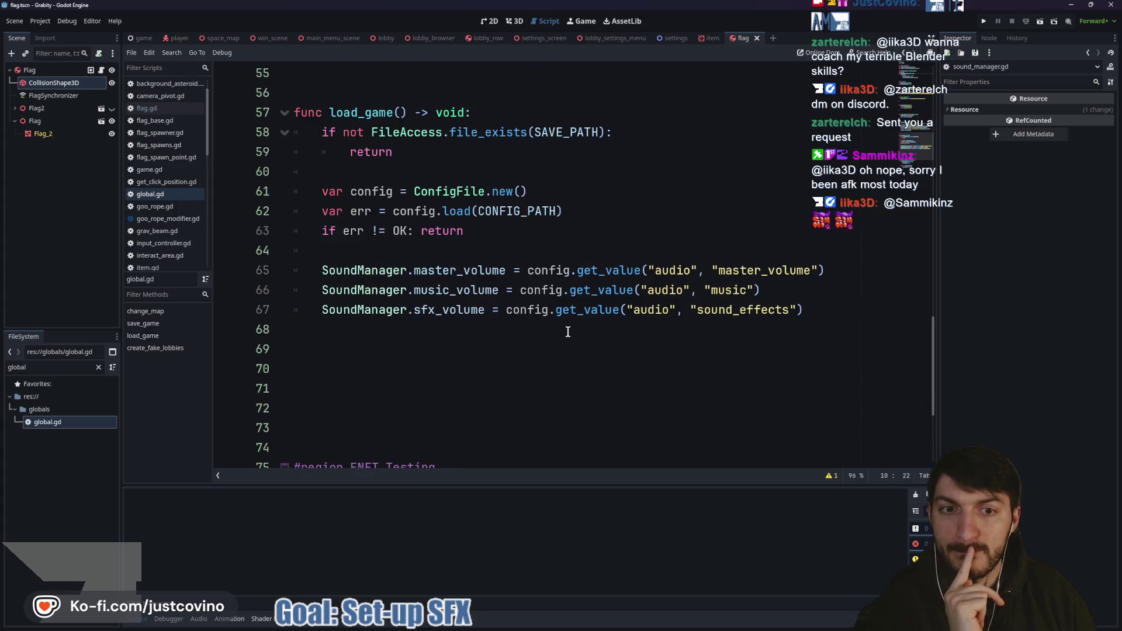
pyautogui.scroll(3, 566, 332)
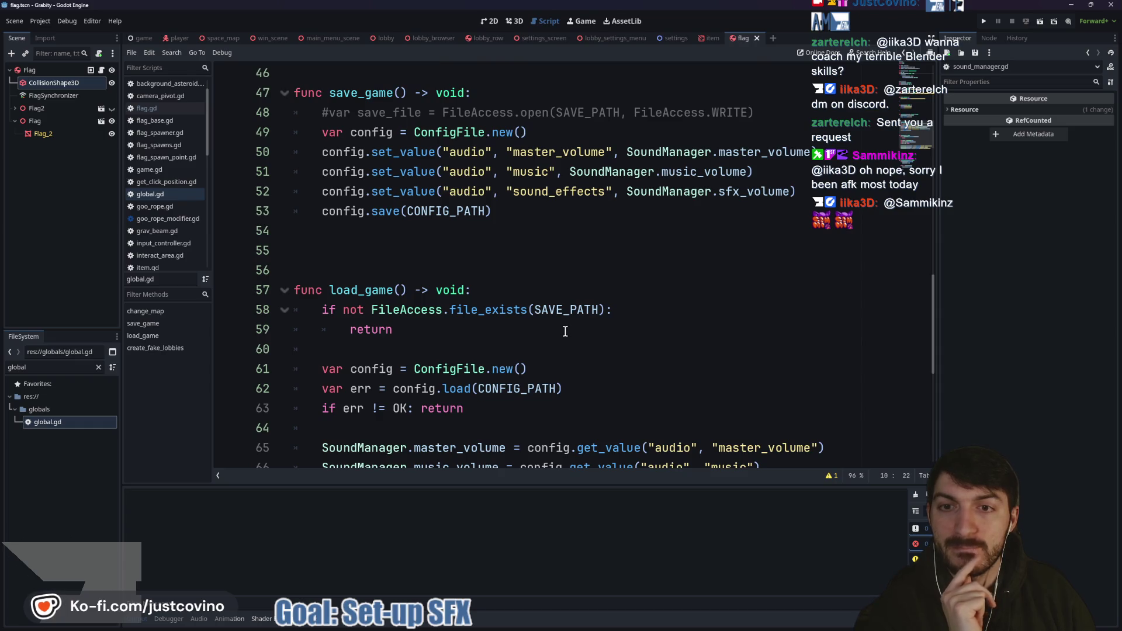
pyautogui.scroll(1, 551, 318)
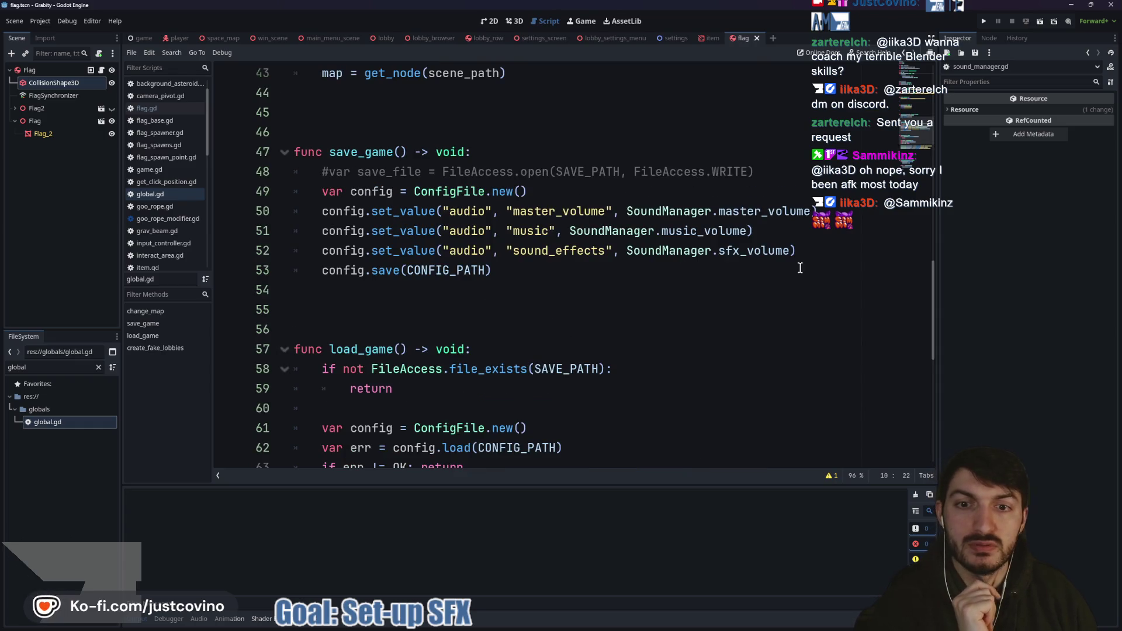
# - Add blank lines in save_game around the config creation and audio values
pyautogui.click(819, 252)
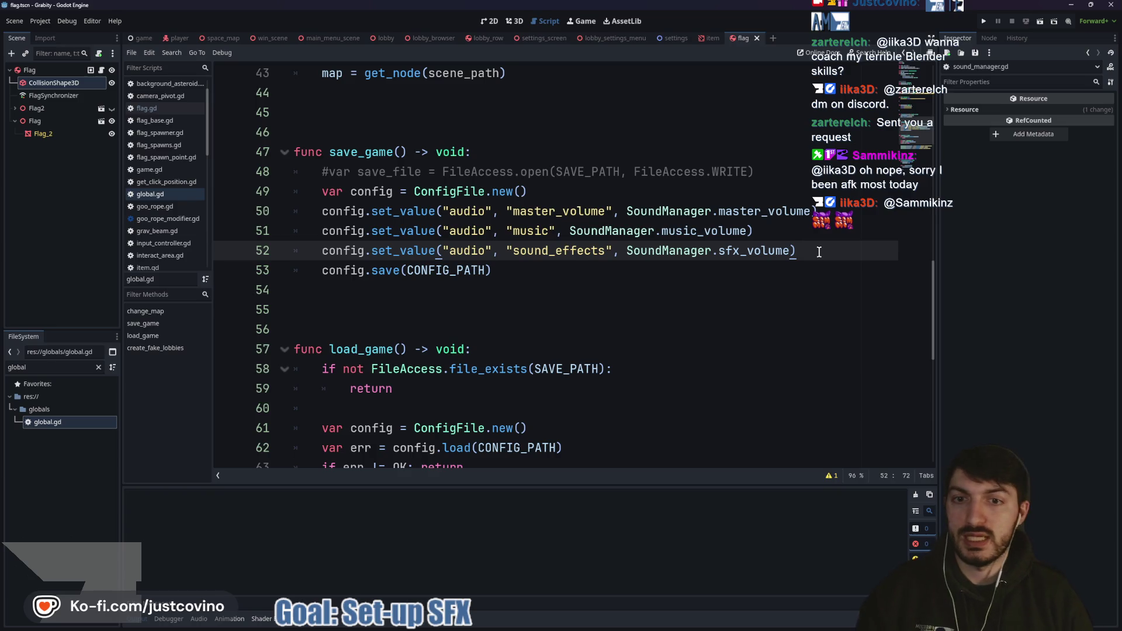
pyautogui.press('Return')
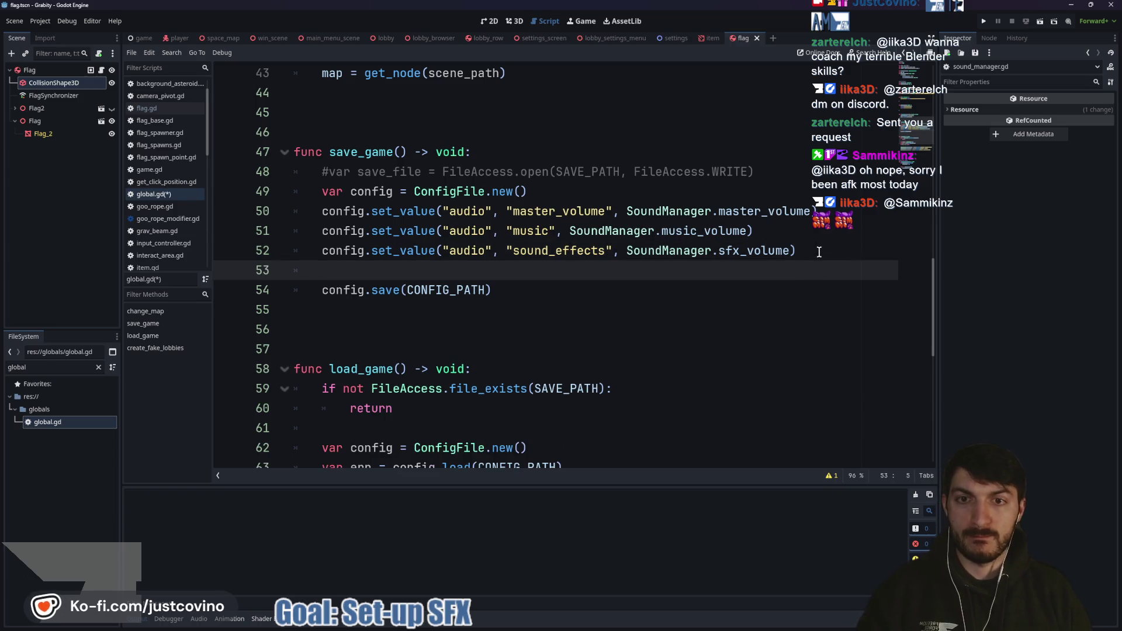
pyautogui.press('Return')
pyautogui.click(543, 194)
pyautogui.press('Return')
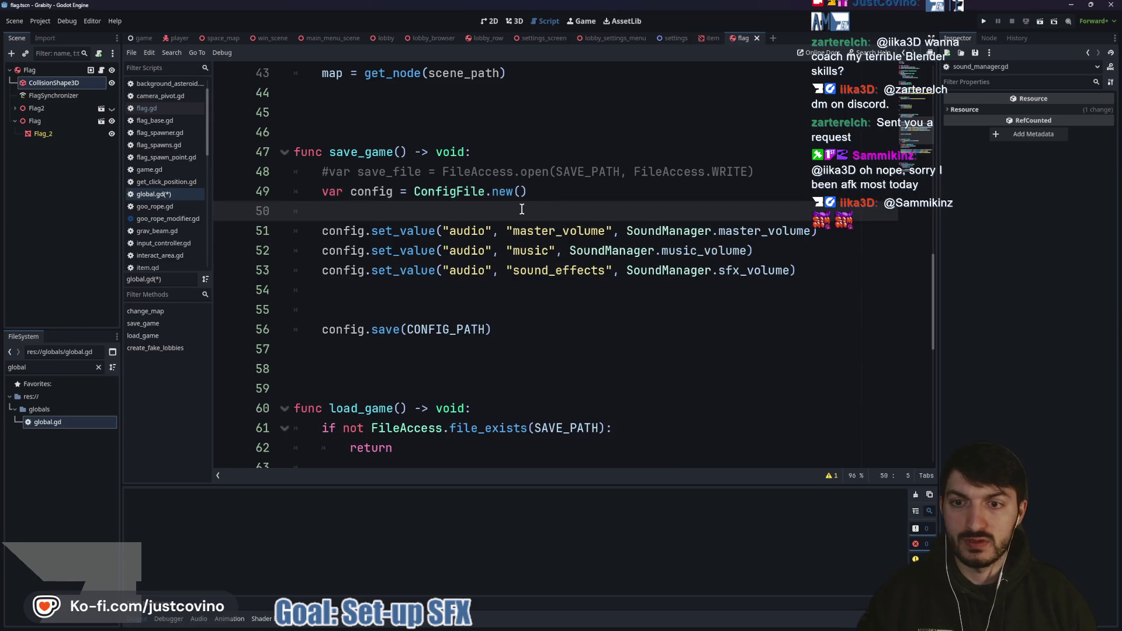
pyautogui.click(369, 300)
pyautogui.press('Down')
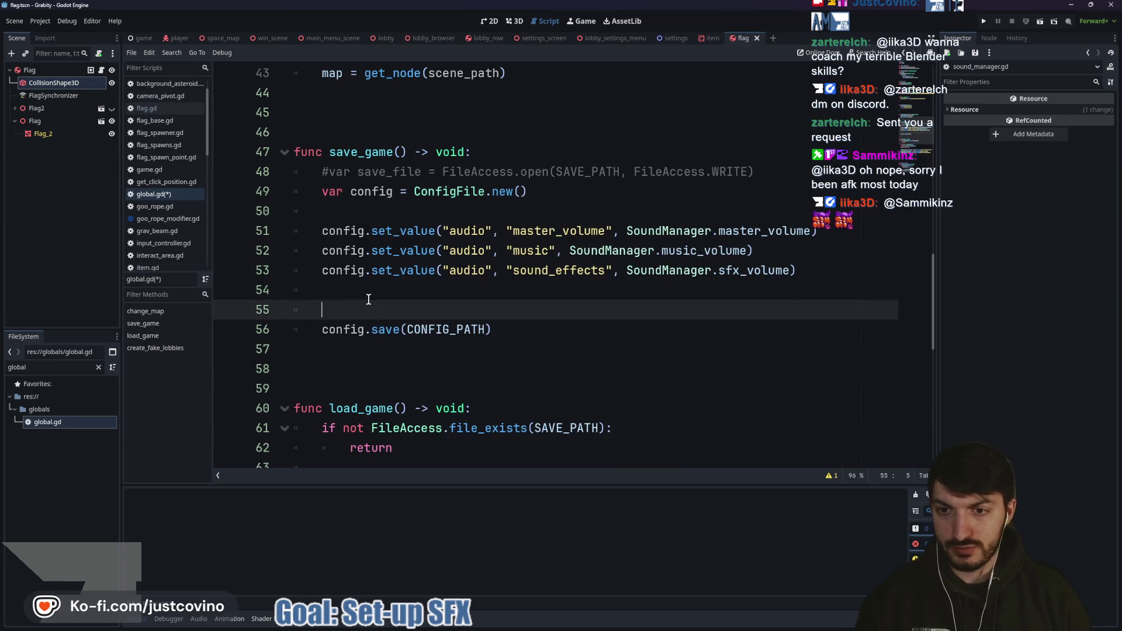
# - Add config.set_value("settings", "mouse_sensitivity", mouse_sensitivity) before config.save and save
pyautogui.write('config.set')
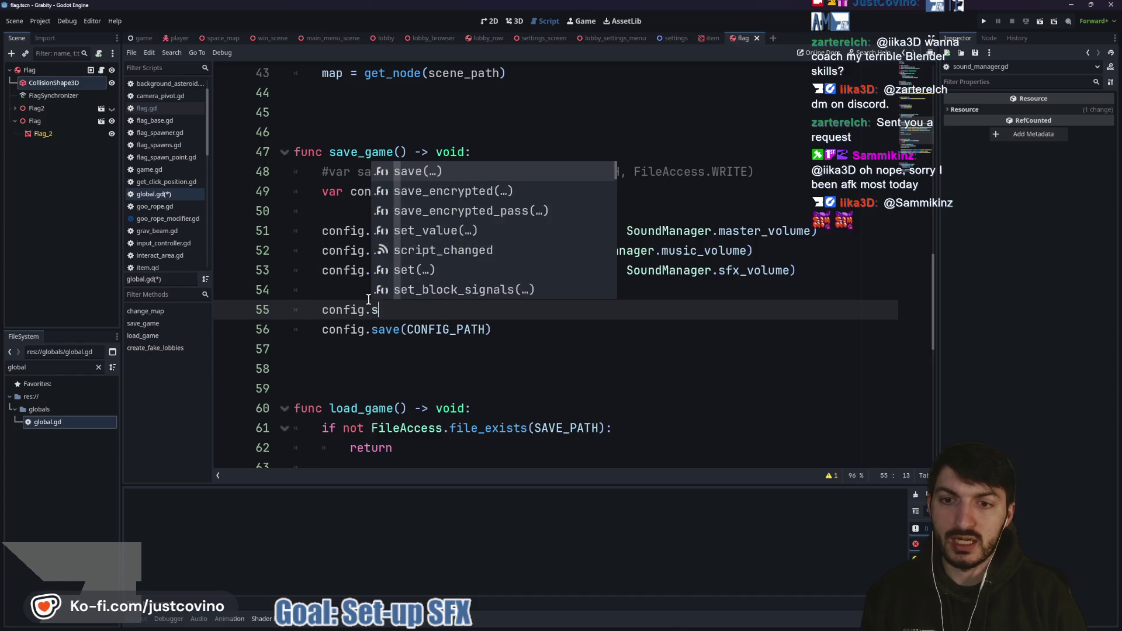
pyautogui.press('Return')
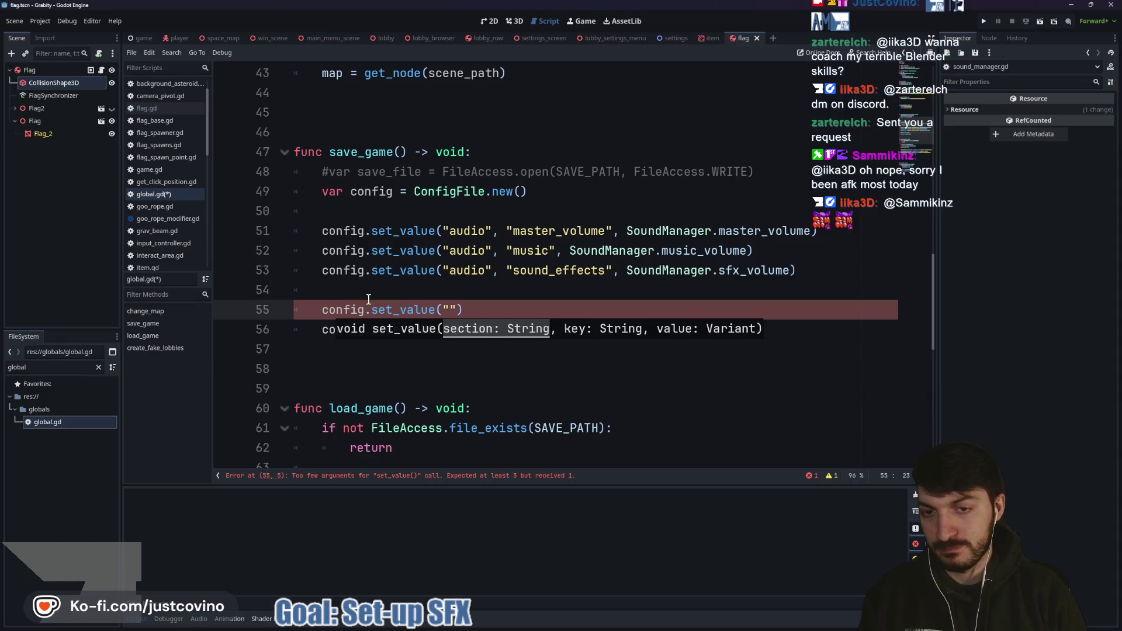
pyautogui.write('settings')
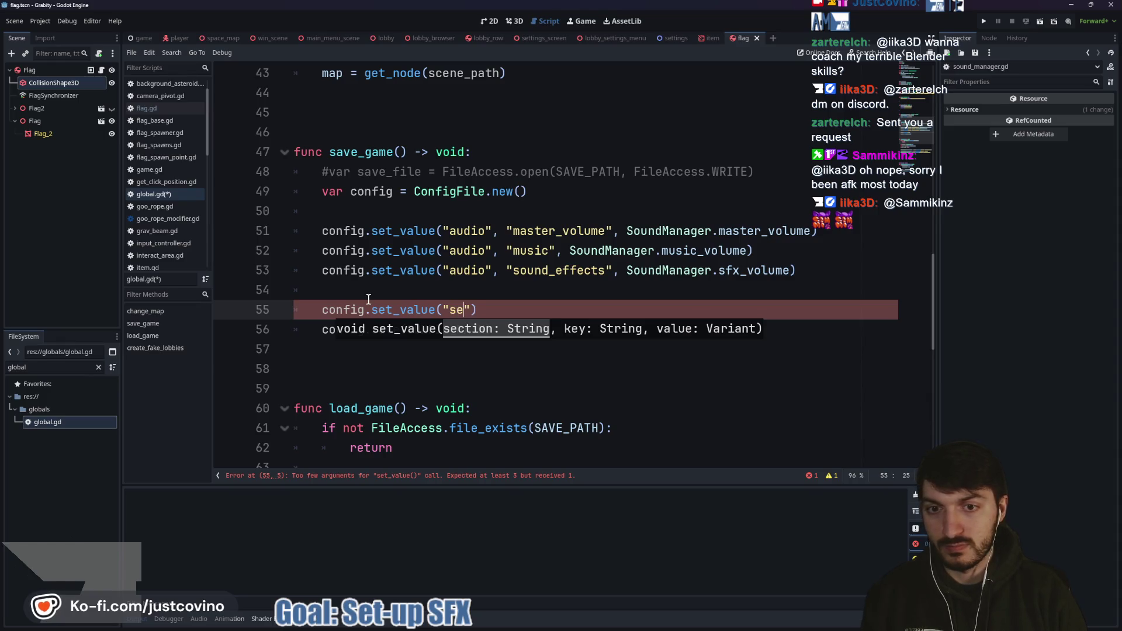
pyautogui.write('", "mouse_sensi')
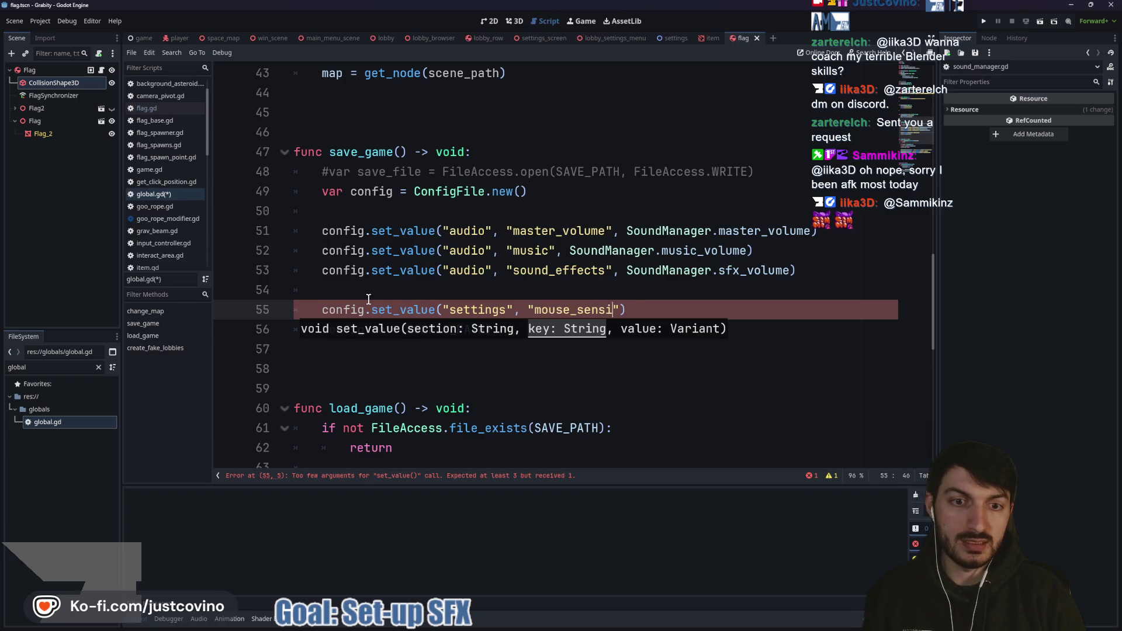
pyautogui.write('tivity"')
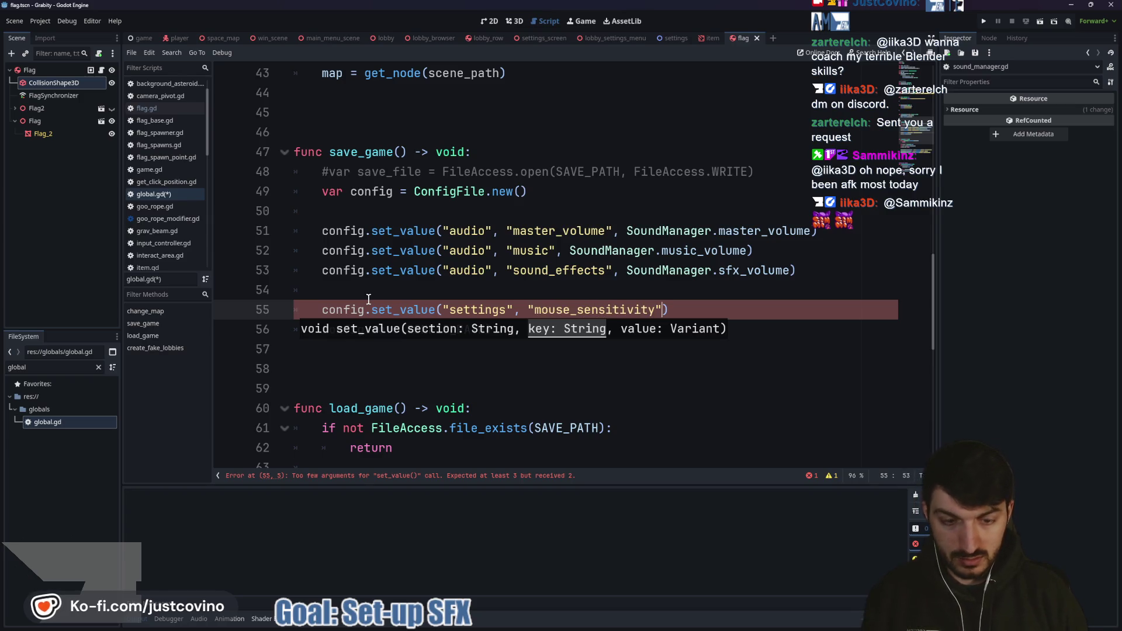
pyautogui.write(', m')
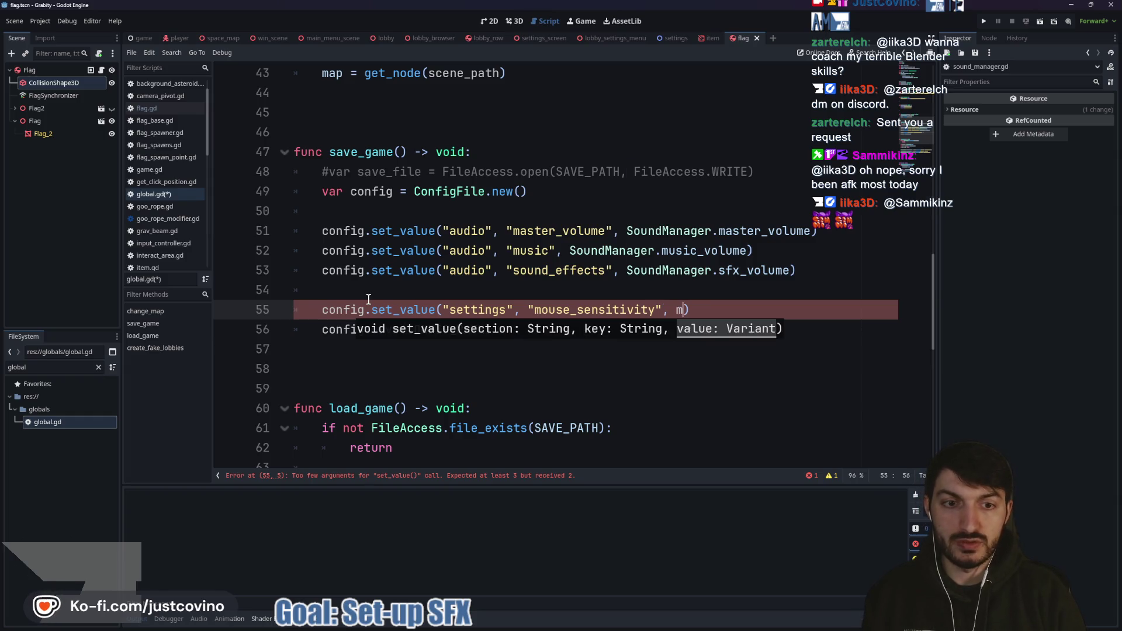
pyautogui.write('ouse')
pyautogui.press('Return')
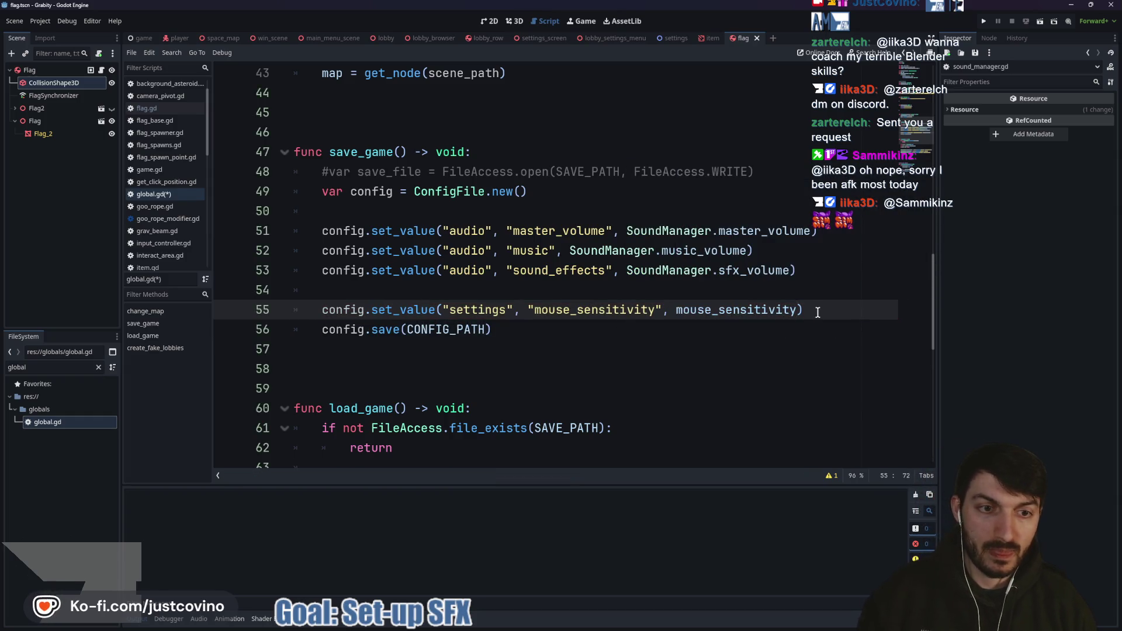
pyautogui.hotkey('ctrl', 's')
pyautogui.scroll(-5, 683, 336)
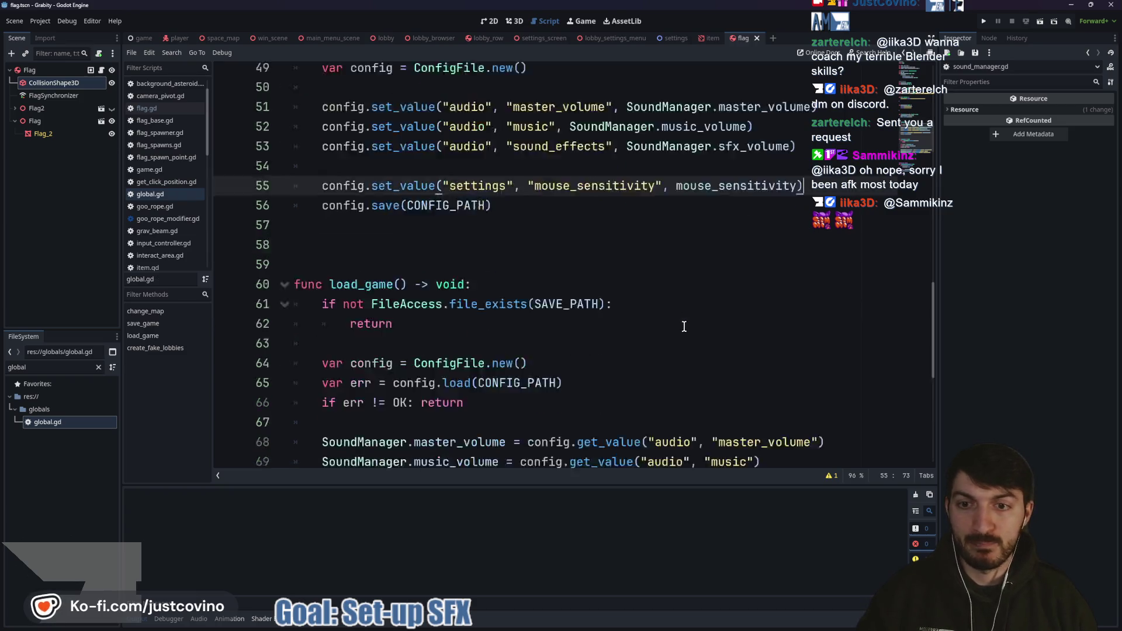
# - At the end of load_game, add mouse_sensitivity = config.get_value("settings", "mouse_sensitivity") and save
pyautogui.click(484, 338)
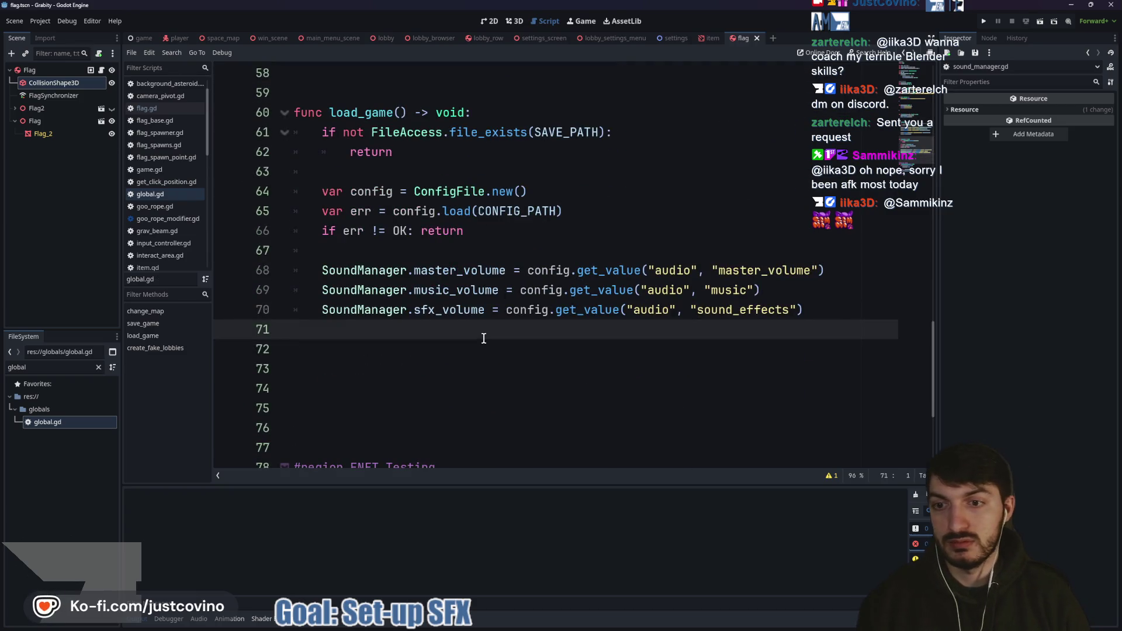
pyautogui.press('Return')
pyautogui.write('mouse')
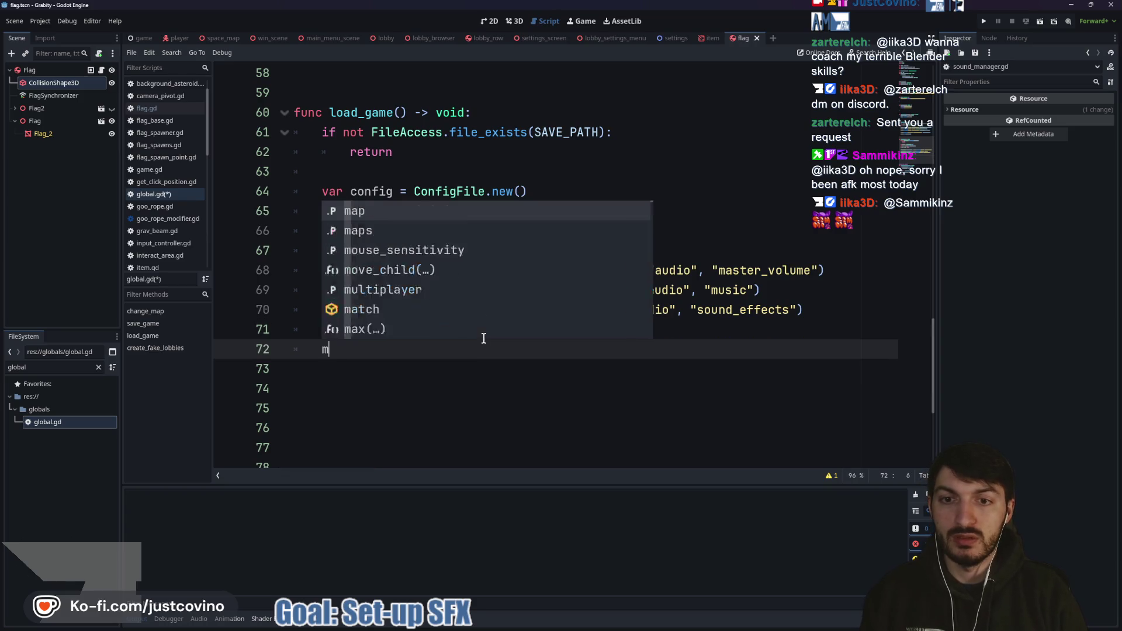
pyautogui.press('Return')
pyautogui.write('= config')
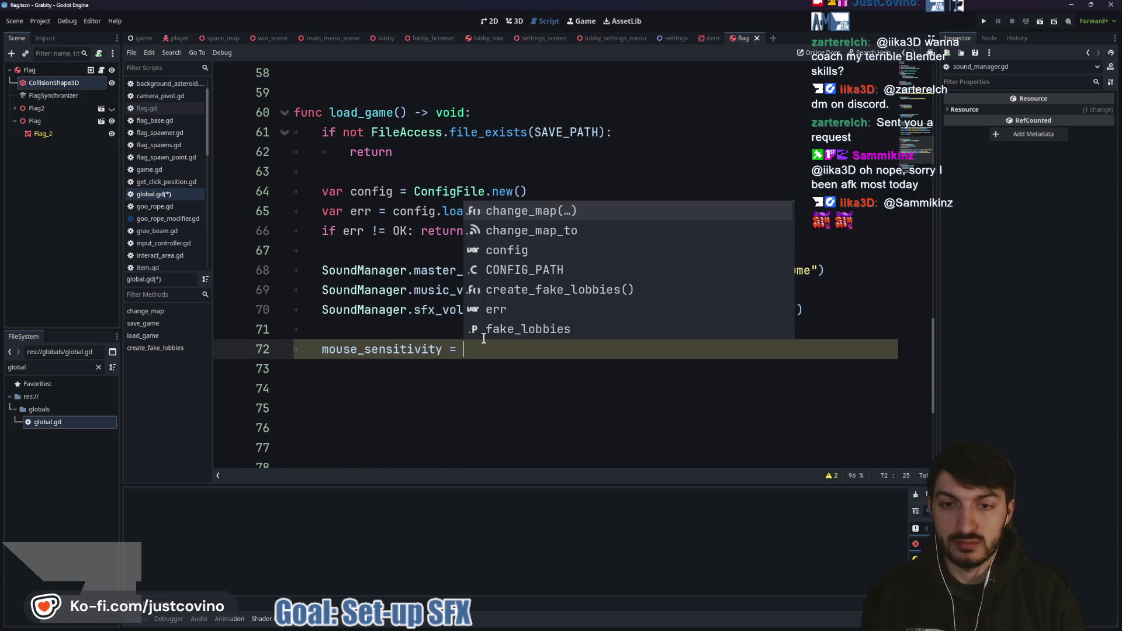
pyautogui.write('.get_val')
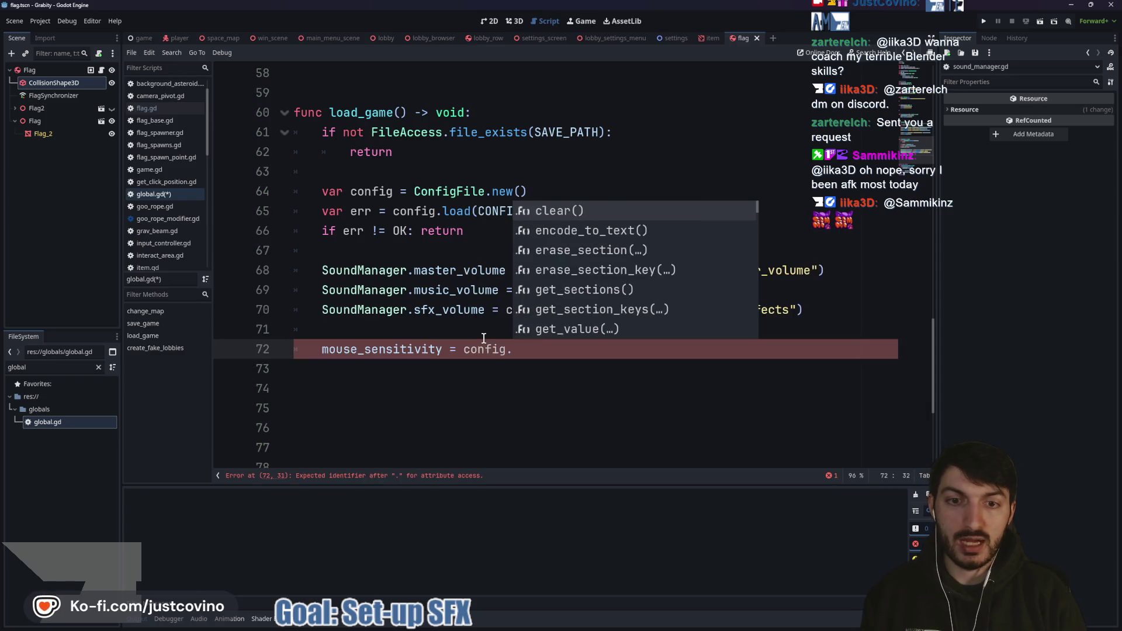
pyautogui.press('Return')
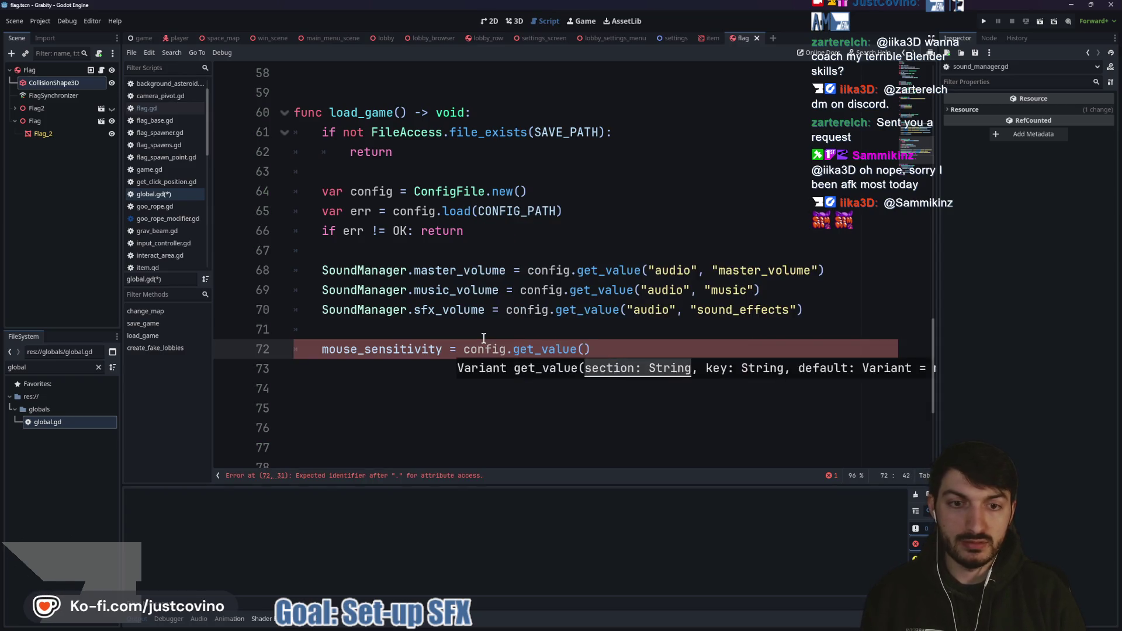
pyautogui.write('"settings"')
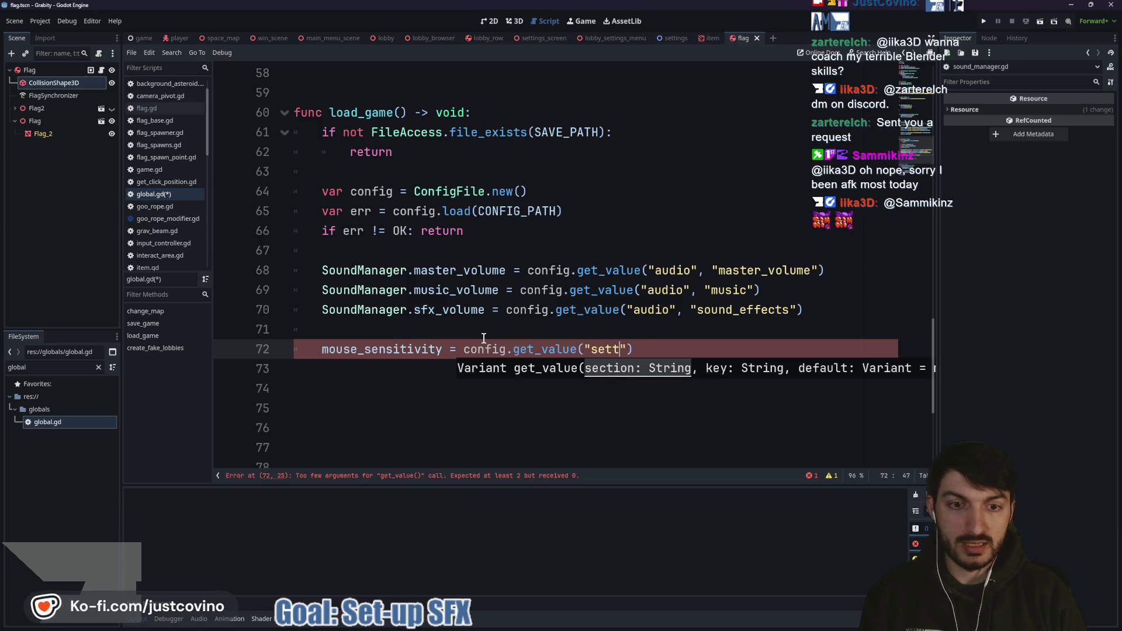
pyautogui.write(', "mou')
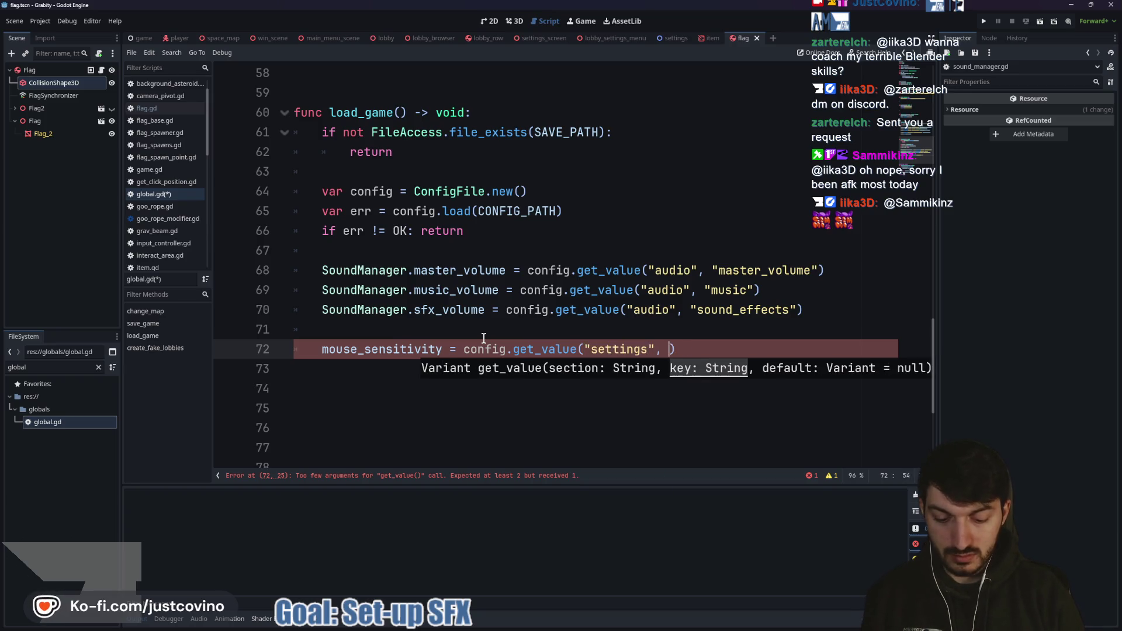
pyautogui.write('se_sensi')
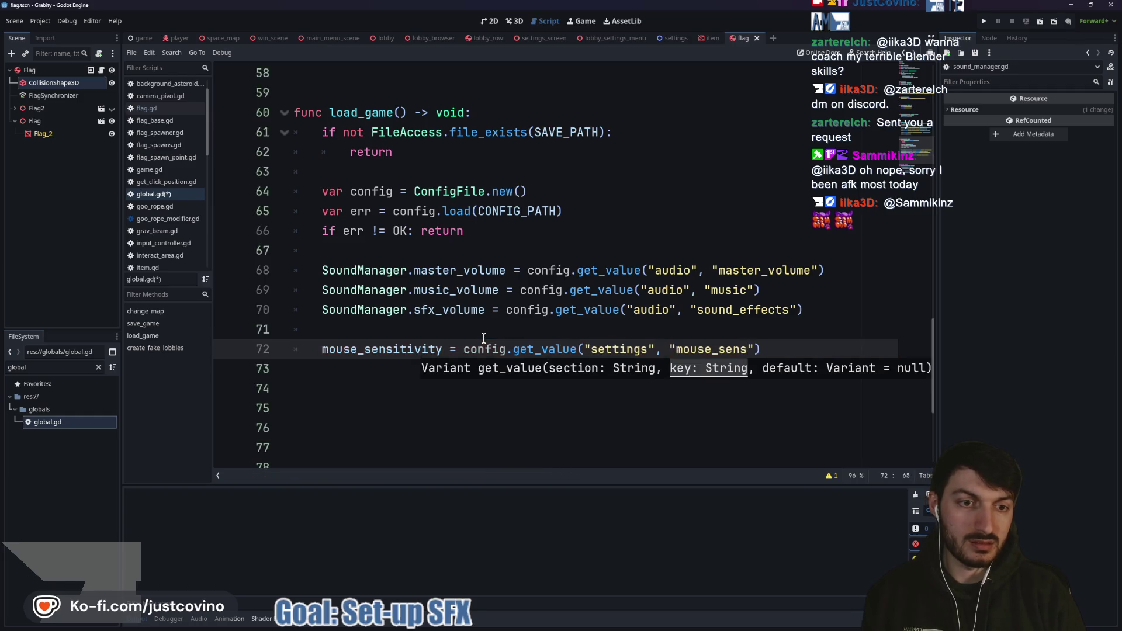
pyautogui.write('tivity')
pyautogui.hotkey('ctrl', 's')
# - Review the empty lines 71, 63 and 46 around save_game and load_game
pyautogui.click(485, 338)
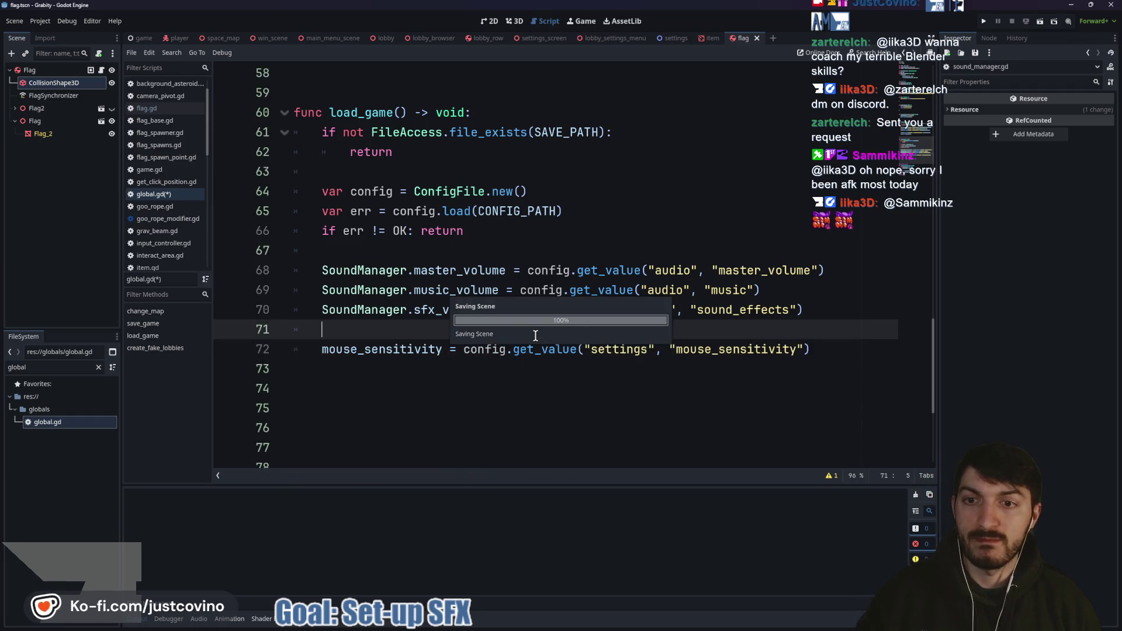
pyautogui.scroll(-2, 485, 343)
pyautogui.scroll(2, 458, 326)
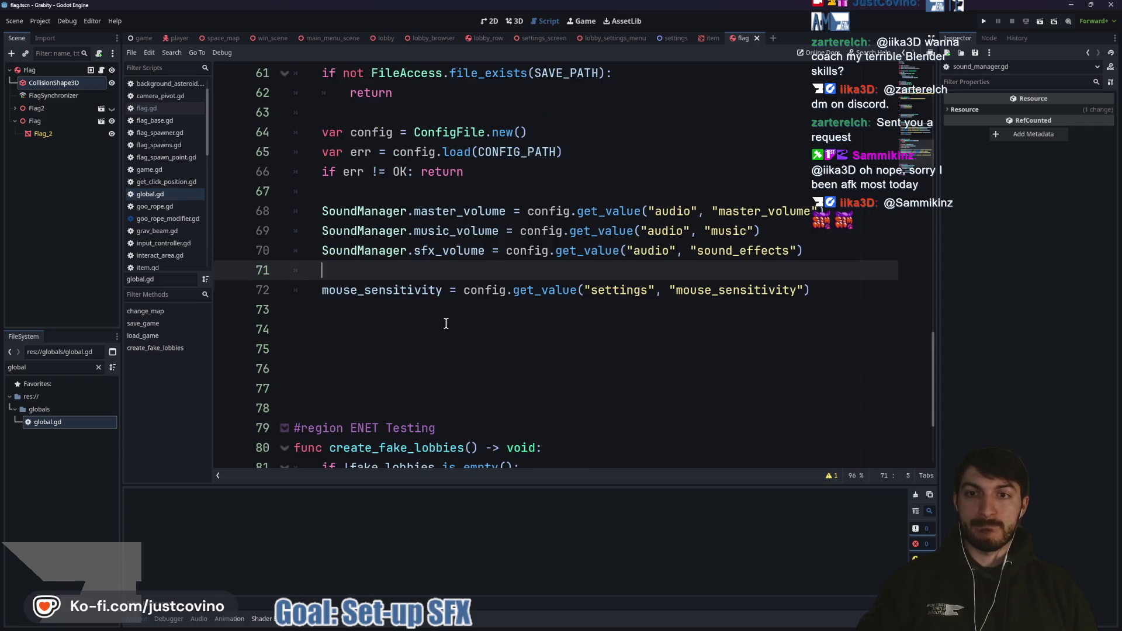
pyautogui.scroll(2, 447, 257)
pyautogui.click(432, 284)
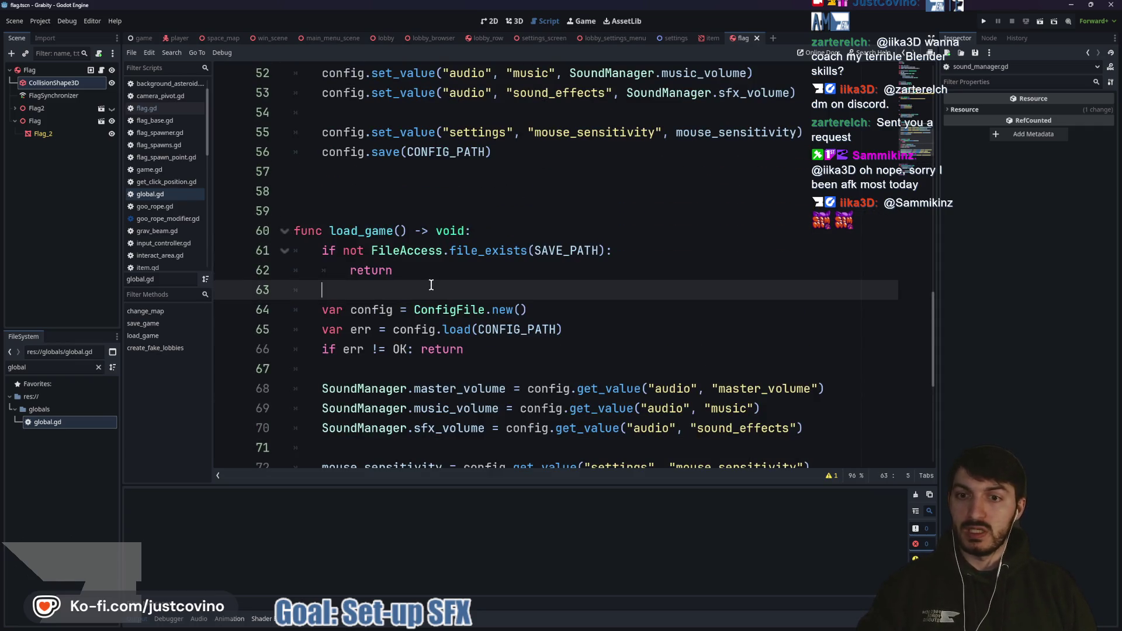
pyautogui.scroll(5, 431, 284)
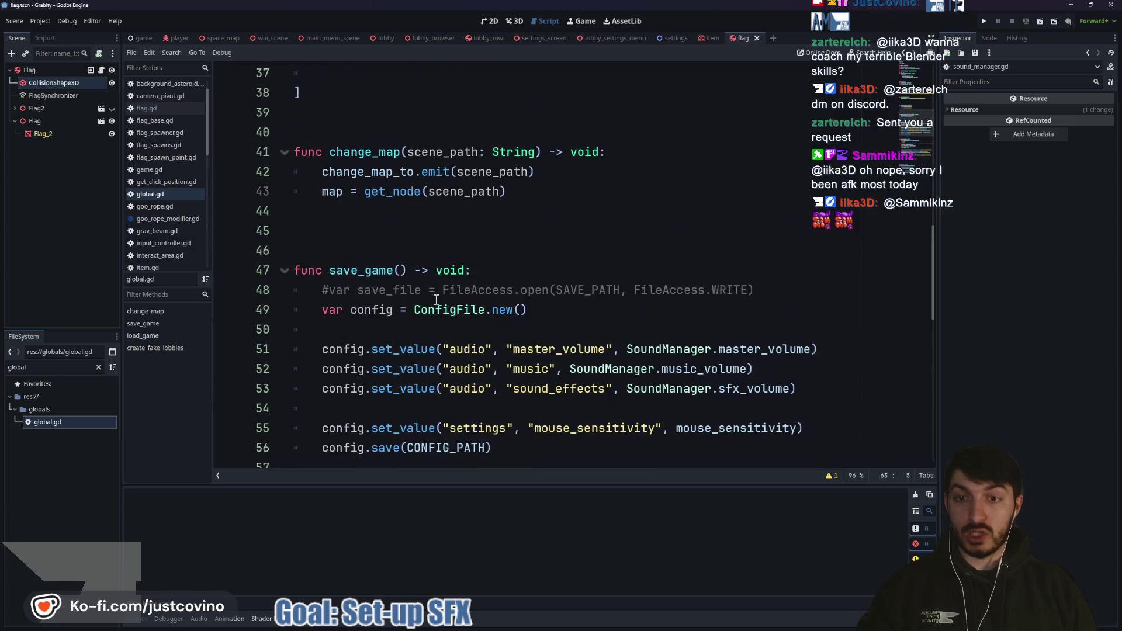
pyautogui.click(353, 271)
pyautogui.click(438, 246)
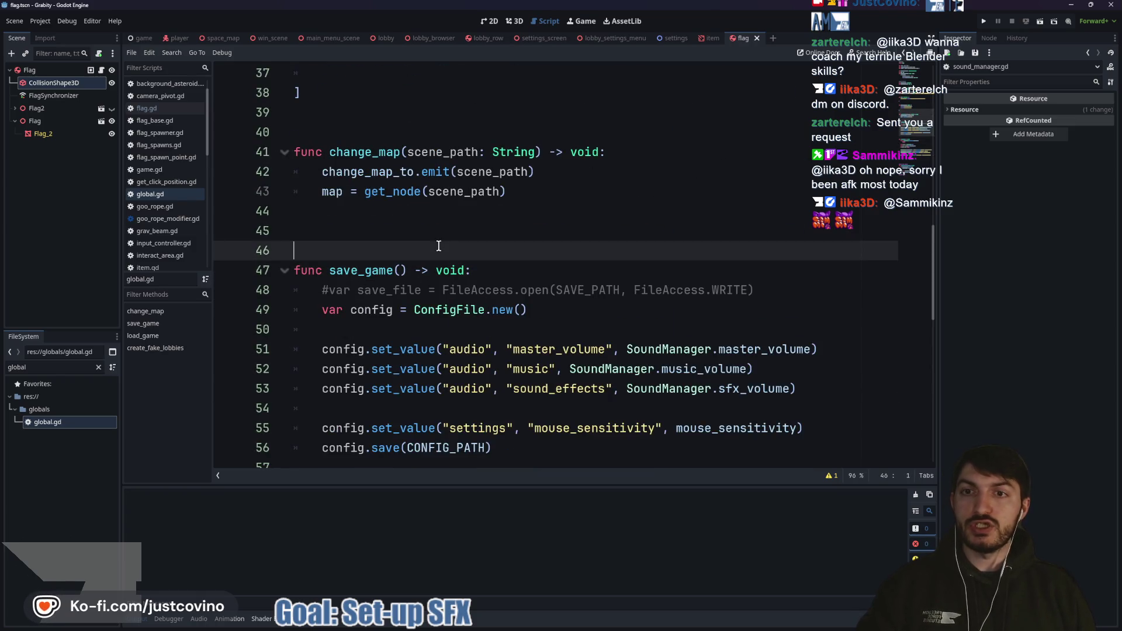
# - Switch from settings_screen.gd to game.gd and scroll up to func _ready()
pyautogui.click(544, 38)
pyautogui.scroll(-2, 508, 214)
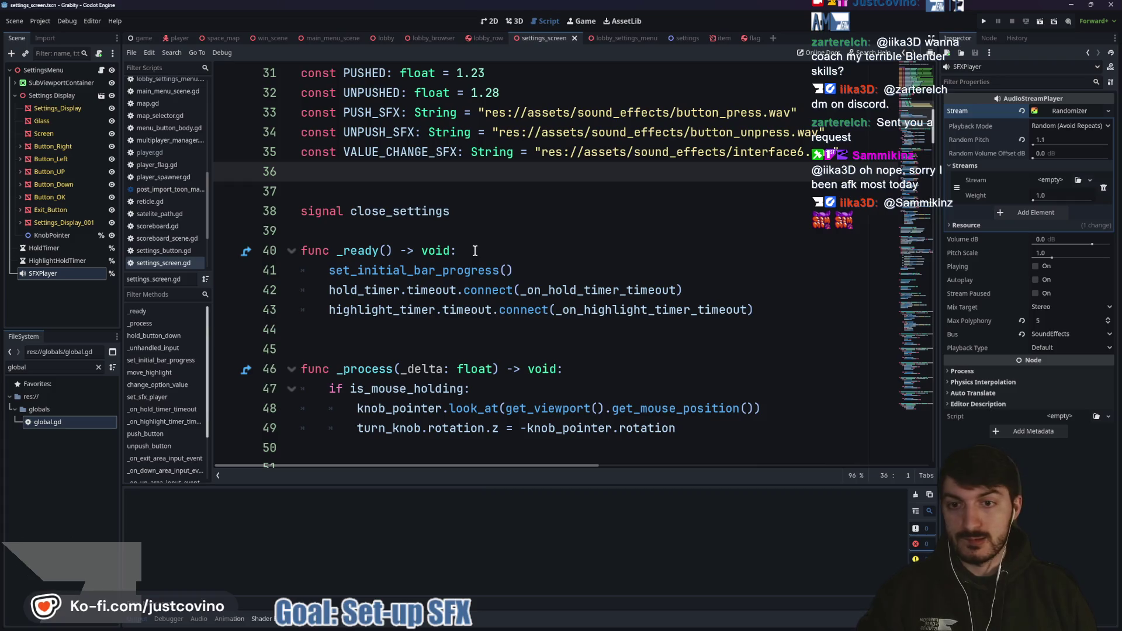
pyautogui.click(140, 39)
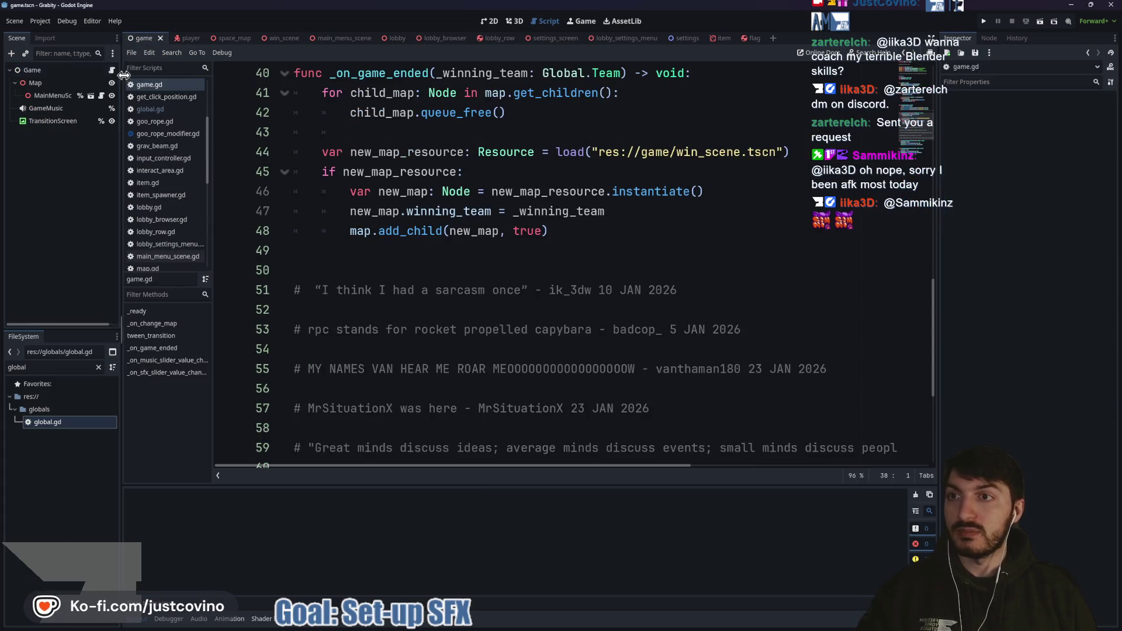
pyautogui.scroll(5, 460, 236)
pyautogui.scroll(6, 455, 290)
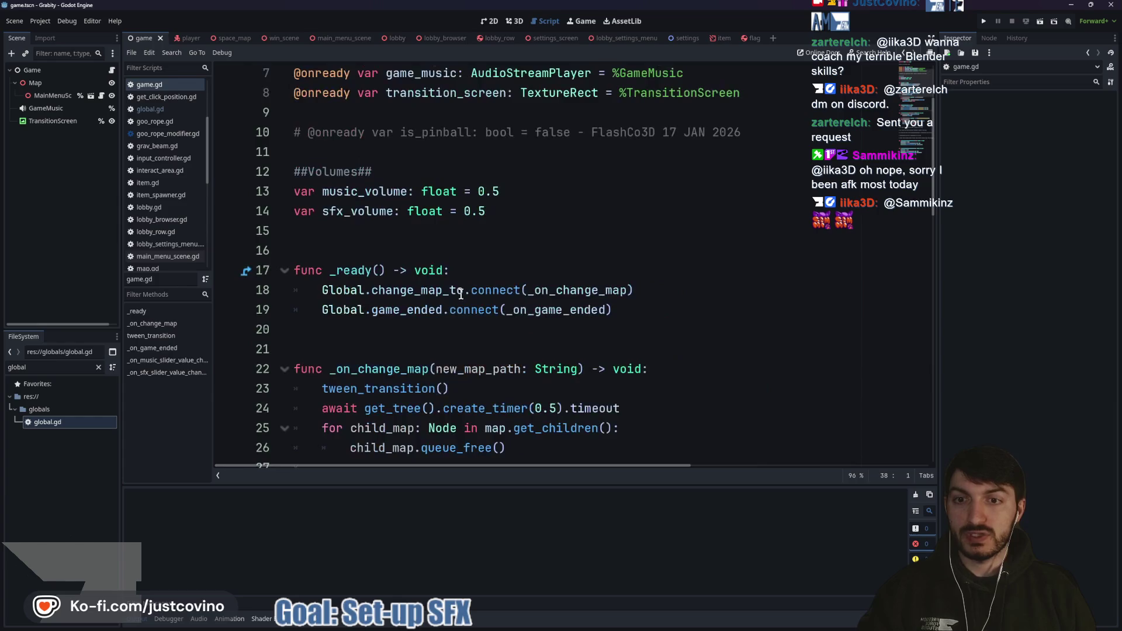
# - Insert Global.load_game() as the first line of _ready() in game.gd and save
pyautogui.click(498, 272)
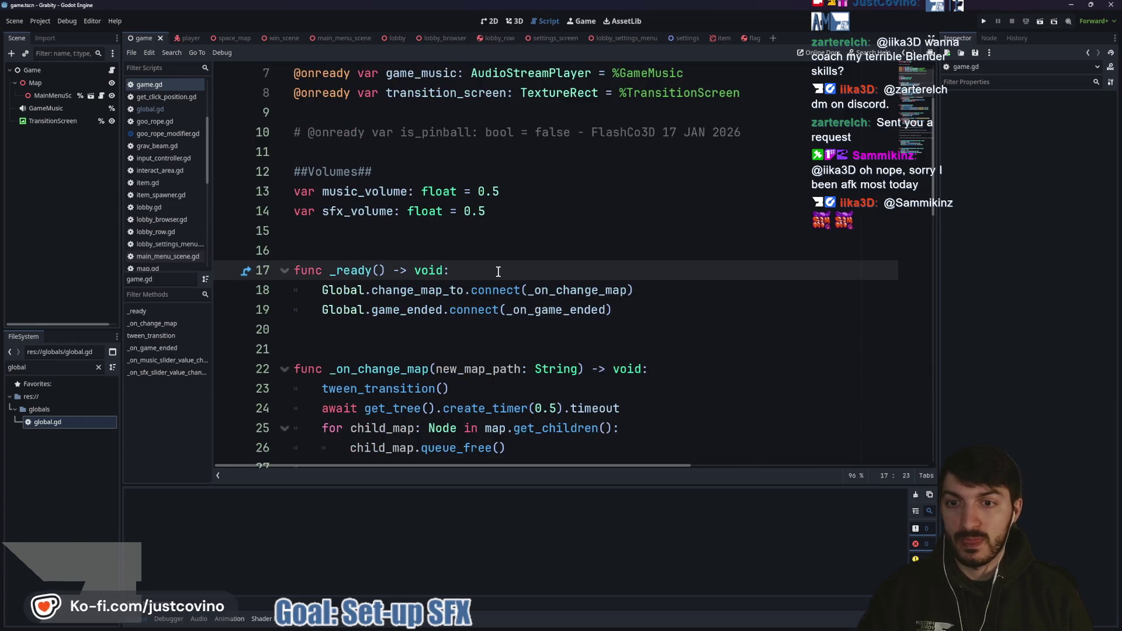
pyautogui.press('Return')
pyautogui.write('lobal.lo')
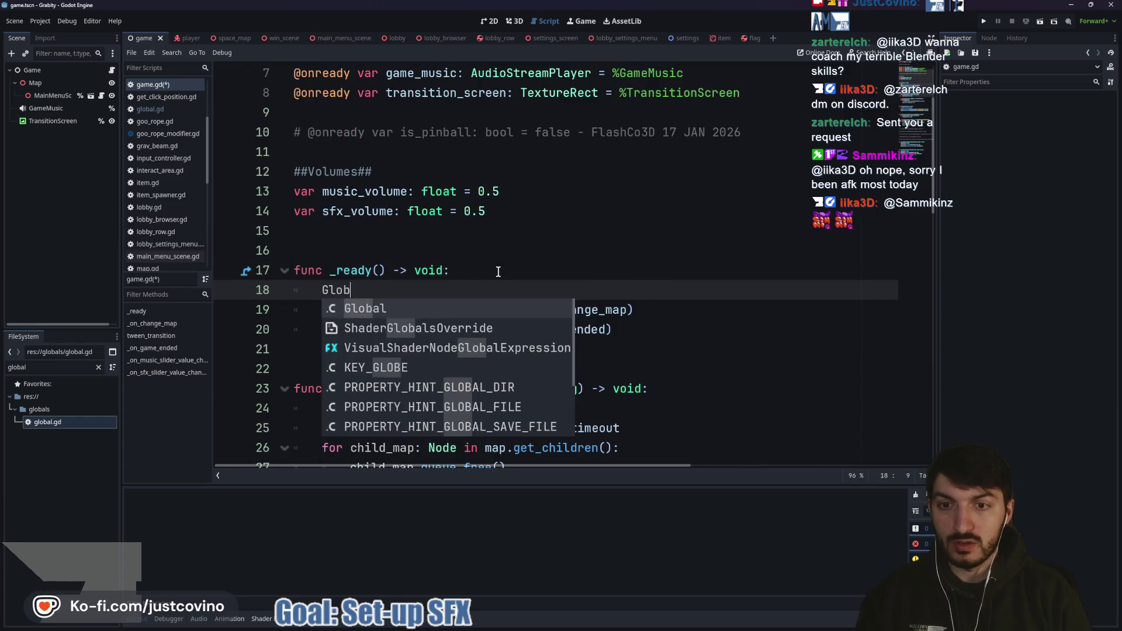
pyautogui.press('Return')
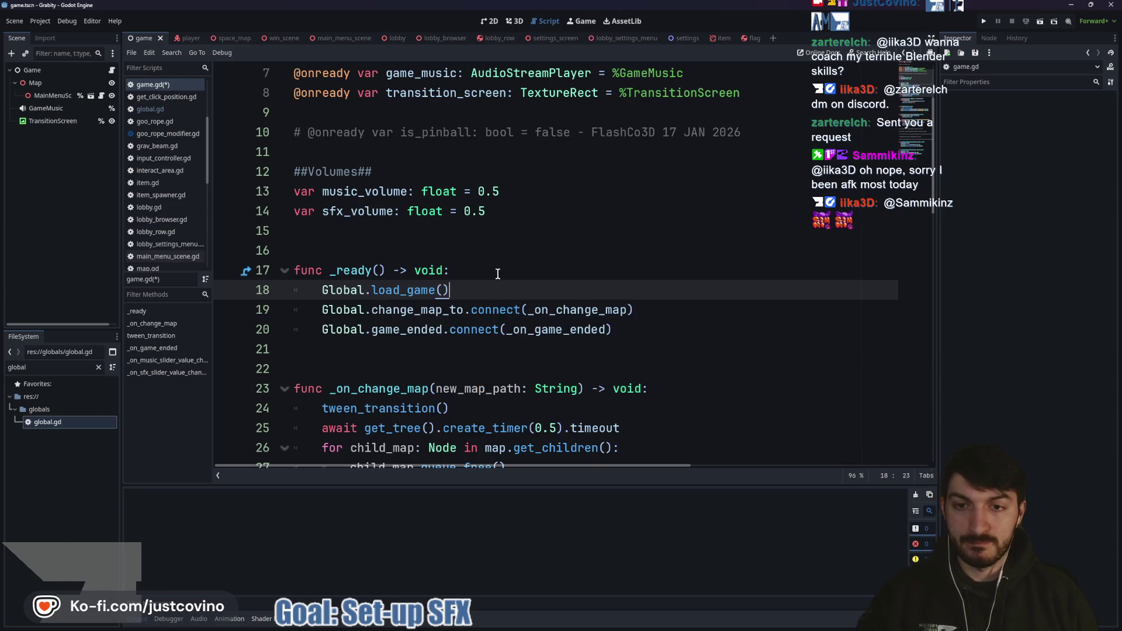
pyautogui.hotkey('ctrl', 's')
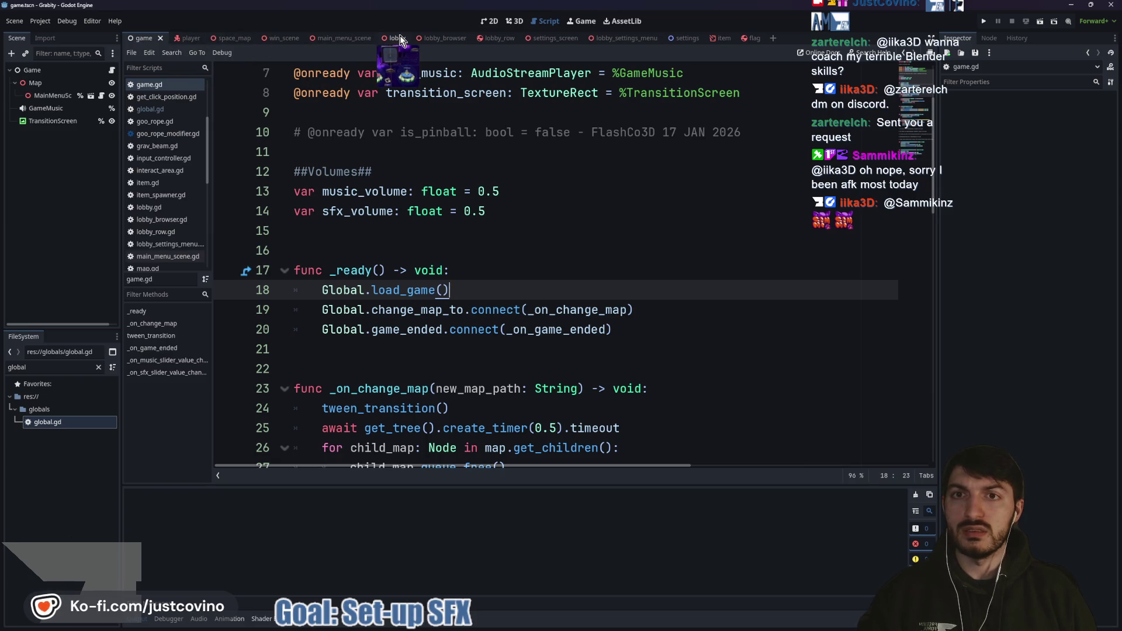
# - In settings_screen.gd, add Global.save_game() at the start of the escape handler
pyautogui.click(560, 38)
pyautogui.scroll(-4, 435, 225)
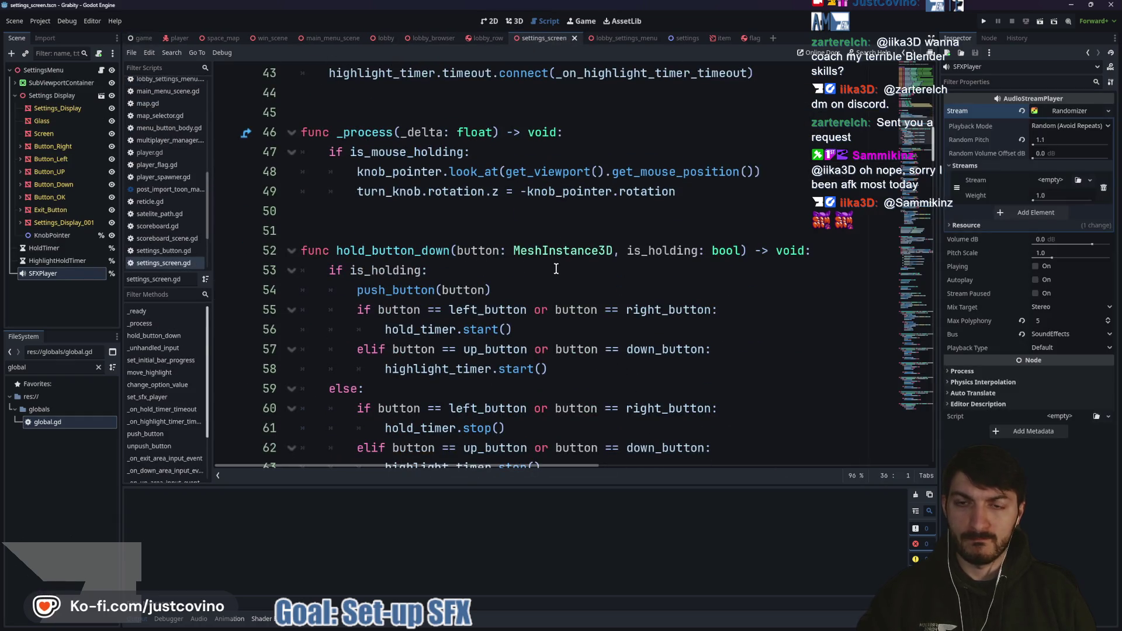
pyautogui.scroll(-8, 561, 273)
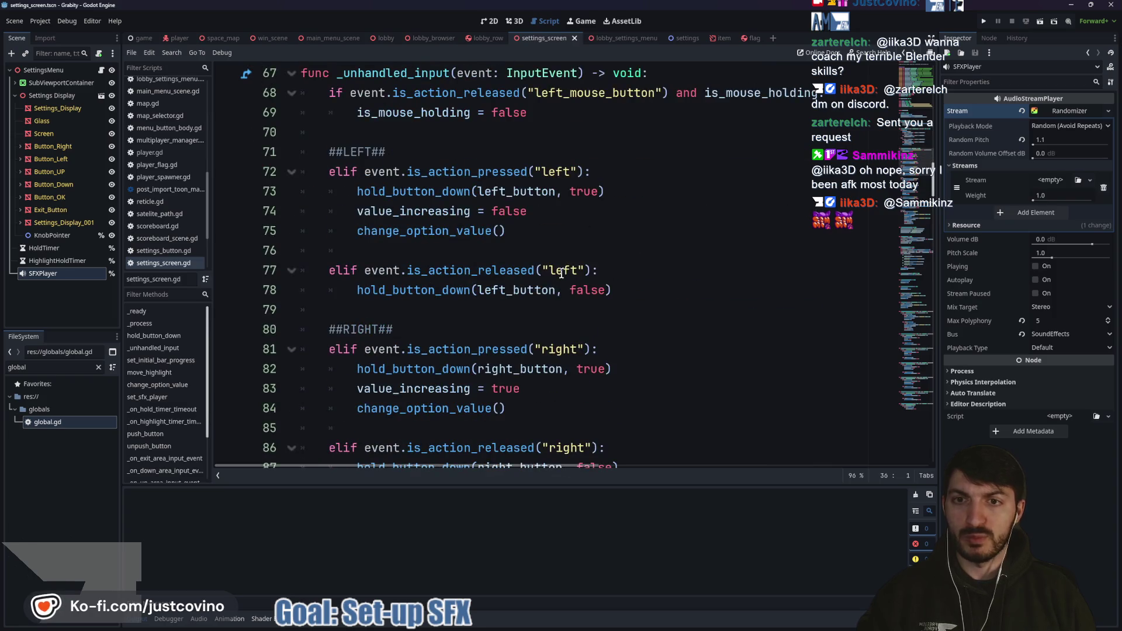
pyautogui.scroll(-14, 562, 273)
pyautogui.scroll(-2, 562, 273)
pyautogui.scroll(2, 516, 239)
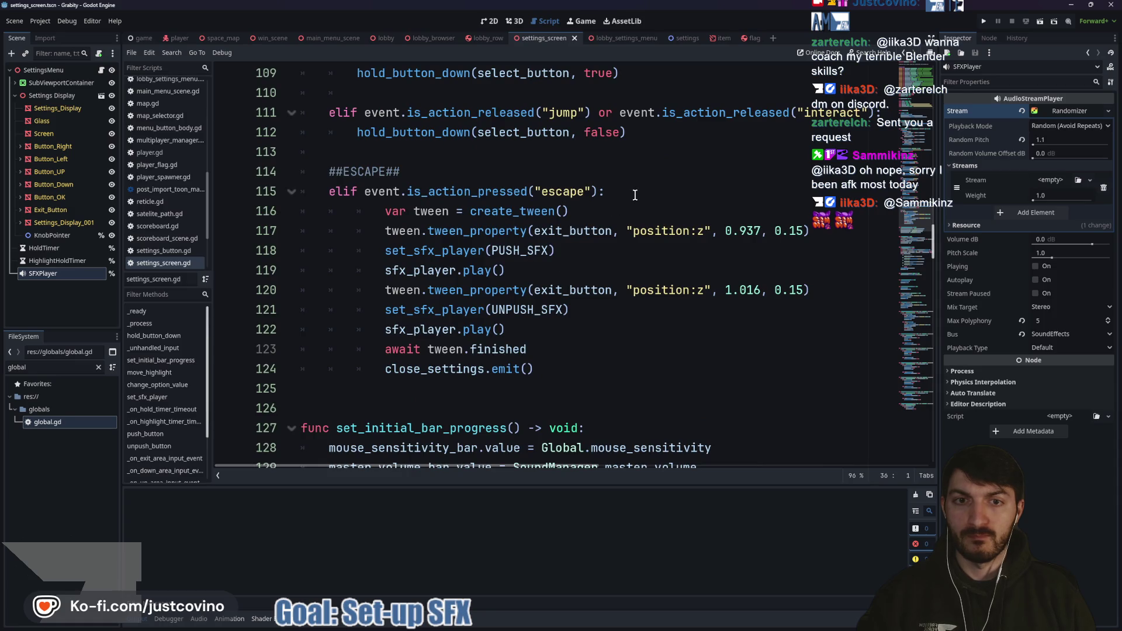
pyautogui.click(626, 193)
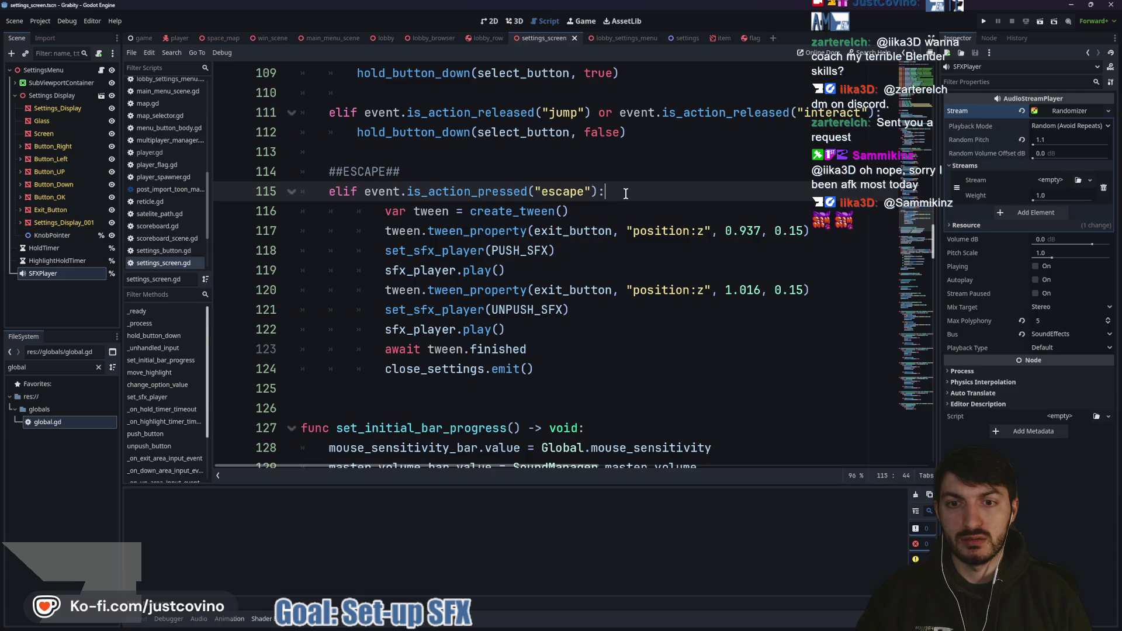
pyautogui.press('Return')
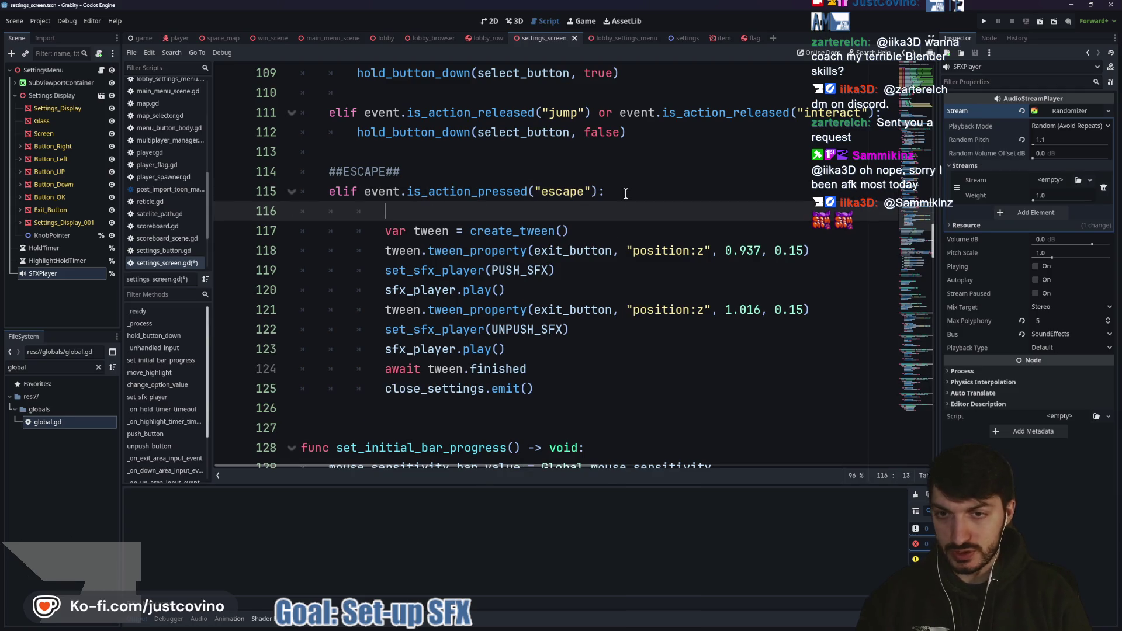
pyautogui.write('lobal.sa')
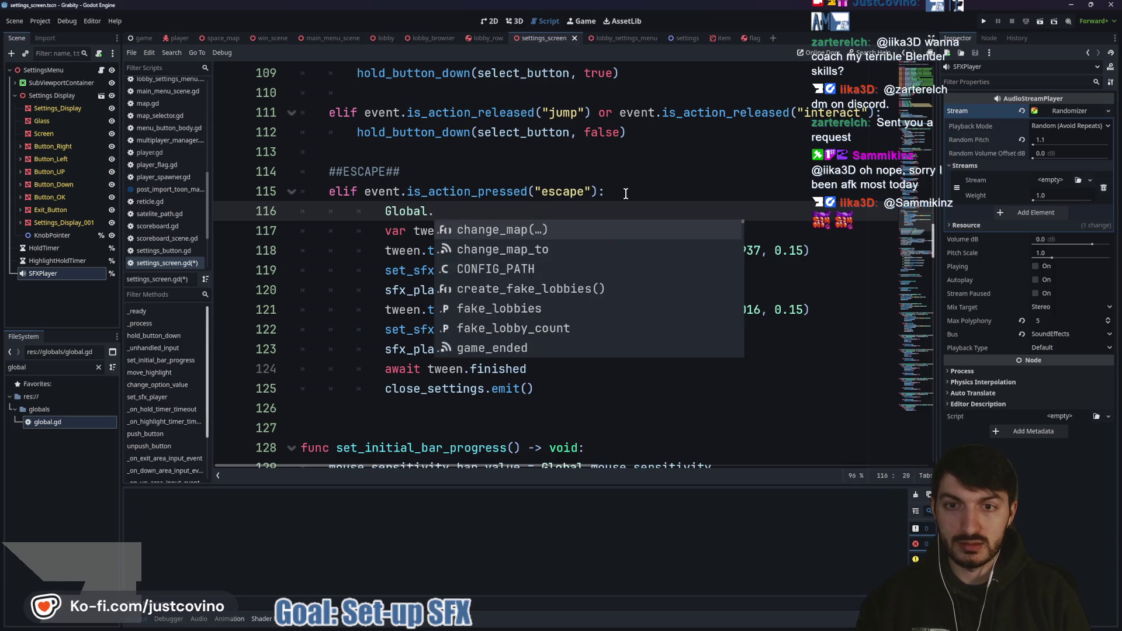
pyautogui.press('Return')
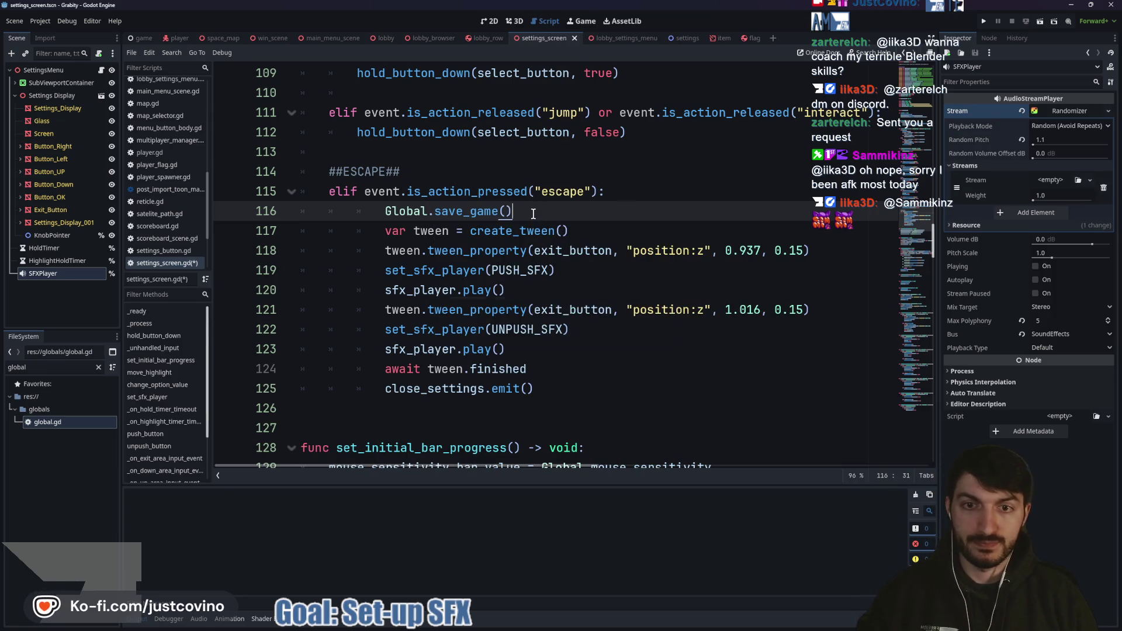
# - Add Global.save_game() at the start of the exit-area release branch
pyautogui.scroll(-7, 533, 214)
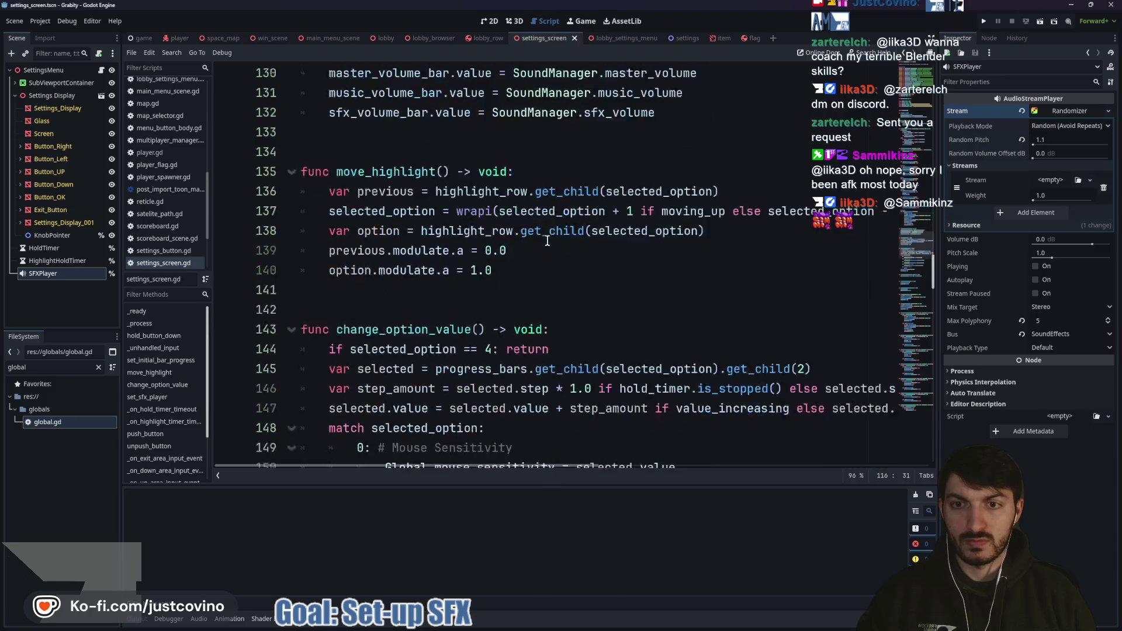
pyautogui.scroll(-15, 547, 240)
pyautogui.scroll(-20, 532, 242)
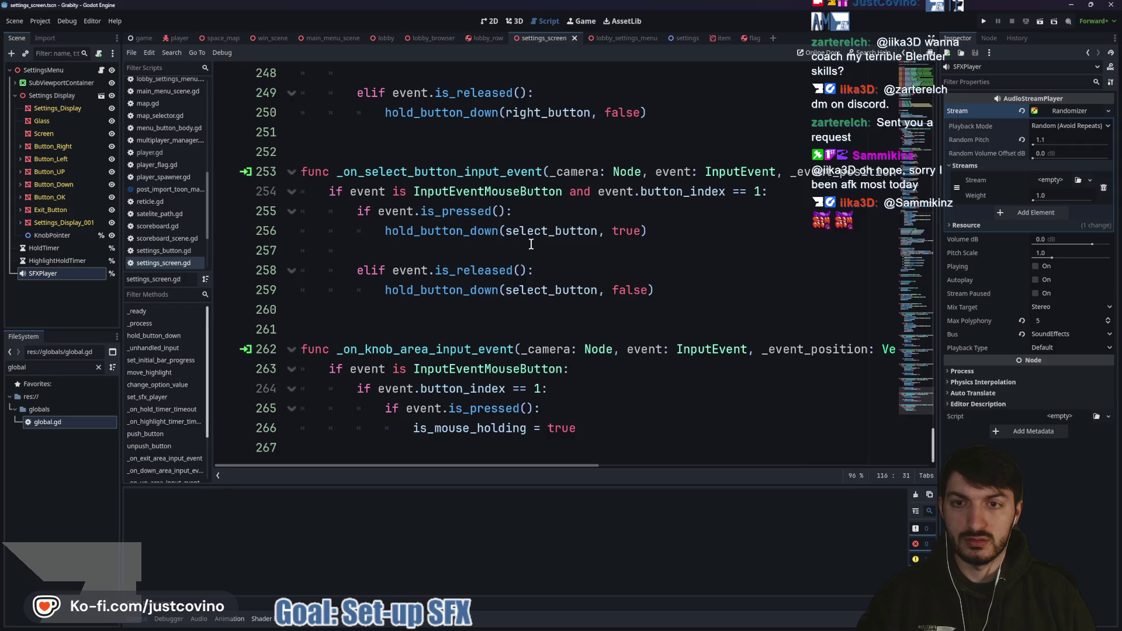
pyautogui.scroll(3, 440, 252)
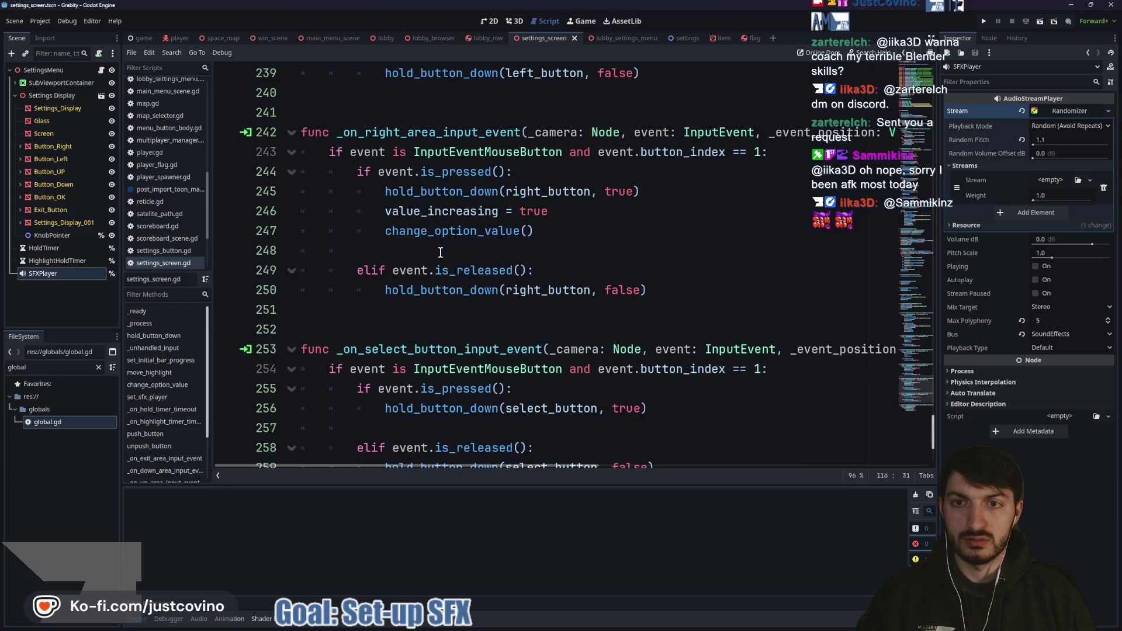
pyautogui.scroll(4, 440, 252)
pyautogui.scroll(-7, 439, 255)
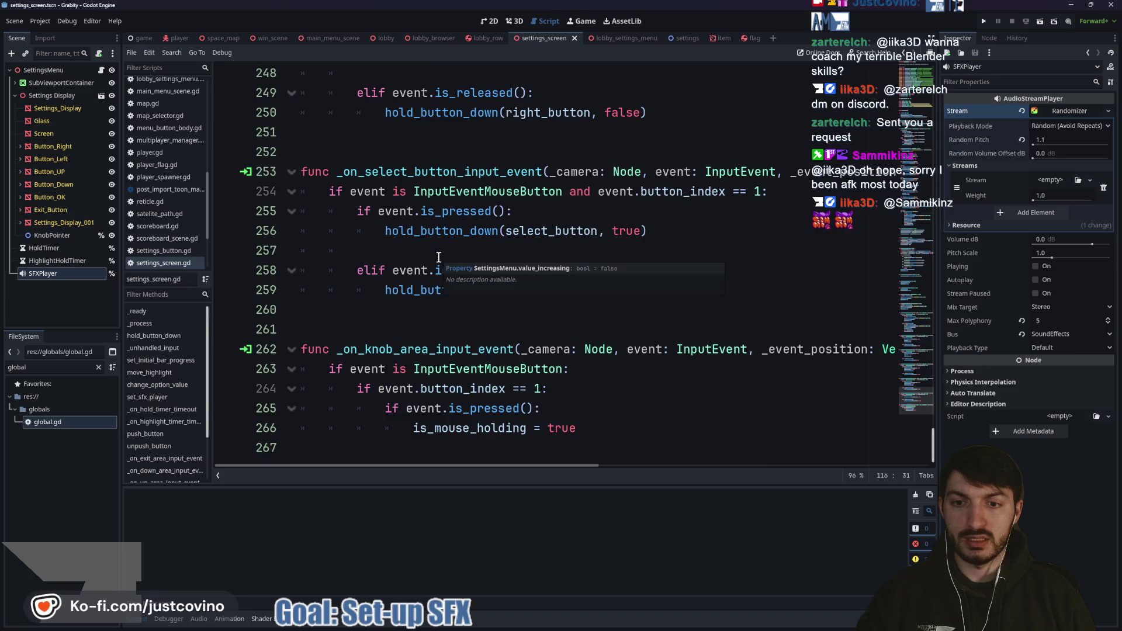
pyautogui.scroll(10, 439, 257)
pyautogui.scroll(7, 440, 339)
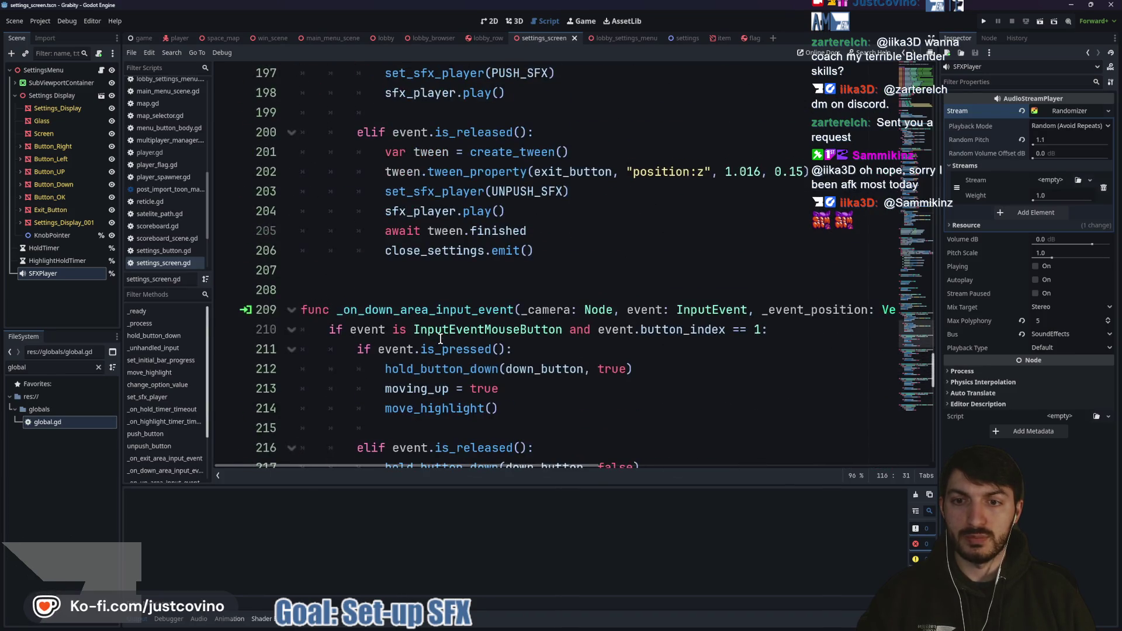
pyautogui.scroll(4, 440, 339)
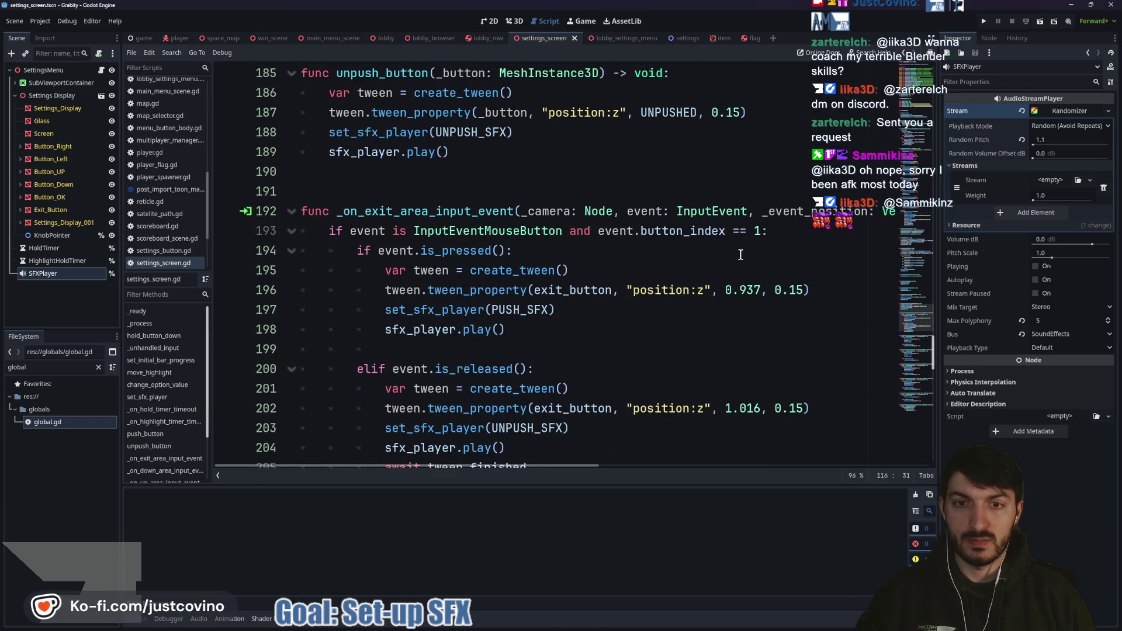
pyautogui.scroll(-2, 576, 343)
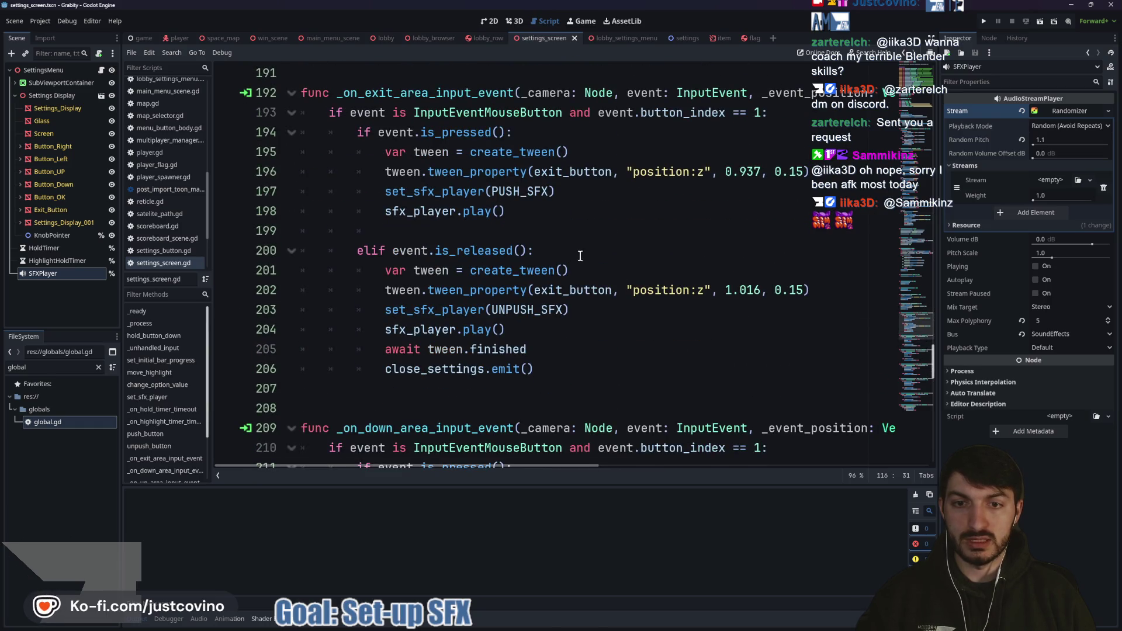
pyautogui.click(575, 250)
pyautogui.press('Return')
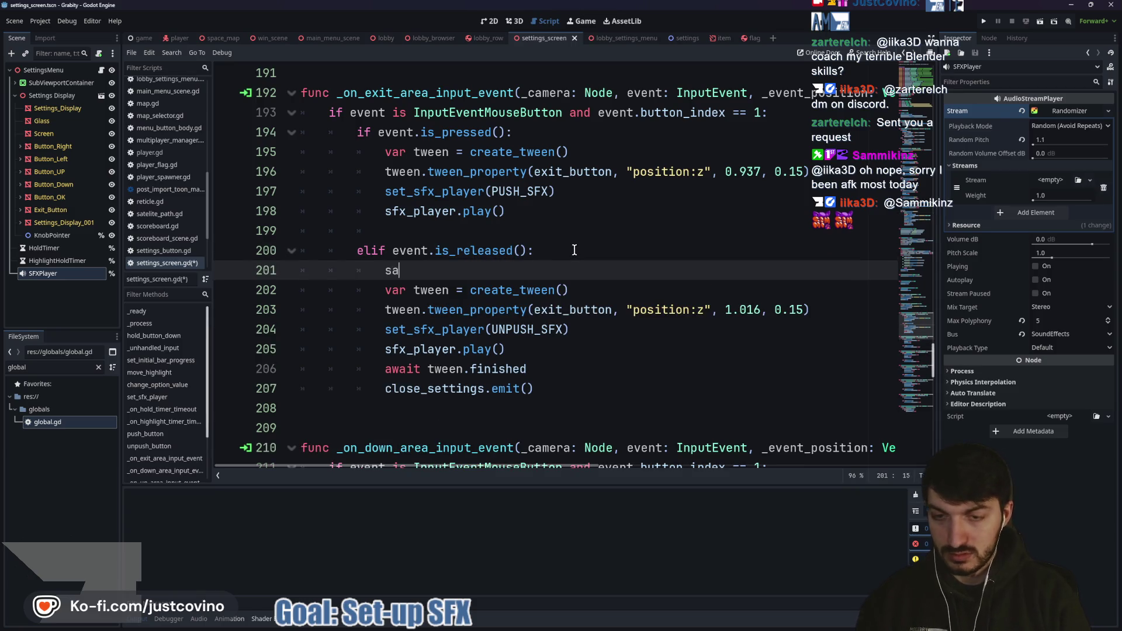
pyautogui.write('ve')
pyautogui.press('BackSpace')
pyautogui.press('BackSpace')
pyautogui.press('BackSpace')
pyautogui.write('Global.sa')
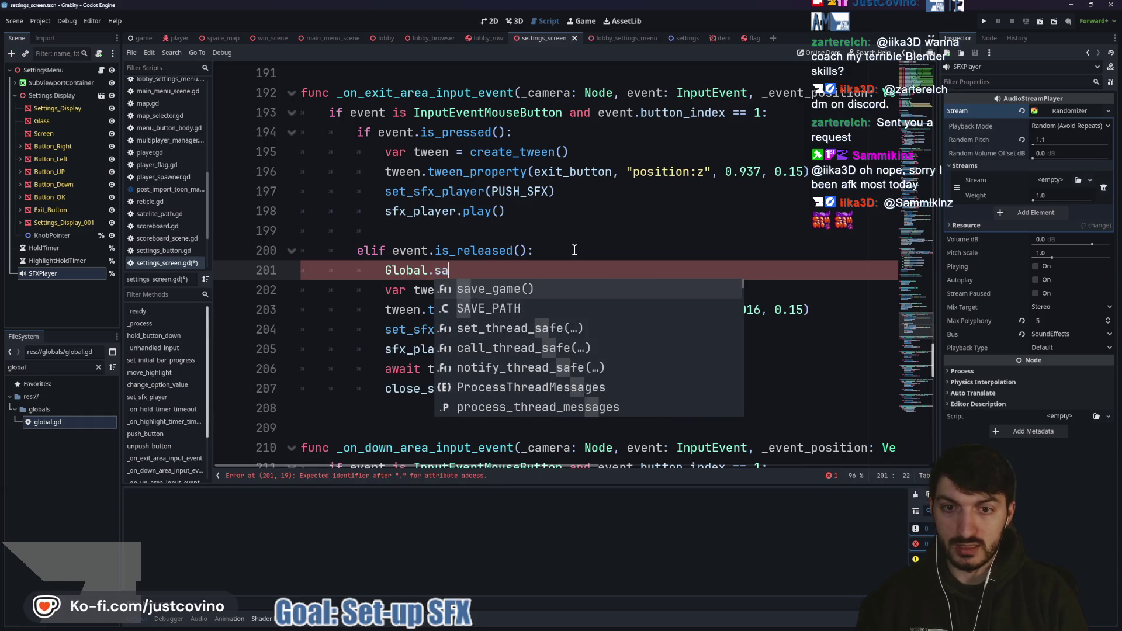
pyautogui.press('Return')
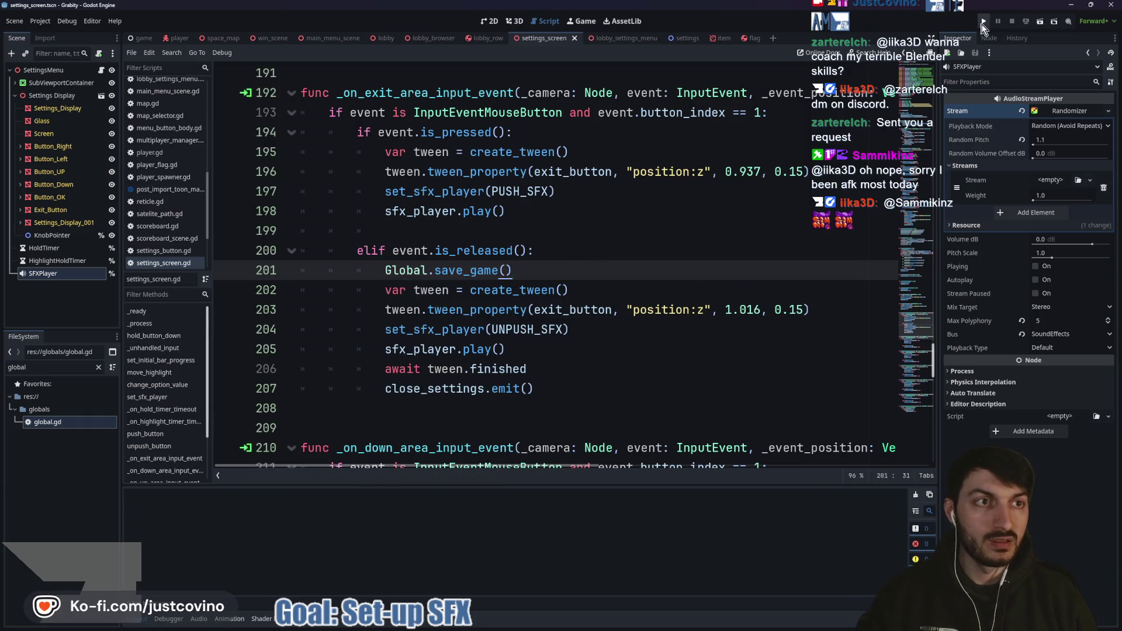
pyautogui.click(984, 21)
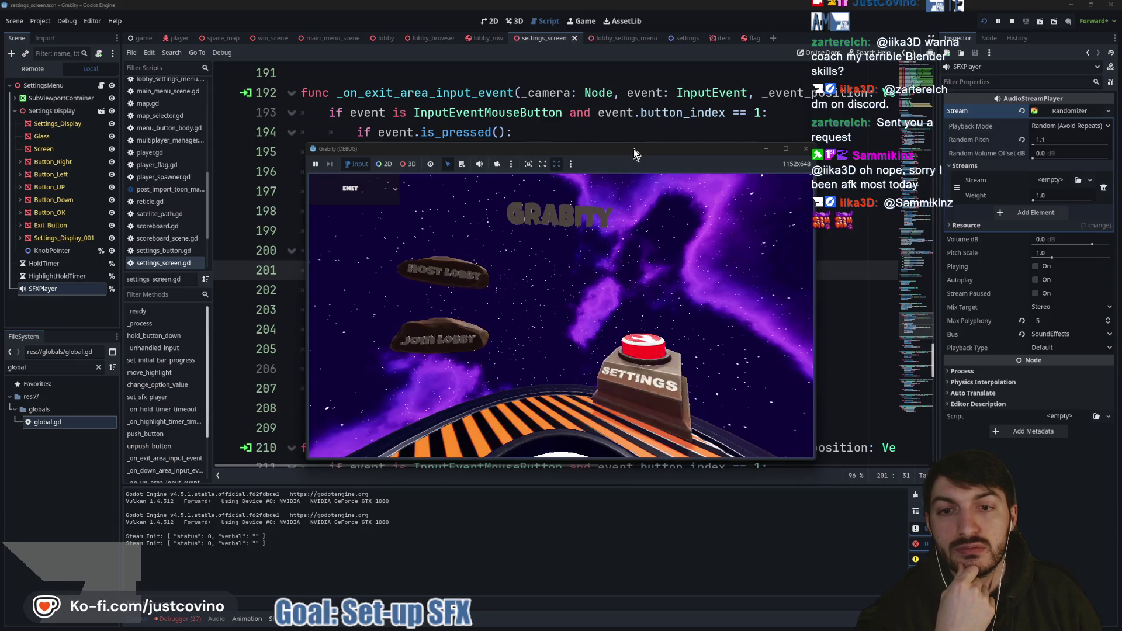
# - In the left game's settings, lower music, raise SFX and master volume, then exit to save
pyautogui.moveTo(634, 149); pyautogui.dragTo(352, 139)
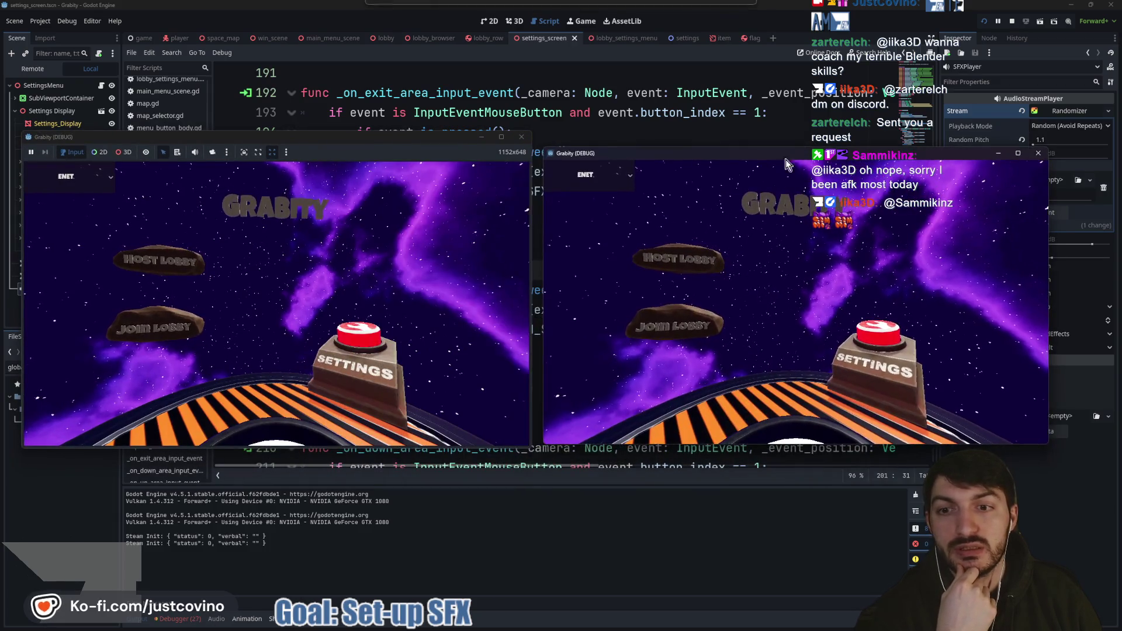
pyautogui.click(377, 336)
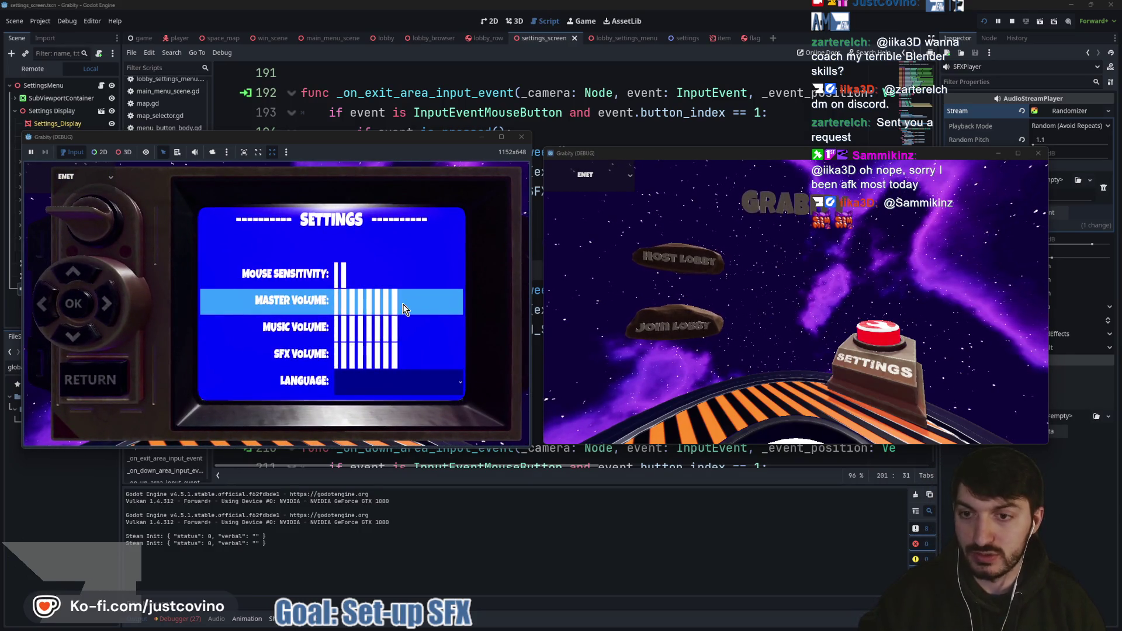
pyautogui.press('Down')
pyautogui.press('Left')
pyautogui.press('Left')
pyautogui.press('Left')
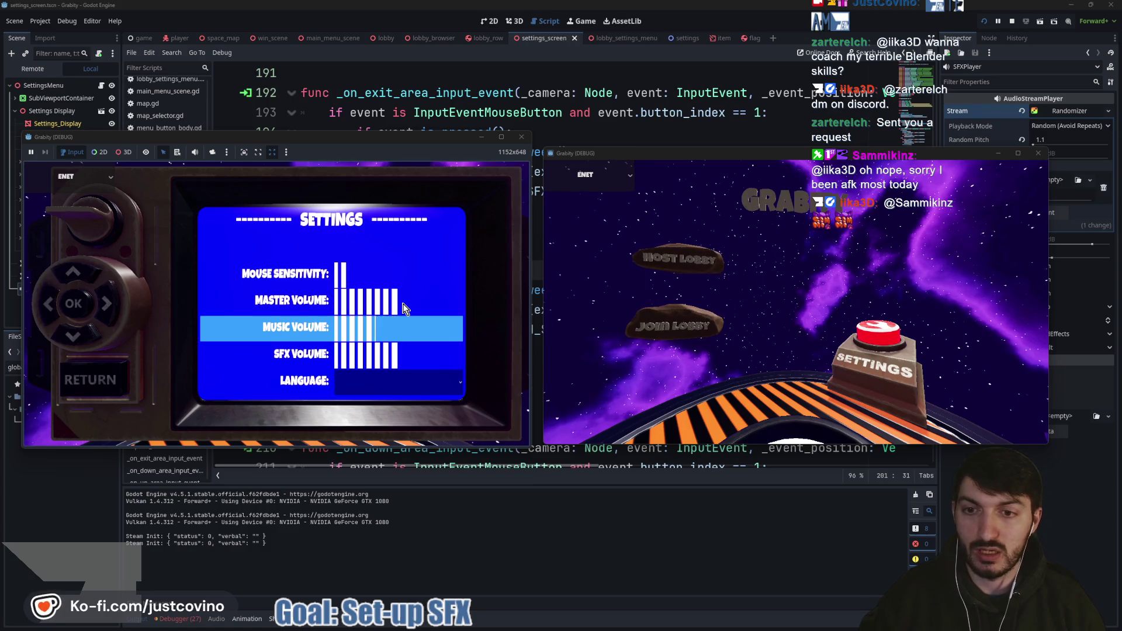
pyautogui.press('Left')
pyautogui.press('Left')
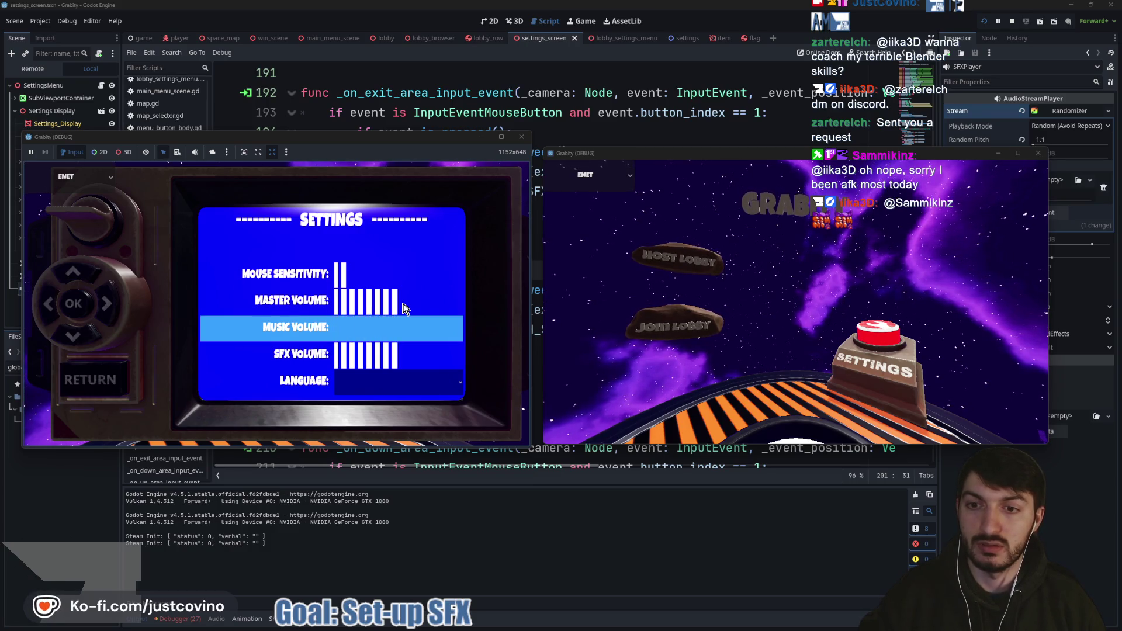
pyautogui.press('Down')
pyautogui.press('Right')
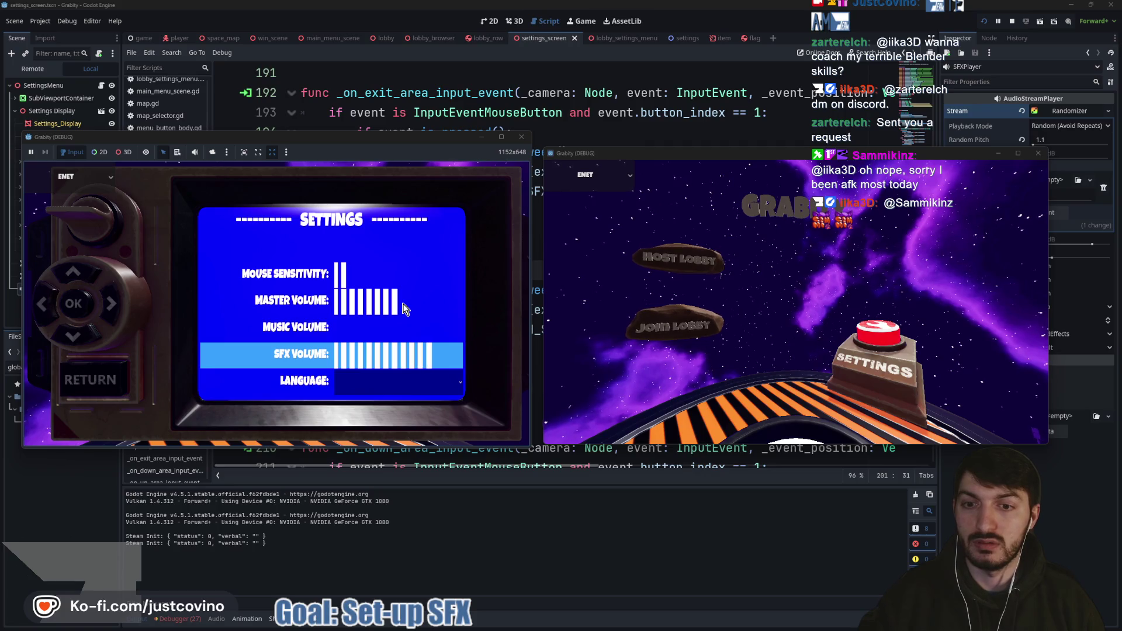
pyautogui.press('Right')
pyautogui.press('Right')
pyautogui.press('Up')
pyautogui.press('Up')
pyautogui.press('Right')
pyautogui.press('Right')
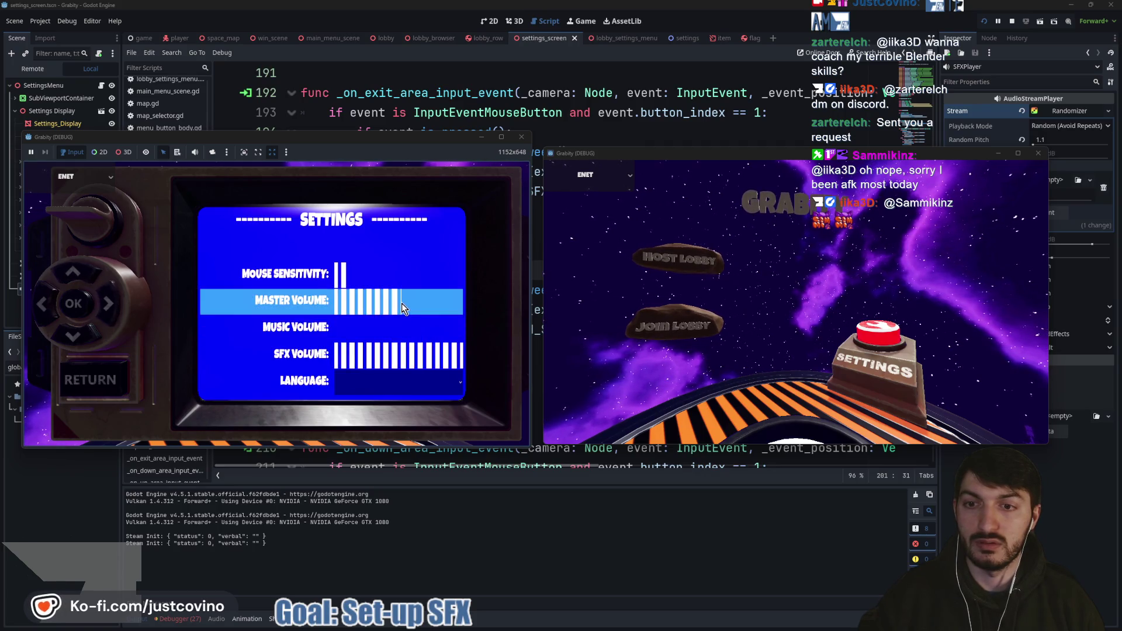
pyautogui.press('Right')
pyautogui.press('Right')
pyautogui.press('Right')
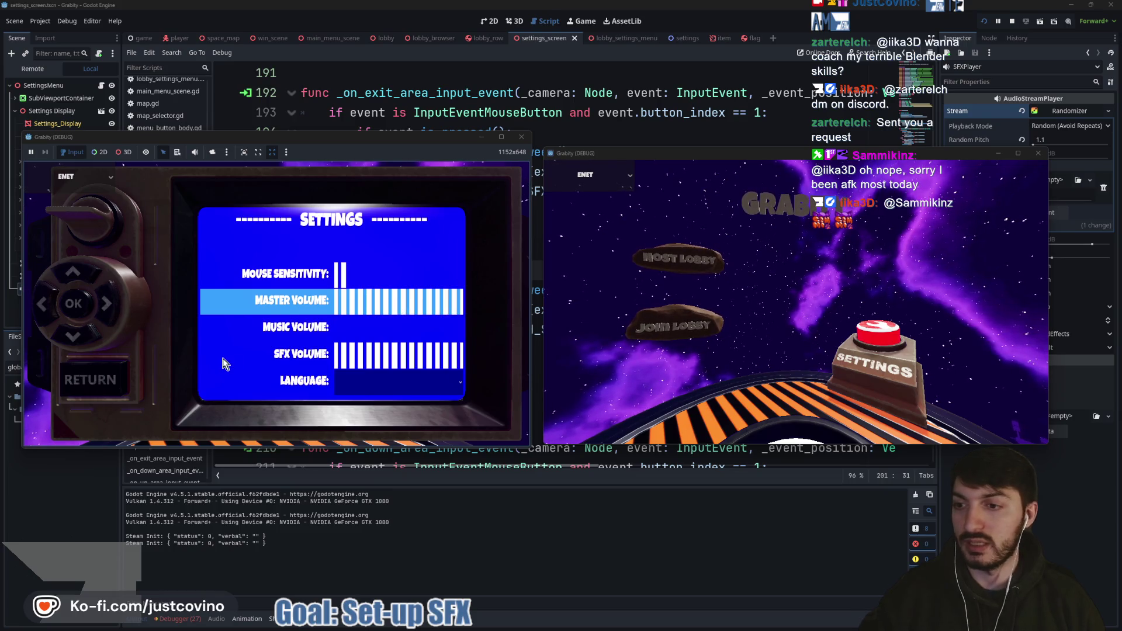
pyautogui.click(91, 380)
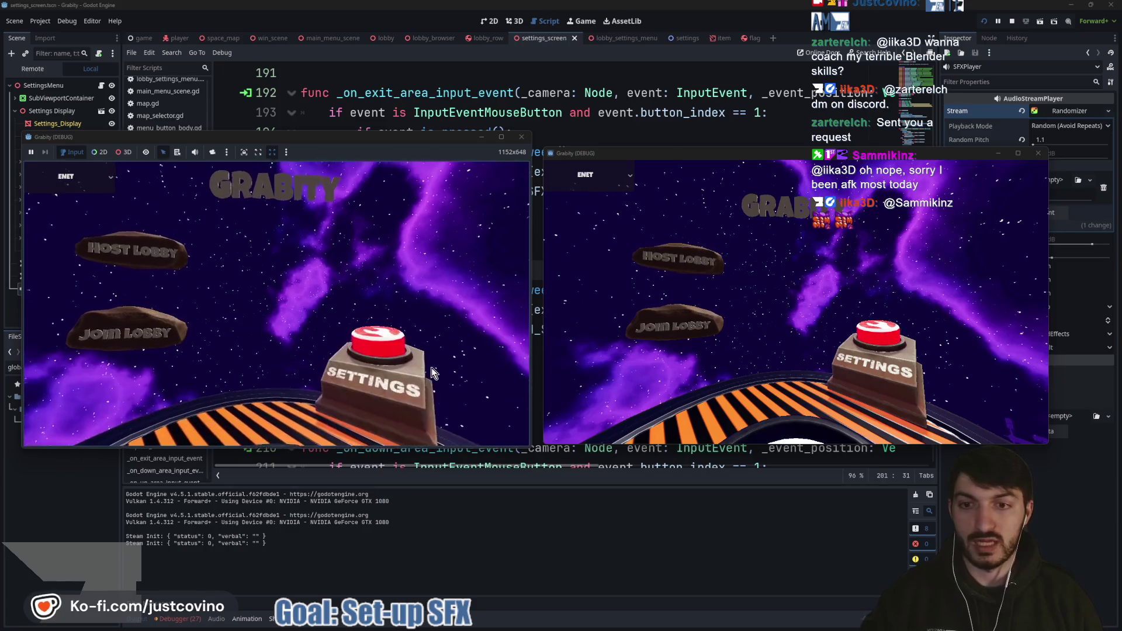
# - Open and exit settings in the second game instance, close it and stop the run
pyautogui.click(874, 331)
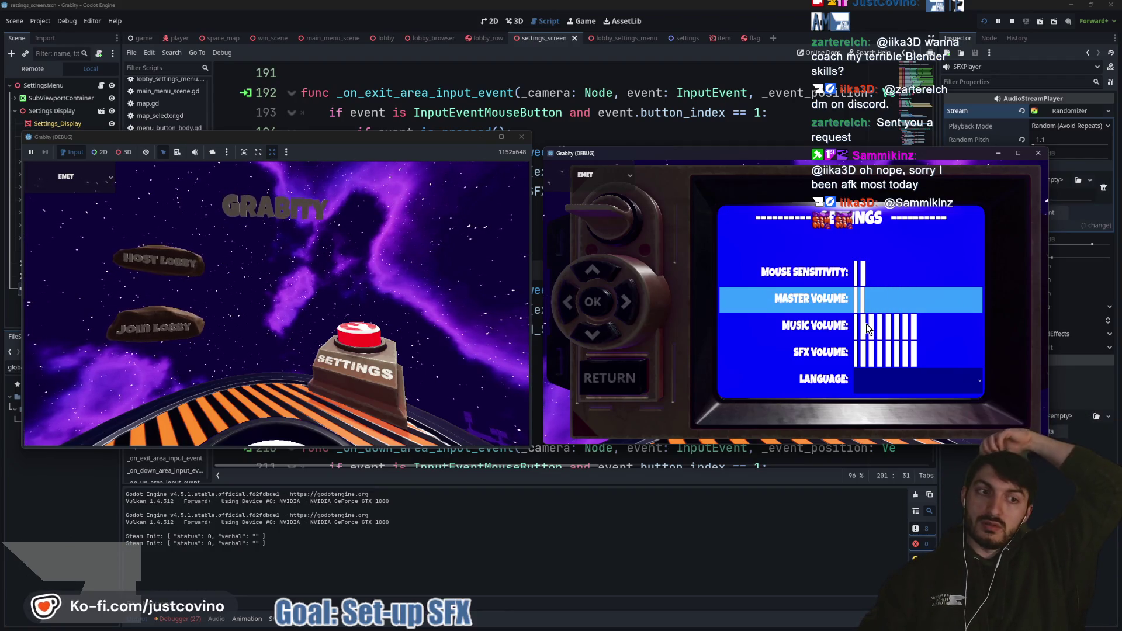
pyautogui.press('Escape')
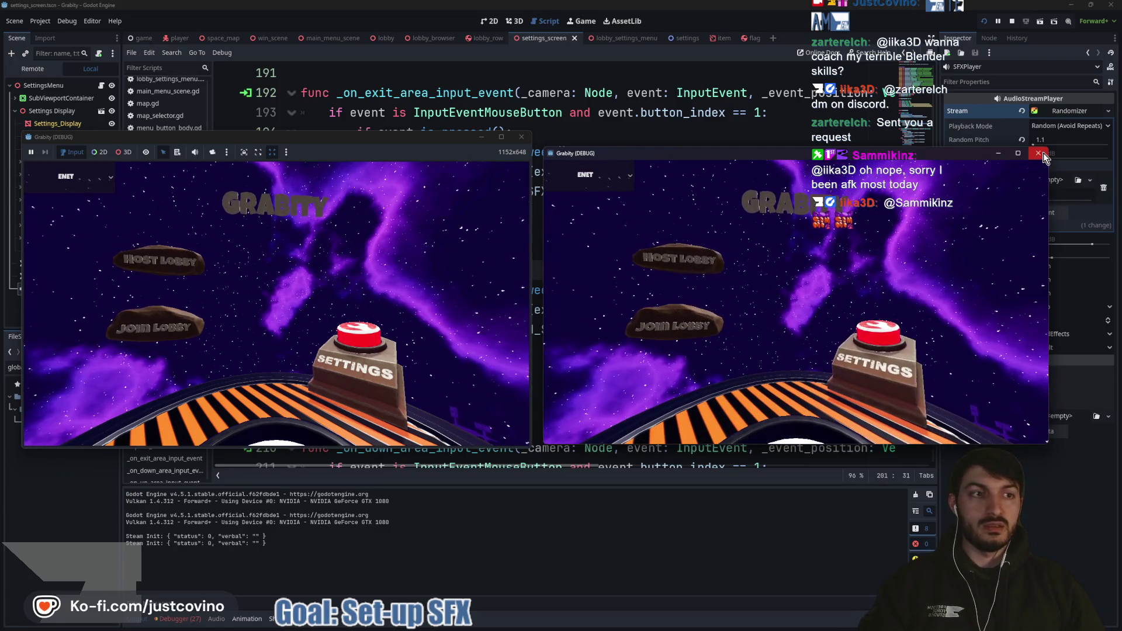
pyautogui.click(1039, 153)
pyautogui.press('F8')
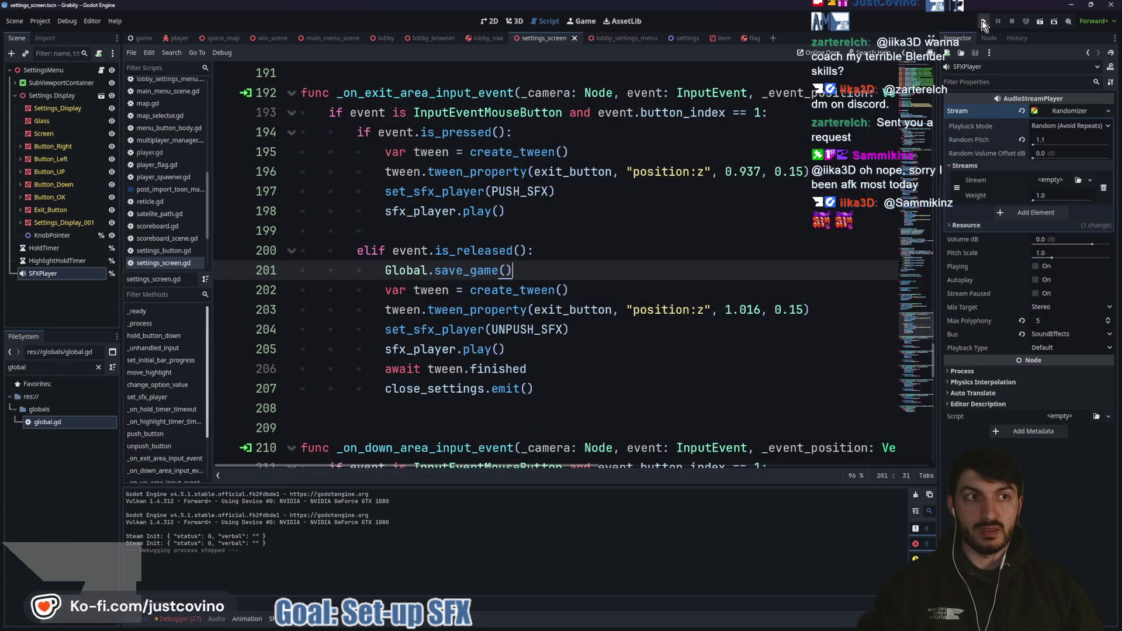
pyautogui.click(983, 21)
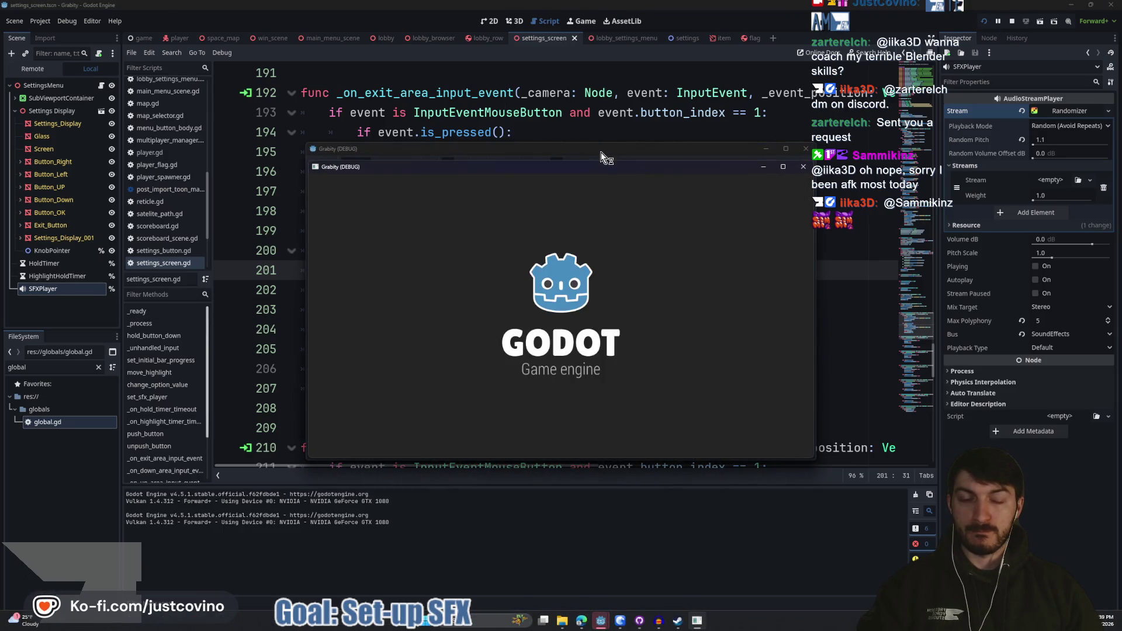
pyautogui.click(348, 345)
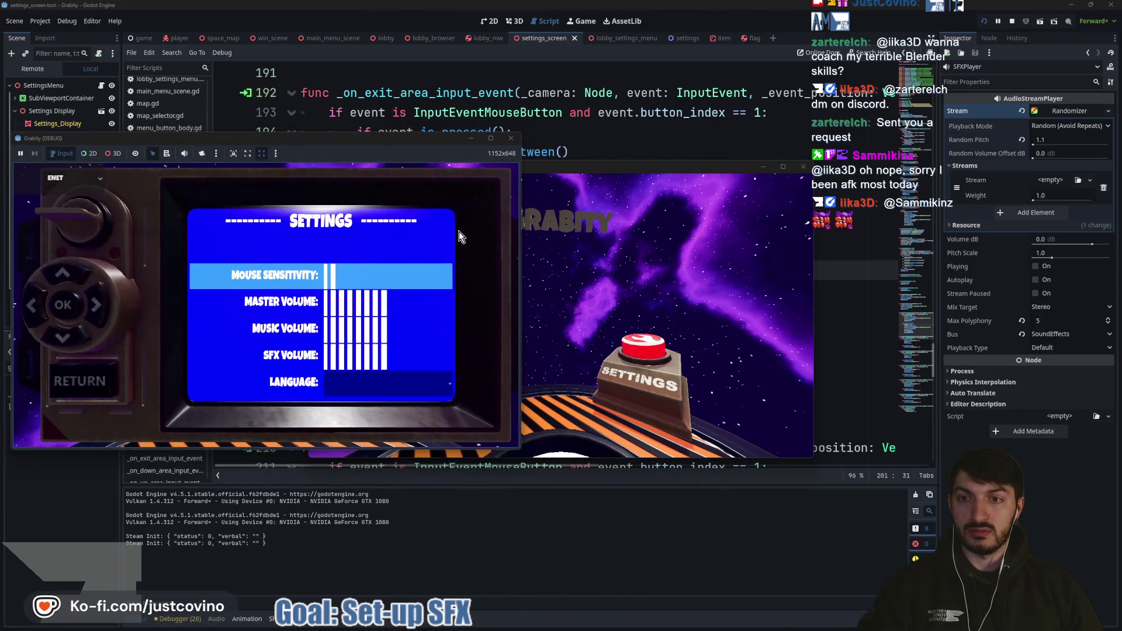
pyautogui.moveTo(630, 170); pyautogui.dragTo(798, 136)
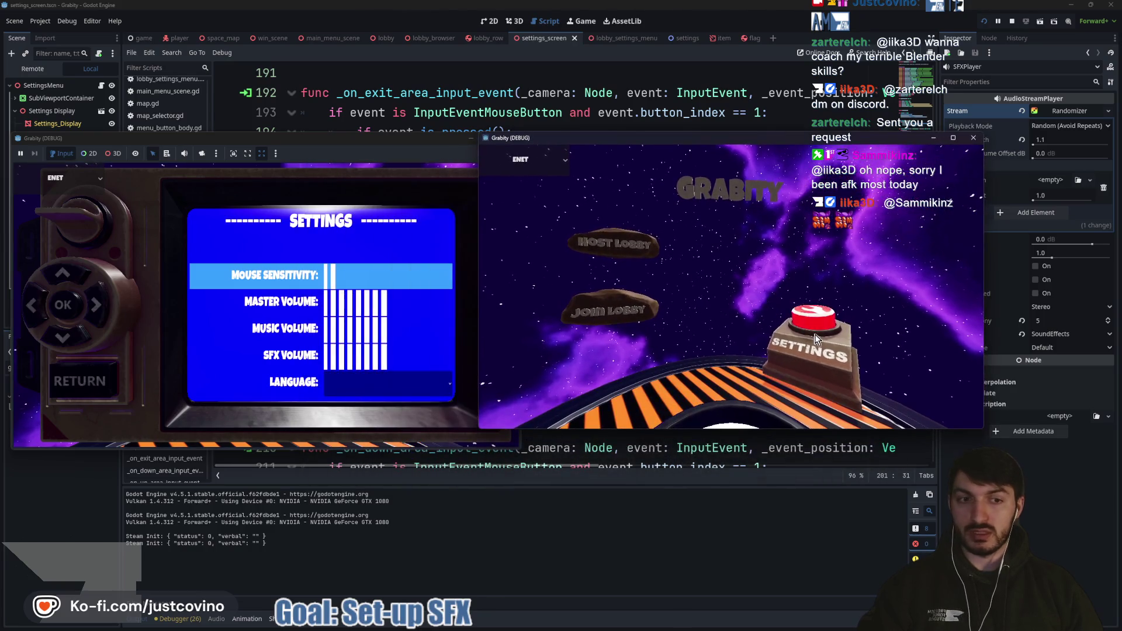
pyautogui.click(794, 328)
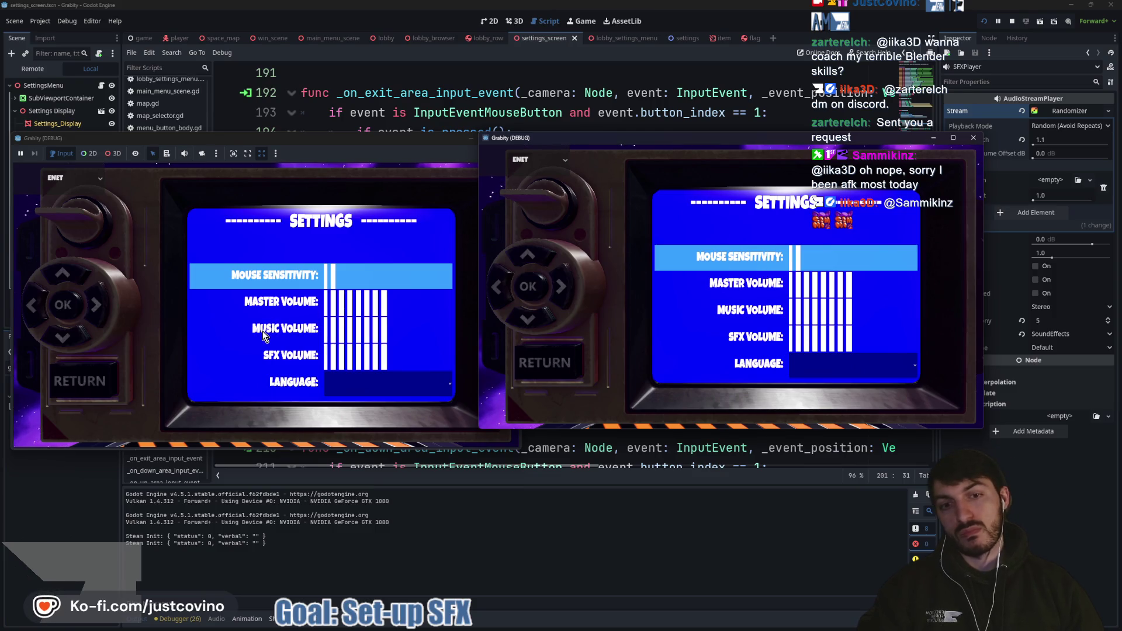
pyautogui.press('Down')
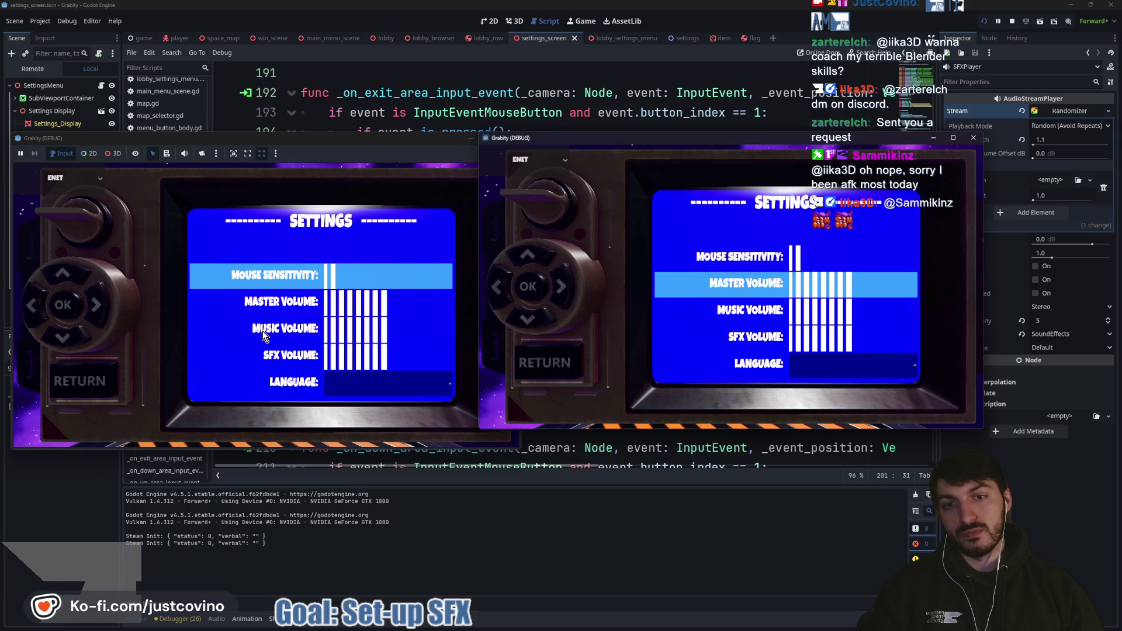
pyautogui.press('Up')
pyautogui.click(178, 197)
pyautogui.press('Down')
pyautogui.press('Up')
pyautogui.press('Down')
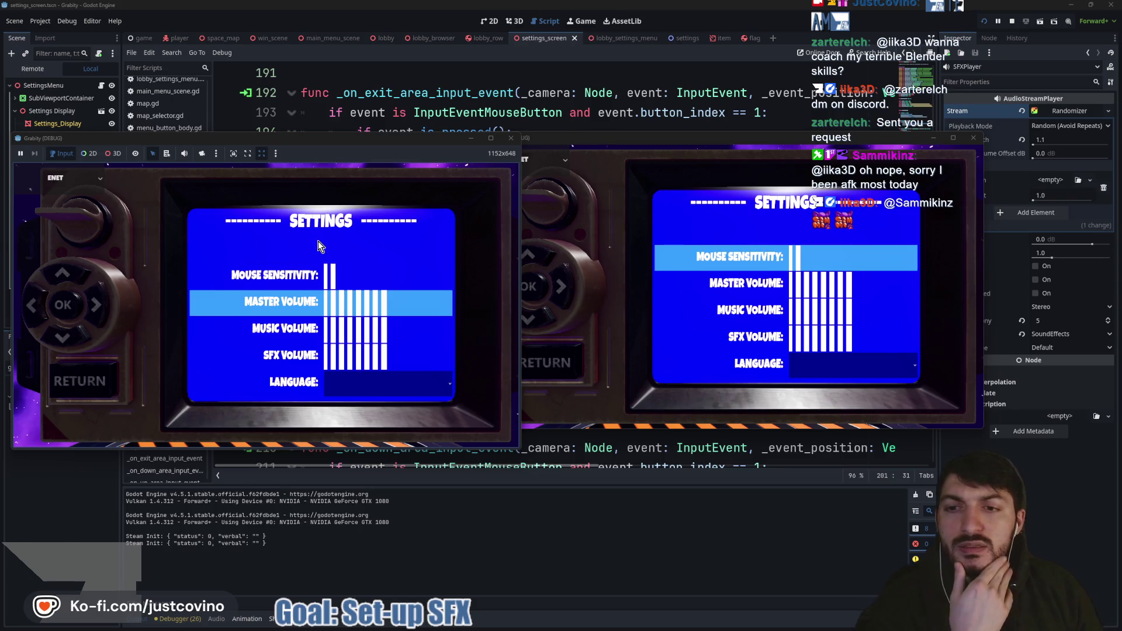
pyautogui.click(1012, 21)
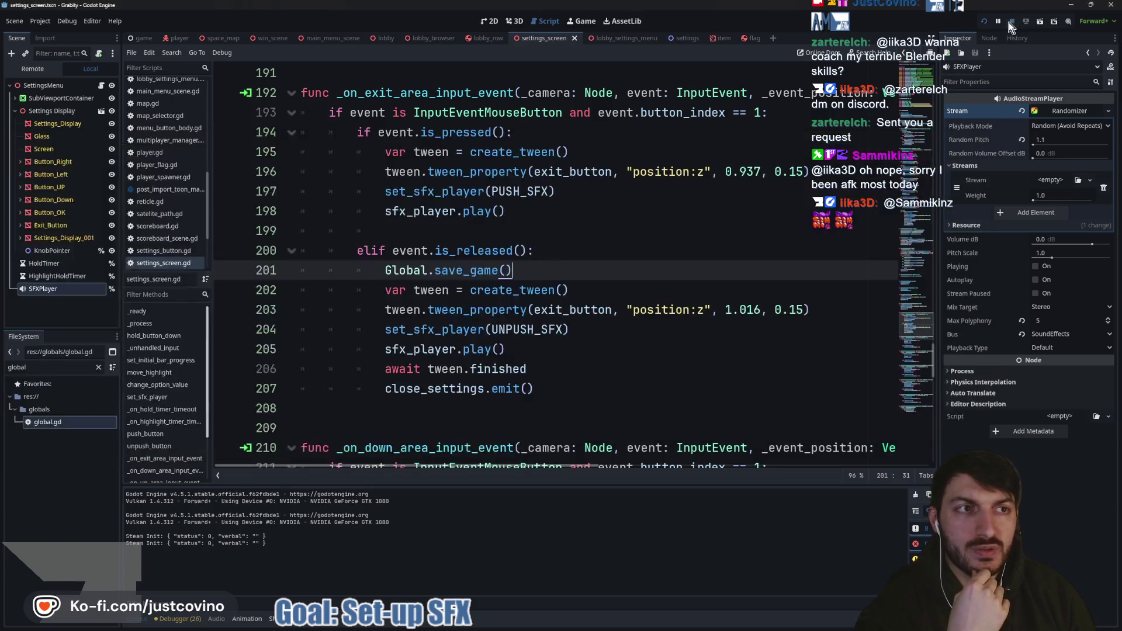
pyautogui.click(41, 21)
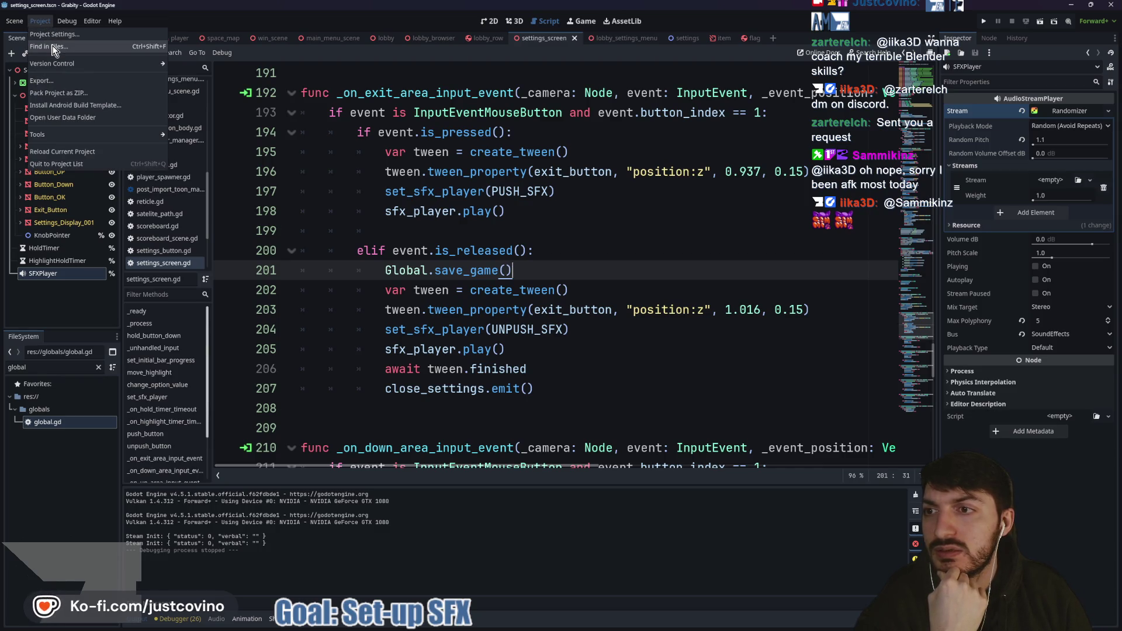
# - Open the game's user data folder from the Project menu and open config.cfg in a text editor
pyautogui.click(55, 49)
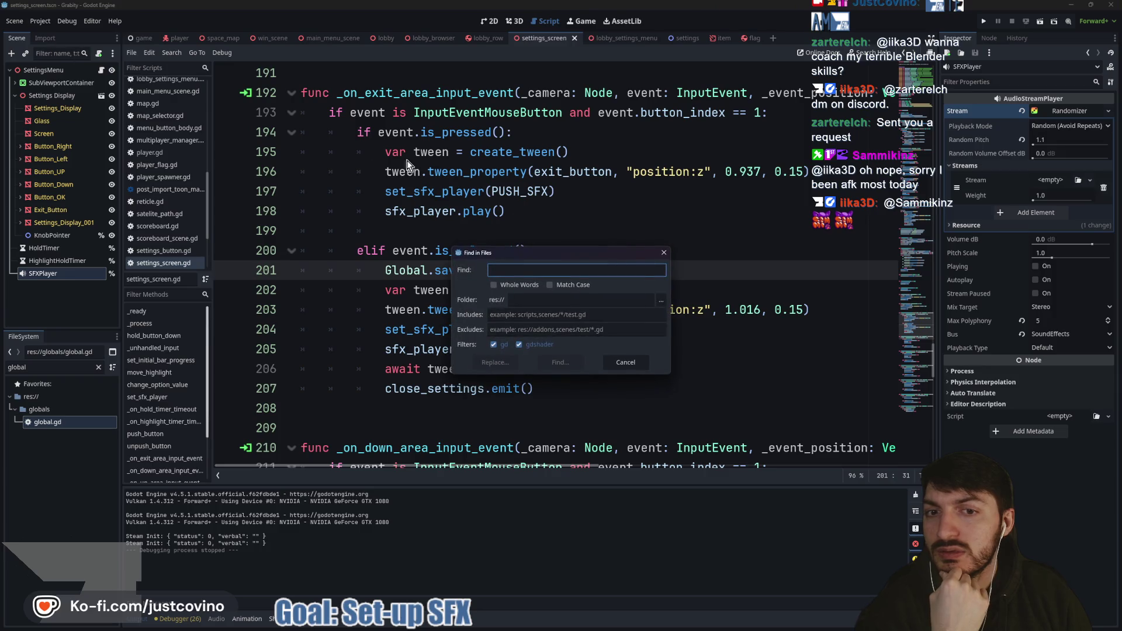
pyautogui.click(664, 253)
pyautogui.click(48, 22)
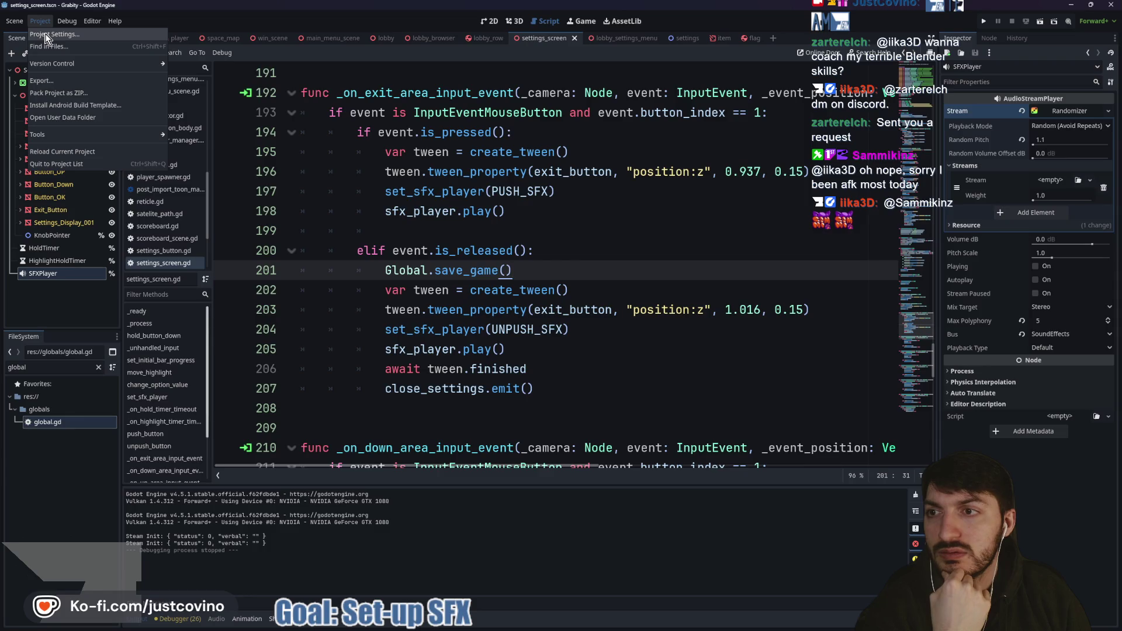
pyautogui.click(62, 117)
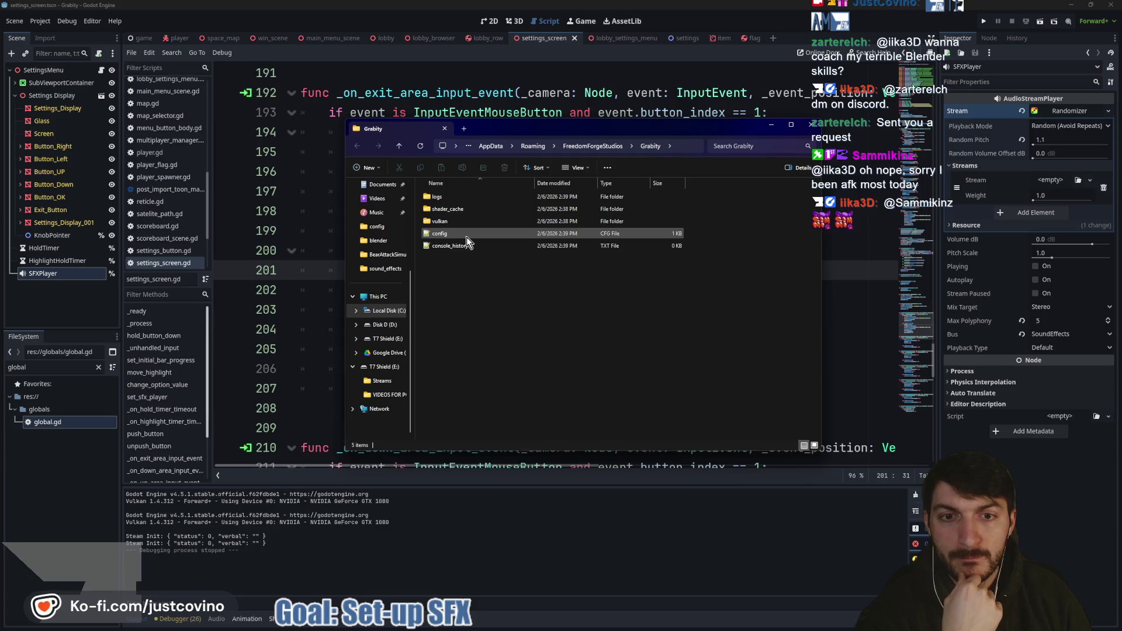
pyautogui.doubleClick(466, 237)
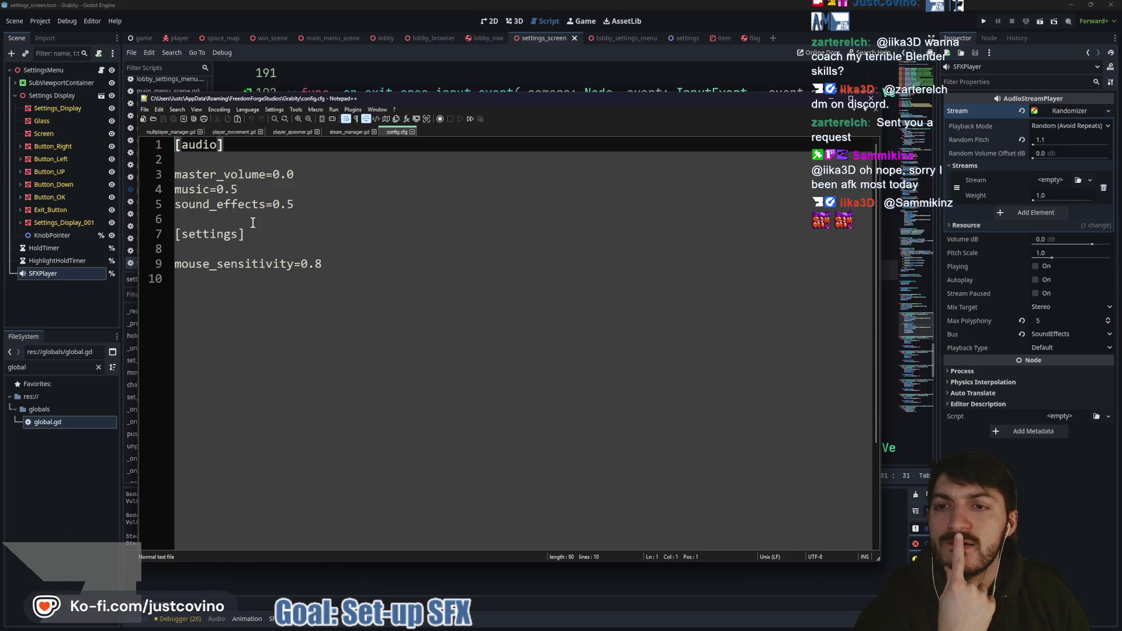
# - After checking master_volume 0.0, music and effects 0.5, mouse_sensitivity 0.8, close Notepad++
pyautogui.click(621, 71)
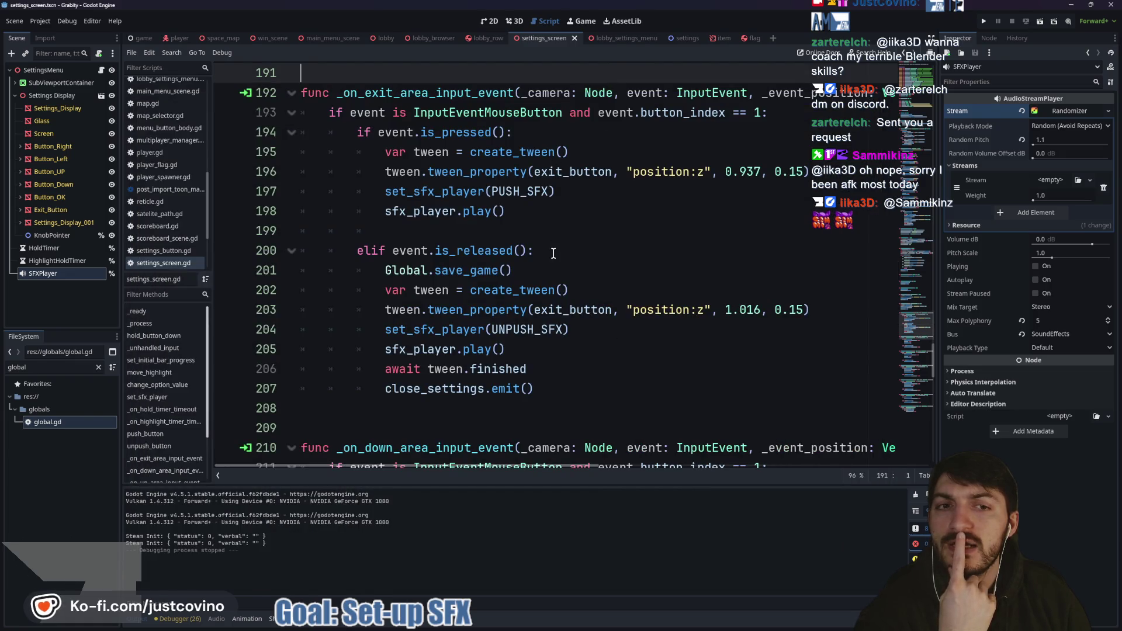
pyautogui.scroll(6, 555, 257)
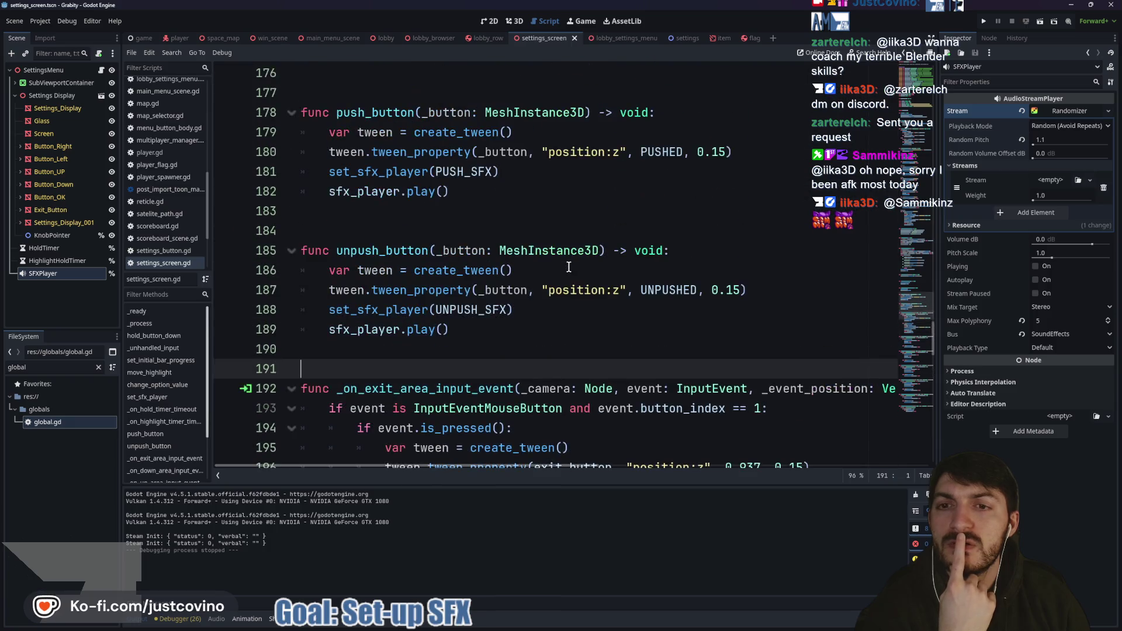
# - Locate func set_initial_bar_progress in settings_screen.gd and place the caret at the end of line 128
pyautogui.scroll(13, 569, 267)
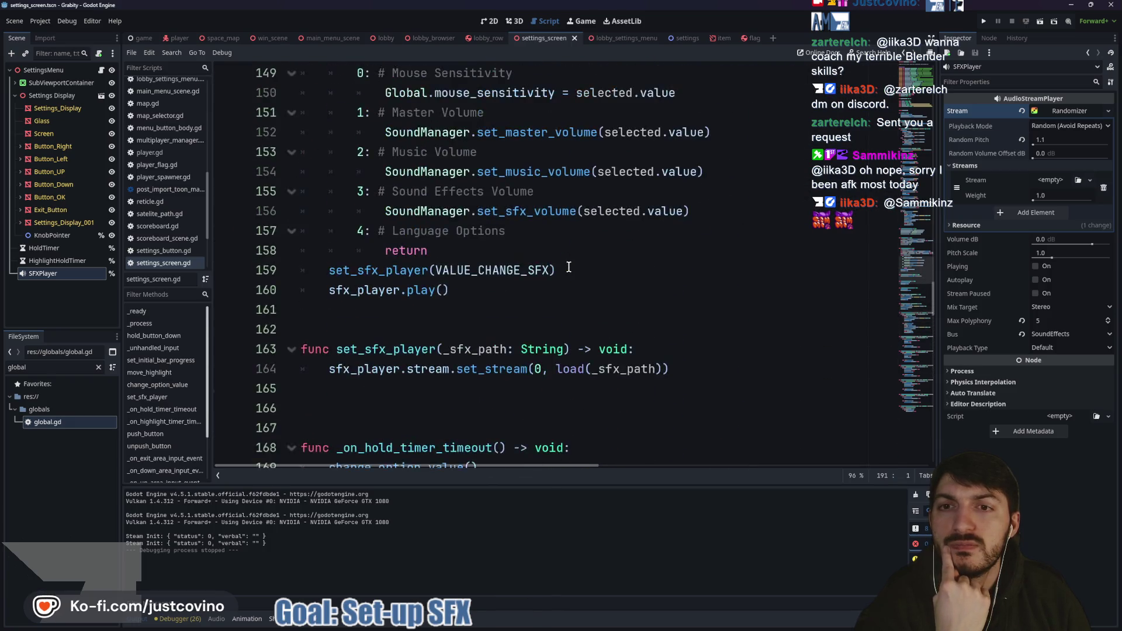
pyautogui.scroll(3, 568, 267)
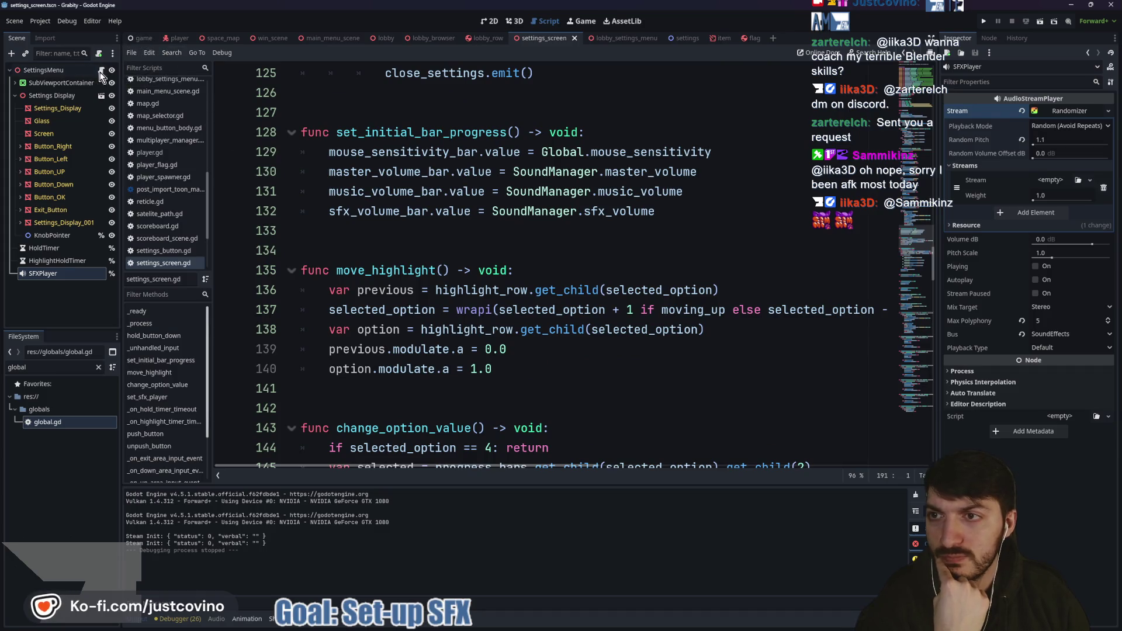
pyautogui.scroll(5, 468, 248)
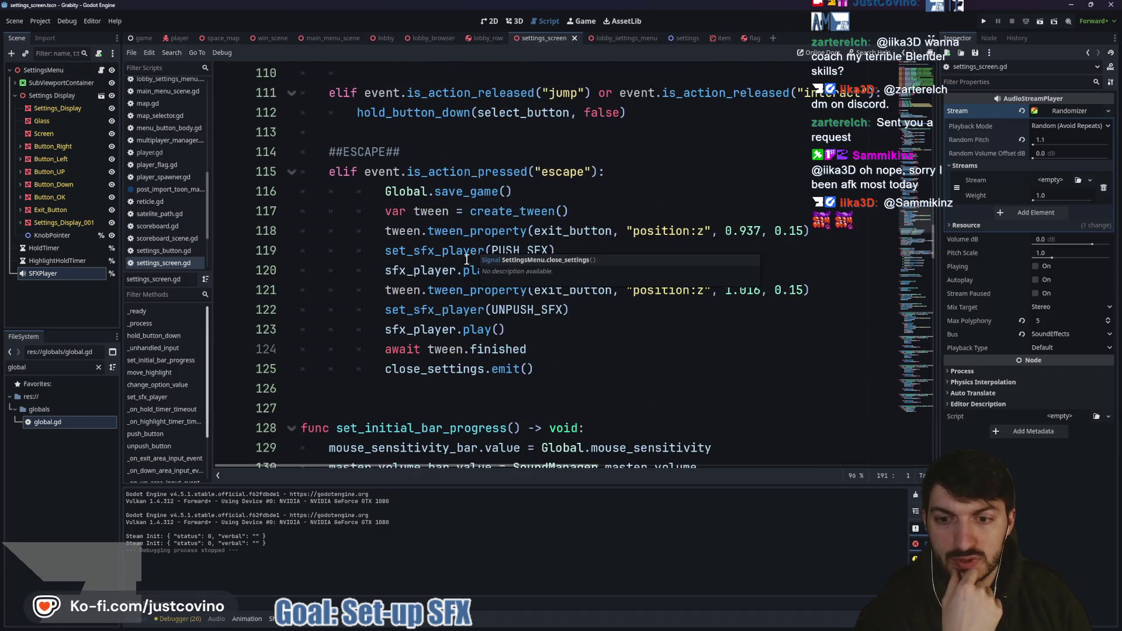
pyautogui.doubleClick(420, 435)
pyautogui.scroll(-3, 545, 342)
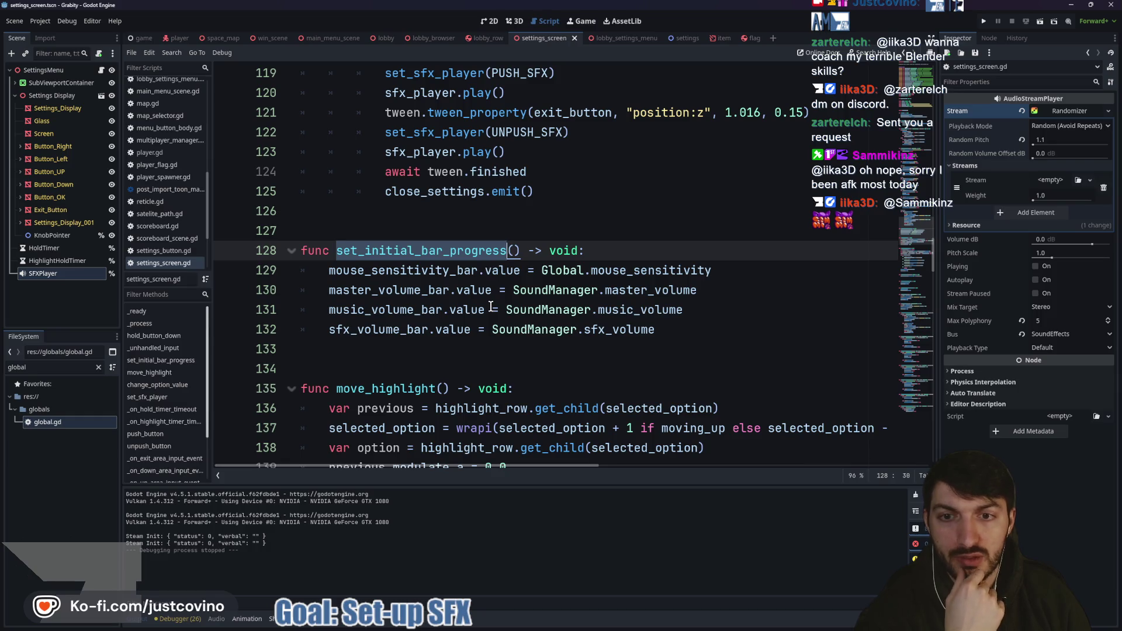
pyautogui.scroll(20, 510, 329)
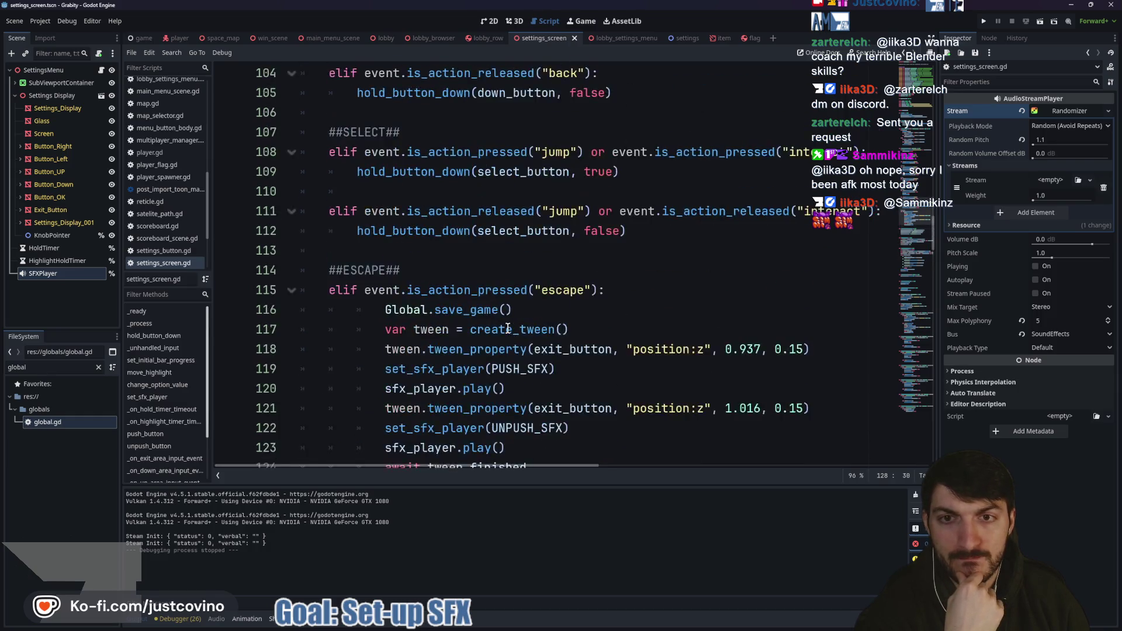
pyautogui.scroll(15, 508, 329)
pyautogui.scroll(-11, 508, 329)
pyautogui.scroll(5, 508, 329)
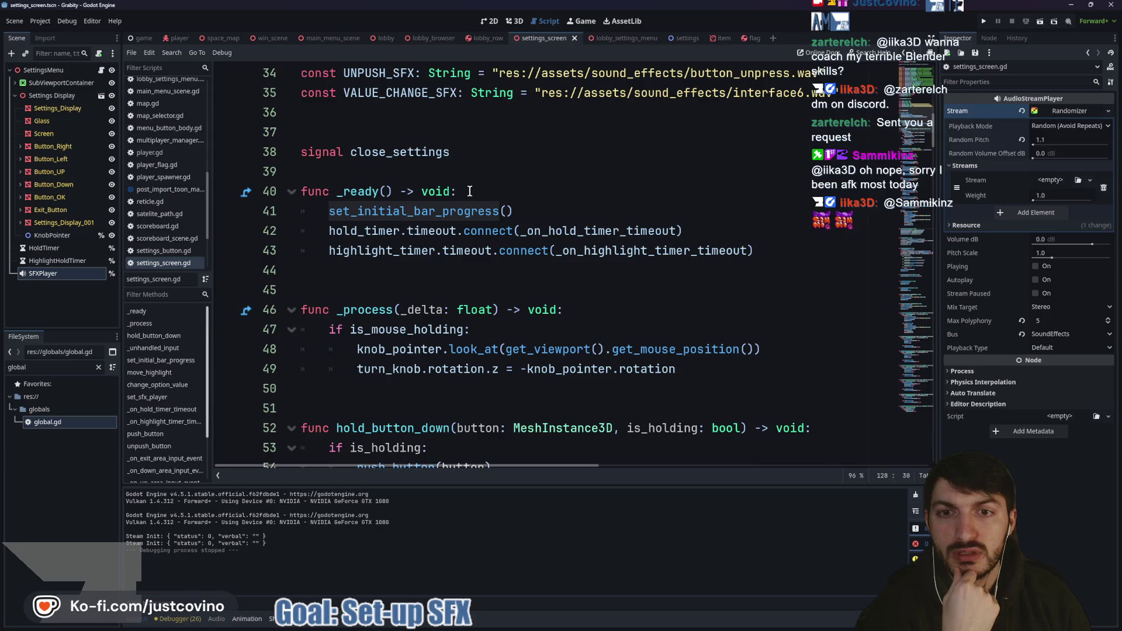
pyautogui.scroll(-1, 469, 191)
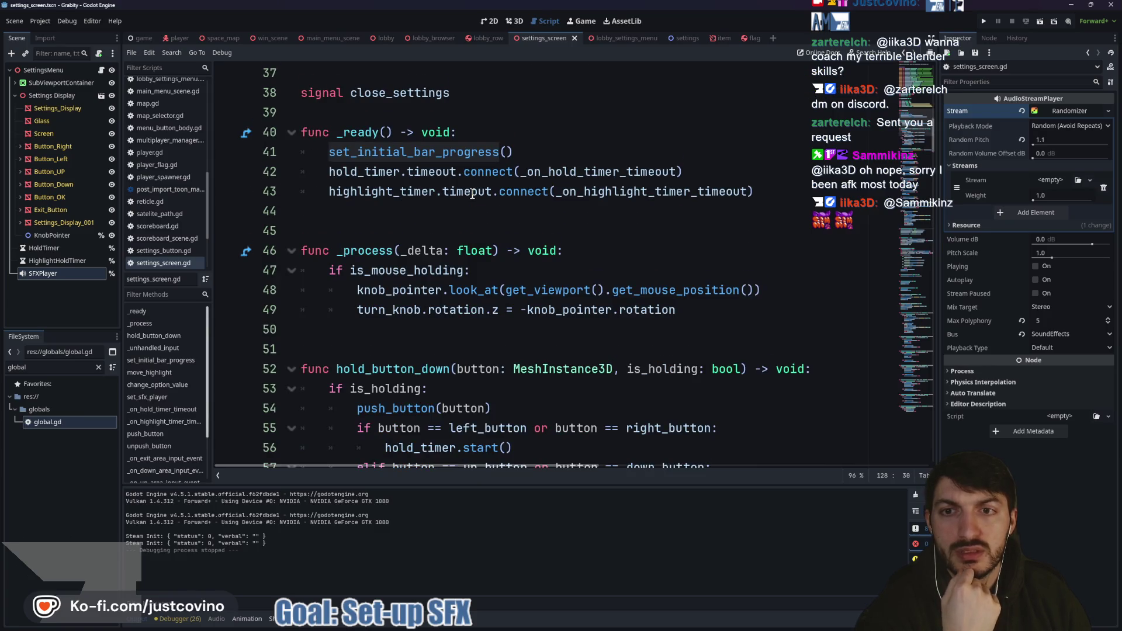
pyautogui.scroll(-9, 472, 194)
pyautogui.scroll(8, 471, 197)
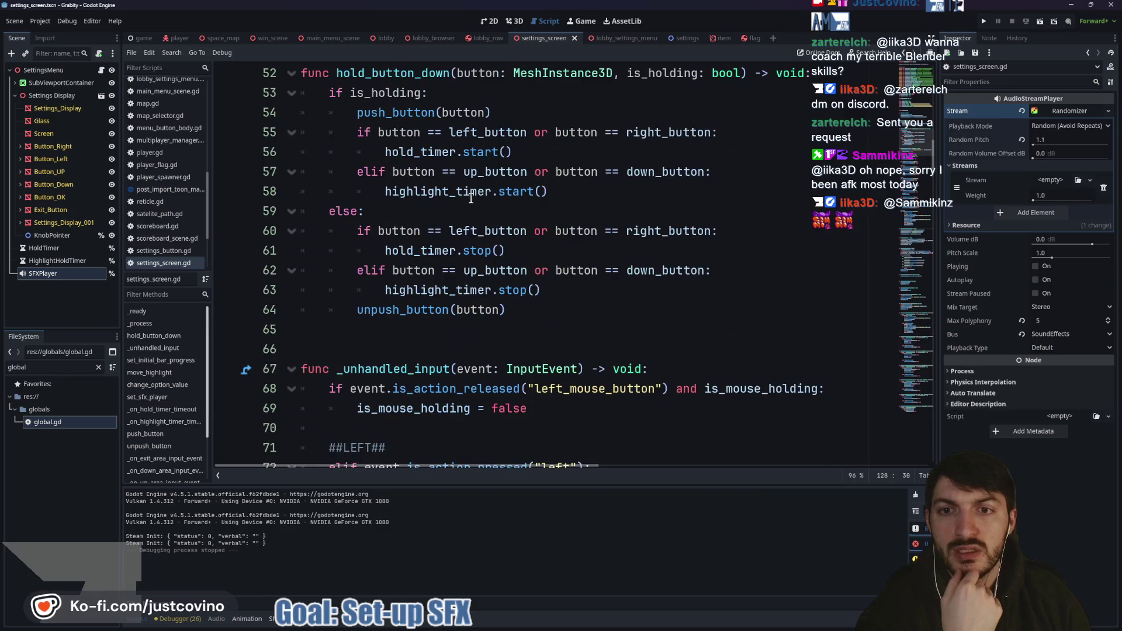
pyautogui.scroll(-8, 469, 199)
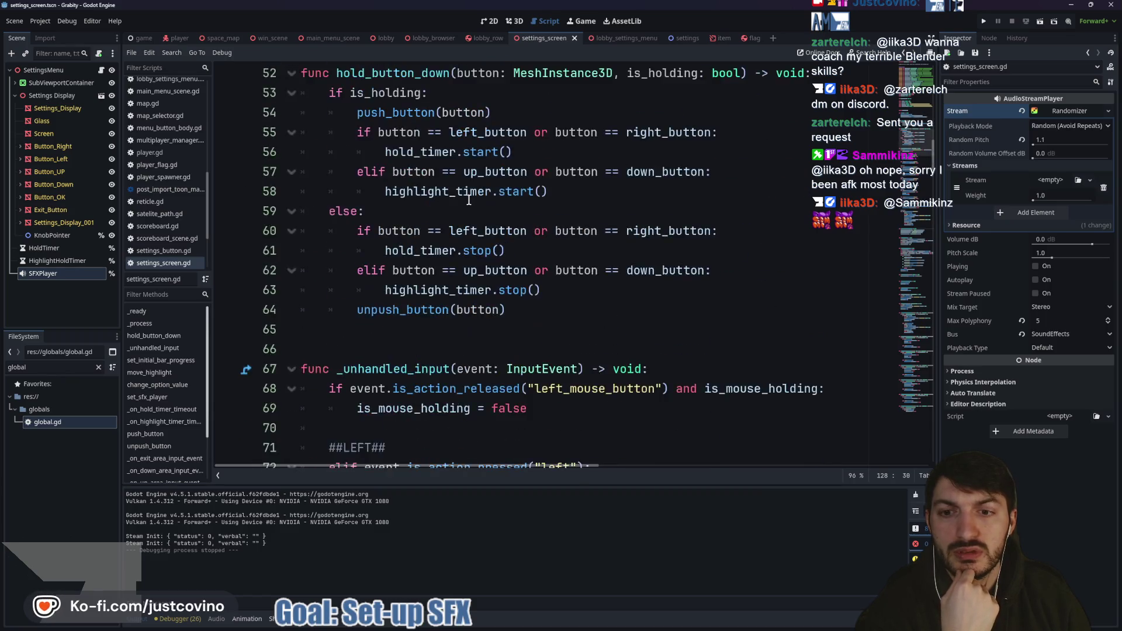
pyautogui.scroll(-20, 469, 199)
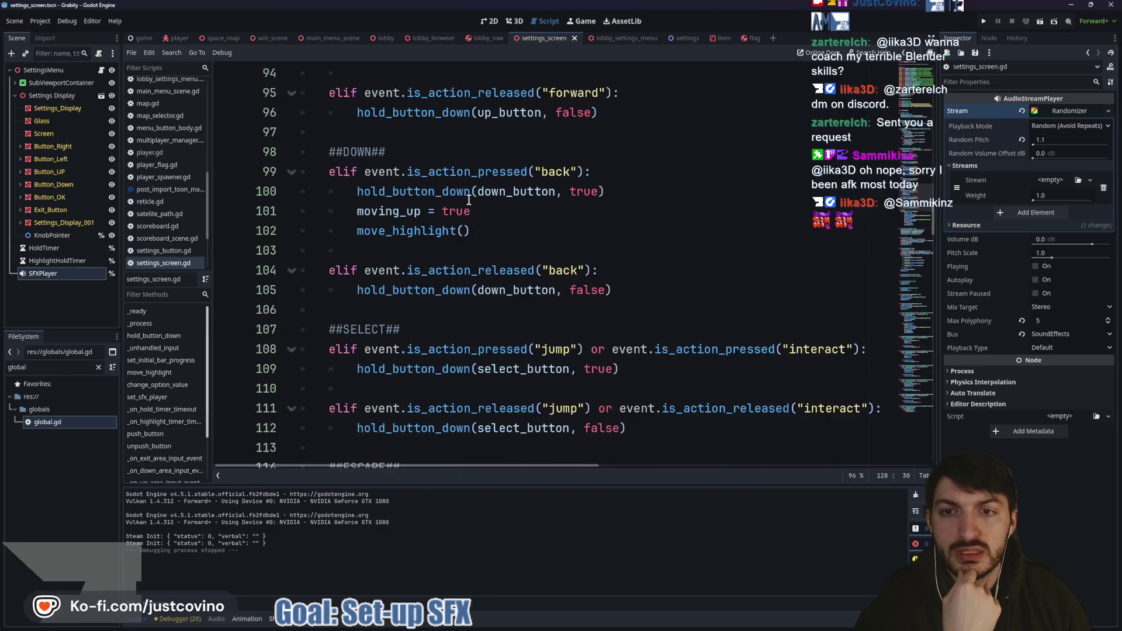
pyautogui.scroll(3, 471, 200)
pyautogui.click(623, 209)
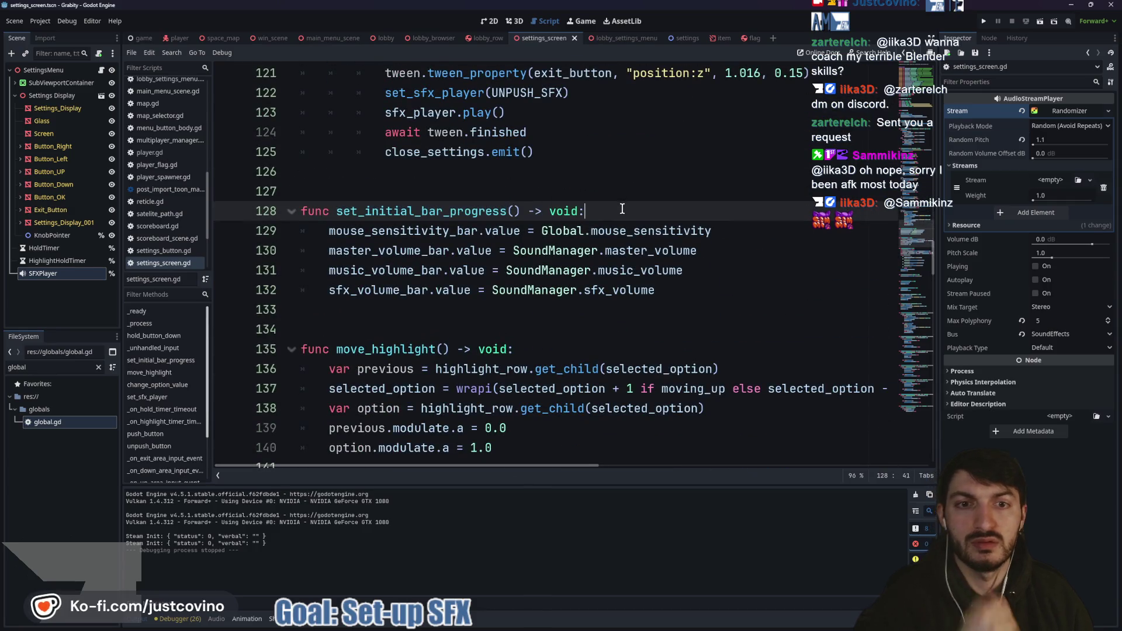
# - Add Global.load_game() as the first line of set_initial_bar_progress and save the script
pyautogui.press('Return')
pyautogui.write('Global.lo')
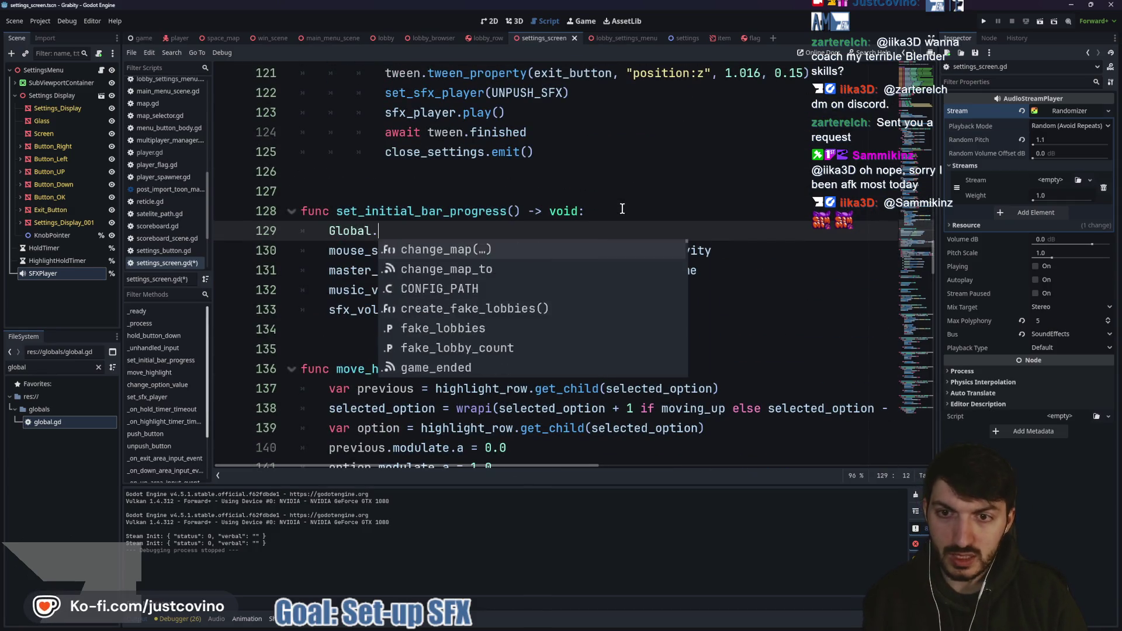
pyautogui.press('Return')
pyautogui.press('Right')
pyautogui.hotkey('ctrl', 's')
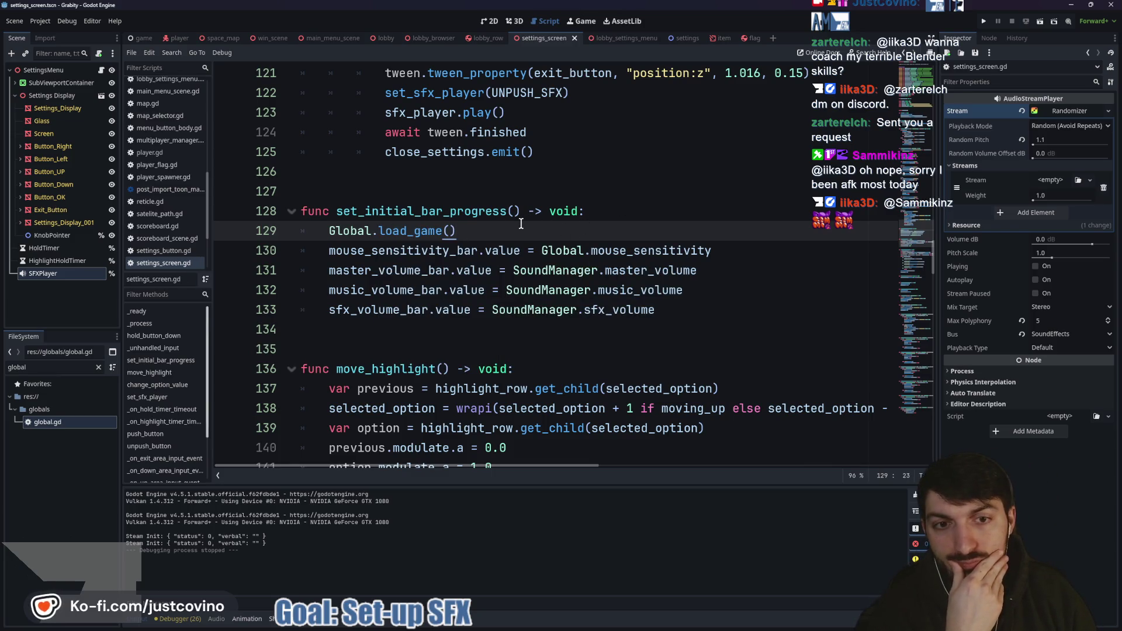
# - Run the project, place the two game windows side by side, and open Settings in the first
pyautogui.click(983, 23)
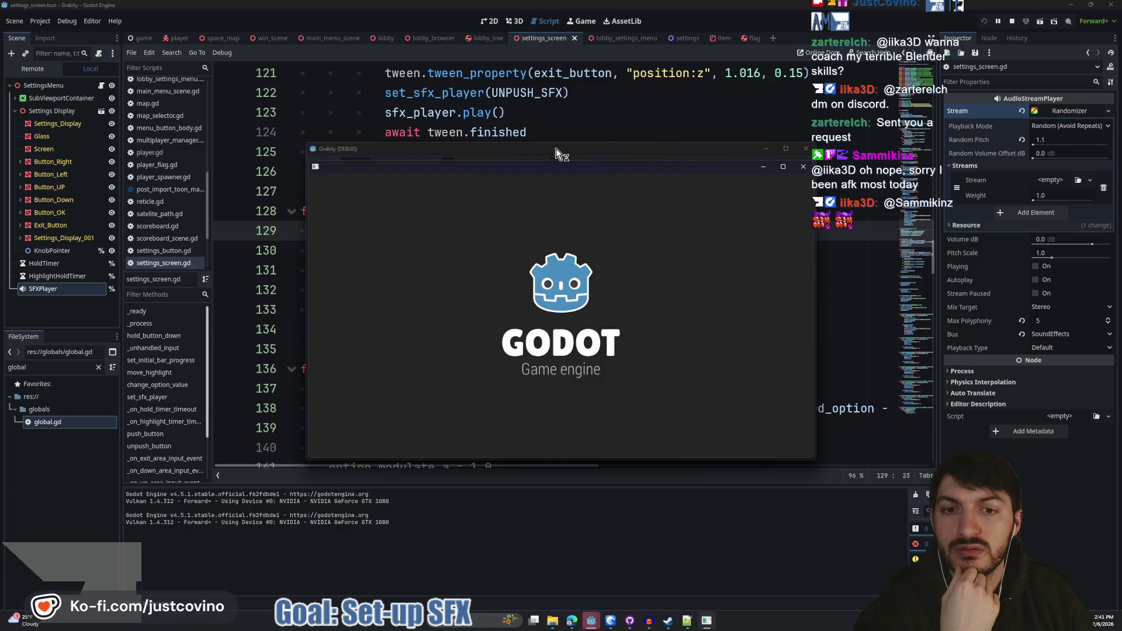
pyautogui.moveTo(555, 149); pyautogui.dragTo(263, 145)
pyautogui.click(368, 351)
pyautogui.moveTo(574, 168); pyautogui.dragTo(825, 150)
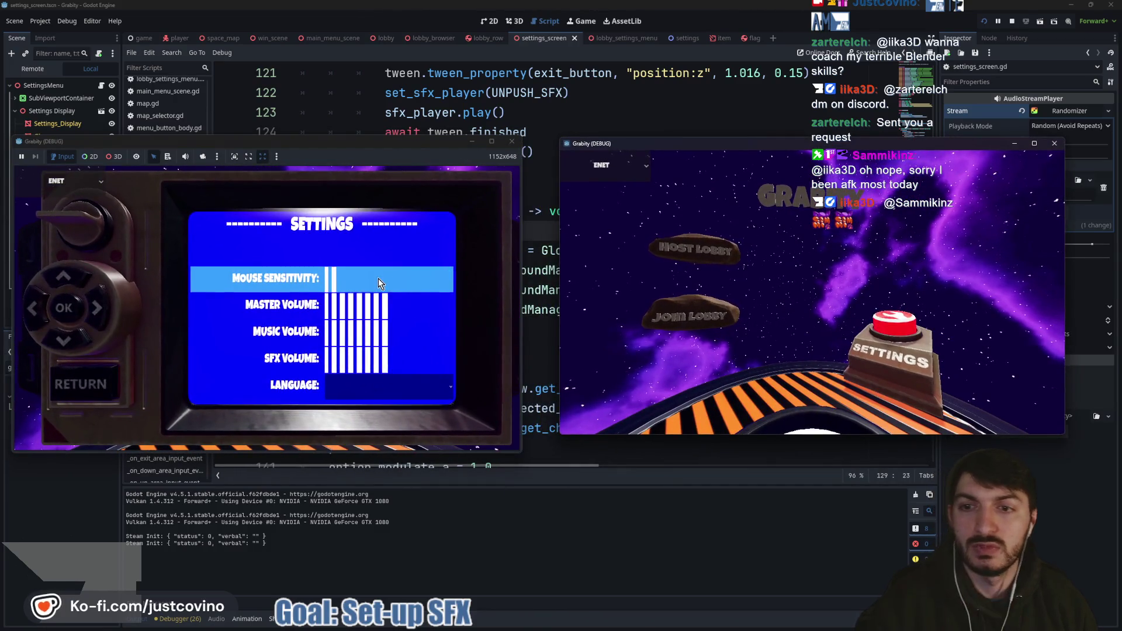
# - In the first window raise Master and SFX volume, lower Music volume, then return to the menu
pyautogui.press('Down')
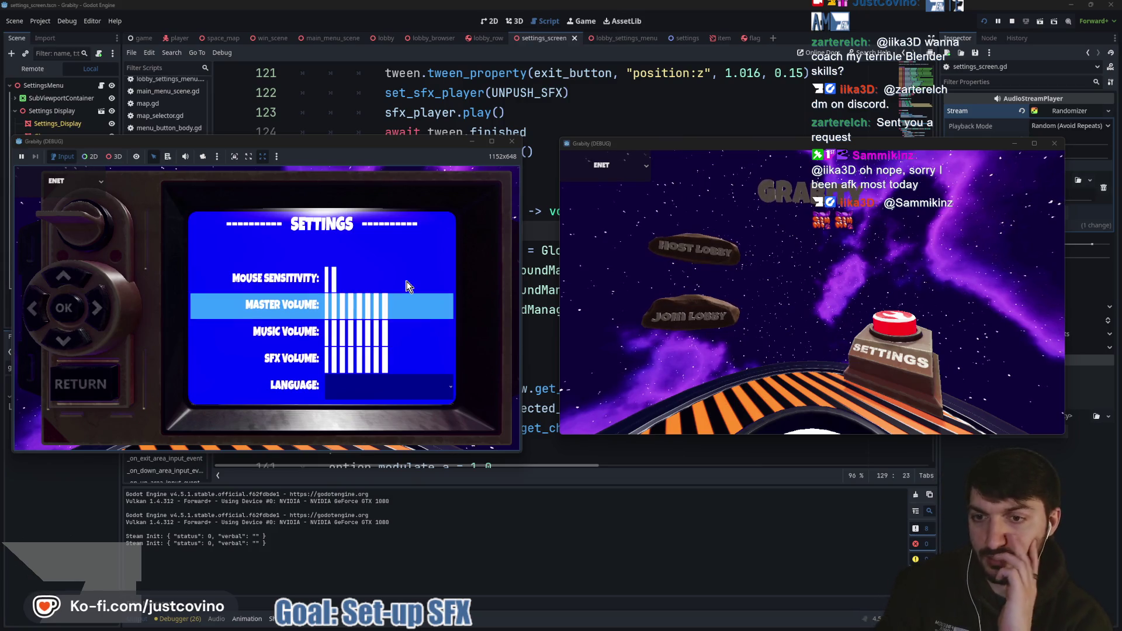
pyautogui.press('Down')
pyautogui.press('Up')
pyautogui.press('Right')
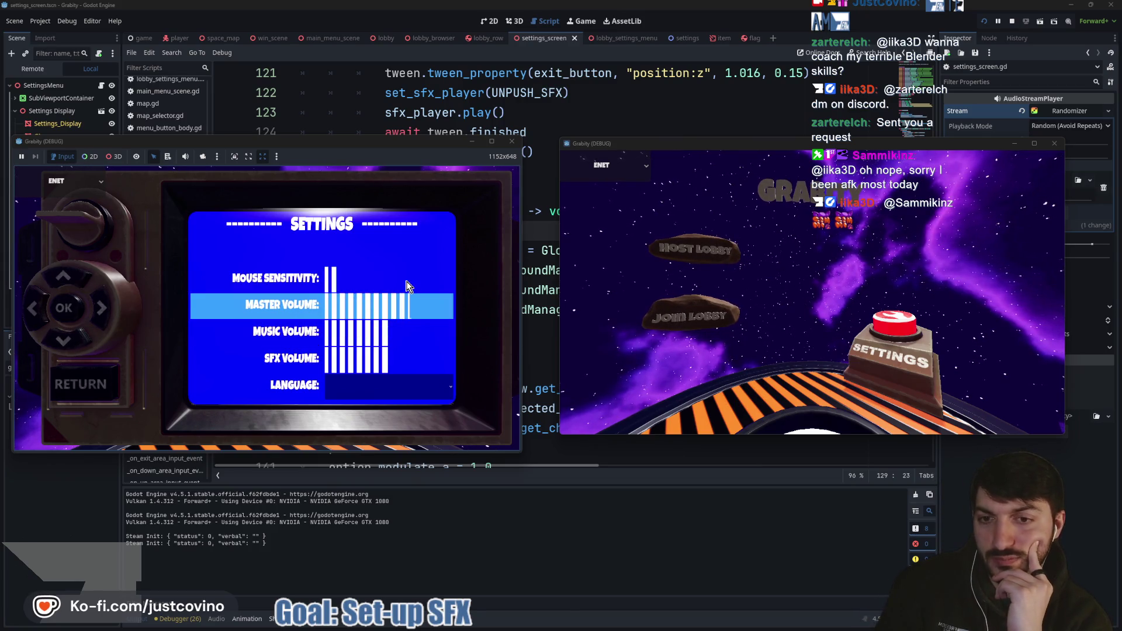
pyautogui.press('Right')
pyautogui.press('Right')
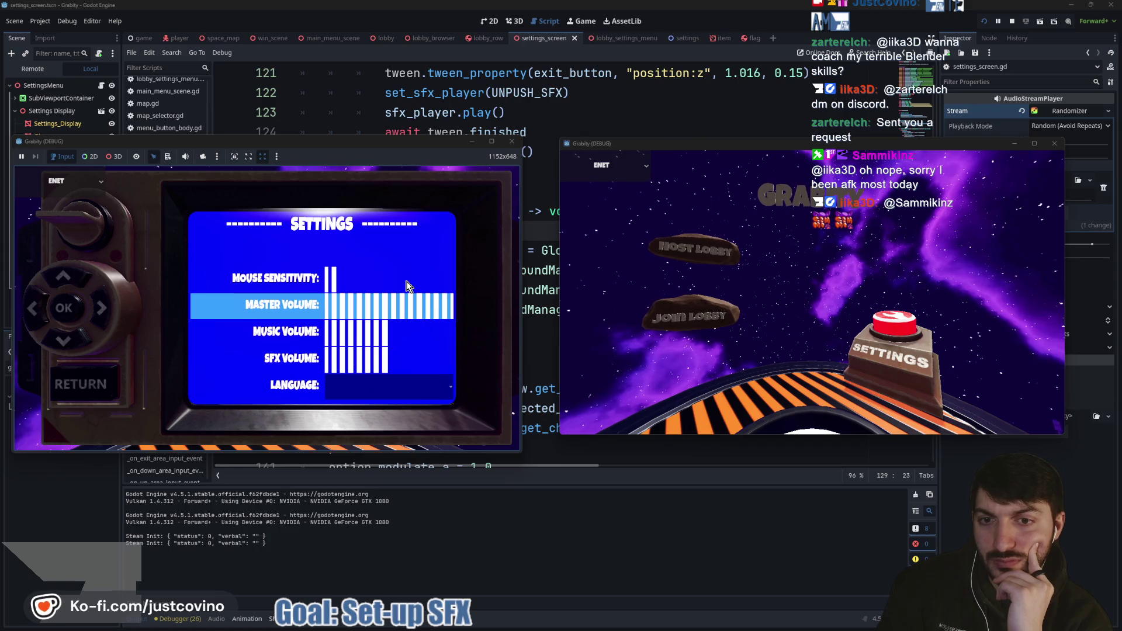
pyautogui.press('Down')
pyautogui.press('Left')
pyautogui.press('Left')
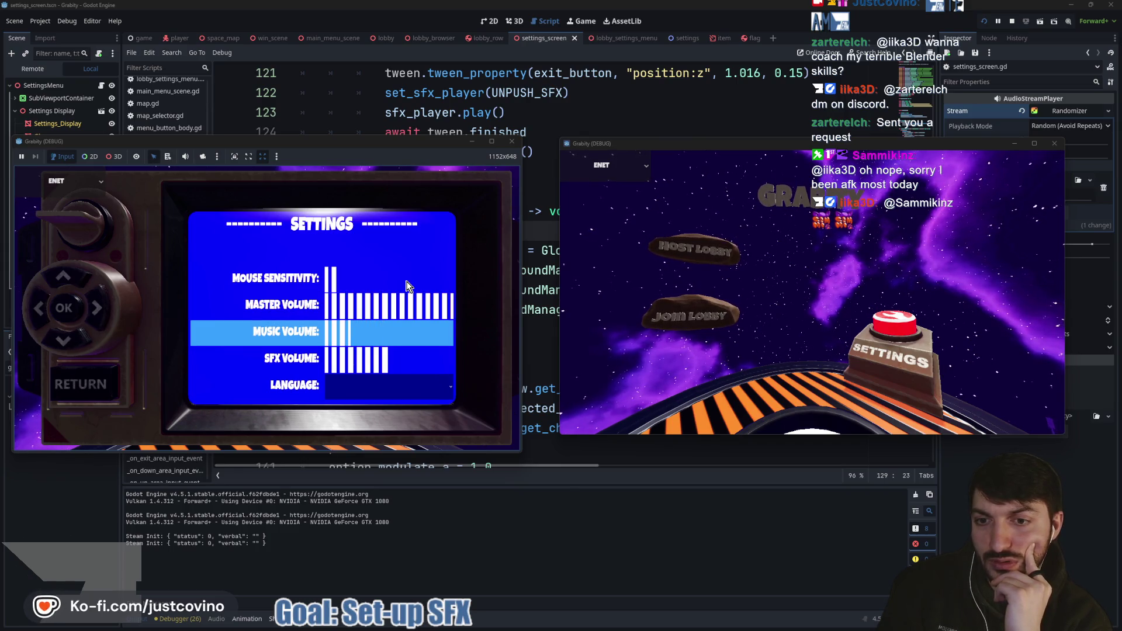
pyautogui.press('Down')
pyautogui.press('Right')
pyautogui.press('Right')
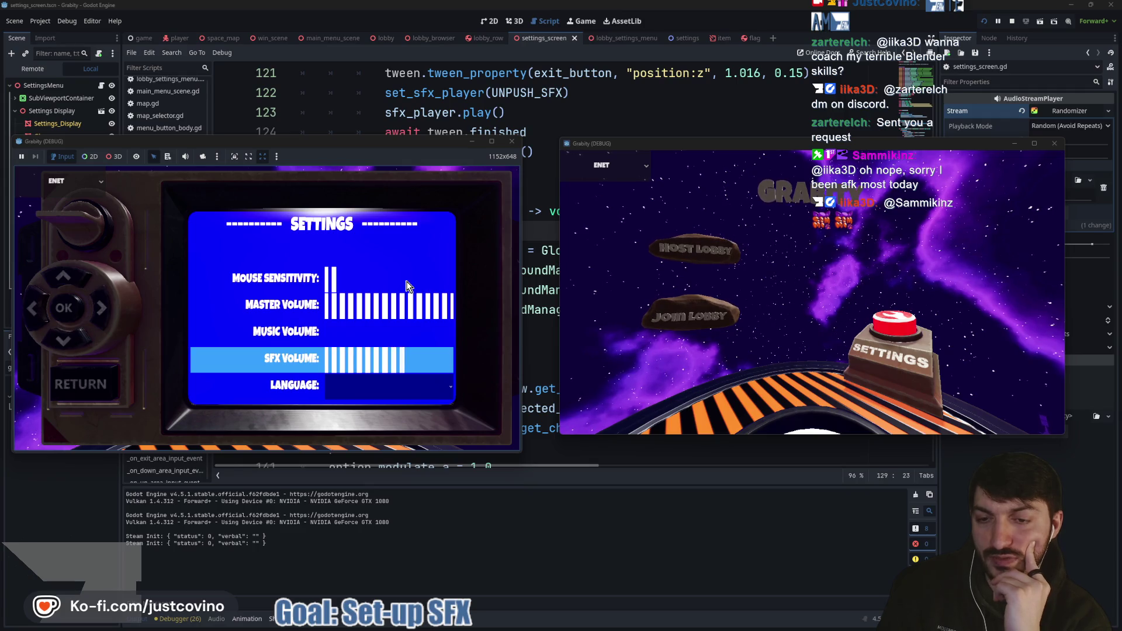
pyautogui.press('Right')
pyautogui.press('Right')
pyautogui.press('Right')
pyautogui.press('Right')
pyautogui.press('Escape')
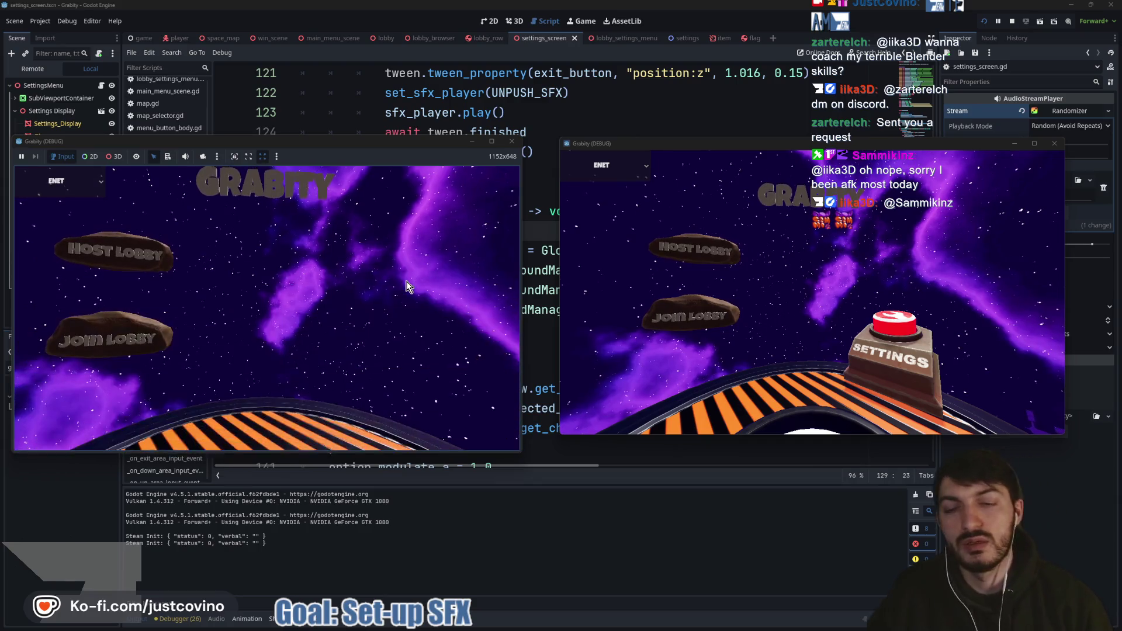
# - In the second window lower Master volume, return to the menu, and close the game windows
pyautogui.click(893, 327)
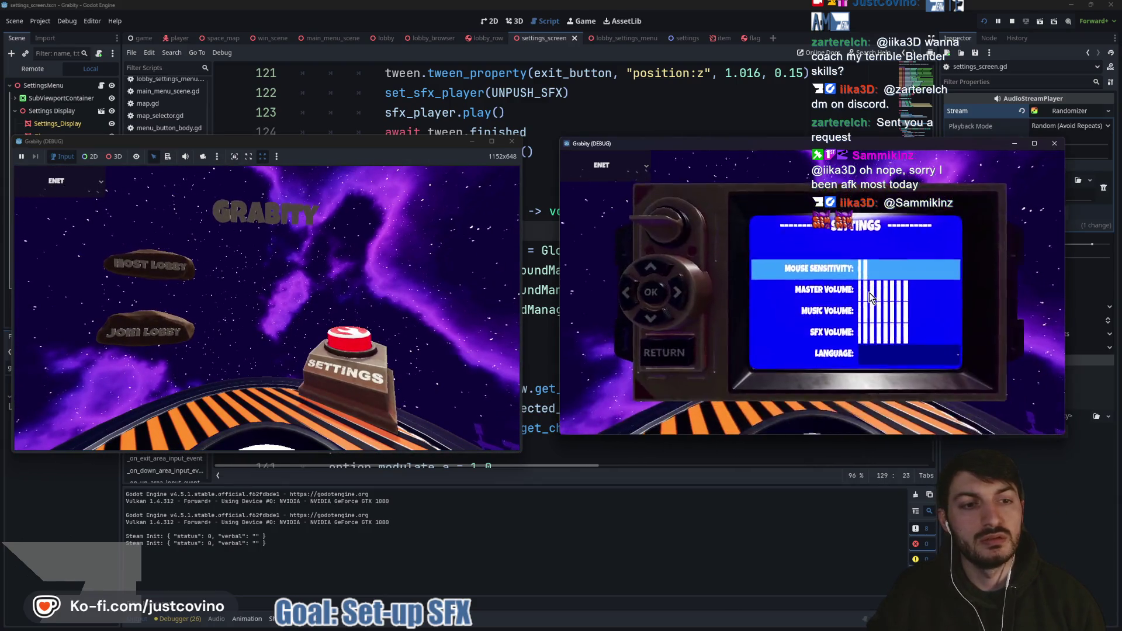
pyautogui.press('Down')
pyautogui.press('Left')
pyautogui.press('Left')
pyautogui.press('Left')
pyautogui.press('Left')
pyautogui.press('Left')
pyautogui.press('Left')
pyautogui.press('Escape')
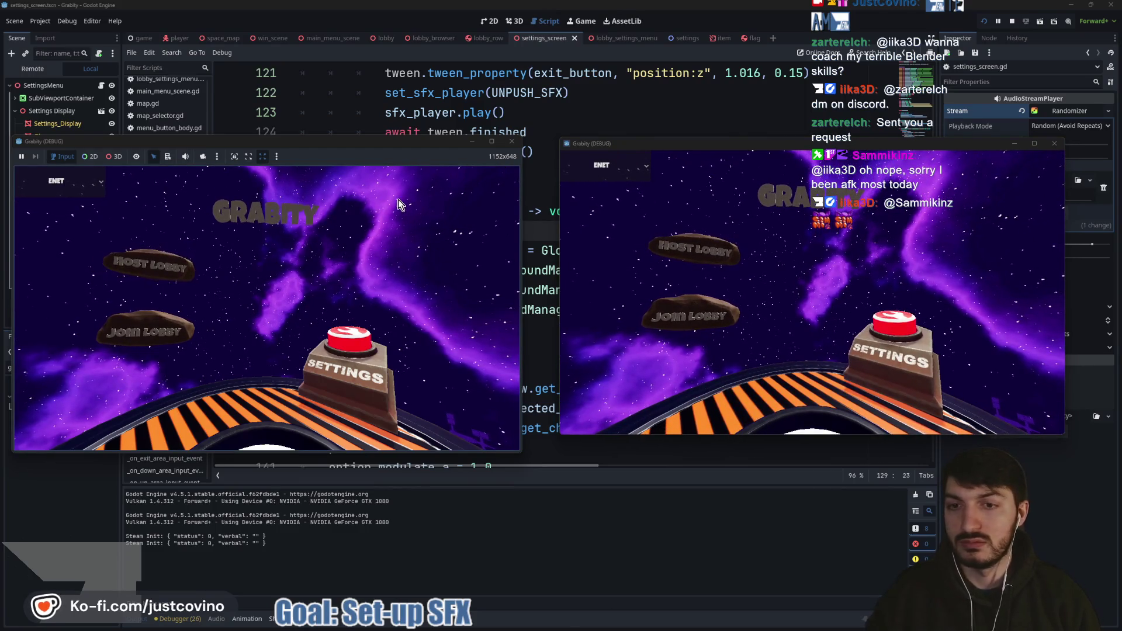
pyautogui.click(512, 141)
# - Close the remaining game window, run the game again, and open Settings in both windows
pyautogui.click(1055, 143)
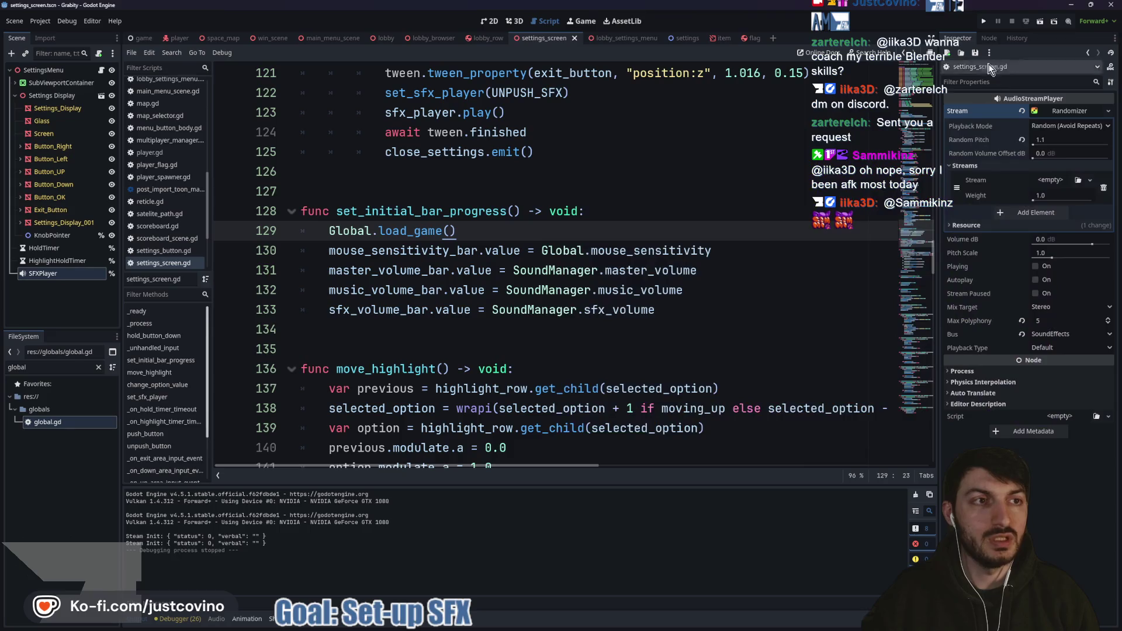
pyautogui.click(984, 21)
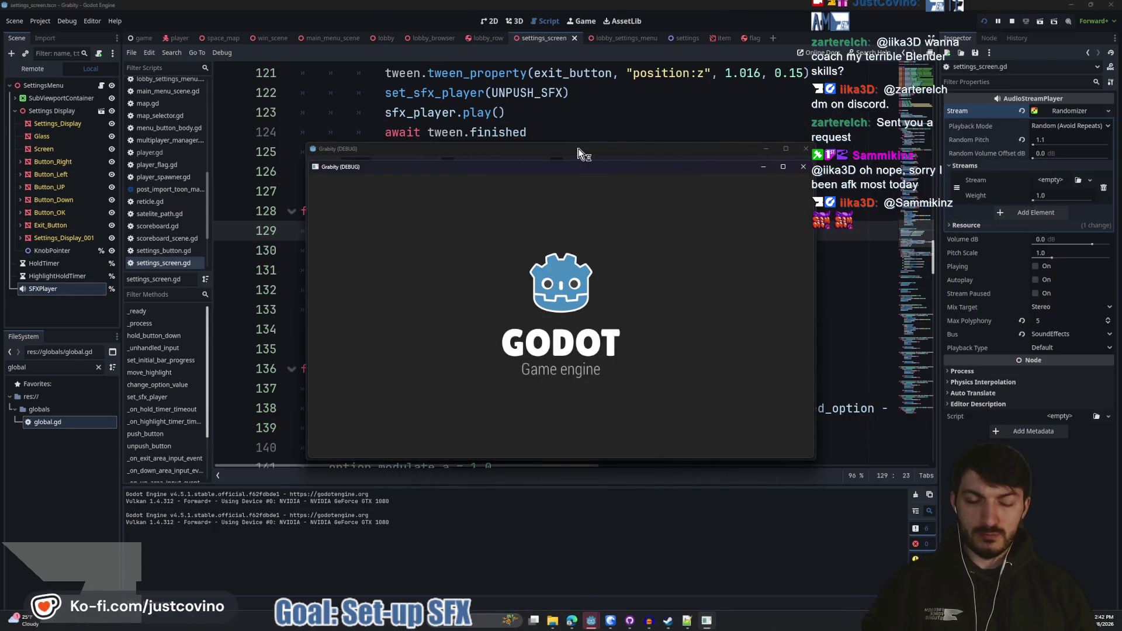
pyautogui.click(377, 366)
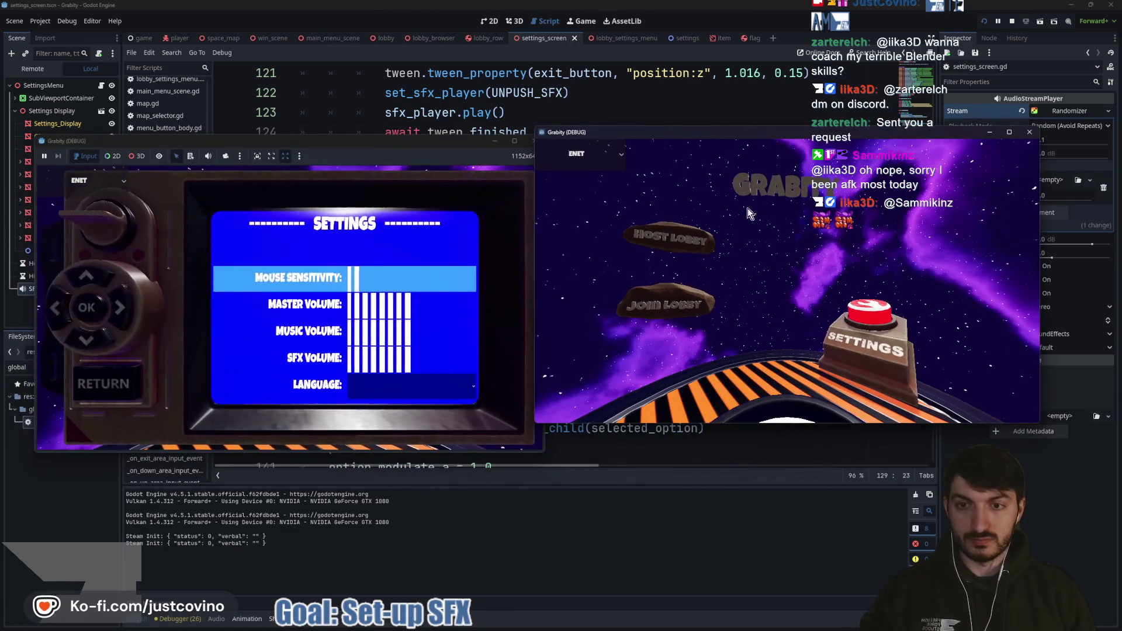
pyautogui.click(871, 319)
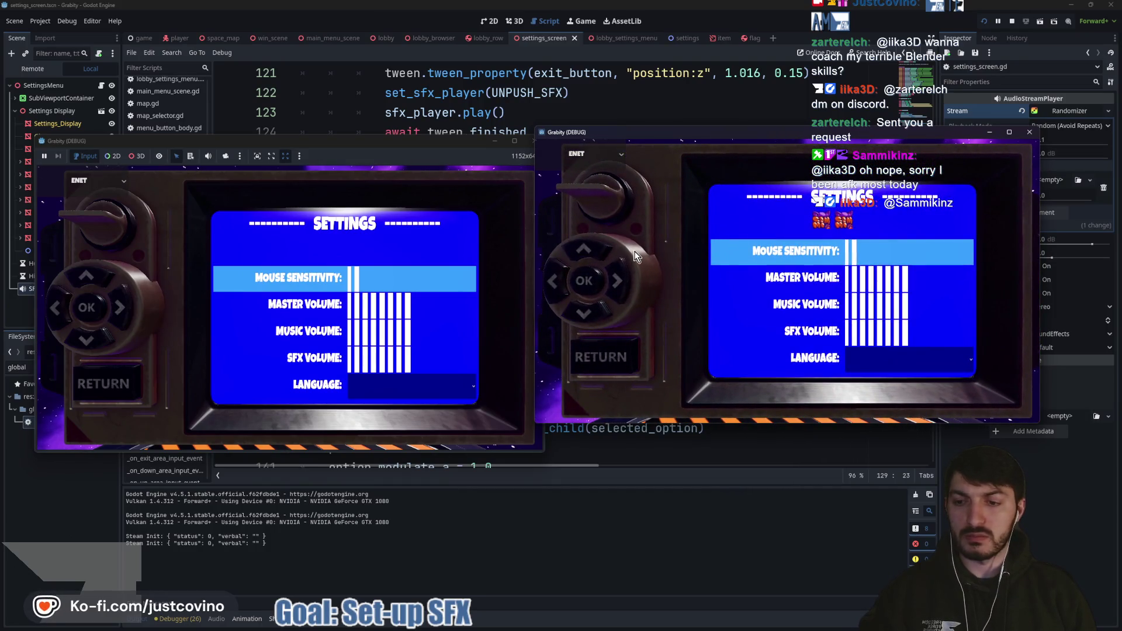
# - Step through the volume rows in both windows to check the loaded values
pyautogui.press('Down')
pyautogui.press('Up')
pyautogui.press('Down')
pyautogui.click(195, 327)
pyautogui.press('Up')
pyautogui.press('Up')
pyautogui.press('Up')
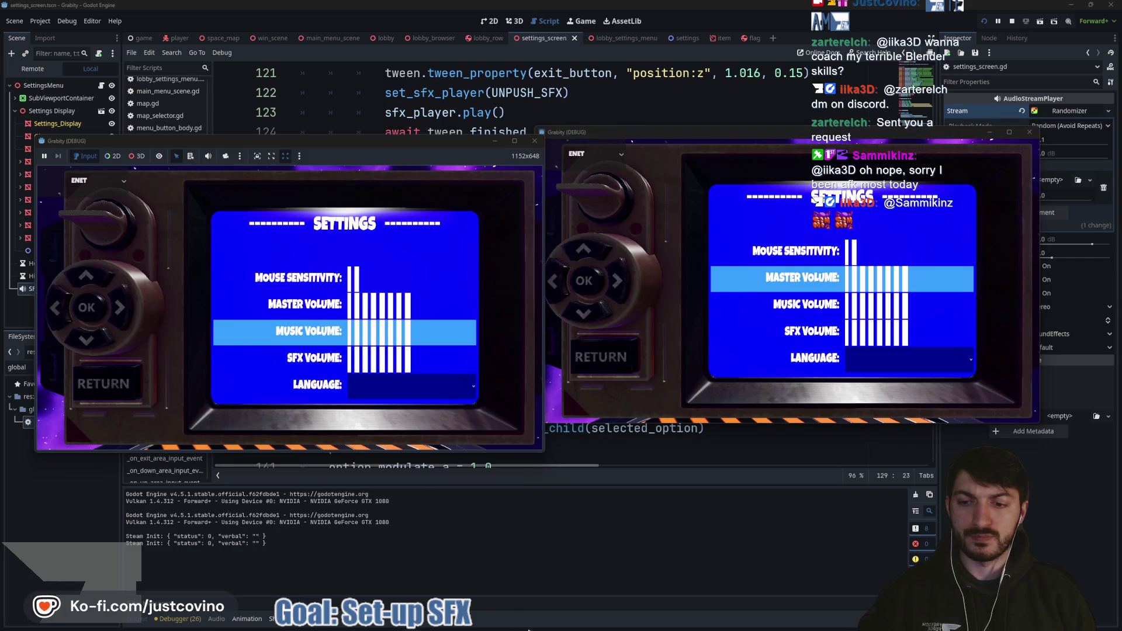
# - Bring config.cfg forward in Notepad++ and reload it with the newly saved values
pyautogui.moveTo(527, 630)
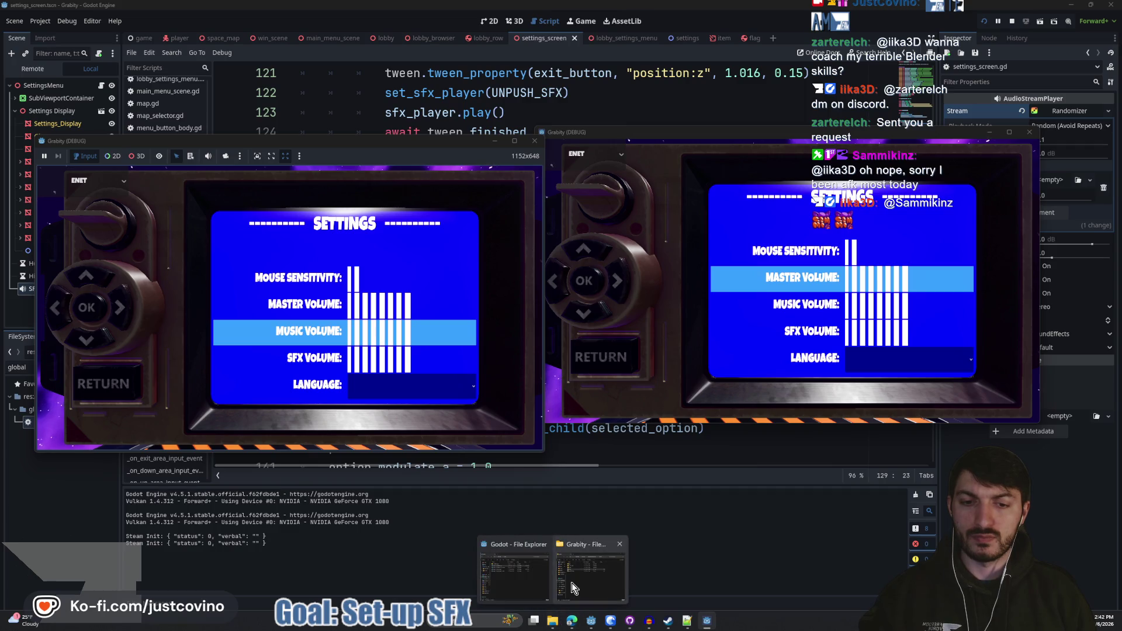
pyautogui.moveTo(581, 585)
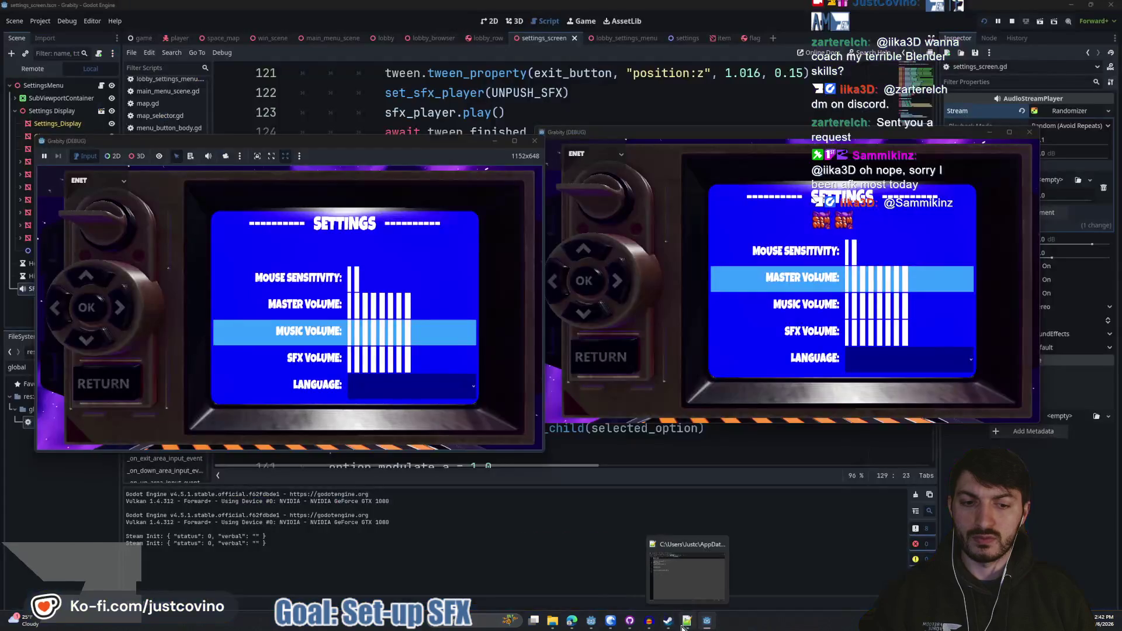
pyautogui.click(688, 621)
pyautogui.click(606, 354)
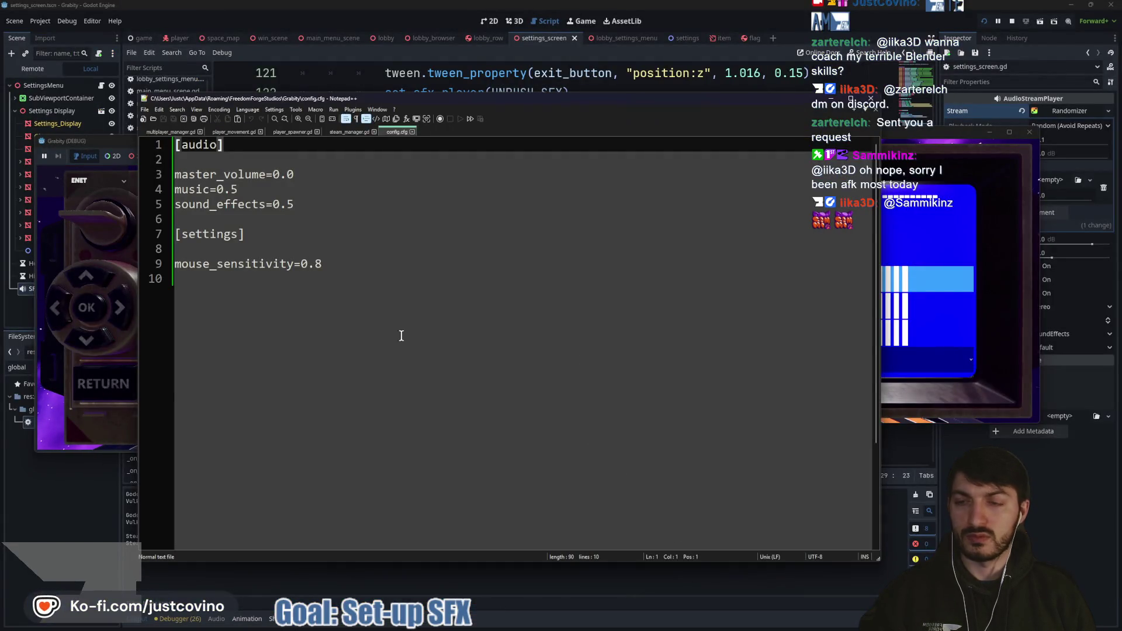
# - Go back to settings_screen.gd in the Godot editor and stop the running game
pyautogui.click(385, 581)
pyautogui.click(1012, 21)
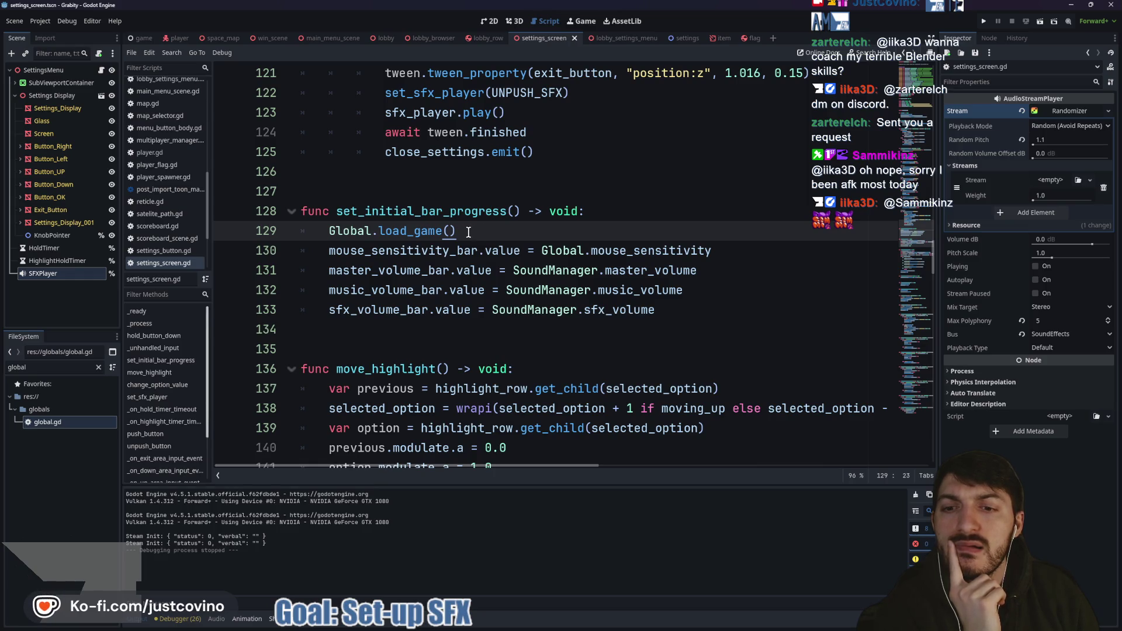
# - Scroll down settings_screen.gd past the sound functions to the up, left and right area input handlers
pyautogui.scroll(-10, 468, 232)
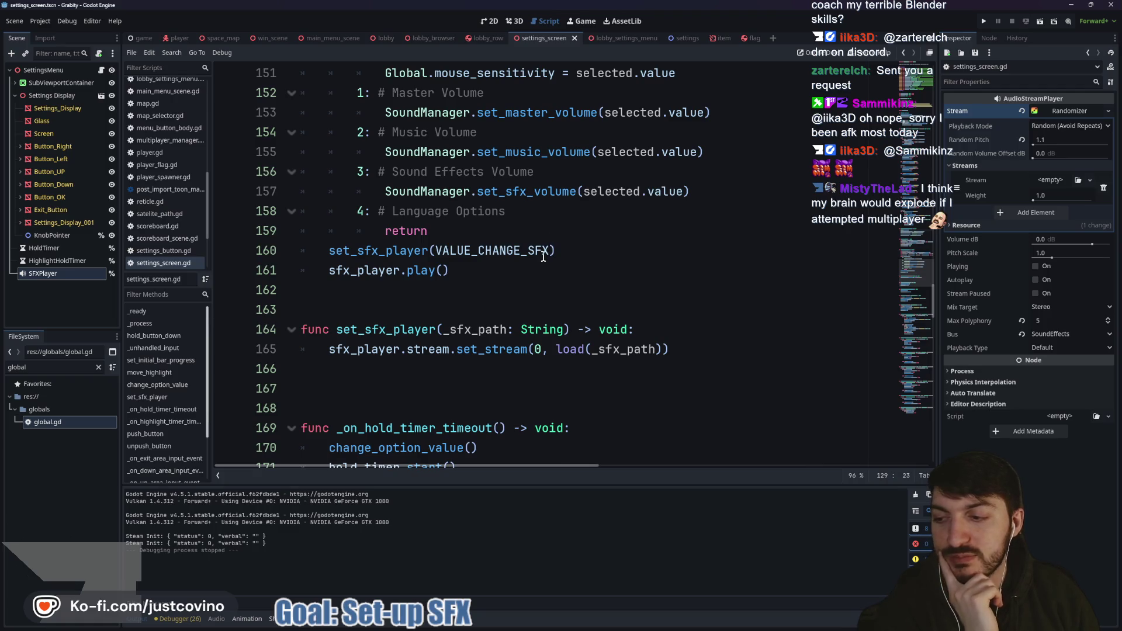
pyautogui.scroll(-2, 543, 257)
pyautogui.click(439, 255)
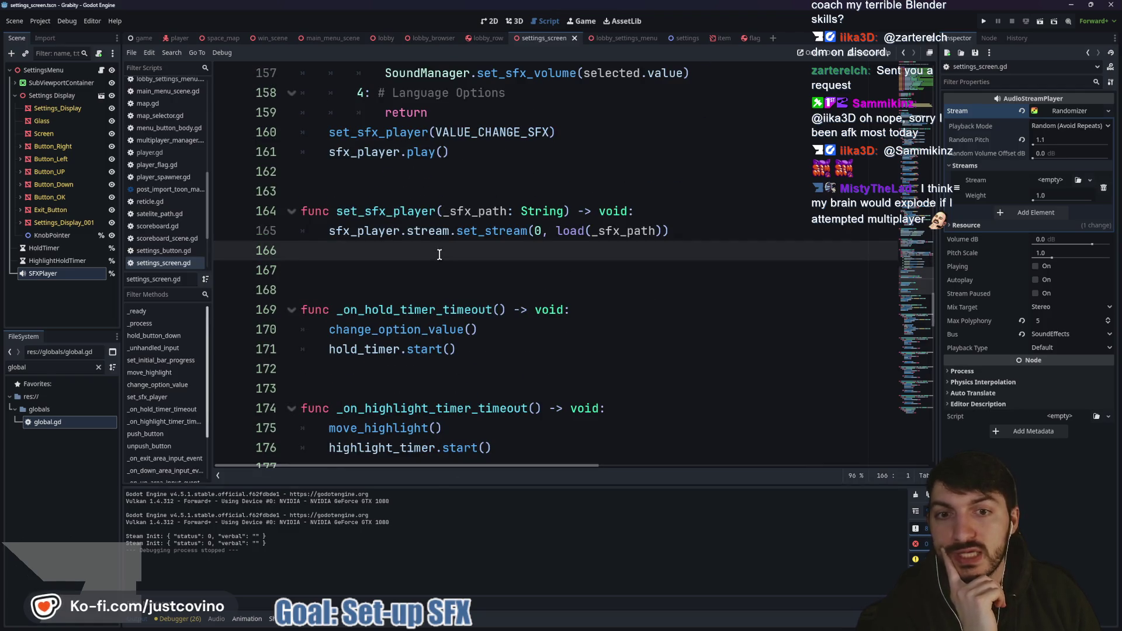
pyautogui.scroll(-2, 429, 255)
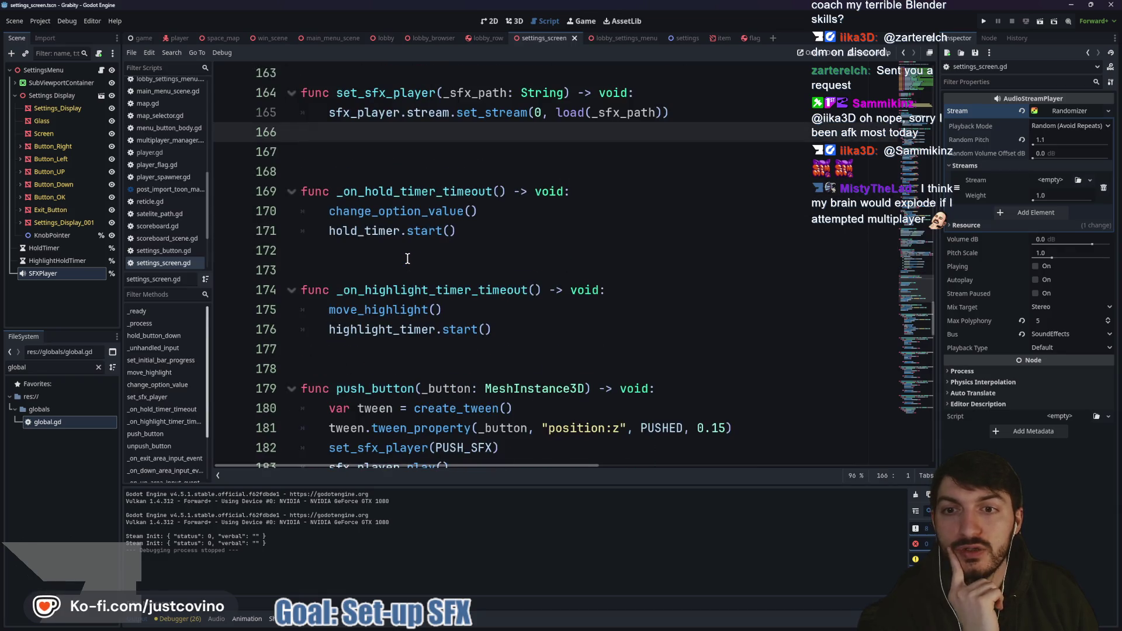
pyautogui.scroll(-4, 407, 259)
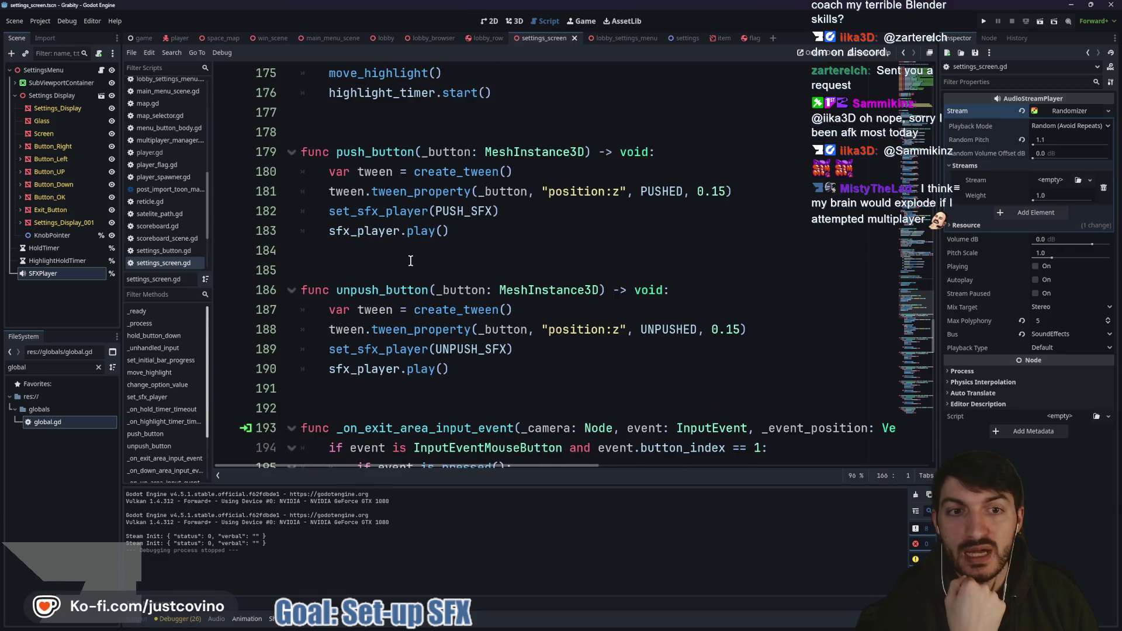
pyautogui.scroll(-4, 410, 261)
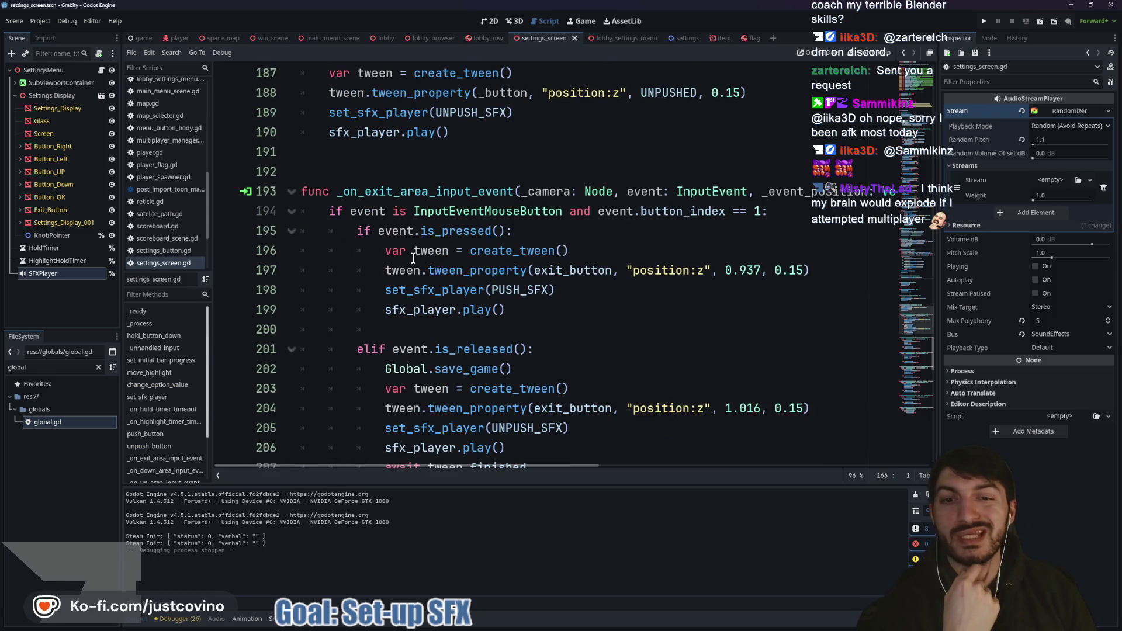
pyautogui.scroll(-3, 414, 257)
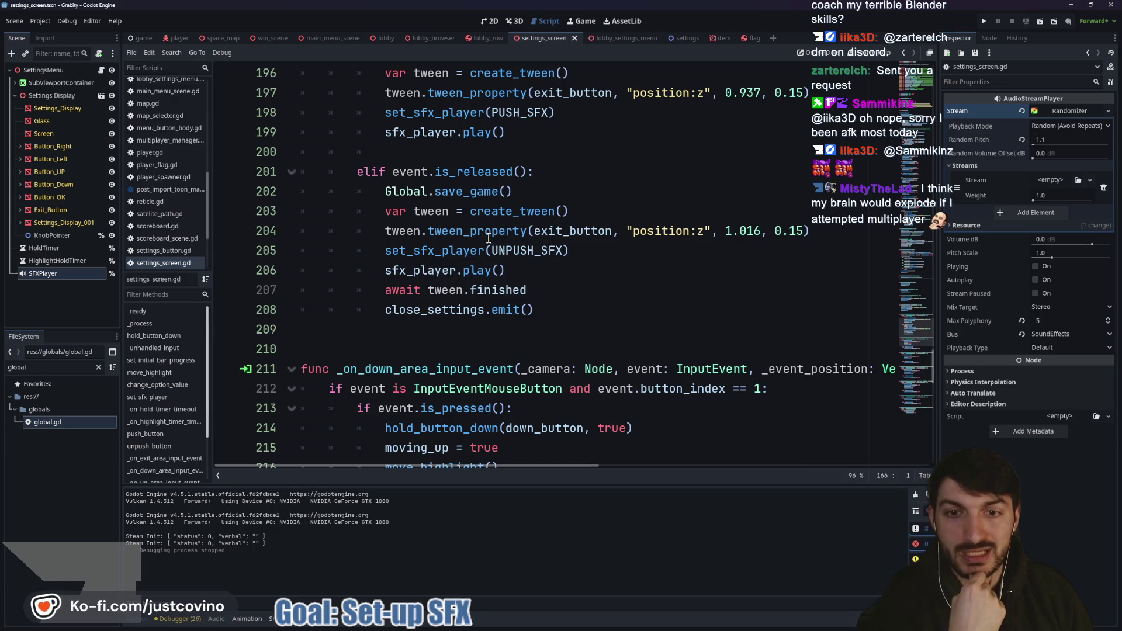
pyautogui.scroll(-5, 610, 240)
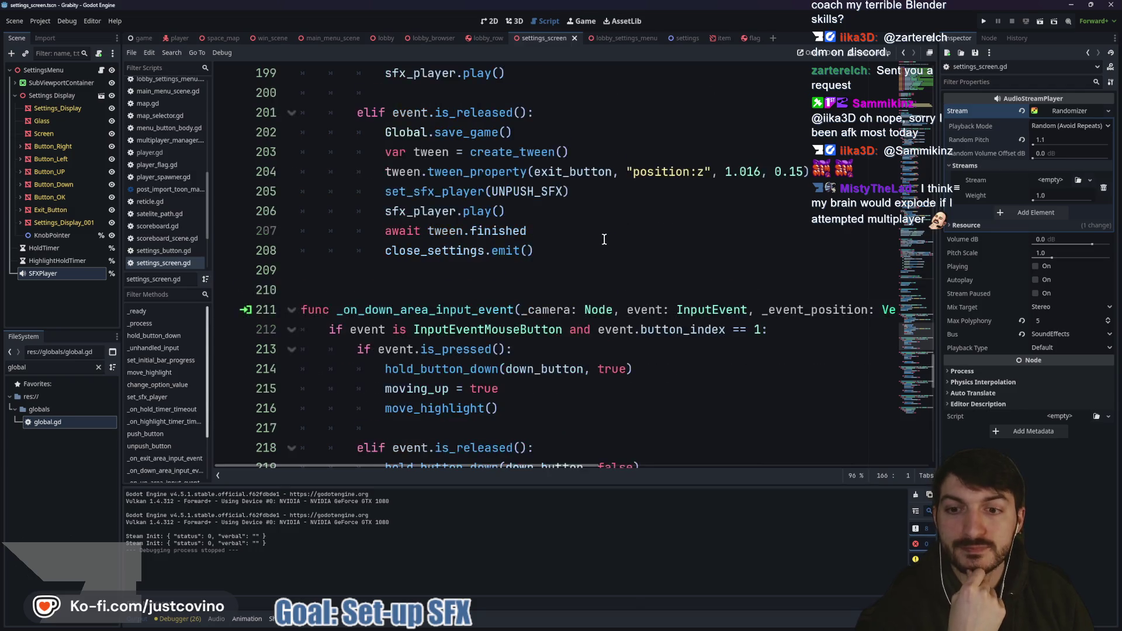
pyautogui.scroll(-6, 589, 229)
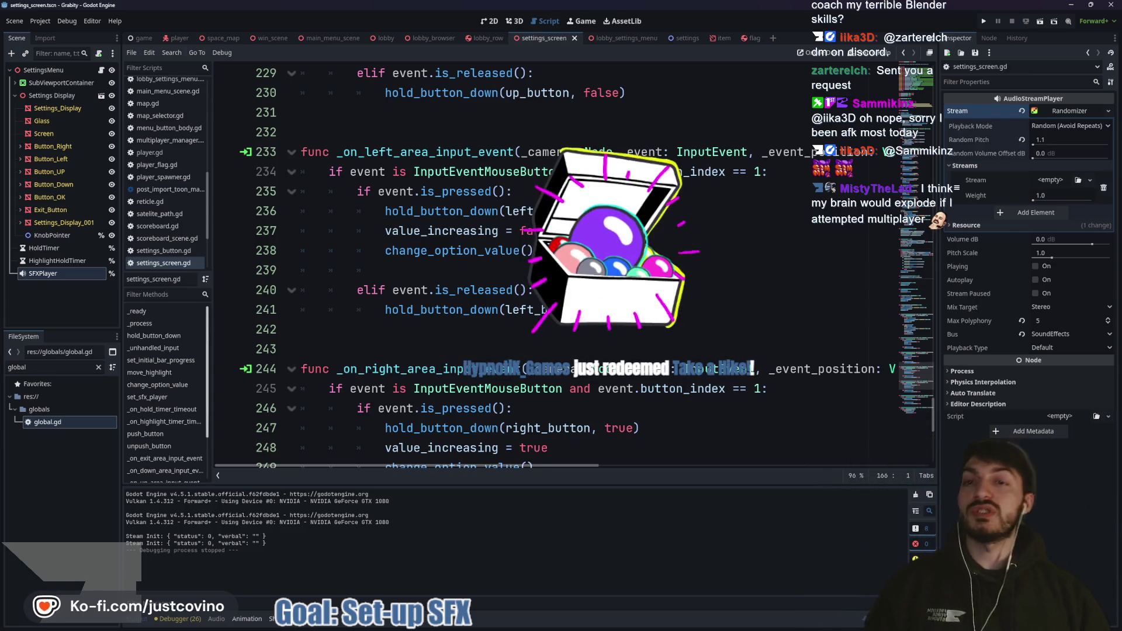
# - Save the project with Ctrl+S and review the handler code around lines 231-232
pyautogui.click(410, 118)
pyautogui.hotkey('ctrl', 's')
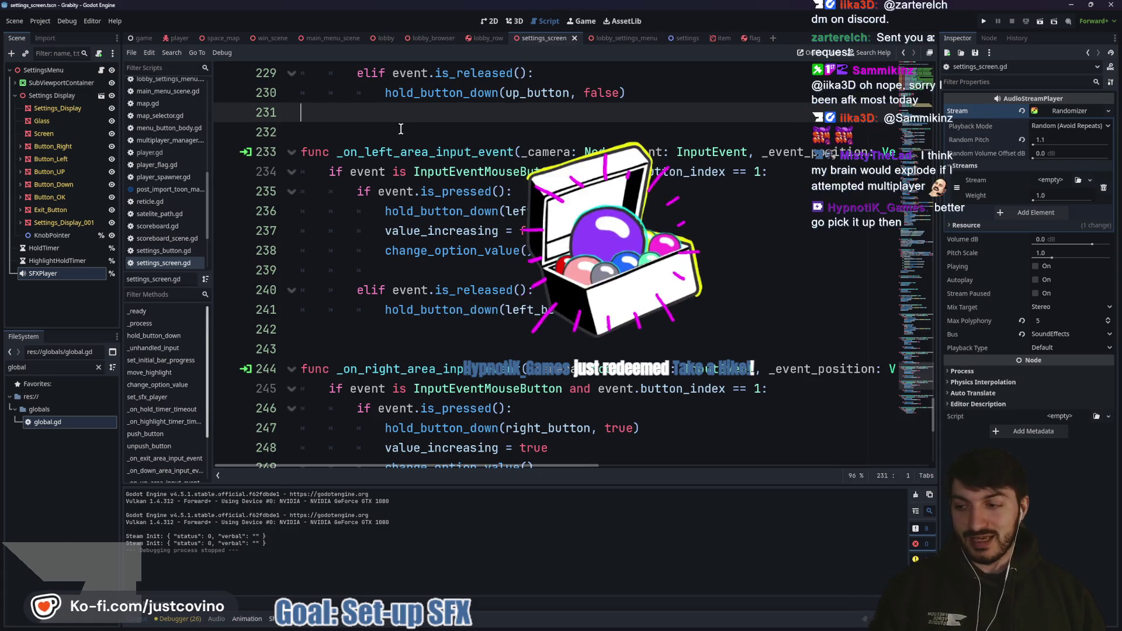
pyautogui.click(401, 129)
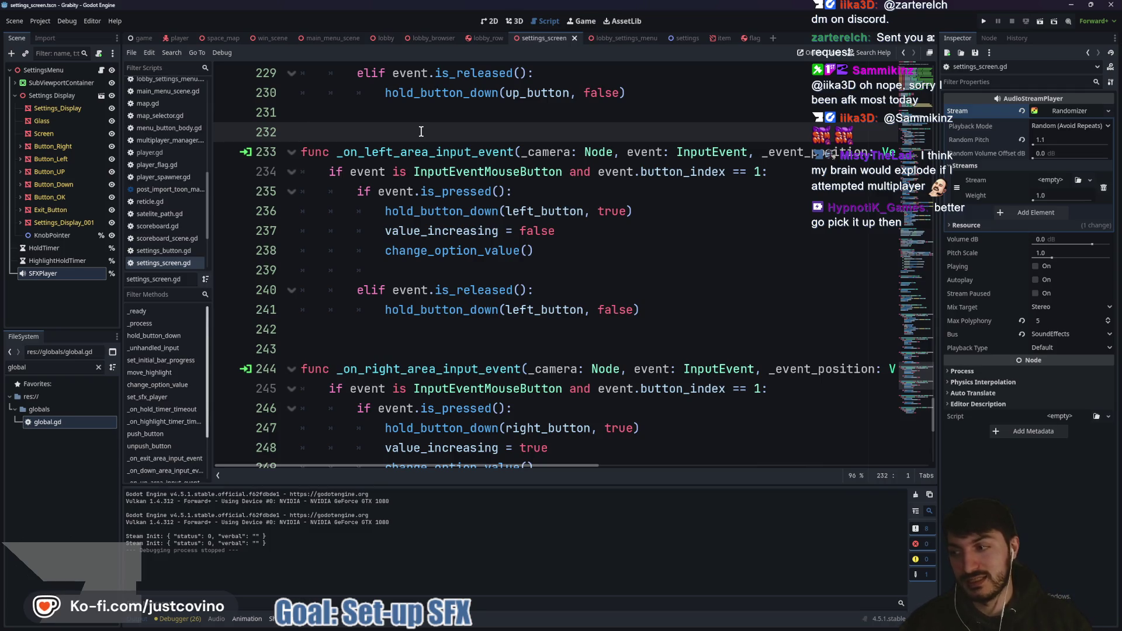
pyautogui.scroll(4, 538, 344)
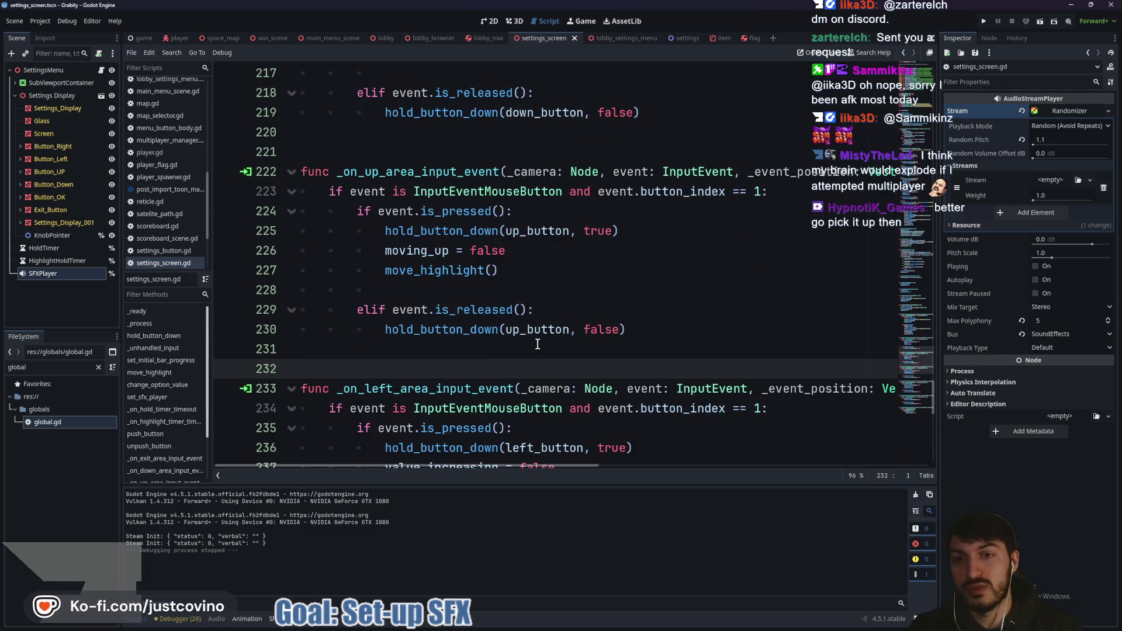
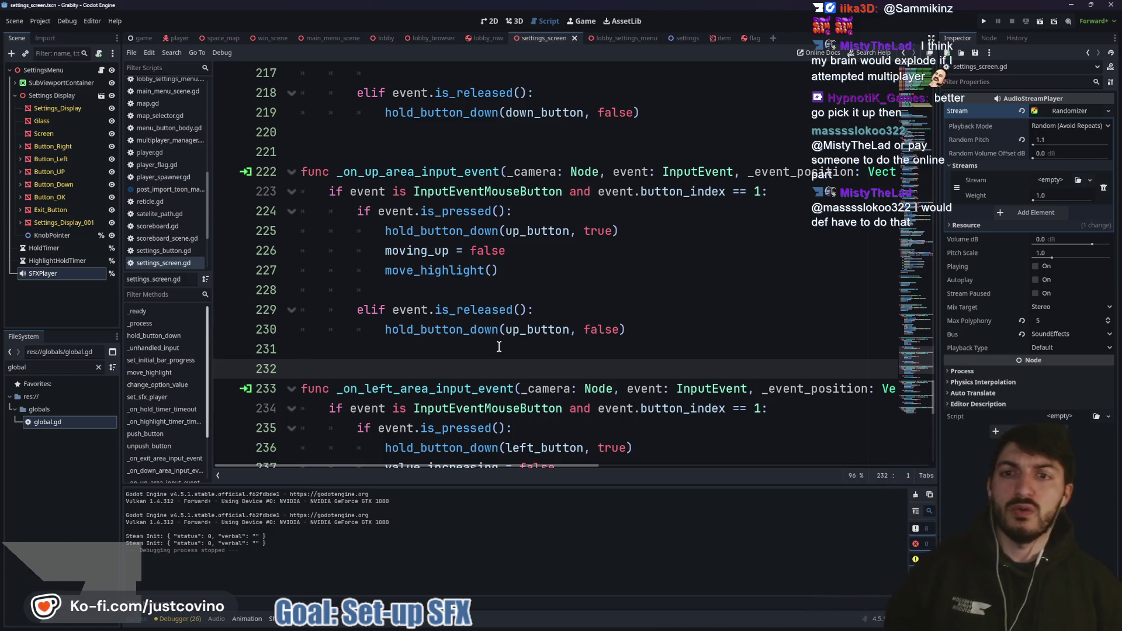
# - Look over settings_screen.gd, then switch to game.gd, whose _ready calls Global.load_game()
pyautogui.click(370, 152)
pyautogui.scroll(-5, 403, 166)
pyautogui.scroll(1, 437, 207)
pyautogui.scroll(7, 436, 177)
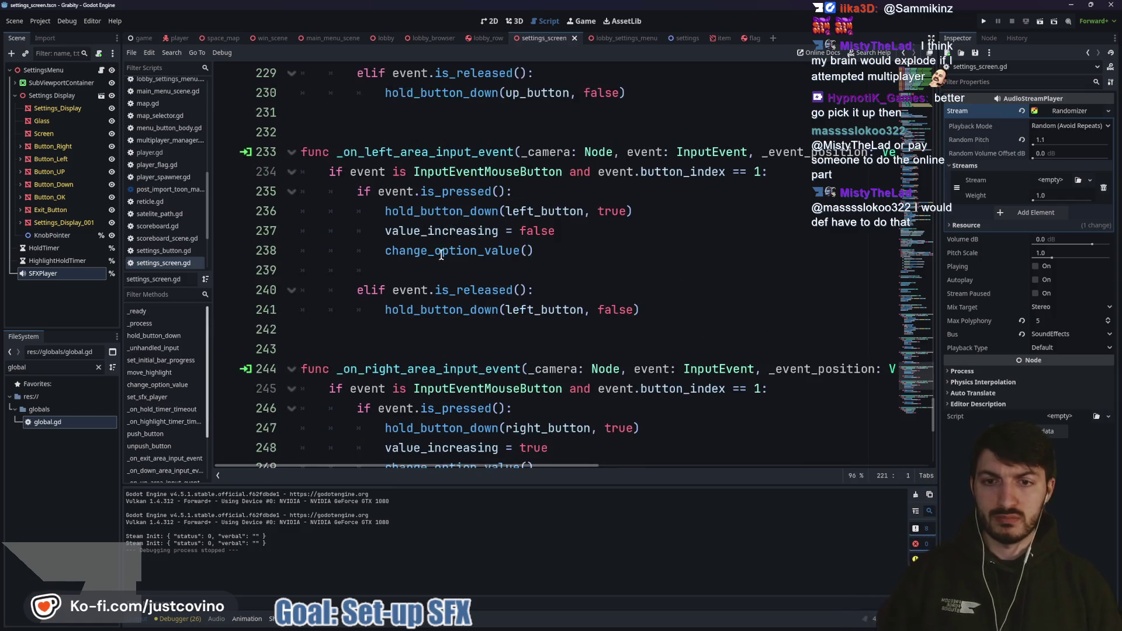
pyautogui.scroll(4, 416, 261)
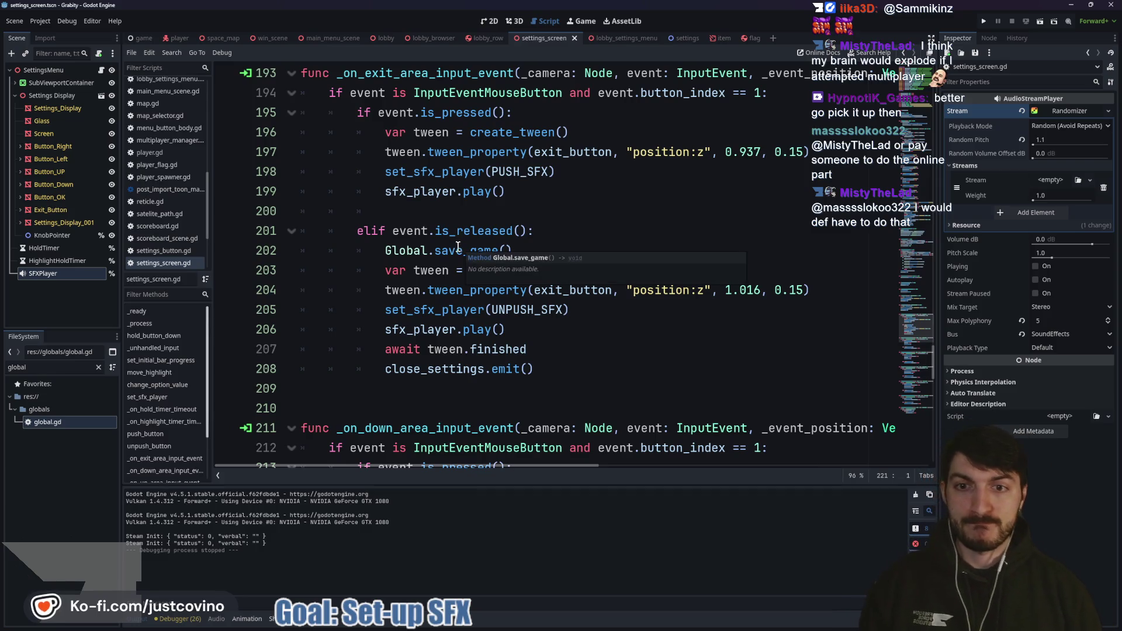
pyautogui.click(142, 39)
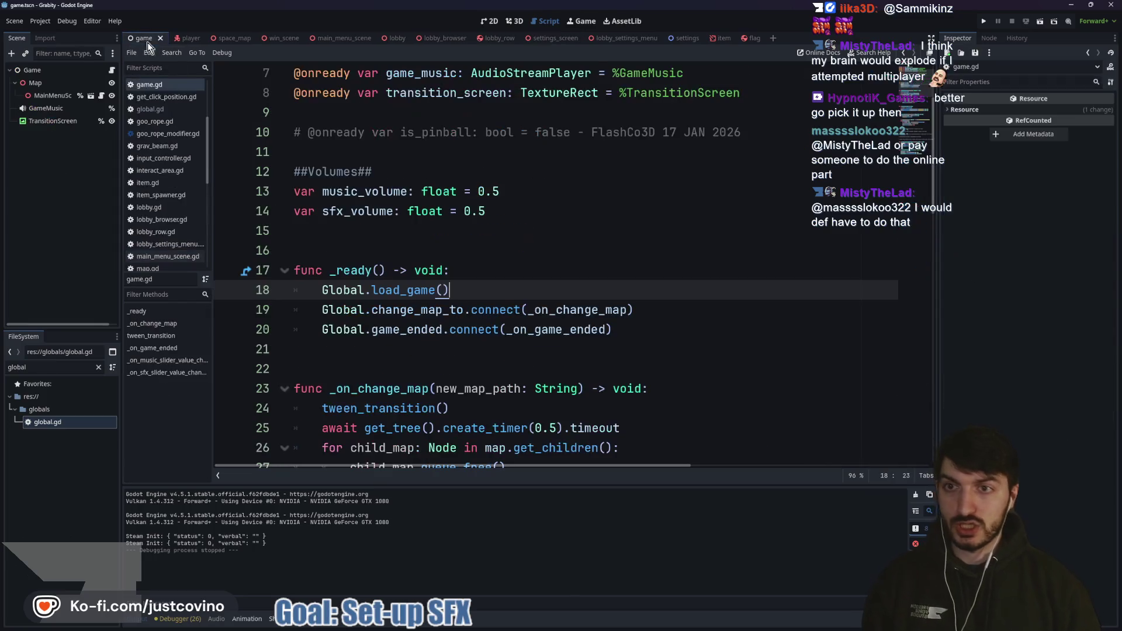
# - Jump from Global.load_game() in game.gd to the load_game definition in global.gd
pyautogui.keyDown('ctrl'); pyautogui.click(395, 294); pyautogui.keyUp('ctrl')
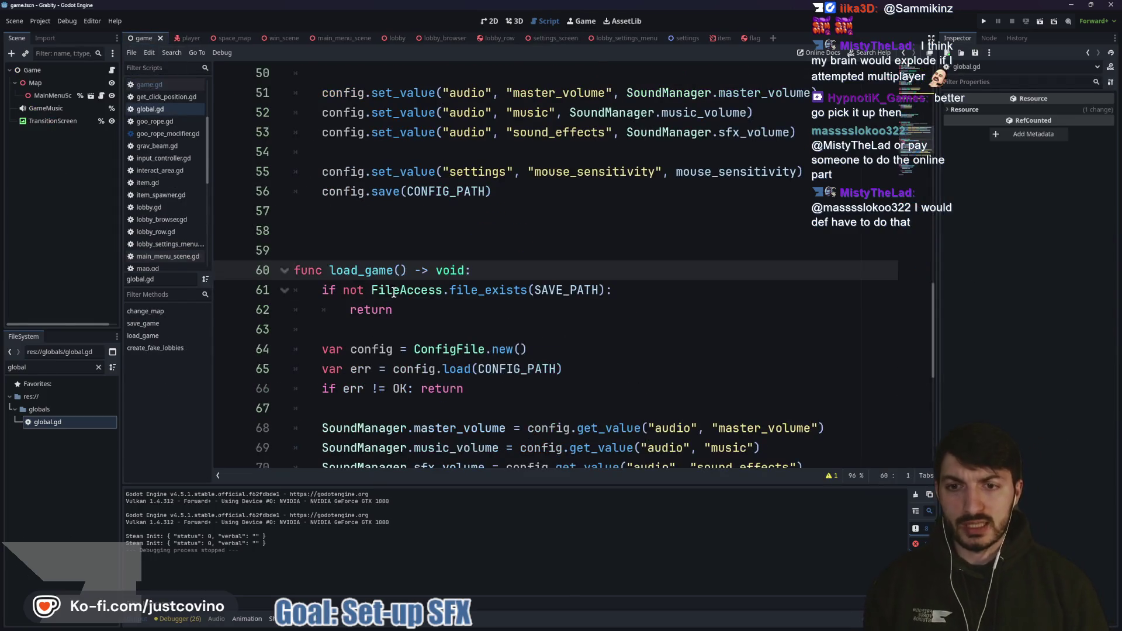
pyautogui.scroll(-2, 488, 209)
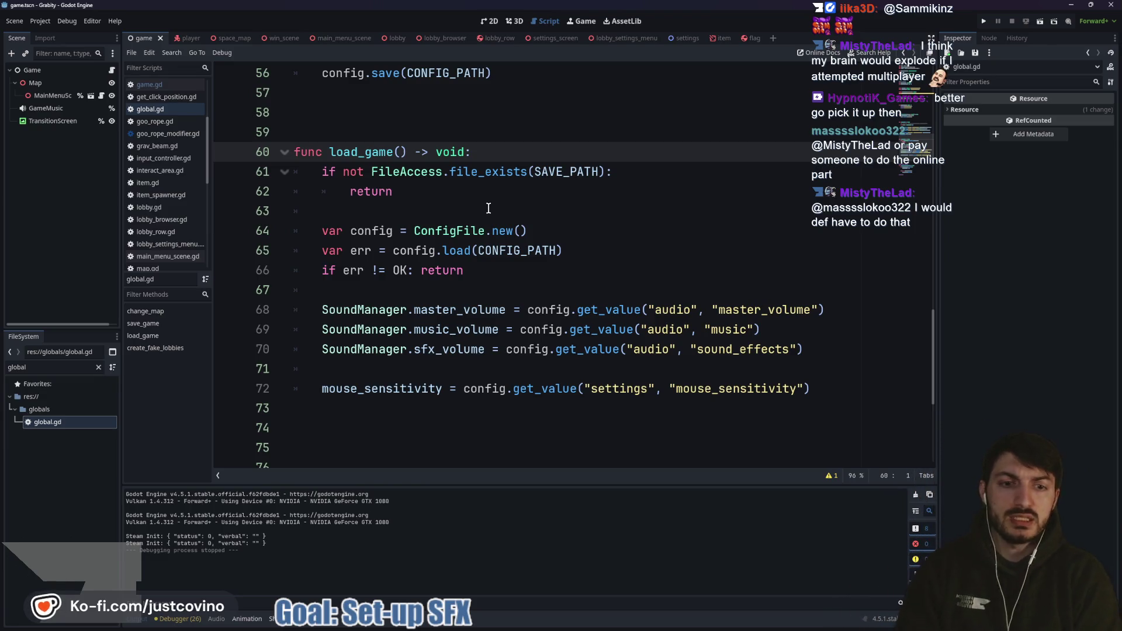
# - Run the project and place the two Grabity debug windows side by side
pyautogui.click(985, 22)
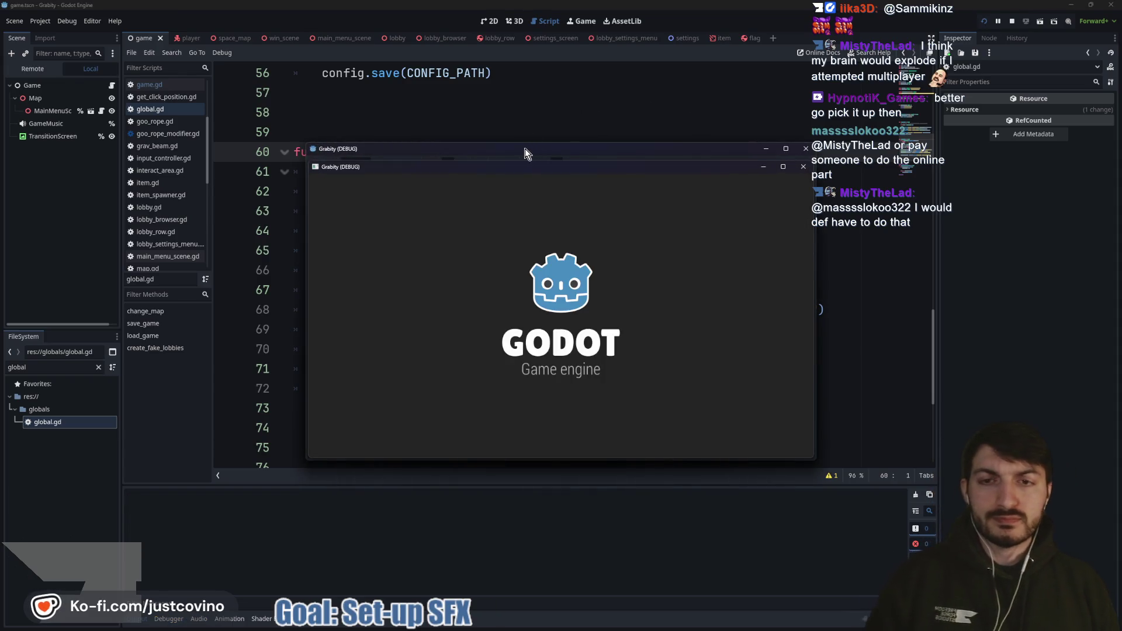
pyautogui.moveTo(525, 148)
pyautogui.mouseDown()
pyautogui.moveTo(304, 147)
pyautogui.moveTo(275, 121)
pyautogui.mouseUp()
pyautogui.moveTo(580, 165); pyautogui.dragTo(861, 133)
# - Lower Music Volume to zero in the left instance's Settings and return to the main menu
pyautogui.click(398, 312)
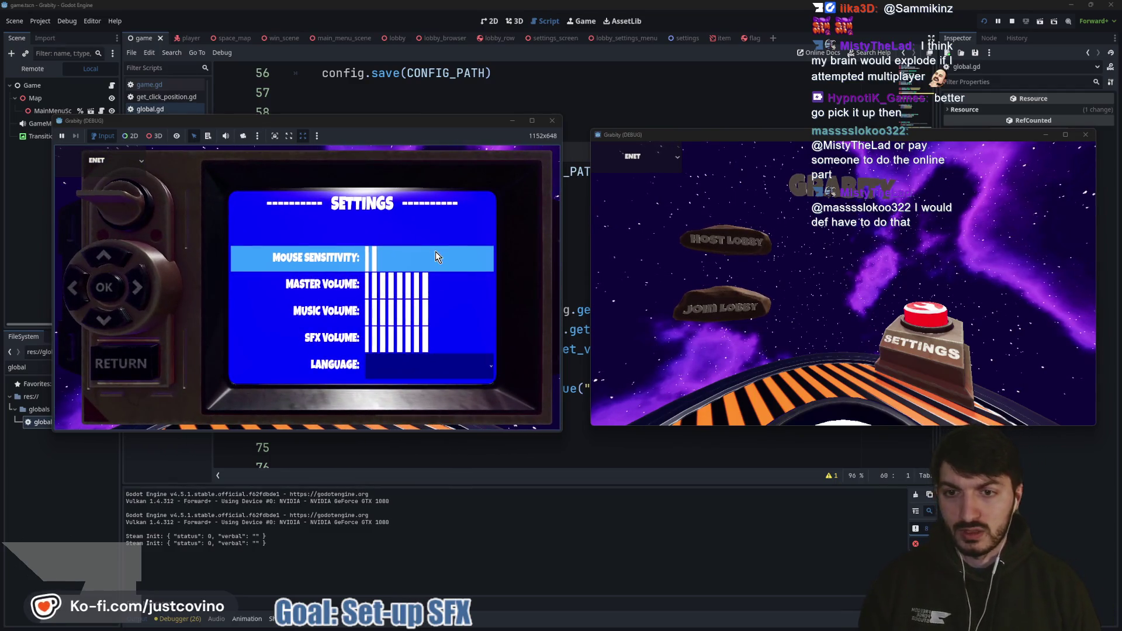
pyautogui.press('Down')
pyautogui.press('Down')
pyautogui.press('Left')
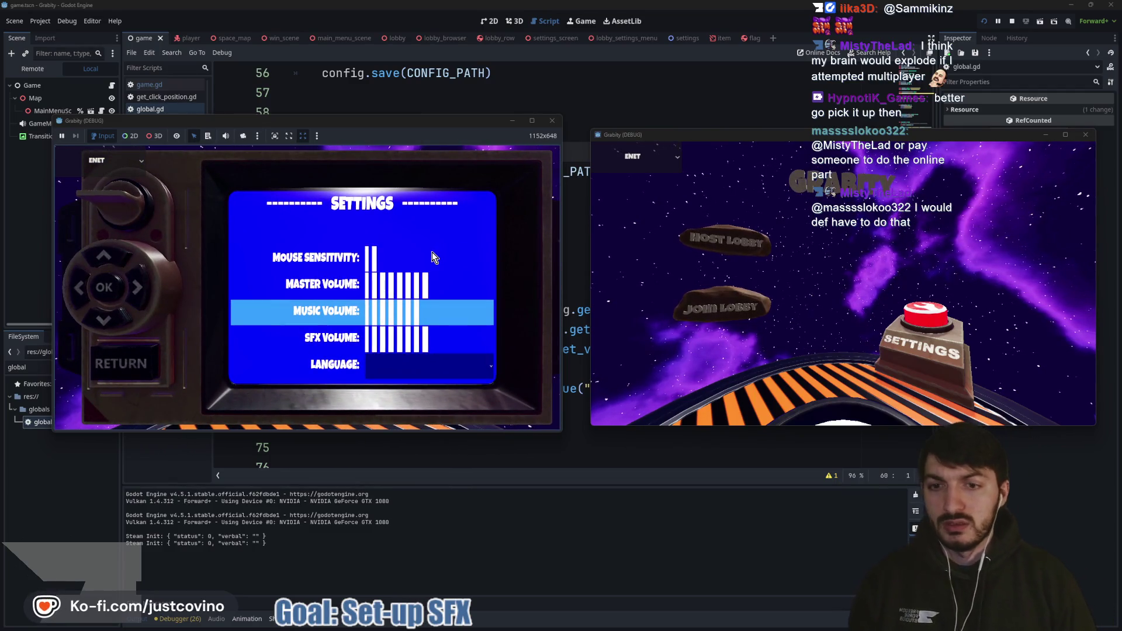
pyautogui.press('Left')
pyautogui.press('Left')
pyautogui.press('Left')
pyautogui.press('Left')
pyautogui.click(145, 358)
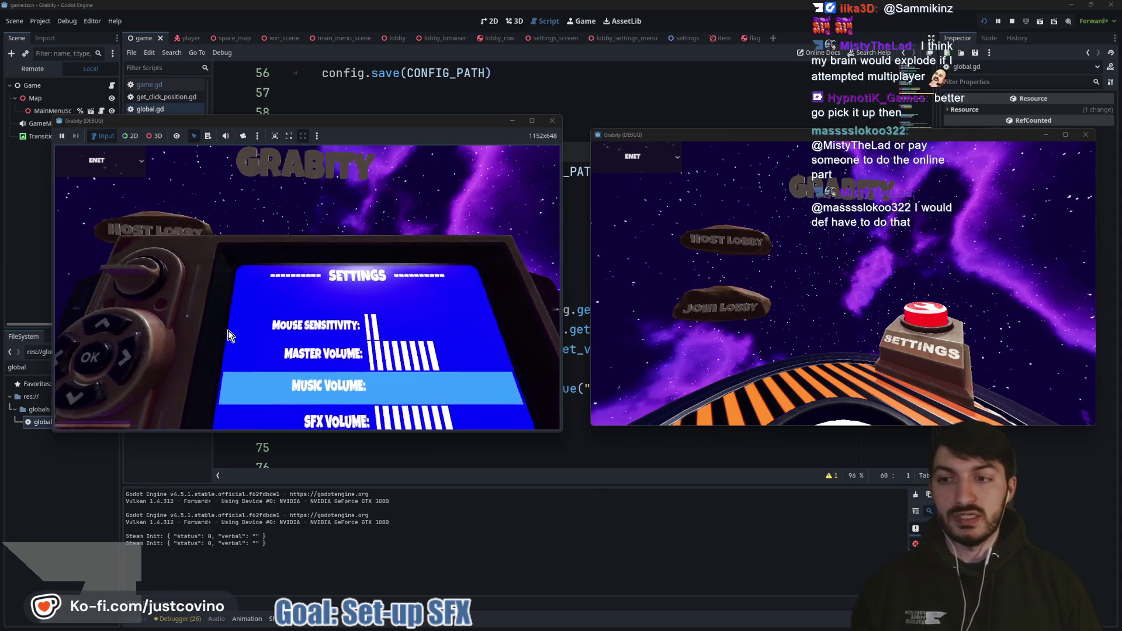
# - Bring config.cfg in Notepad++ to the front and reload it with the saved values
pyautogui.moveTo(618, 624)
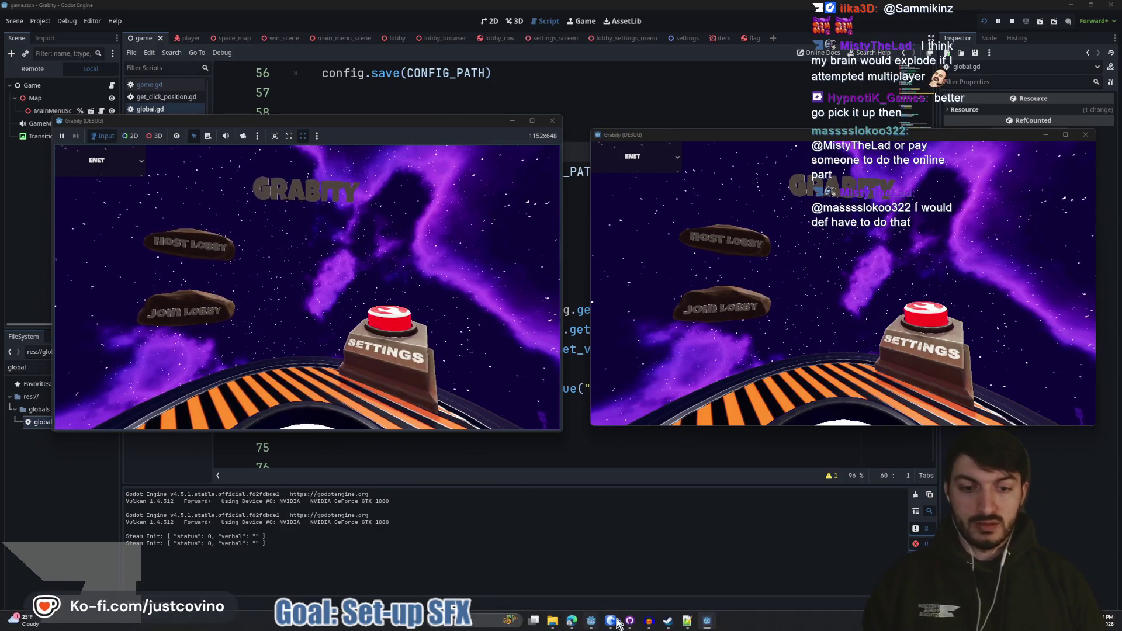
pyautogui.click(687, 620)
pyautogui.press('Return')
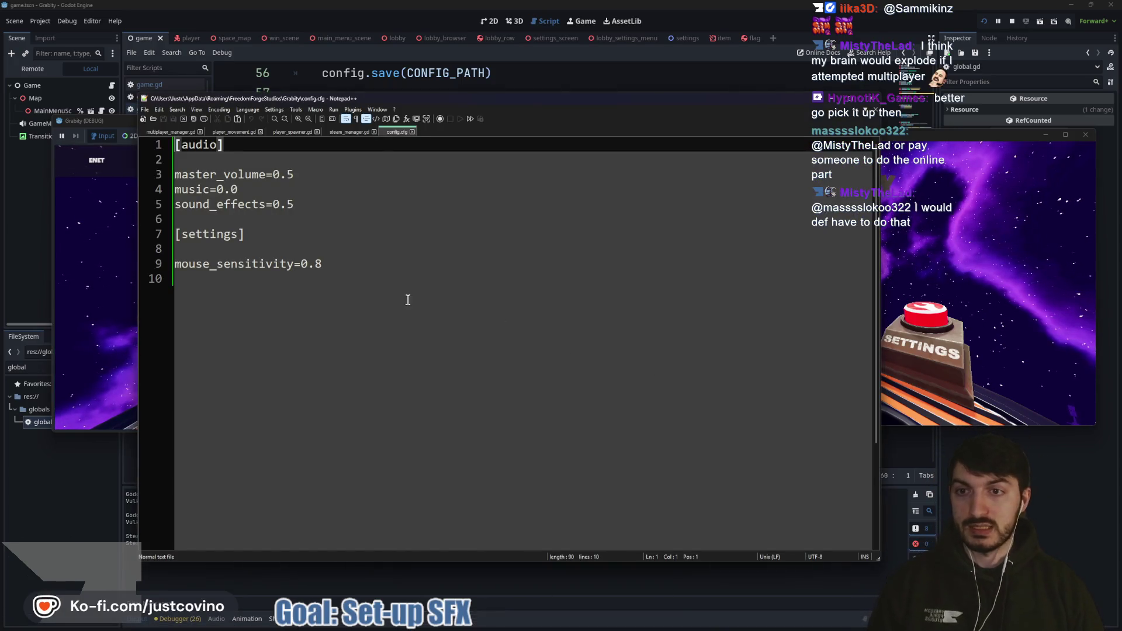
# - Close both Grabity debug windows
pyautogui.click(90, 275)
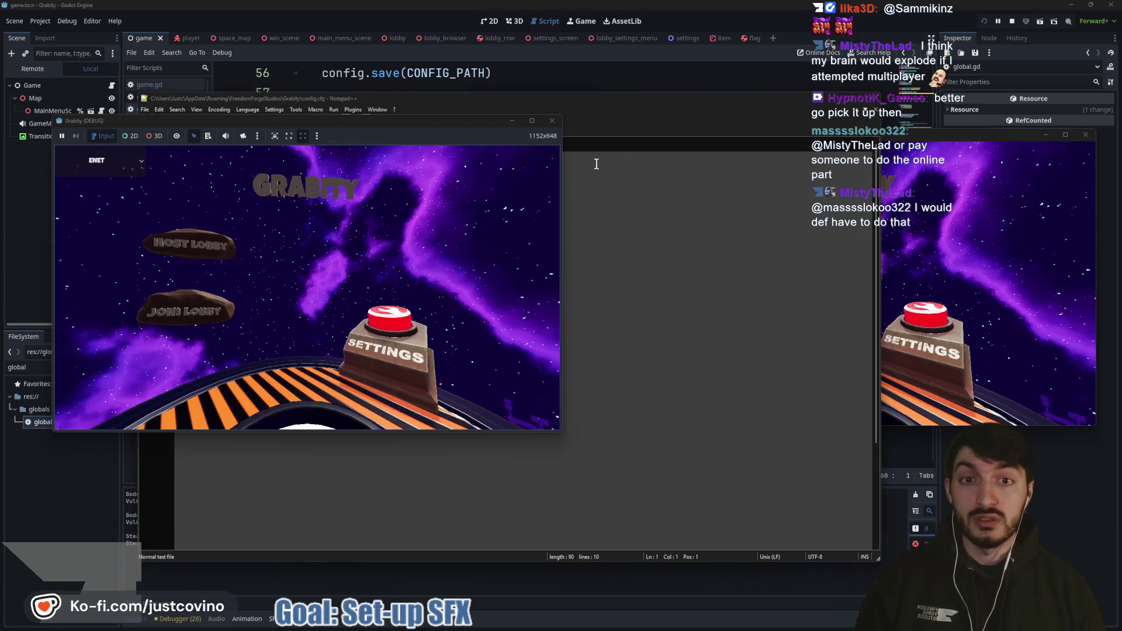
pyautogui.click(1070, 142)
pyautogui.click(1086, 135)
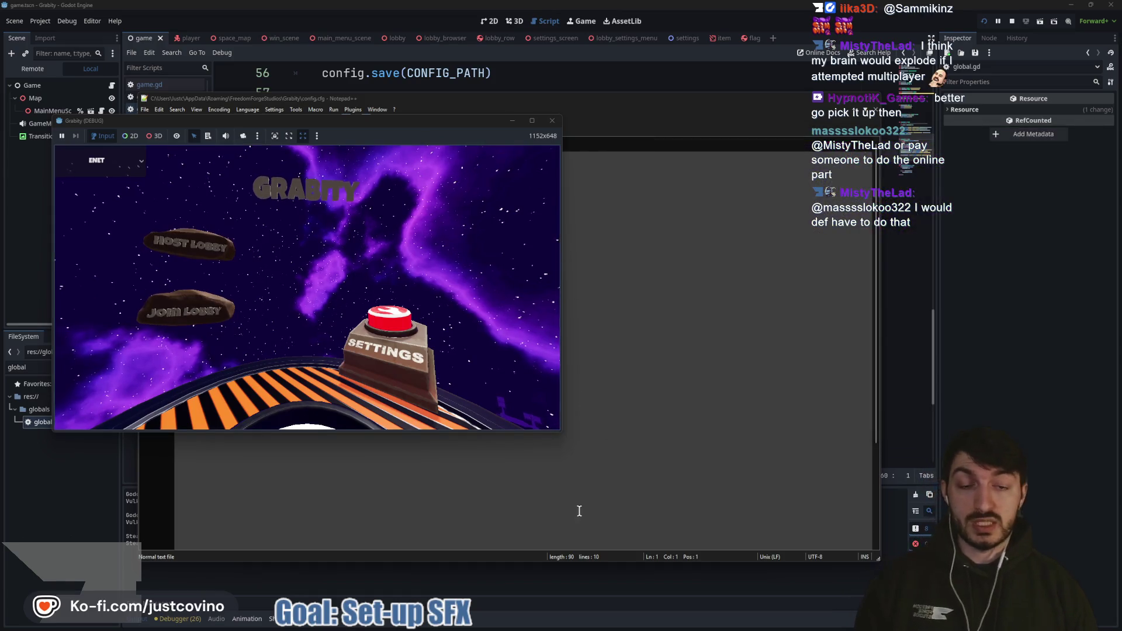
pyautogui.click(698, 621)
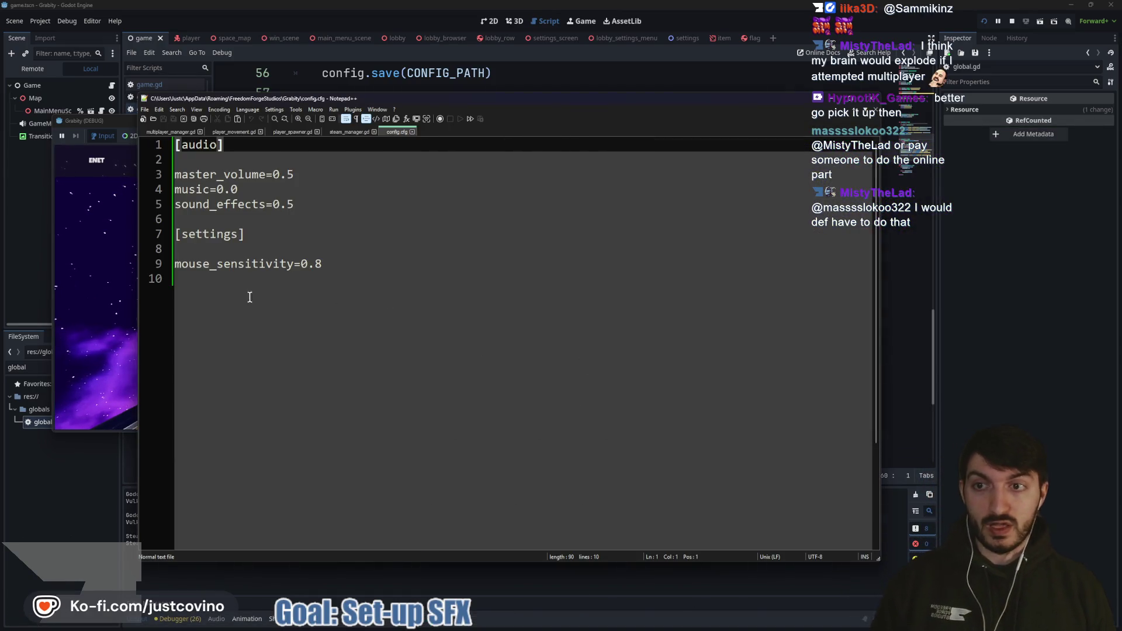
pyautogui.click(99, 295)
pyautogui.click(552, 123)
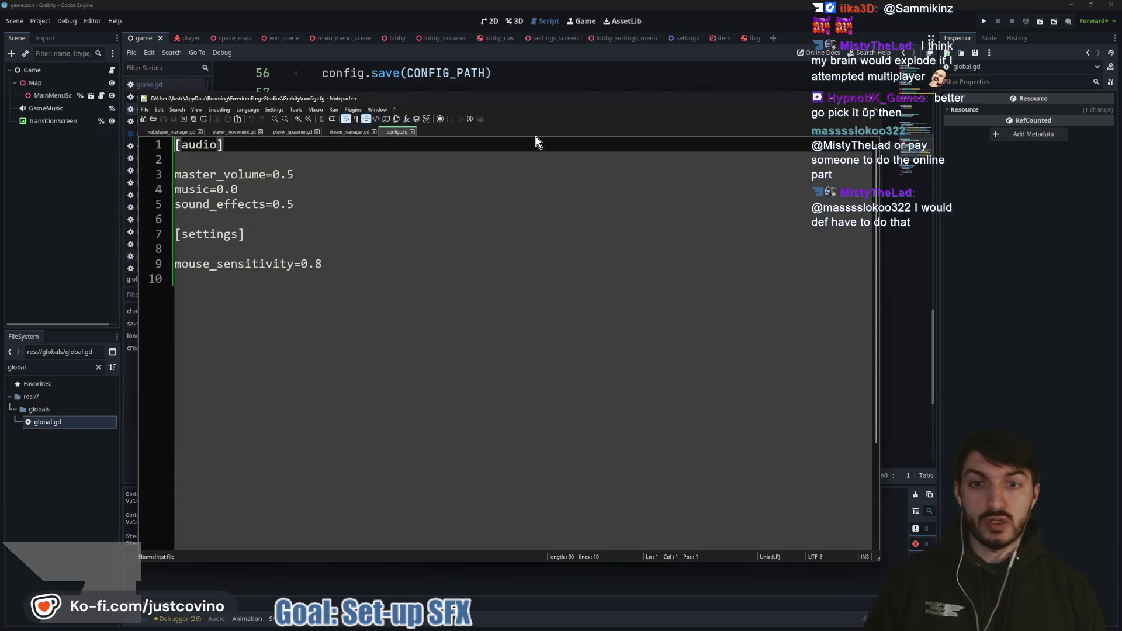
# - Return to the Godot editor and run the game again as a single instance
pyautogui.click(442, 341)
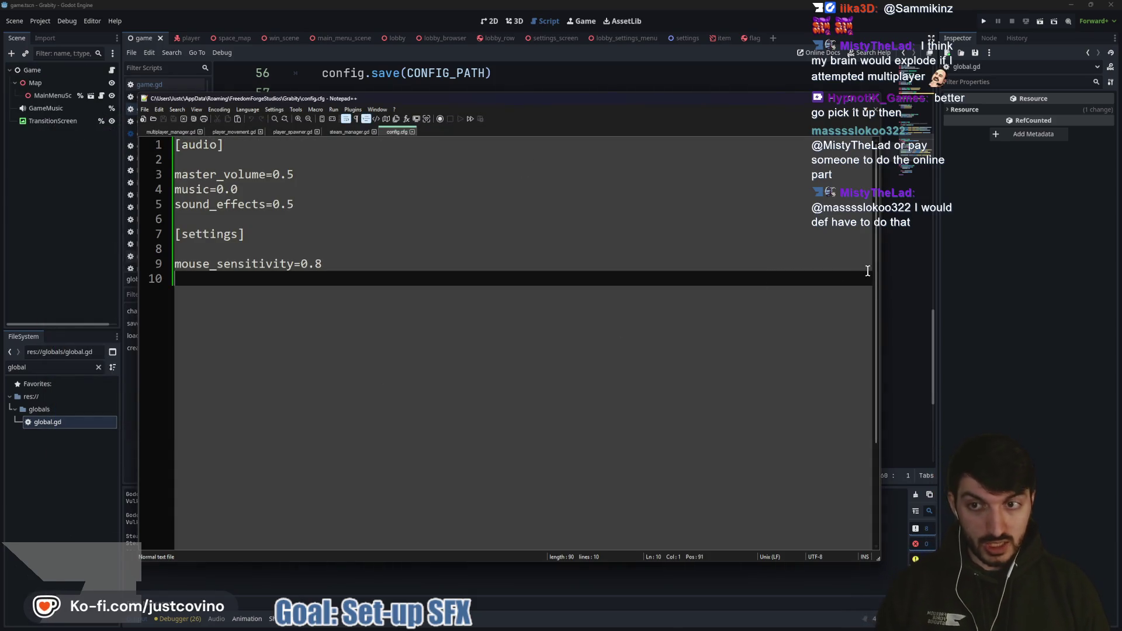
pyautogui.click(1015, 235)
pyautogui.click(980, 20)
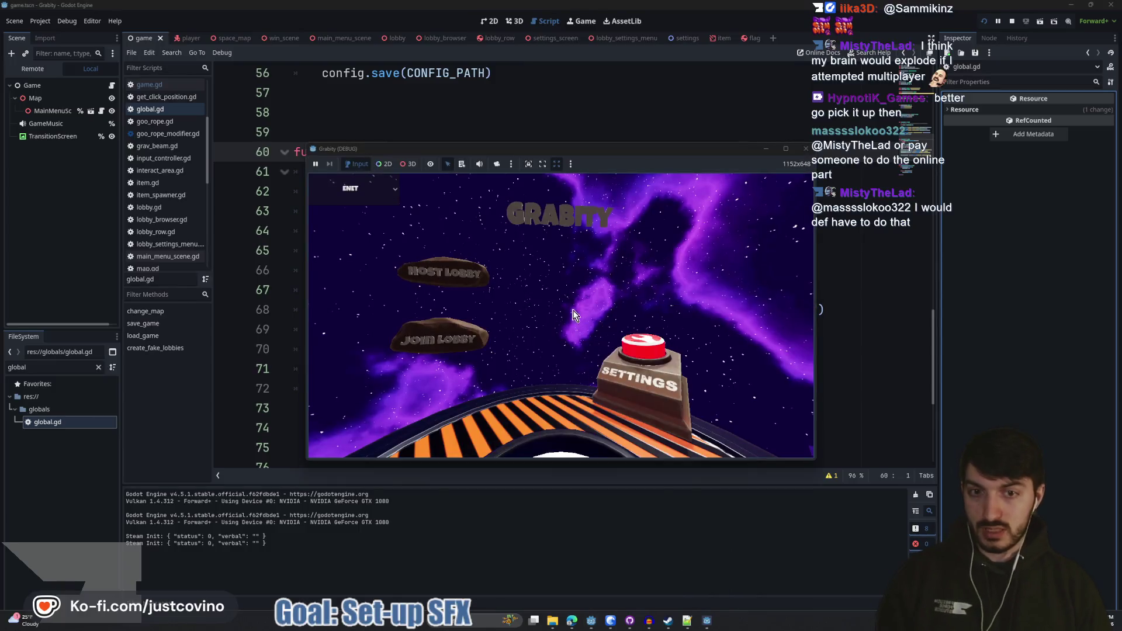
# - Open the relaunched game's Settings and check its volumes against config.cfg
pyautogui.click(643, 348)
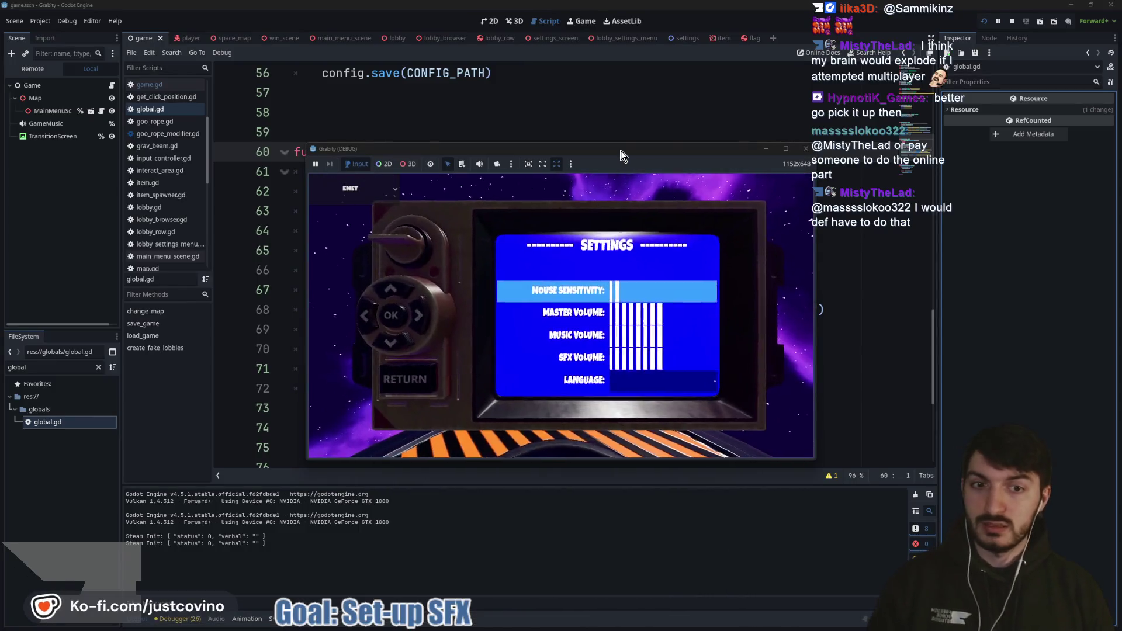
pyautogui.moveTo(622, 151); pyautogui.dragTo(457, 96)
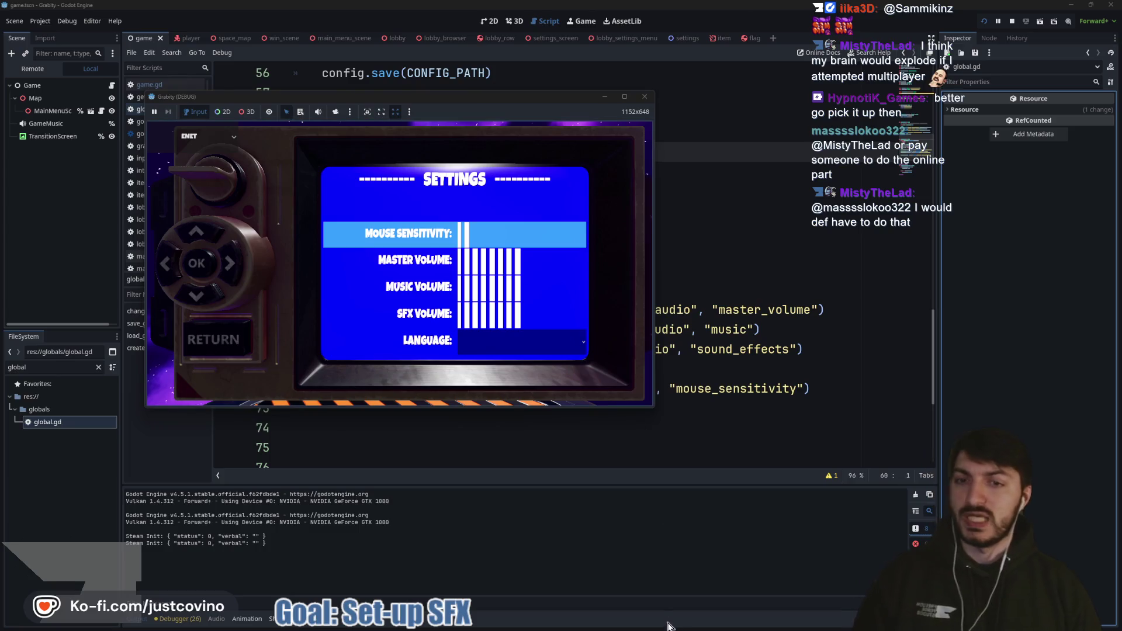
pyautogui.click(690, 622)
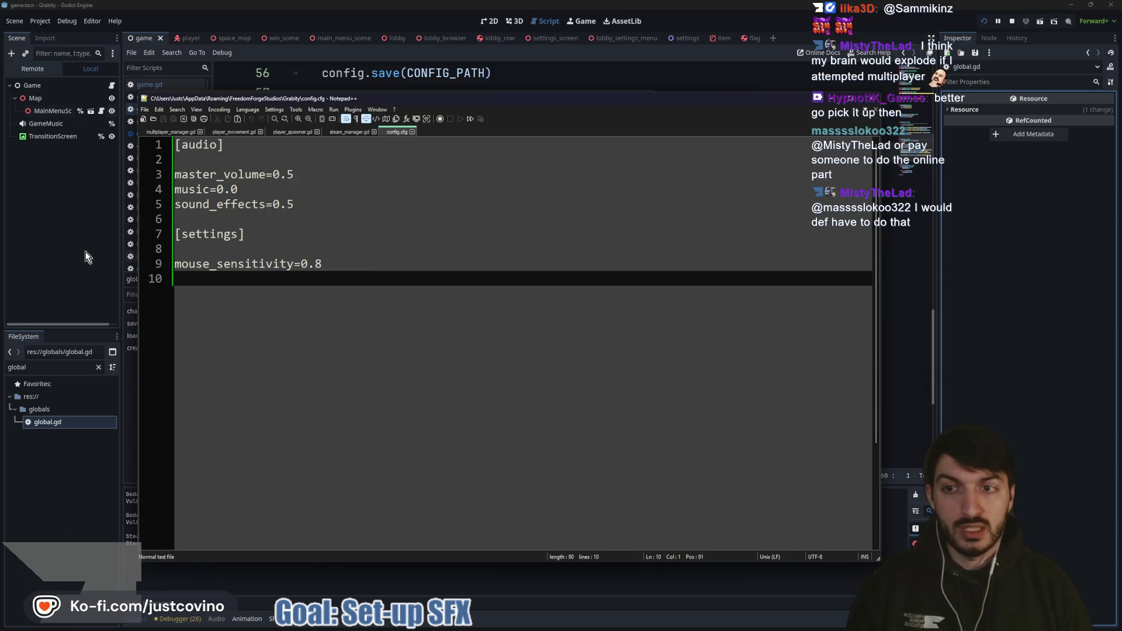
pyautogui.moveTo(582, 629)
pyautogui.click(707, 621)
pyautogui.click(803, 169)
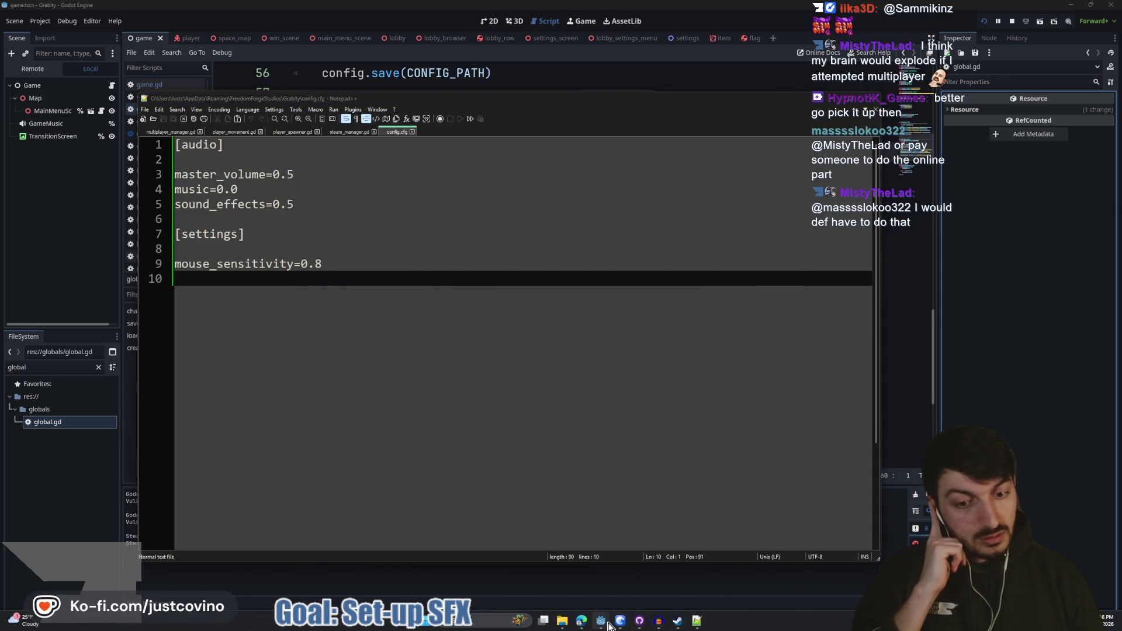
# - Arrange the game settings screen and config.cfg side by side to compare, then stop the game
pyautogui.moveTo(607, 626)
pyautogui.click(677, 583)
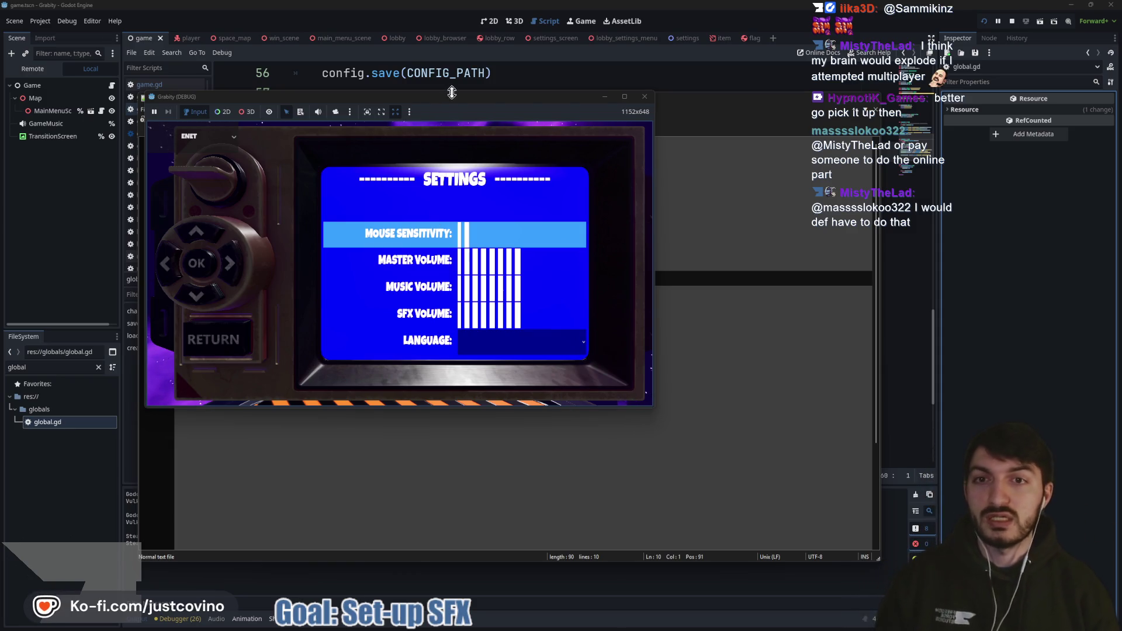
pyautogui.moveTo(453, 100)
pyautogui.mouseDown()
pyautogui.moveTo(762, 145)
pyautogui.moveTo(584, 133)
pyautogui.moveTo(702, 128)
pyautogui.moveTo(718, 114)
pyautogui.mouseUp()
pyautogui.click(351, 283)
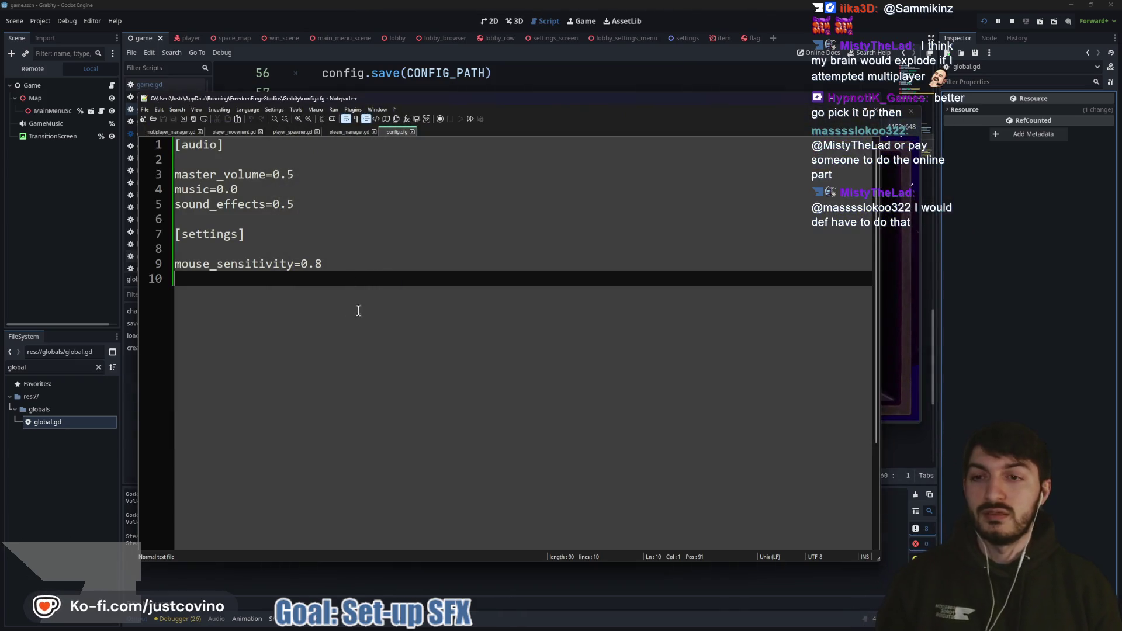
pyautogui.moveTo(532, 100)
pyautogui.mouseDown()
pyautogui.moveTo(559, 166)
pyautogui.moveTo(514, 160)
pyautogui.moveTo(496, 139)
pyautogui.mouseUp()
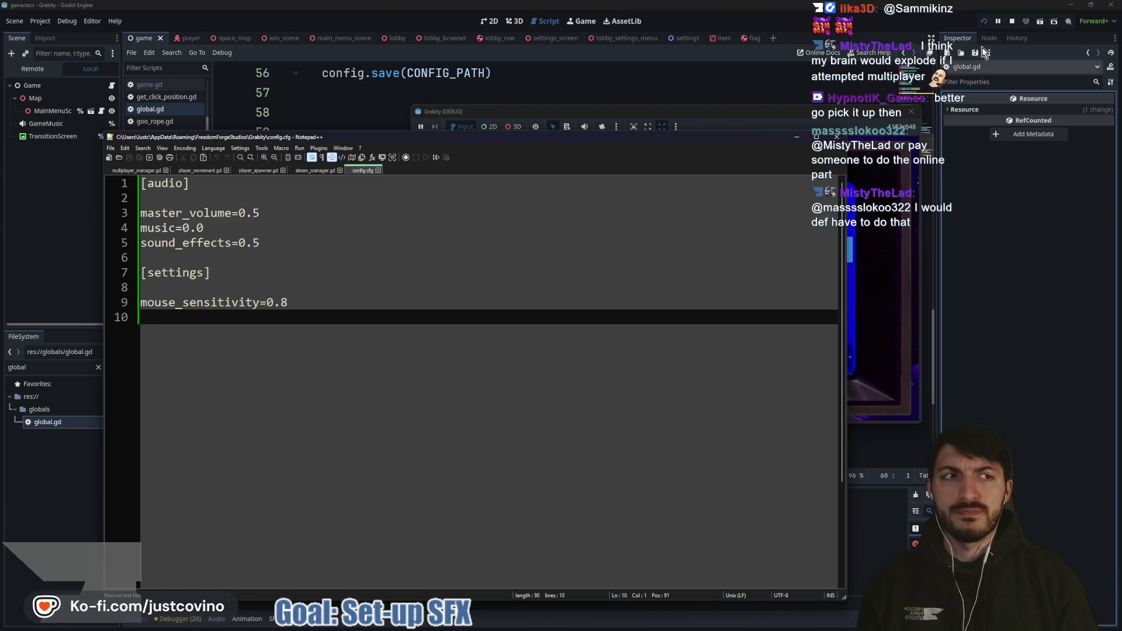
pyautogui.click(1014, 26)
# - Open sound_manager.gd and move the master_volume line up to line 4, above the other volume variables
pyautogui.click(666, 208)
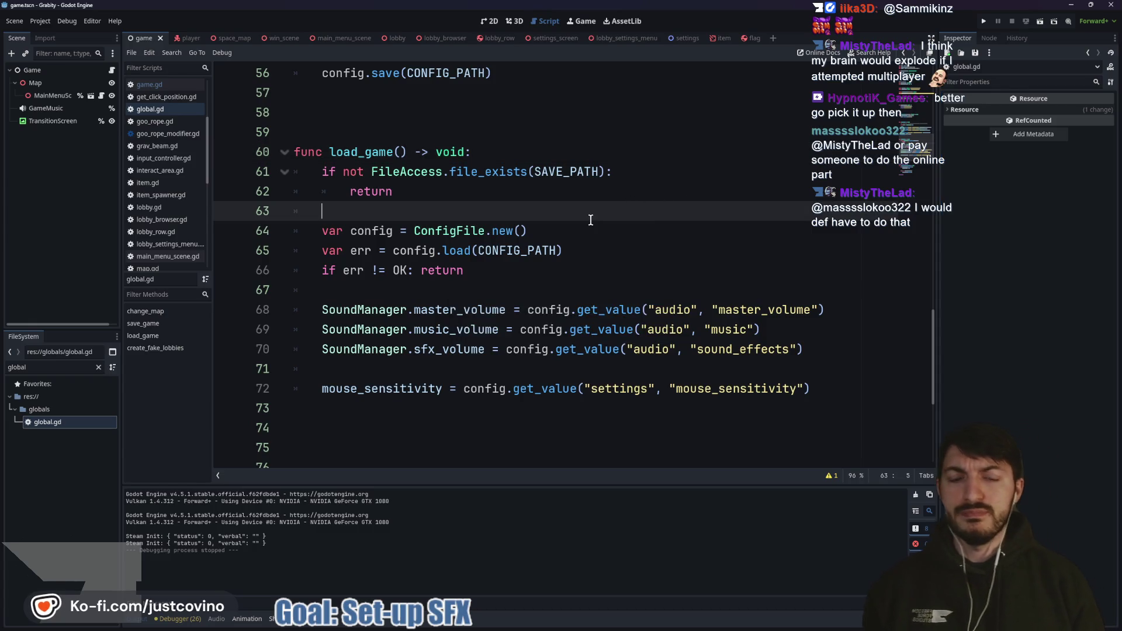
pyautogui.scroll(-4, 539, 243)
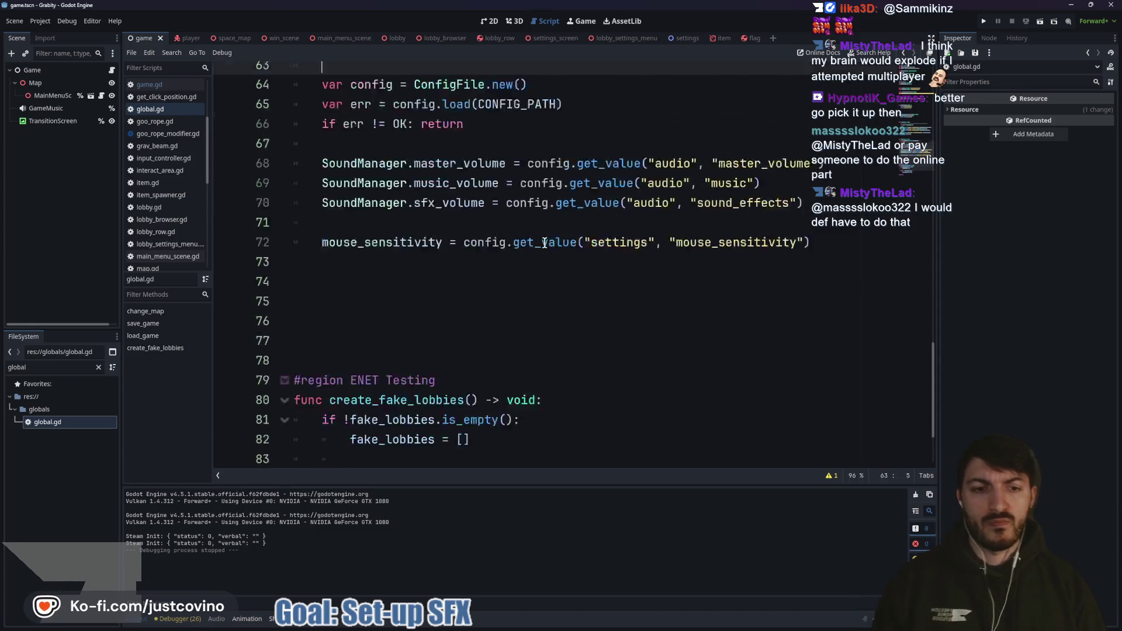
pyautogui.scroll(6, 537, 244)
pyautogui.scroll(3, 538, 245)
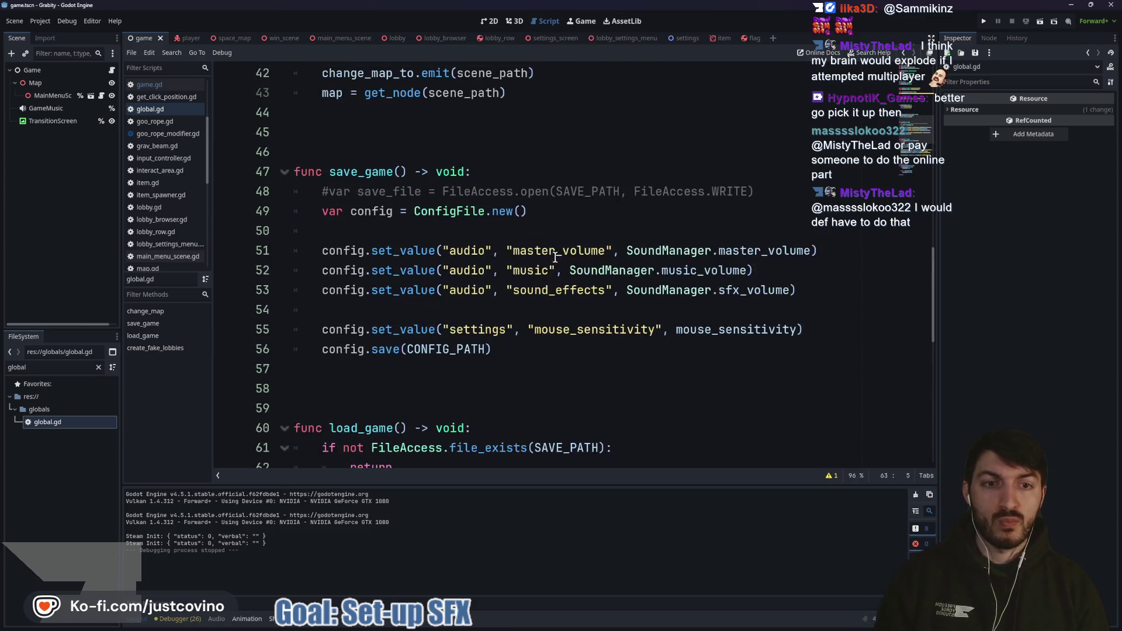
pyautogui.keyDown('ctrl'); pyautogui.click(696, 246); pyautogui.keyUp('ctrl')
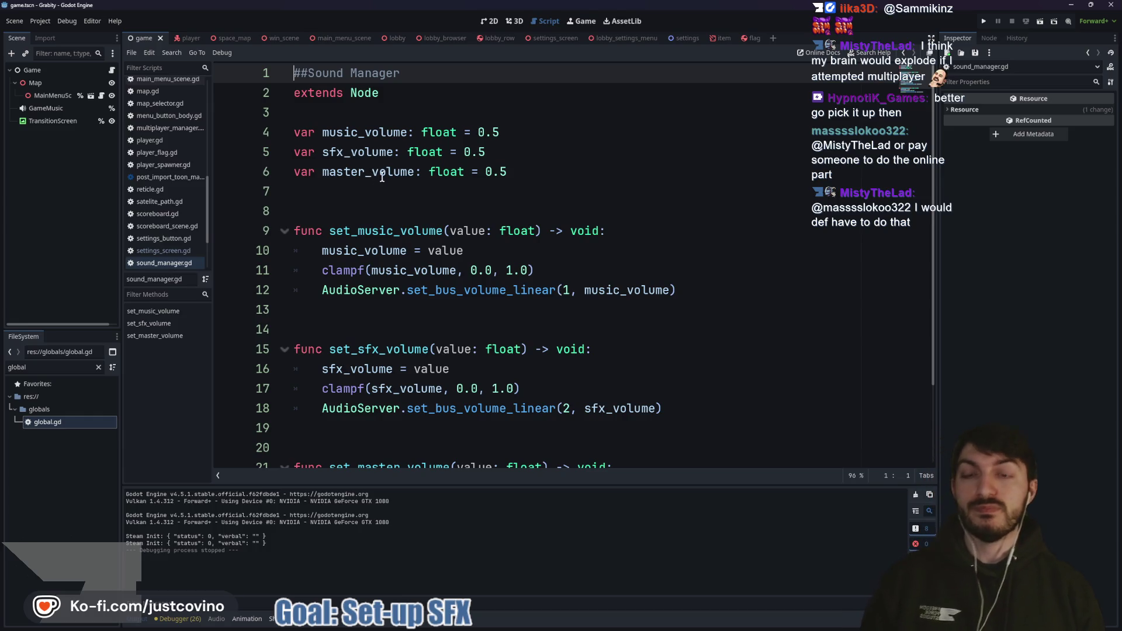
pyautogui.moveTo(561, 170); pyautogui.dragTo(263, 180)
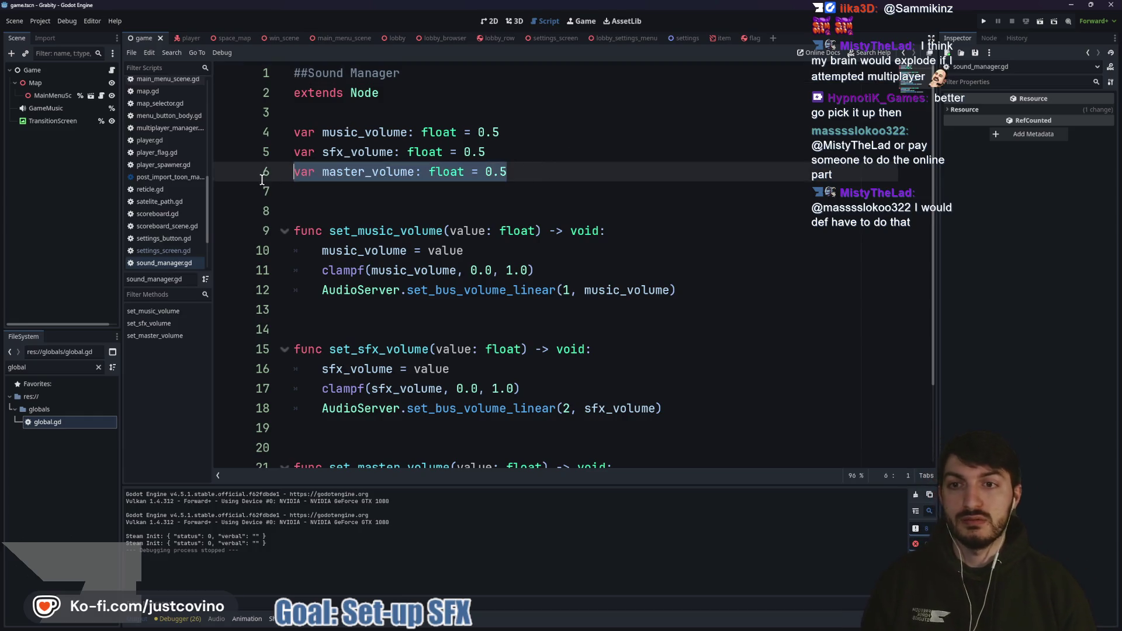
pyautogui.hotkey('alt', 'Up')
pyautogui.hotkey('alt', 'Up')
# - Select set_music_volume on line 9 and start a Find in Files search for it
pyautogui.click(501, 185)
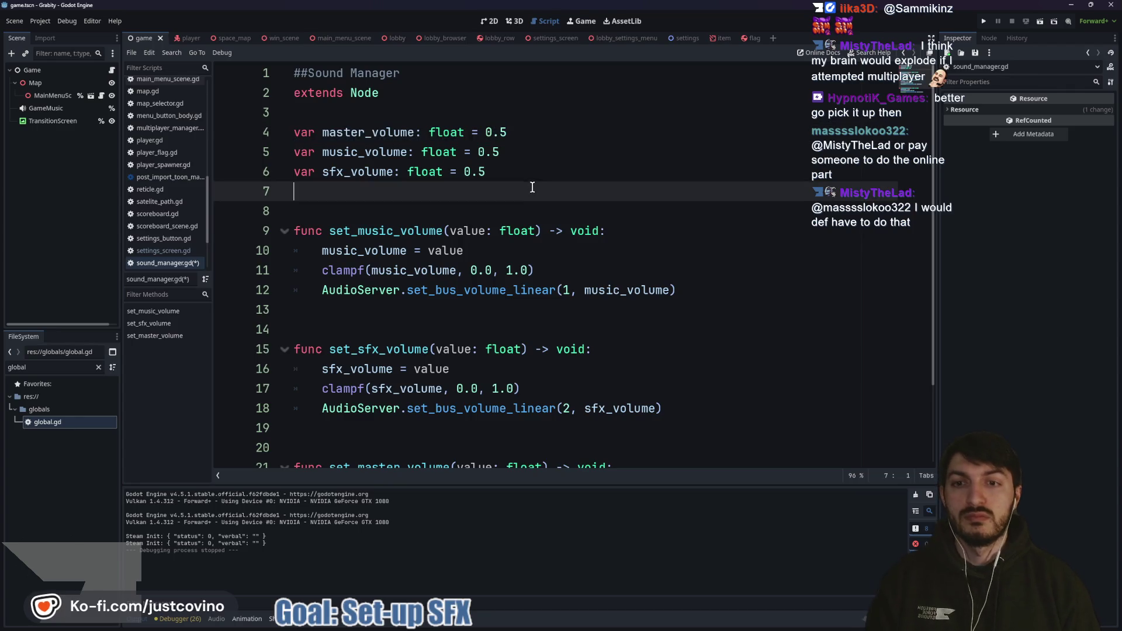
pyautogui.doubleClick(376, 232)
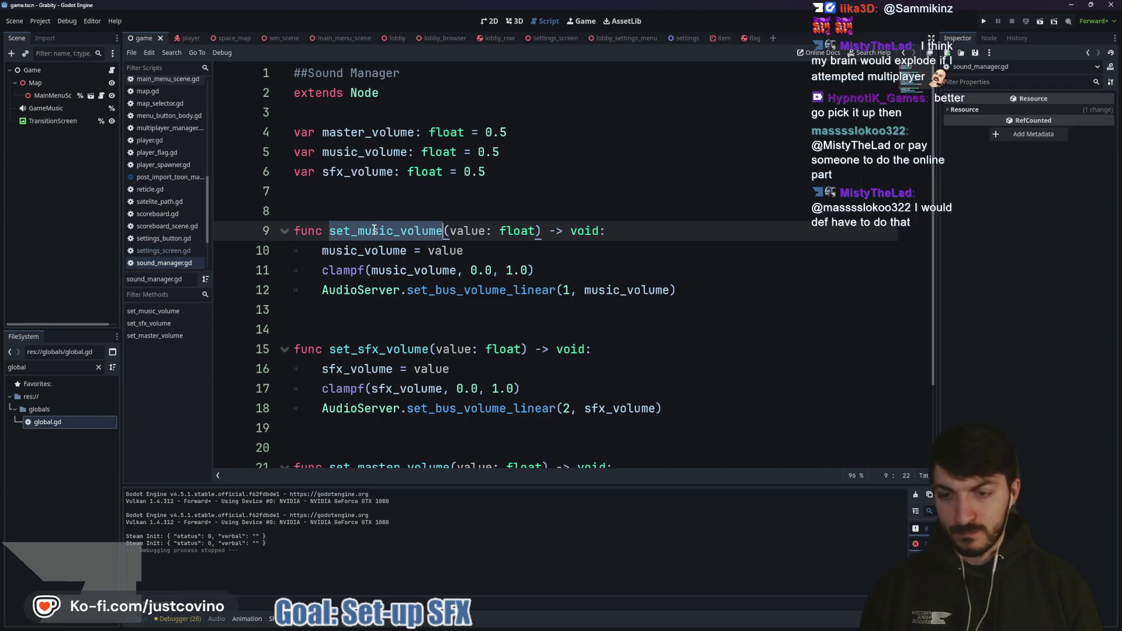
pyautogui.hotkey('ctrl', 'shift', 'f')
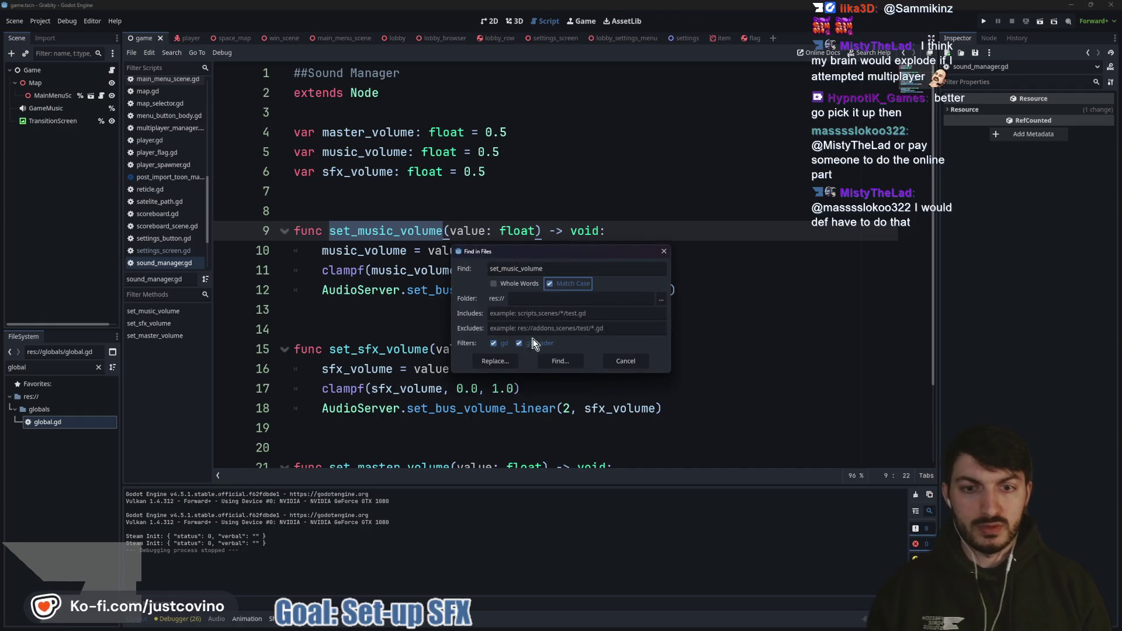
# - Find set_music_volume across the project and open its call in settings_screen.gd
pyautogui.click(555, 363)
pyautogui.click(365, 548)
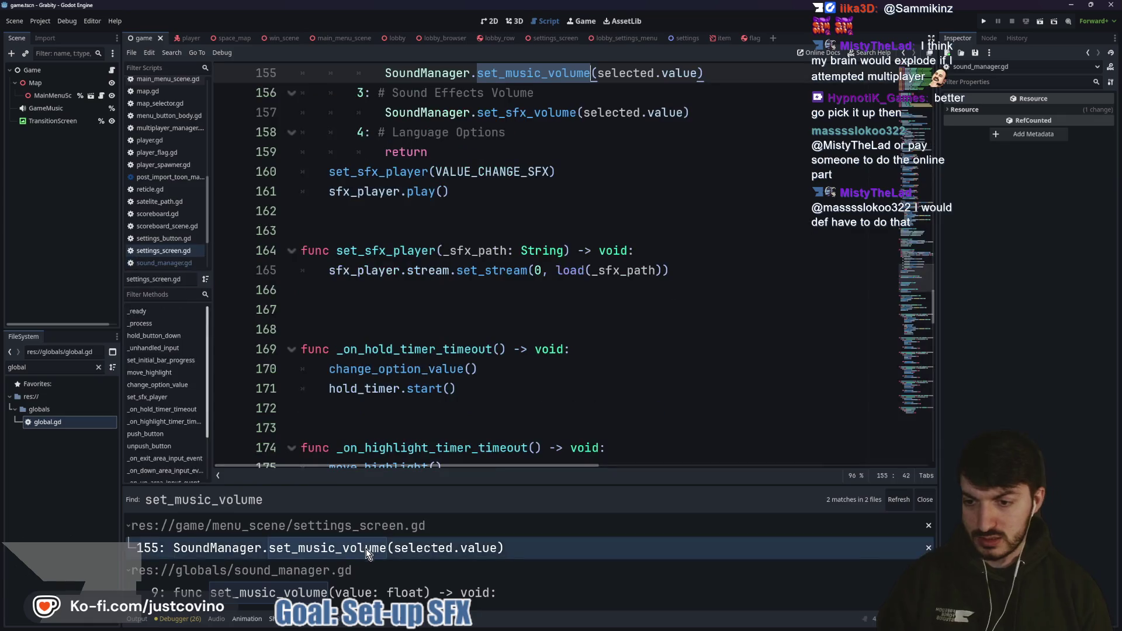
pyautogui.scroll(4, 460, 324)
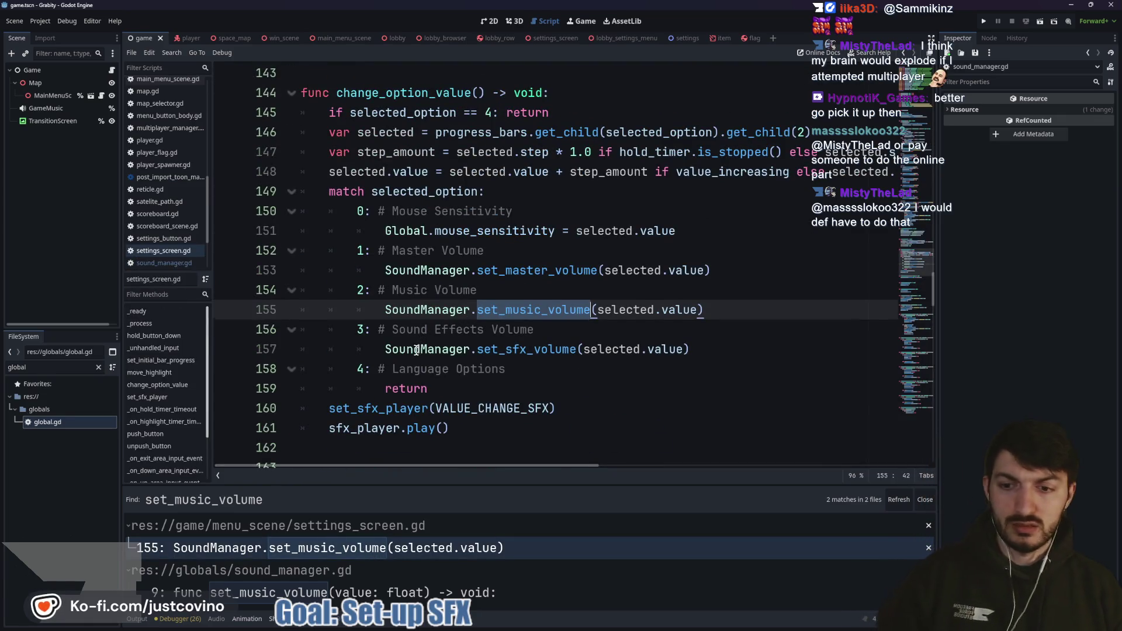
pyautogui.click(925, 500)
# - Scroll through settings_screen.gd and open the settings_screen scene
pyautogui.click(554, 371)
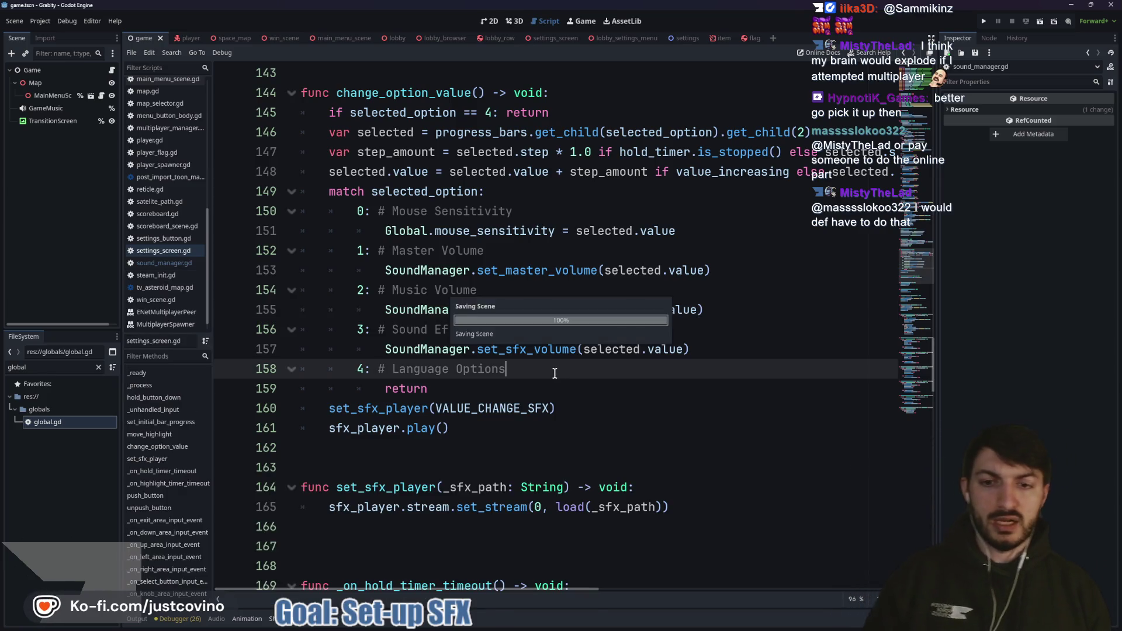
pyautogui.scroll(-2, 526, 382)
pyautogui.scroll(-2, 514, 392)
pyautogui.scroll(4, 502, 391)
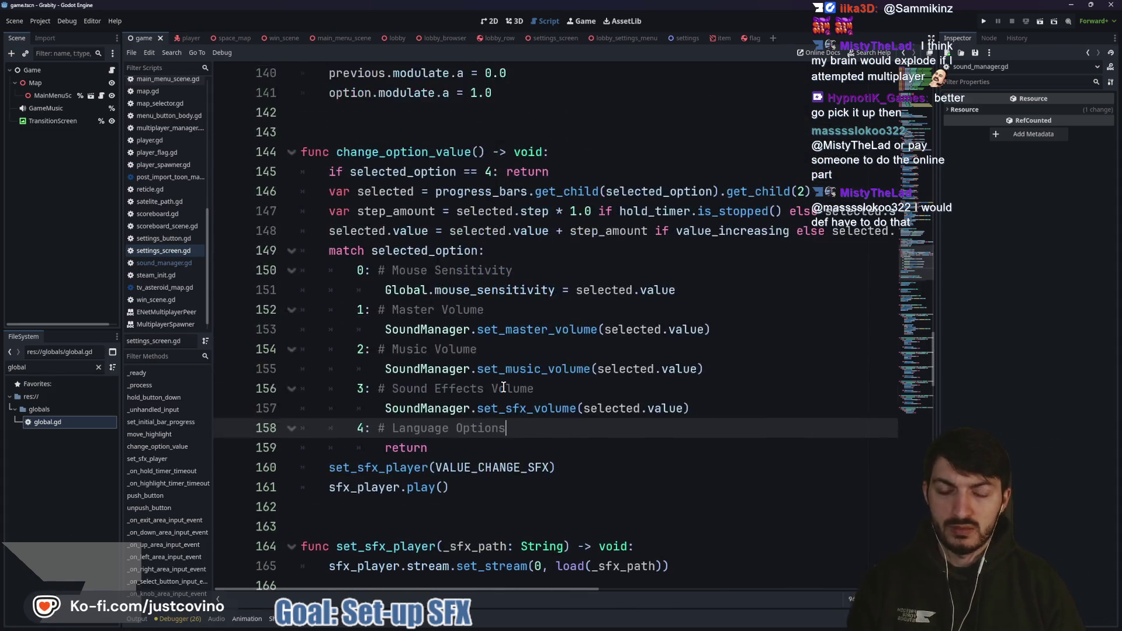
pyautogui.scroll(-4, 447, 380)
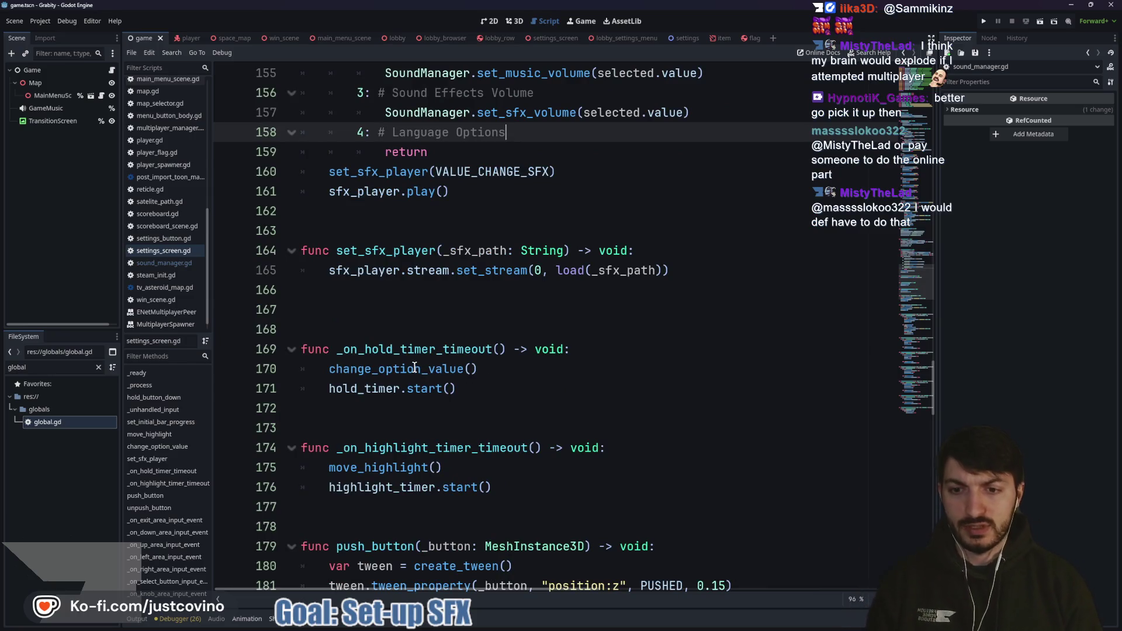
pyautogui.scroll(20, 420, 366)
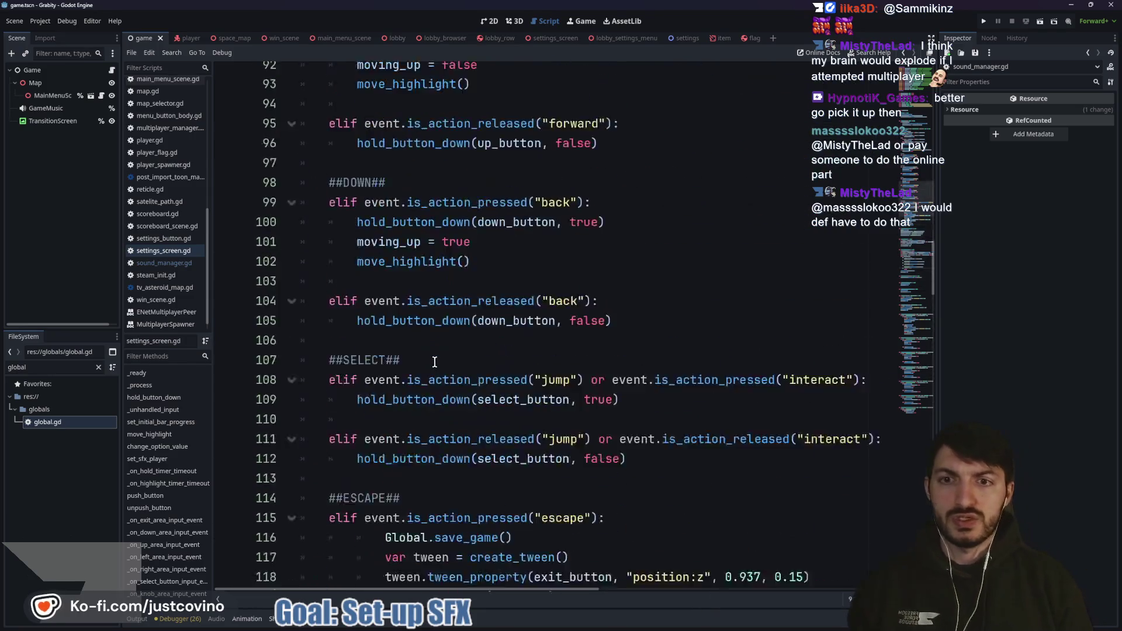
pyautogui.scroll(18, 439, 366)
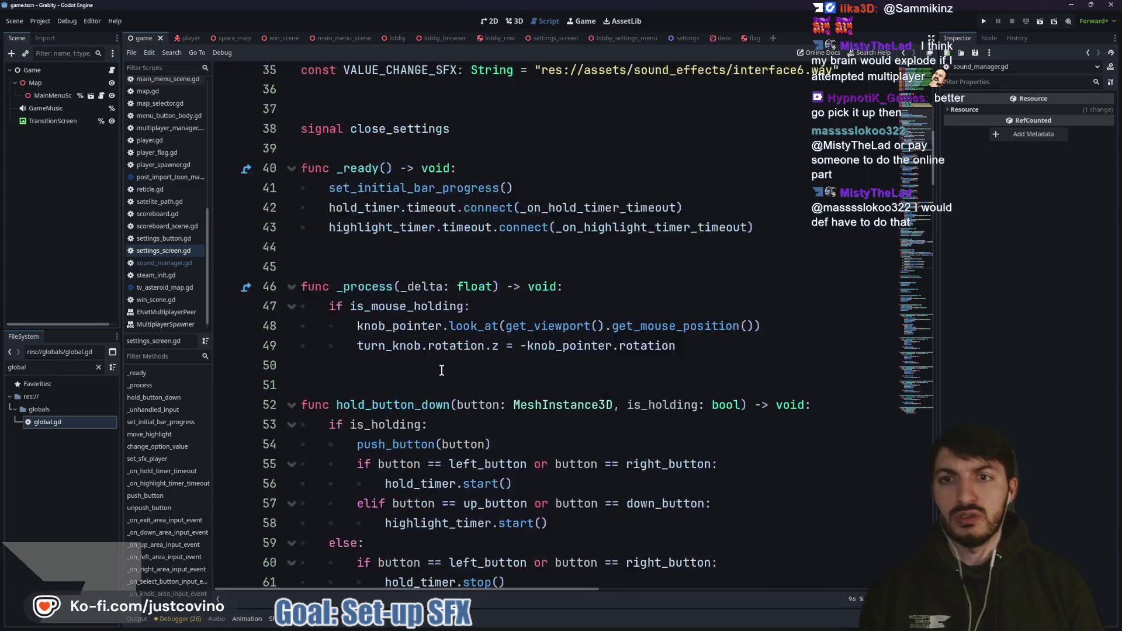
pyautogui.scroll(6, 454, 369)
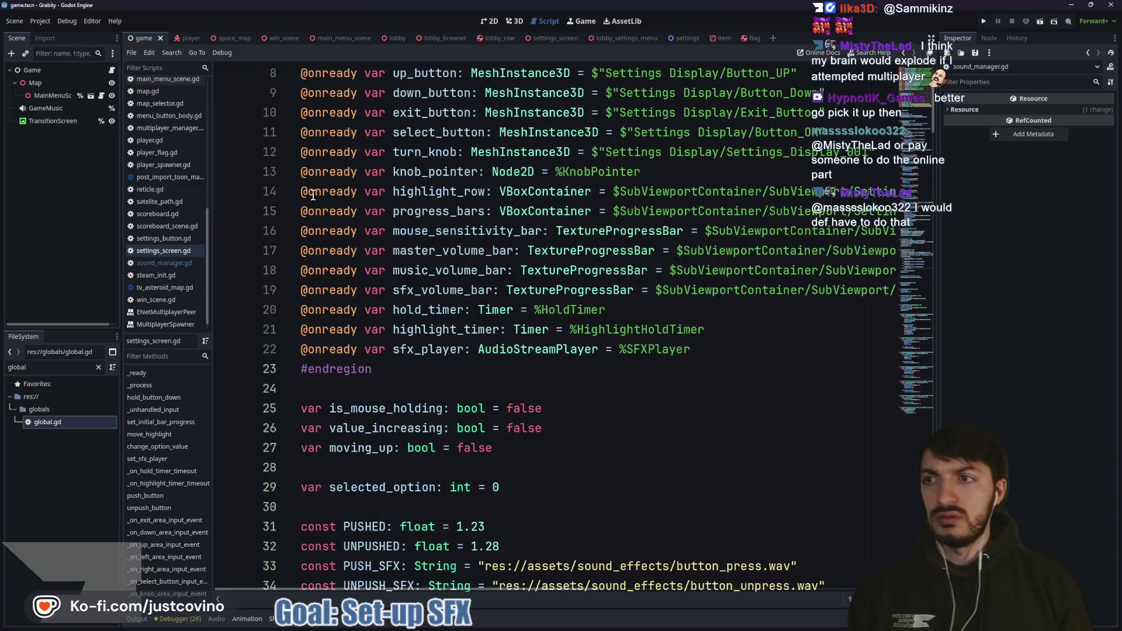
pyautogui.click(547, 38)
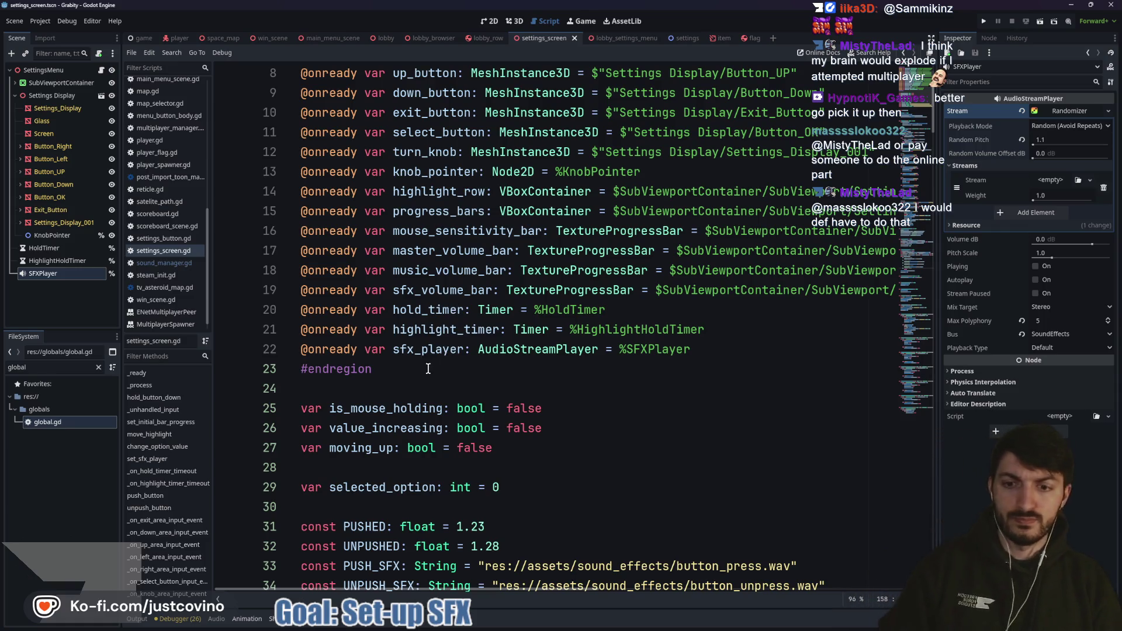
# - Jump to set_initial_bar_progress at line 128 and highlight its Global.load_game() call
pyautogui.scroll(-4, 438, 369)
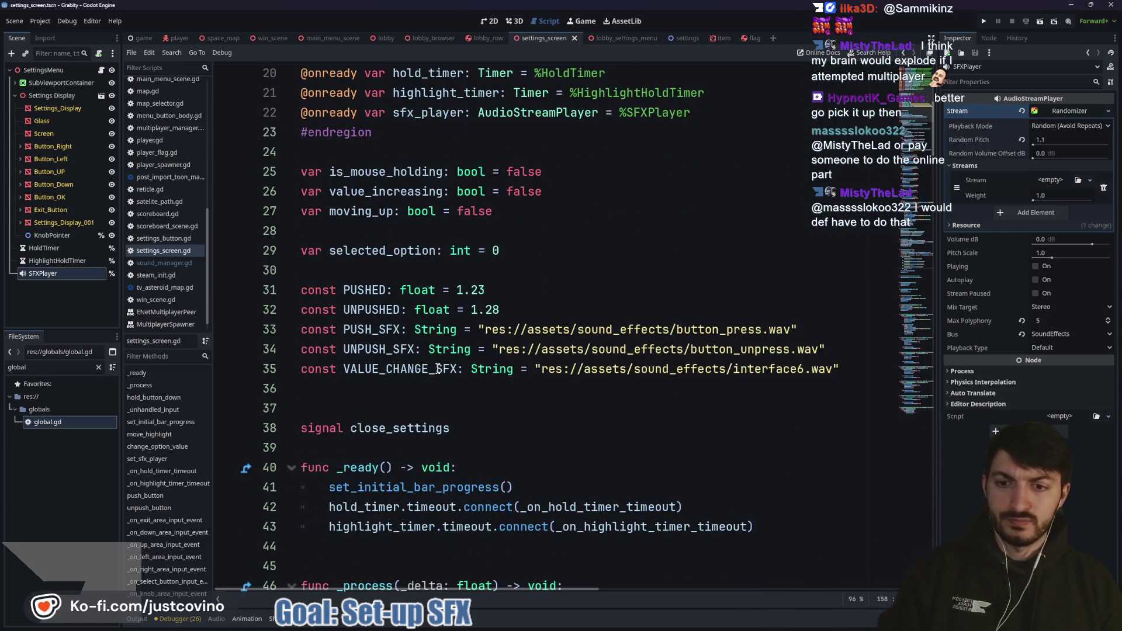
pyautogui.scroll(-3, 438, 369)
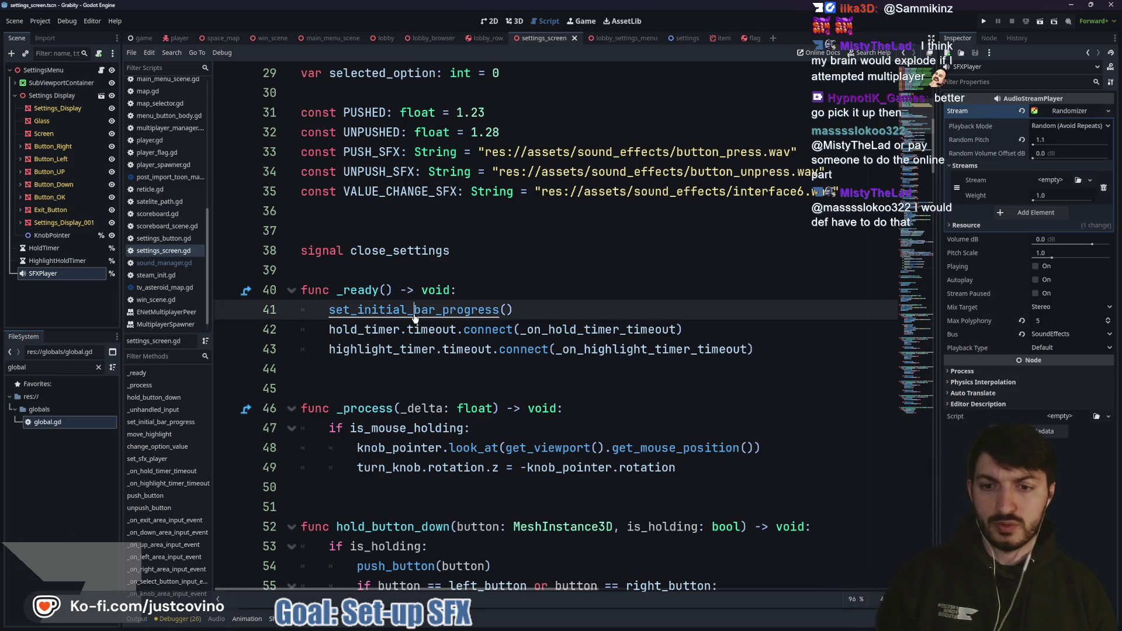
pyautogui.keyDown('ctrl'); pyautogui.click(414, 312); pyautogui.keyUp('ctrl')
pyautogui.doubleClick(400, 350)
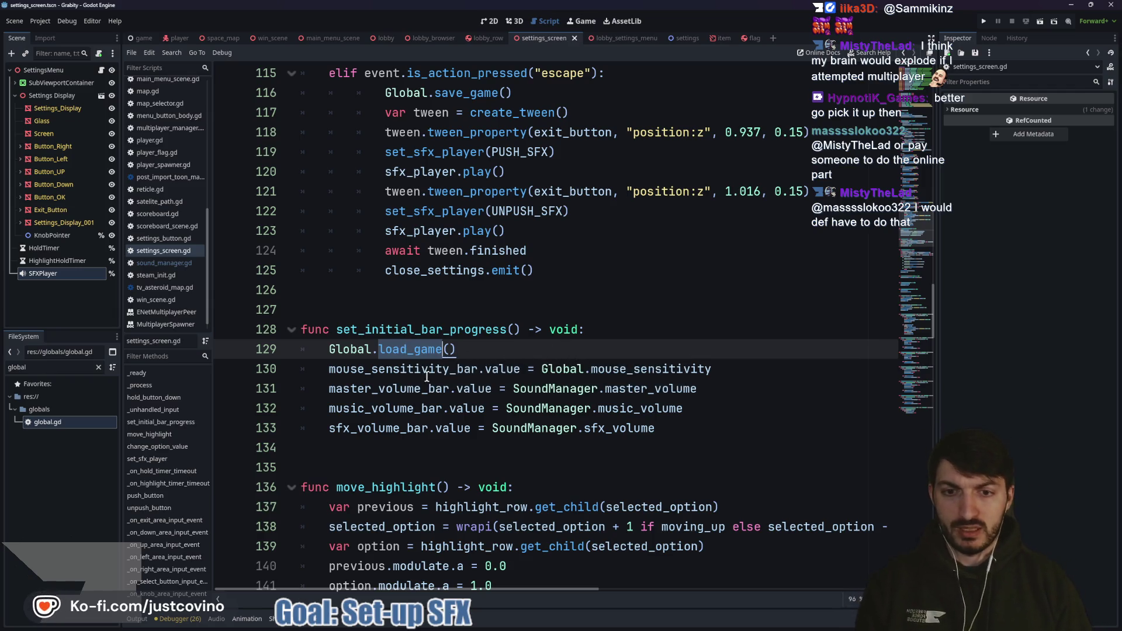
pyautogui.click(634, 368)
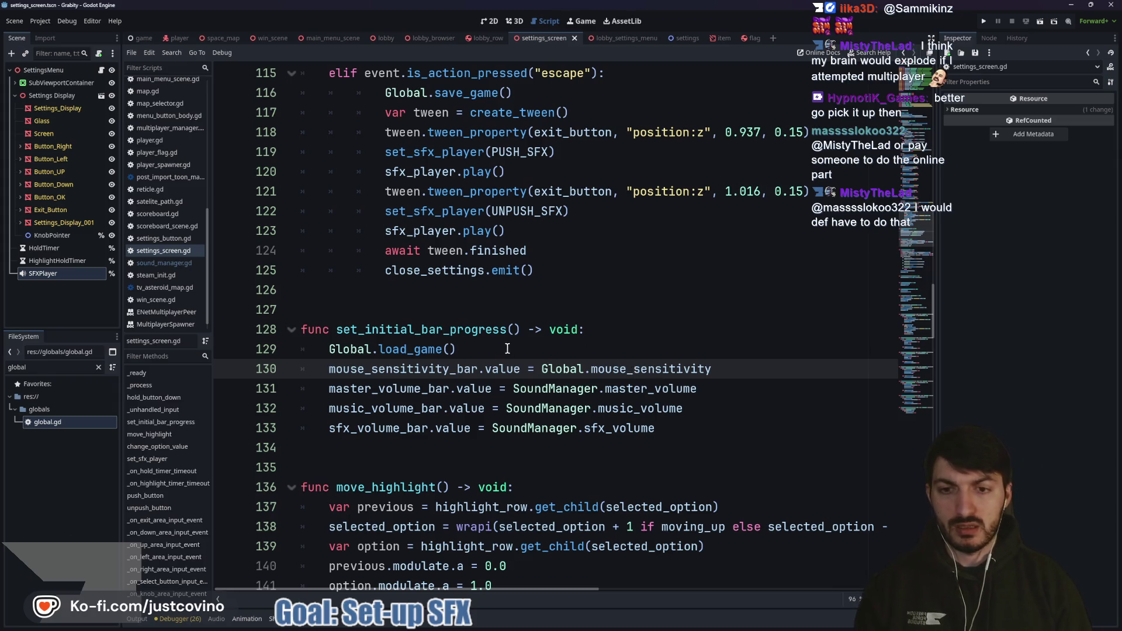
pyautogui.click(489, 344)
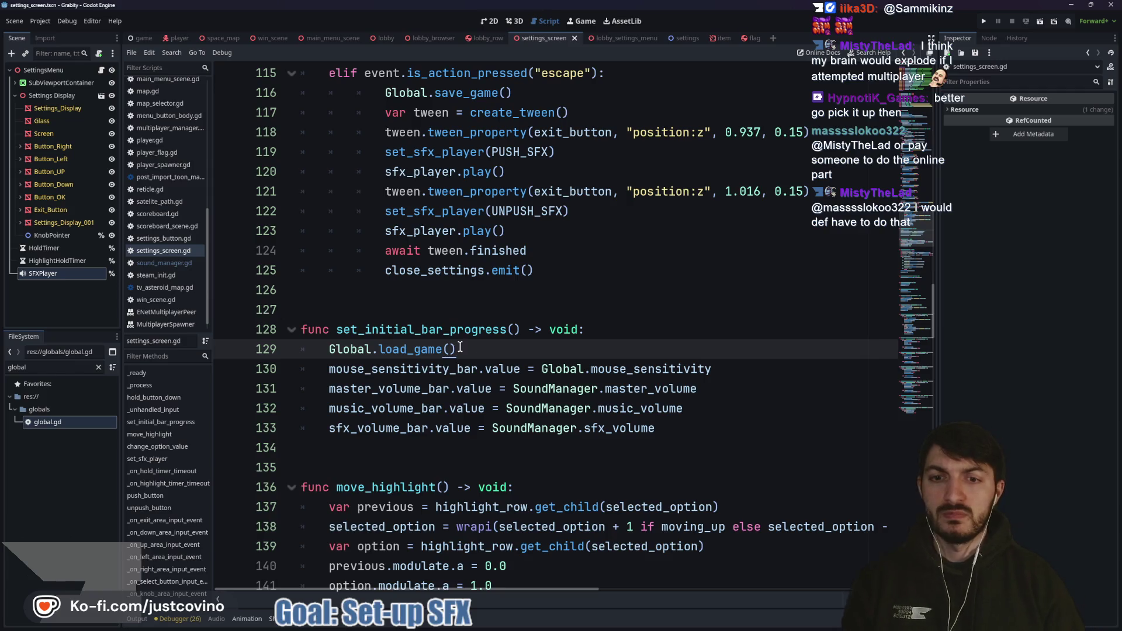
# - Look over set_initial_bar_progress and bring up its description
pyautogui.scroll(20, 474, 345)
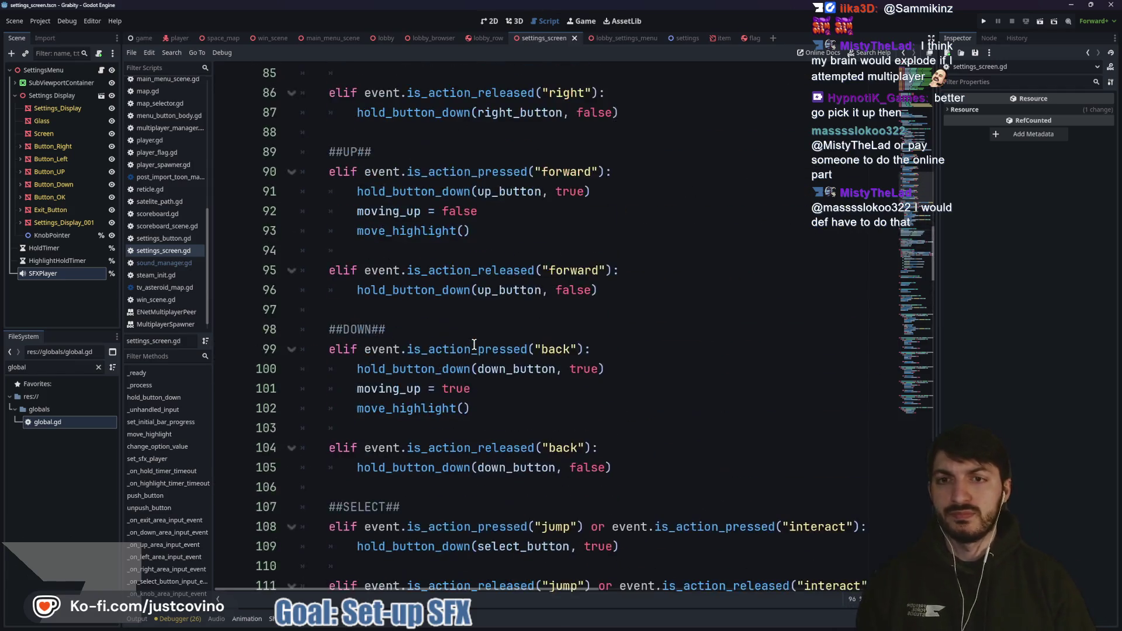
pyautogui.scroll(8, 491, 355)
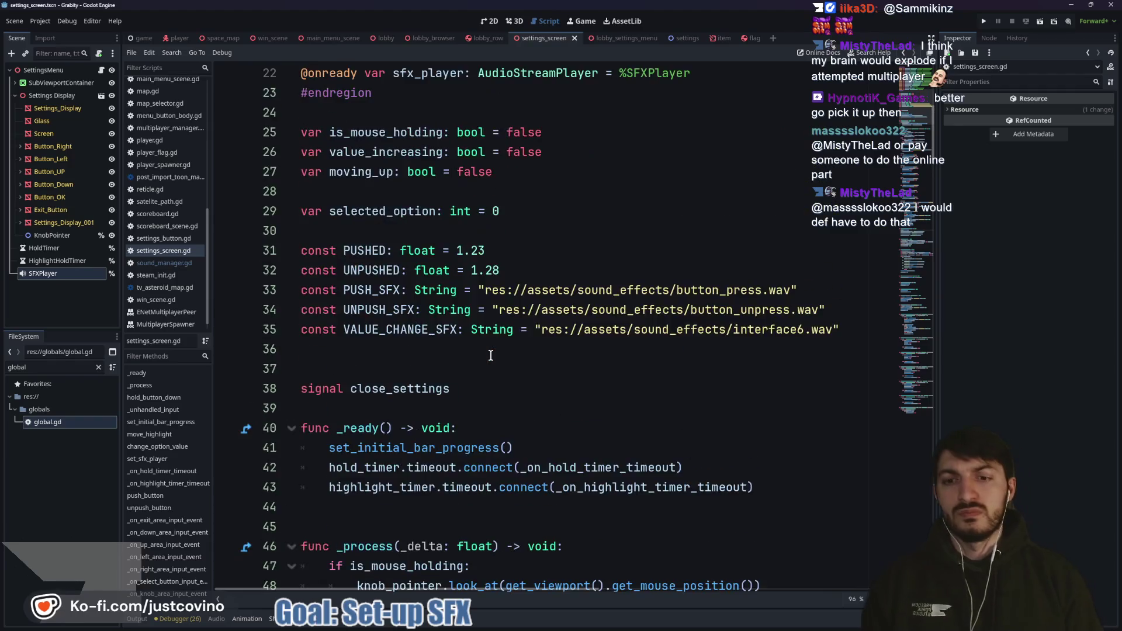
pyautogui.scroll(-2, 490, 354)
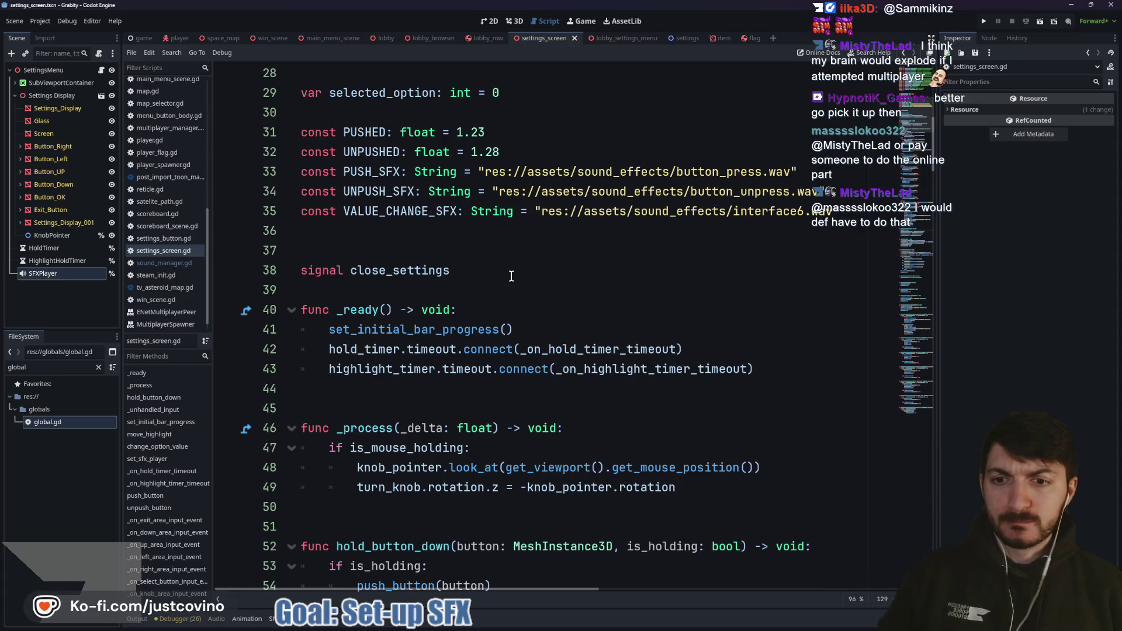
pyautogui.doubleClick(461, 328)
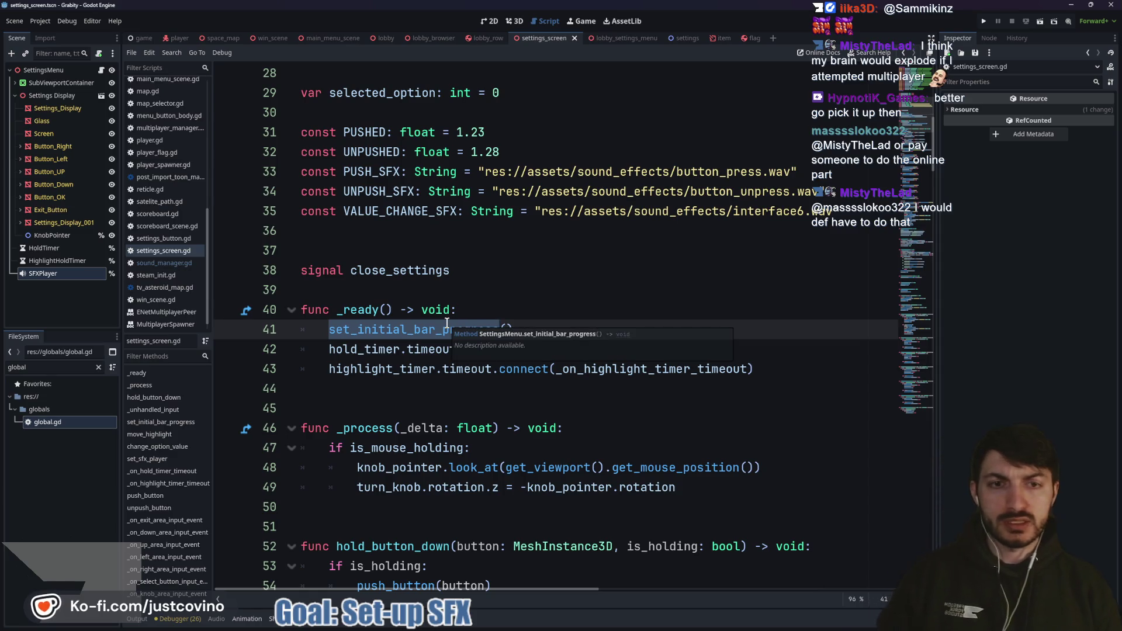
pyautogui.scroll(-10, 418, 333)
pyautogui.scroll(-18, 418, 333)
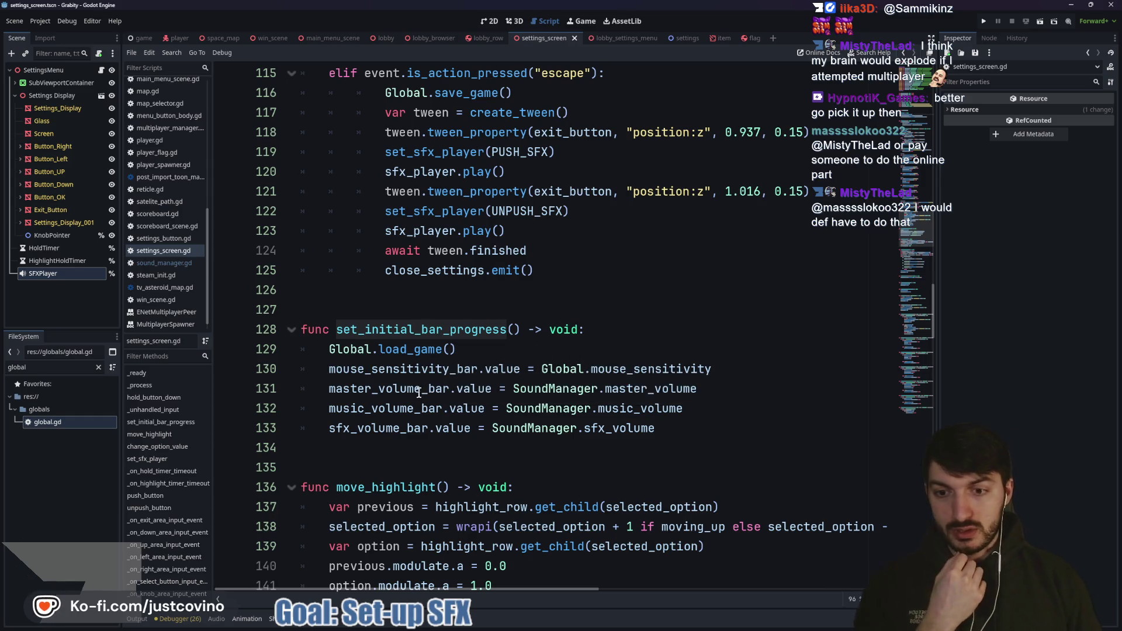
pyautogui.moveTo(416, 397)
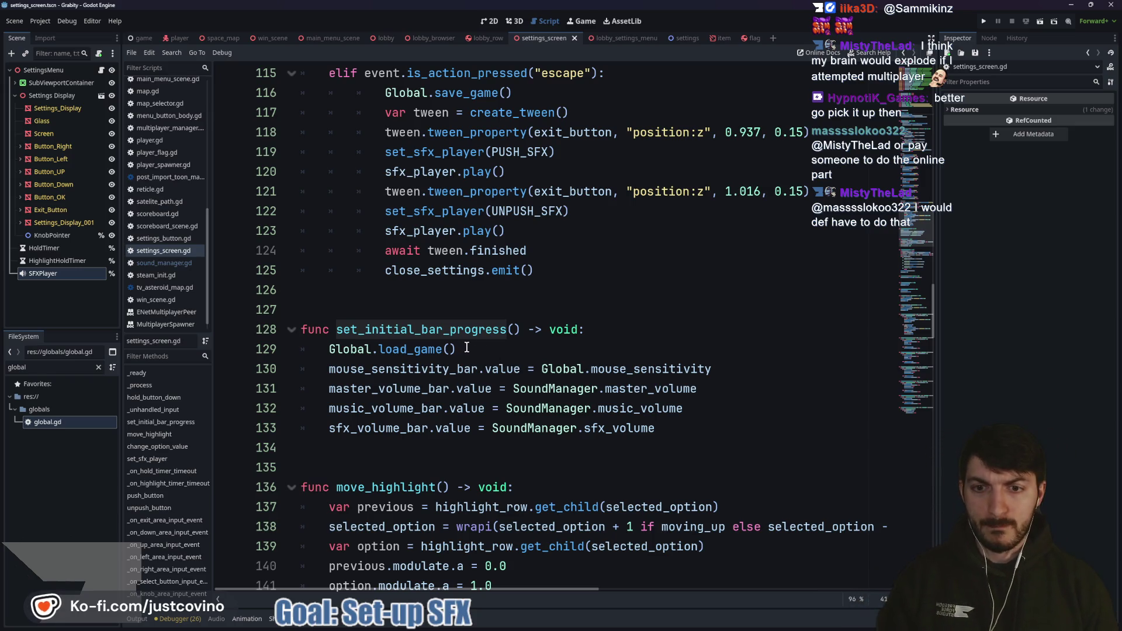
# - Delete the Global.load_game() call from set_initial_bar_progress and save settings_screen.gd
pyautogui.click(466, 348)
pyautogui.moveTo(466, 348); pyautogui.dragTo(278, 344)
pyautogui.press('BackSpace')
pyautogui.press('BackSpace')
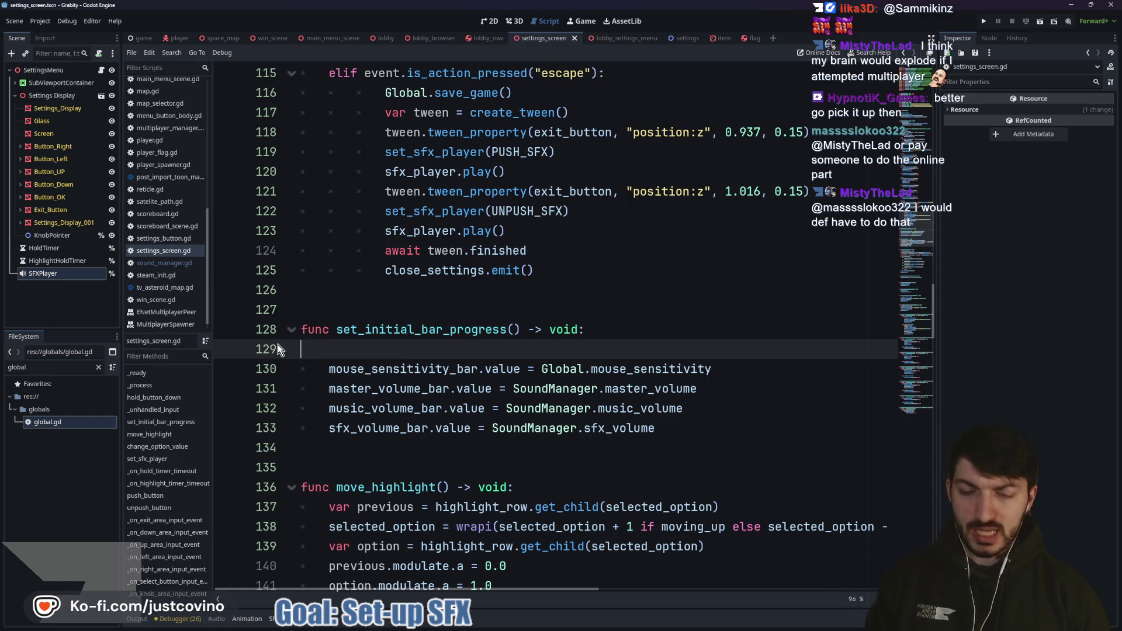
pyautogui.scroll(20, 451, 301)
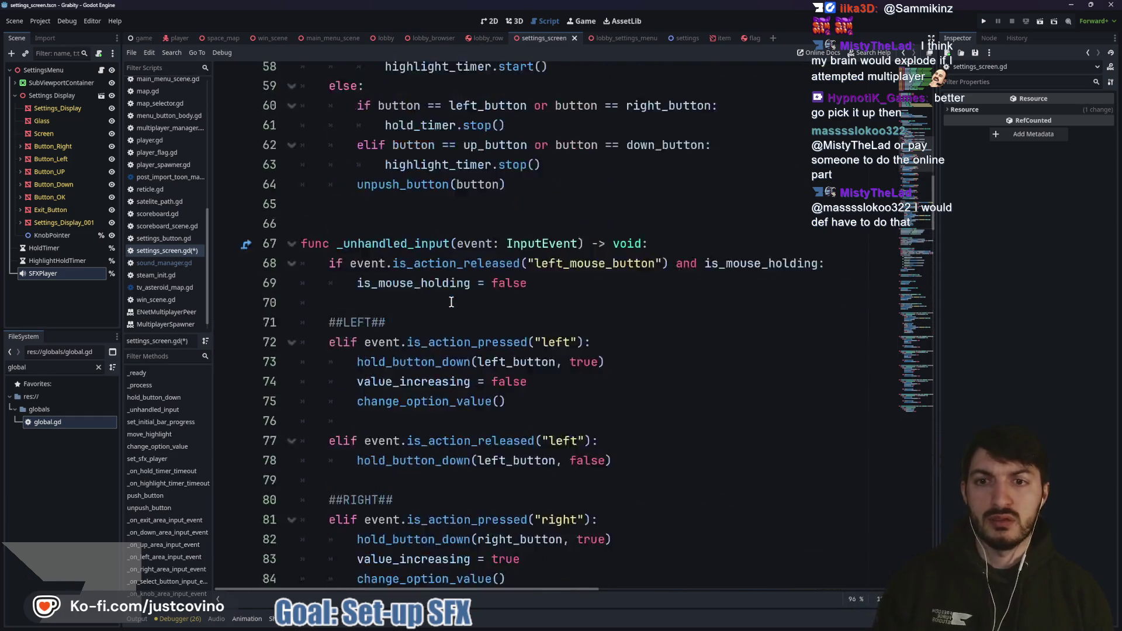
pyautogui.scroll(10, 452, 301)
pyautogui.click(411, 284)
pyautogui.hotkey('ctrl', 's')
# - In game.gd, add an _enter_tree function above _ready that calls Global.load_game()
pyautogui.click(141, 38)
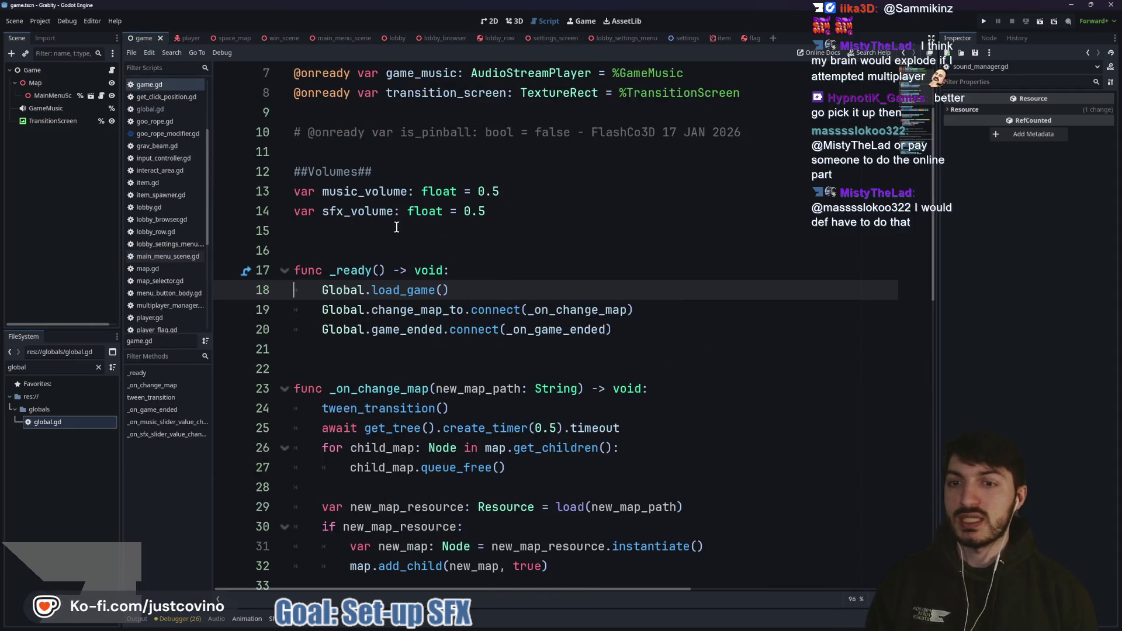
pyautogui.click(423, 249)
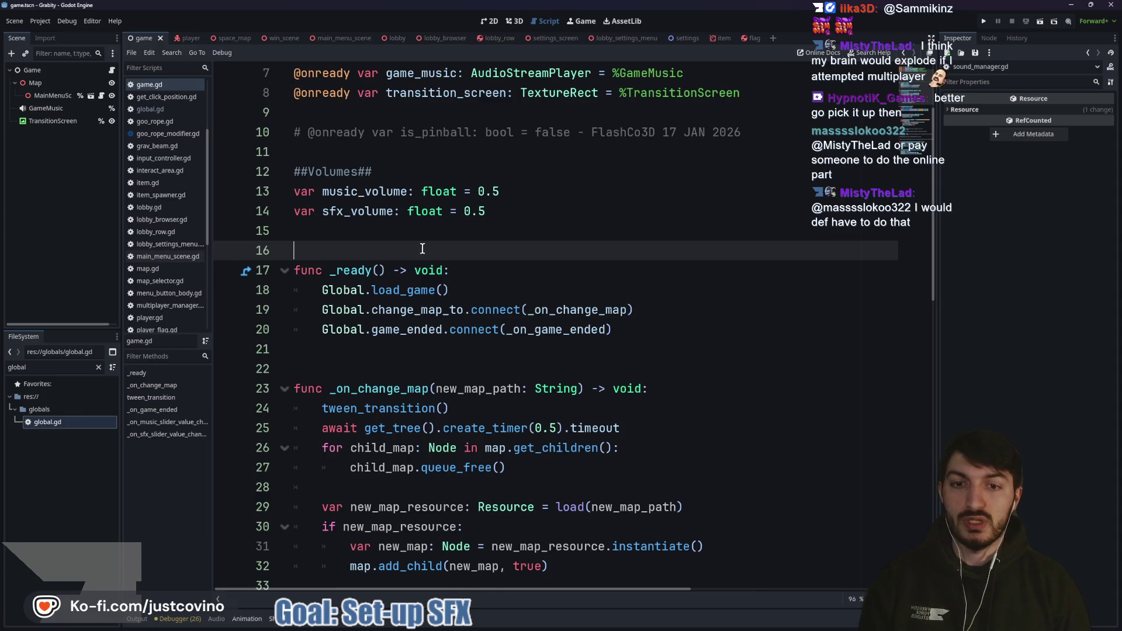
pyautogui.press('Return')
pyautogui.press('Return')
pyautogui.press('Up')
pyautogui.press('Up')
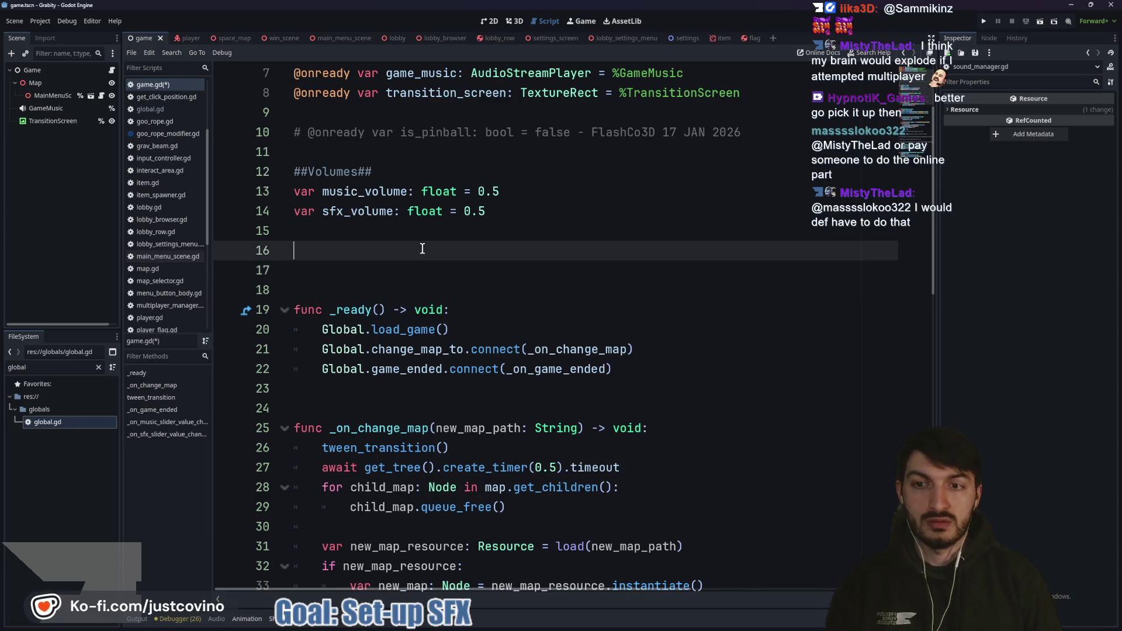
pyautogui.write('func _enter')
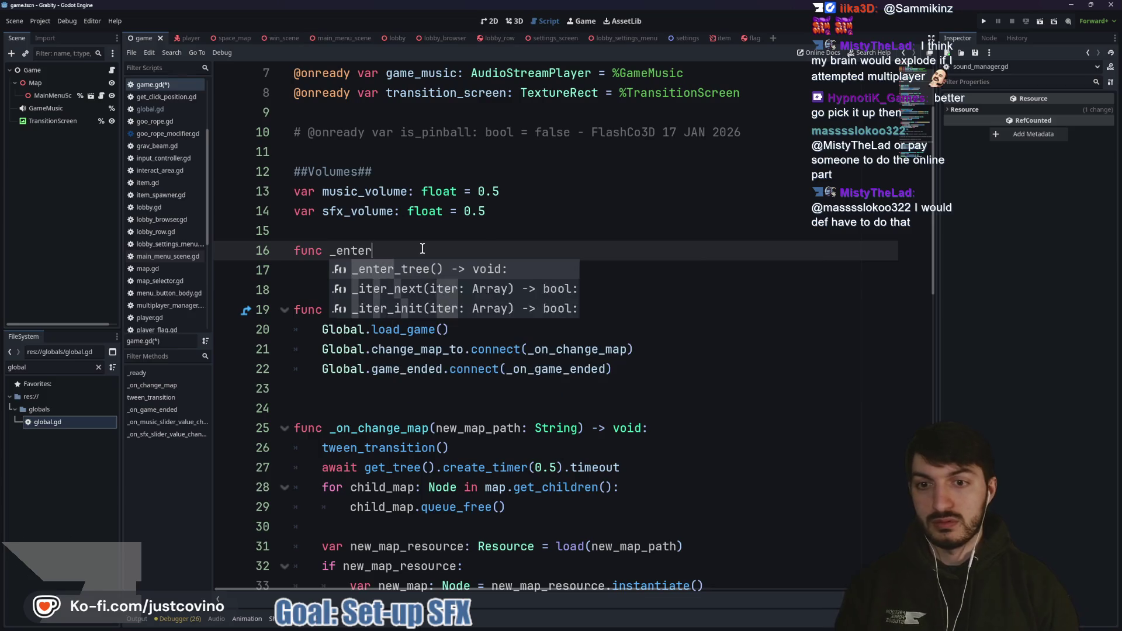
pyautogui.press('Return')
pyautogui.press('Down')
pyautogui.write('Global.')
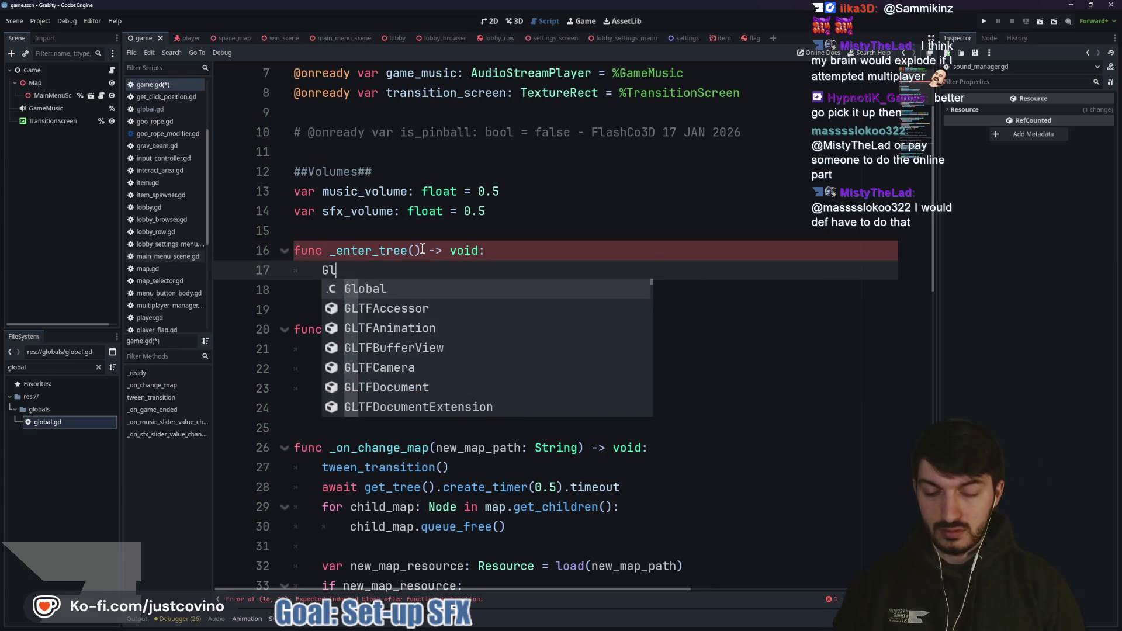
pyautogui.write('load')
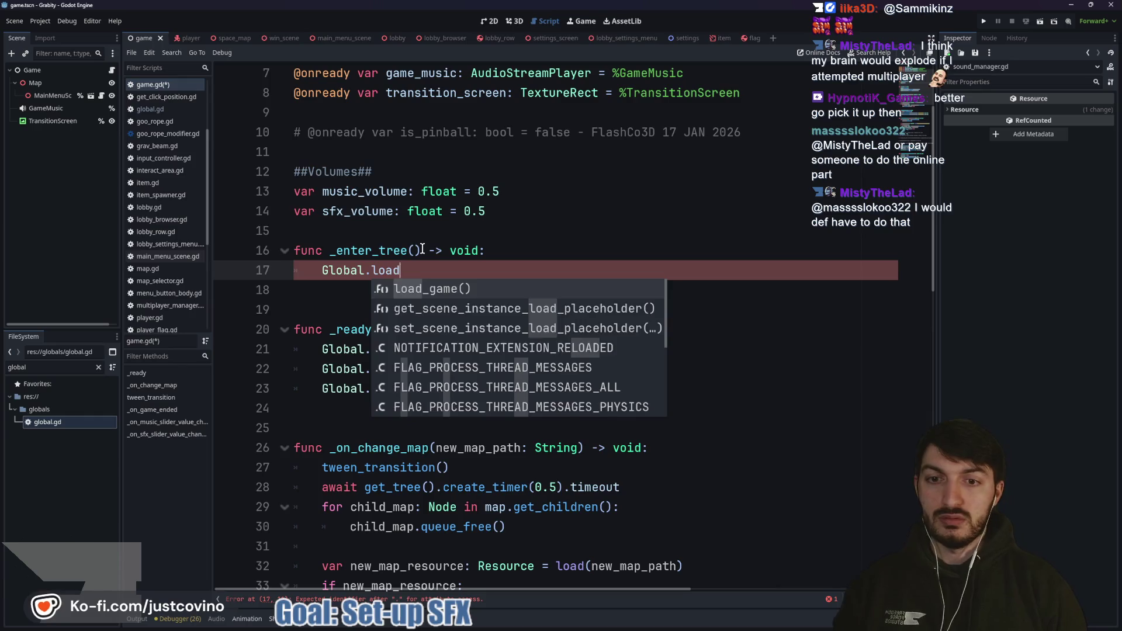
pyautogui.press('Return')
# - Remove the duplicate load_game call from _ready and jump to load_game in global.gd
pyautogui.moveTo(453, 350); pyautogui.dragTo(274, 349)
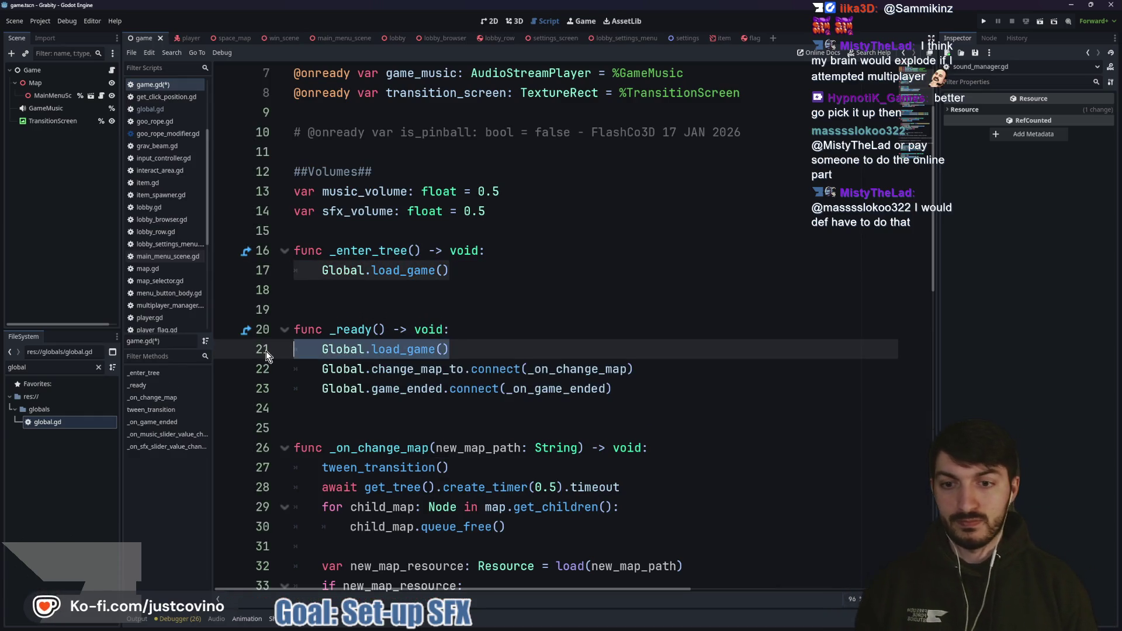
pyautogui.press('BackSpace')
pyautogui.press('BackSpace')
pyautogui.keyDown('ctrl'); pyautogui.click(419, 270); pyautogui.keyUp('ctrl')
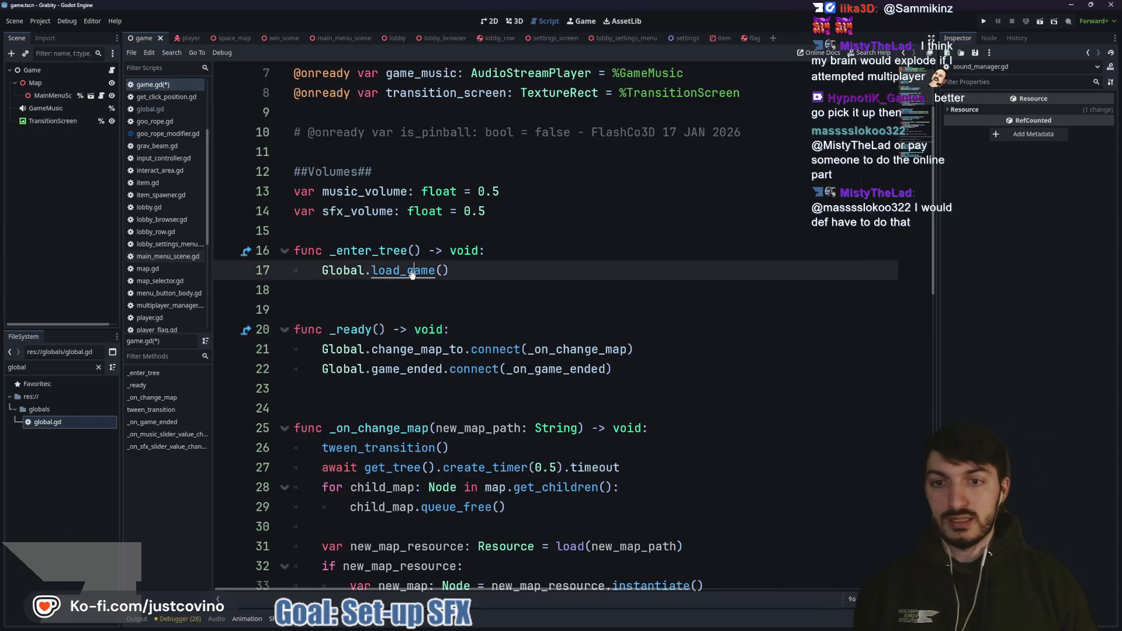
pyautogui.scroll(-1, 419, 403)
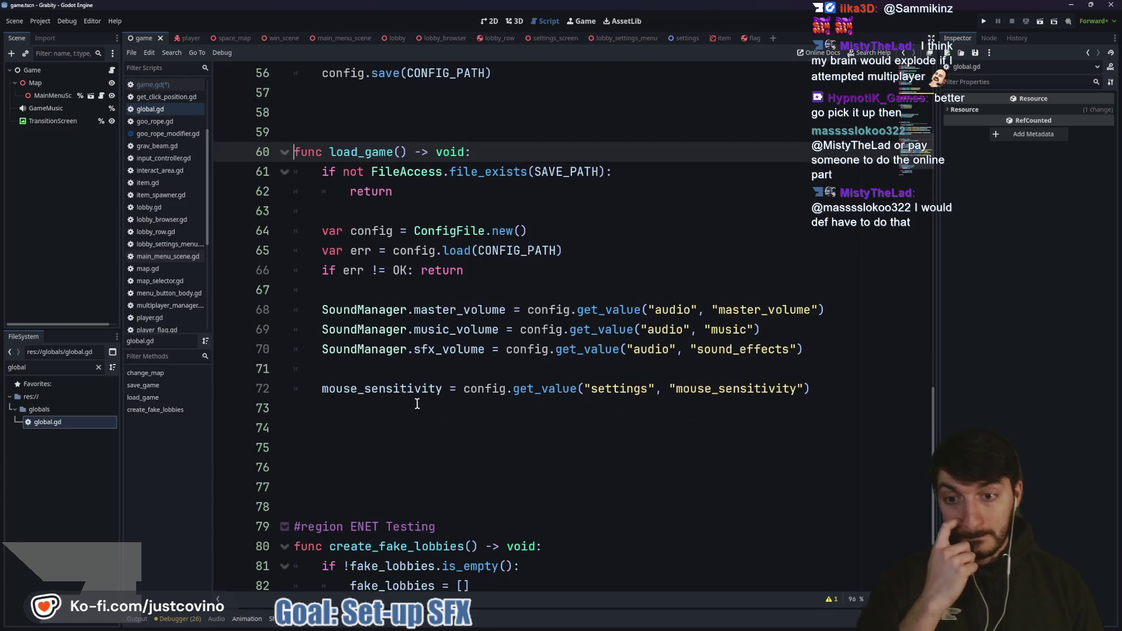
# - Add a printt("Game Loaded!\n", ...) line at the end of load_game
pyautogui.click(425, 407)
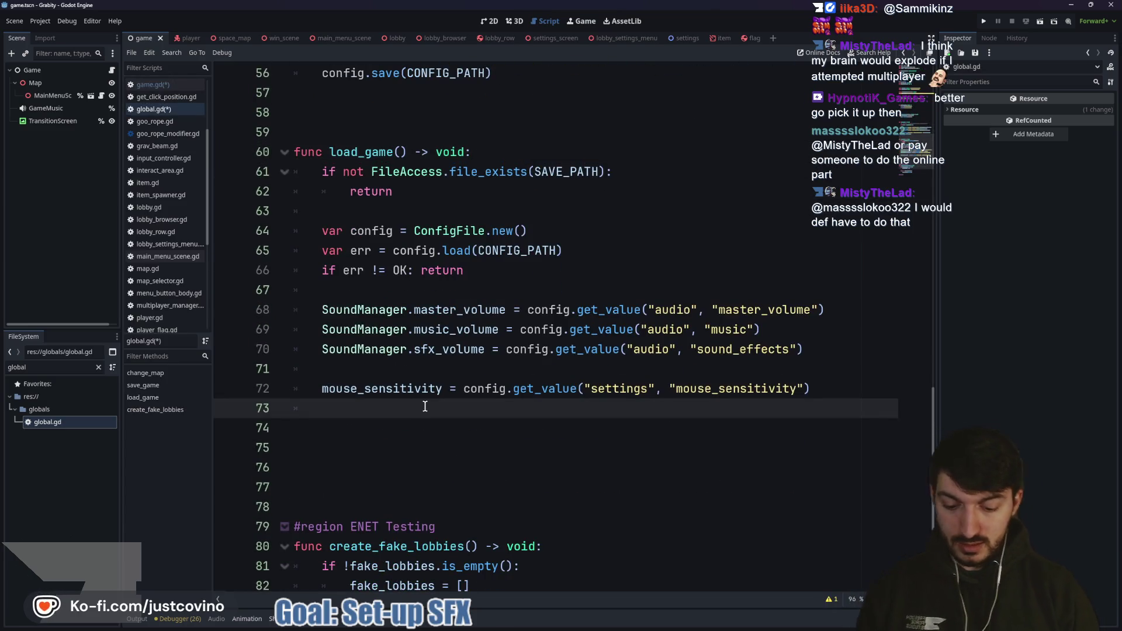
pyautogui.write('print')
pyautogui.write('("Game ')
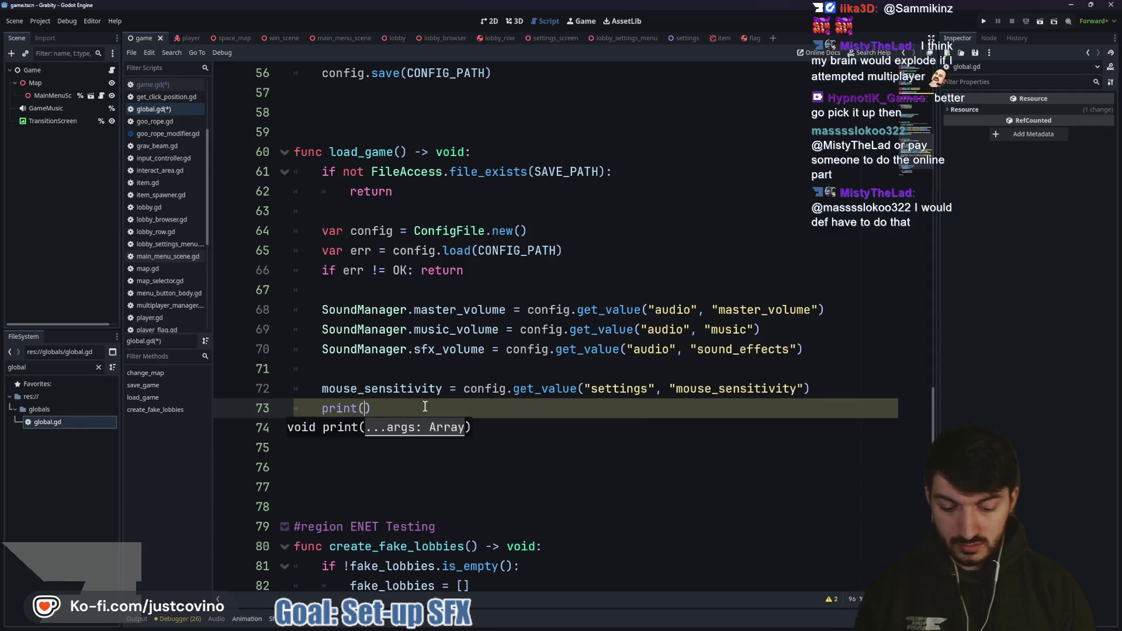
pyautogui.write('Loaded!')
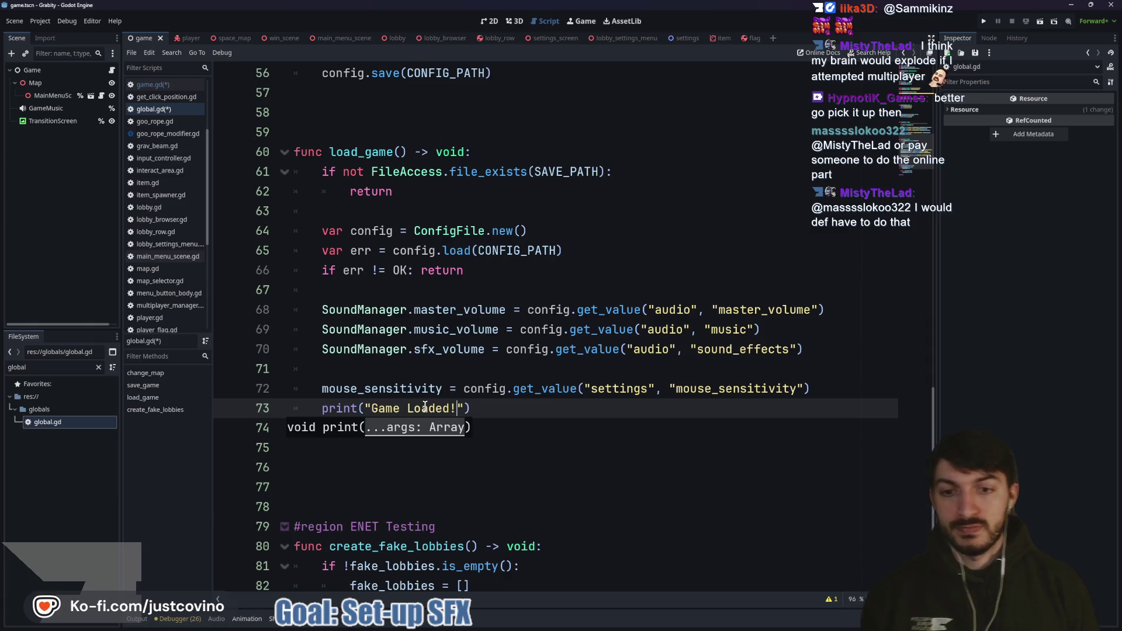
pyautogui.click(357, 408)
pyautogui.write('t')
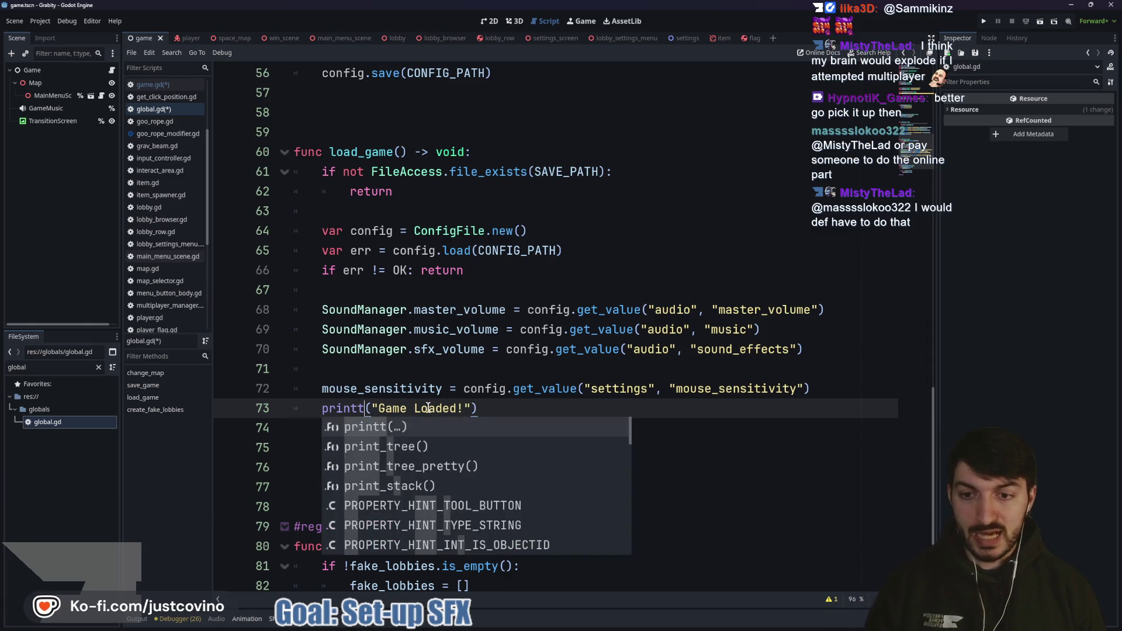
pyautogui.click(474, 408)
pyautogui.write(',')
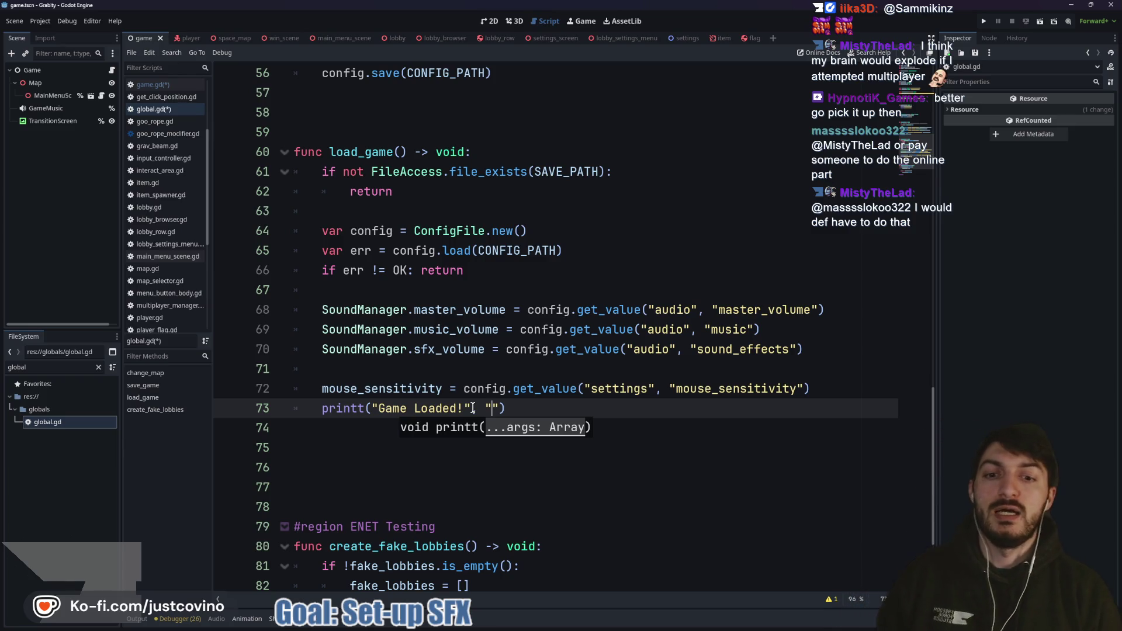
pyautogui.click(466, 408)
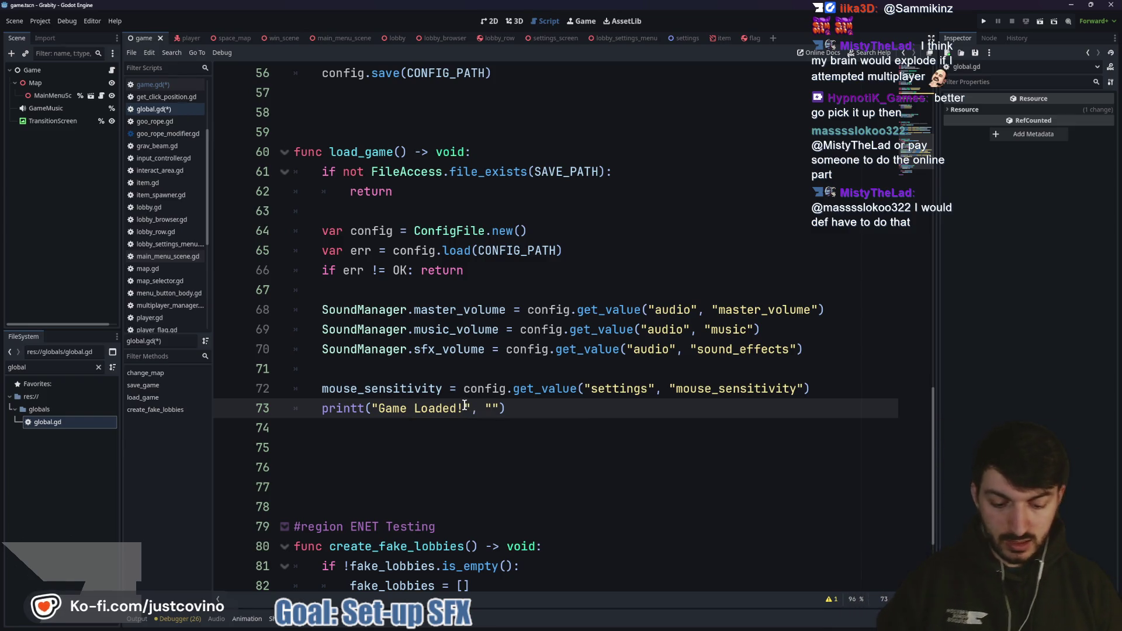
pyautogui.write('n')
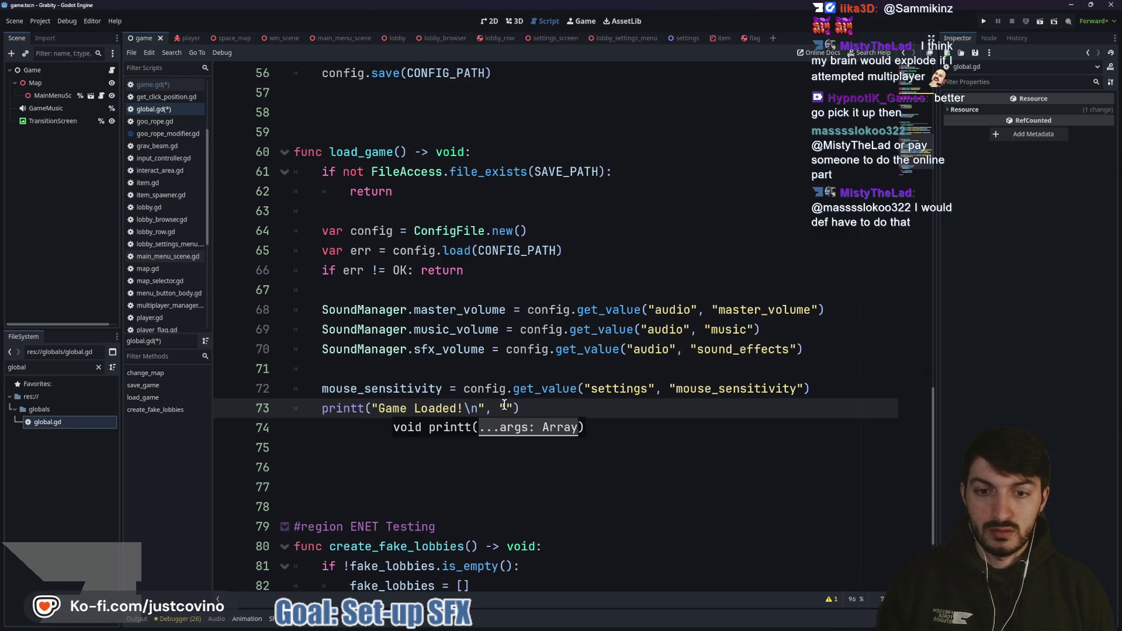
# - Add "Master: " and SoundManager.master_volume as arguments to the printt call
pyautogui.click(504, 408)
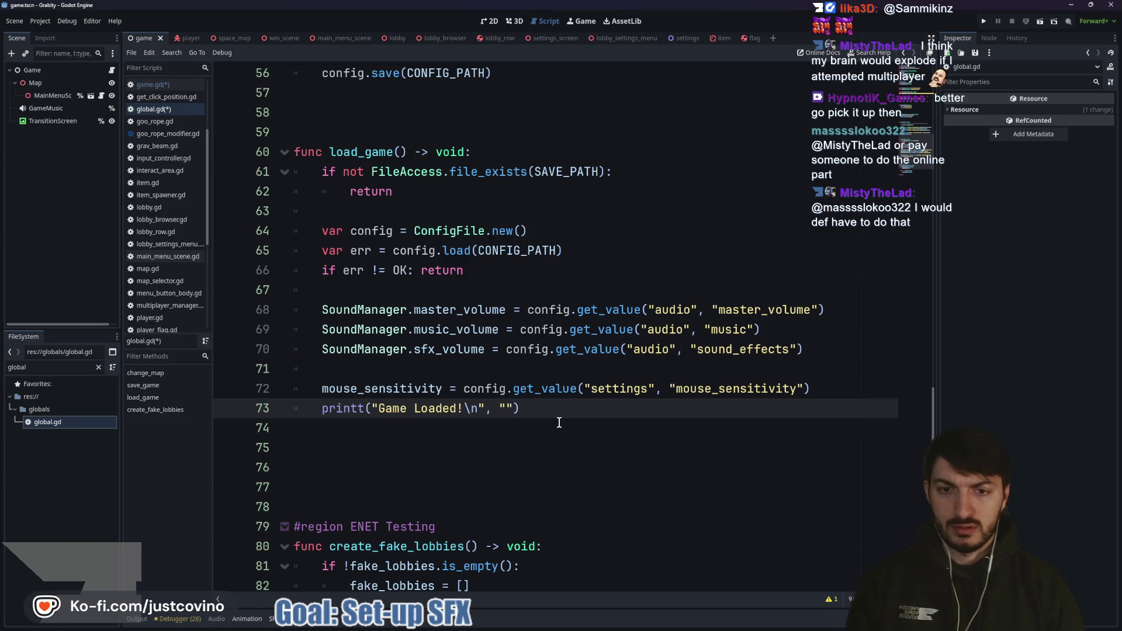
pyautogui.write('Master: "')
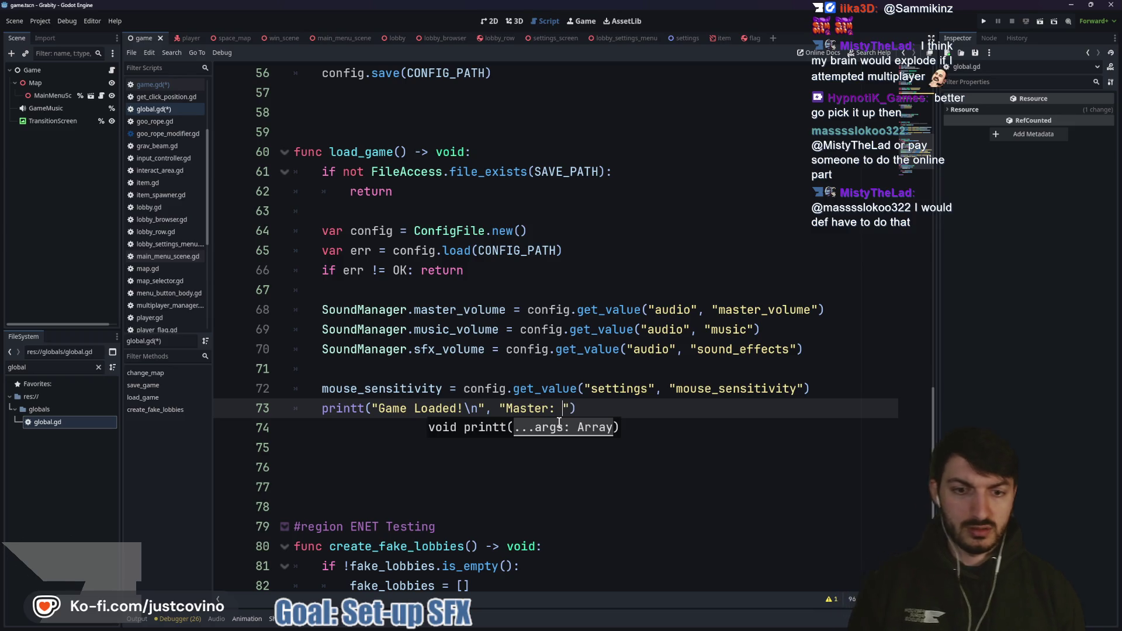
pyautogui.write(', ')
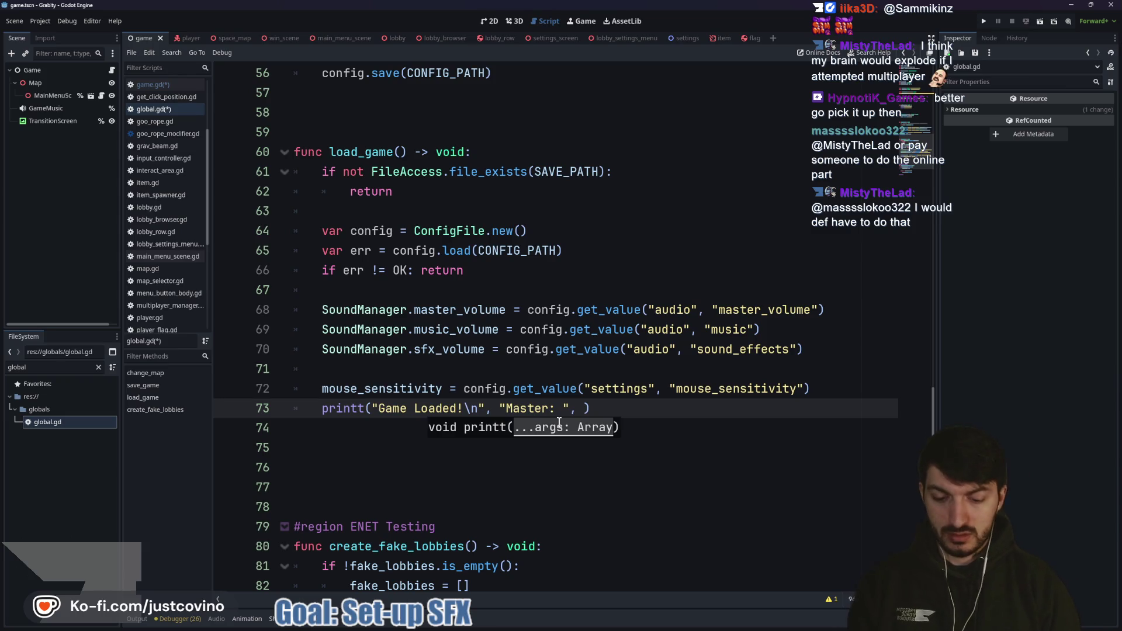
pyautogui.write('SoundManager.mas')
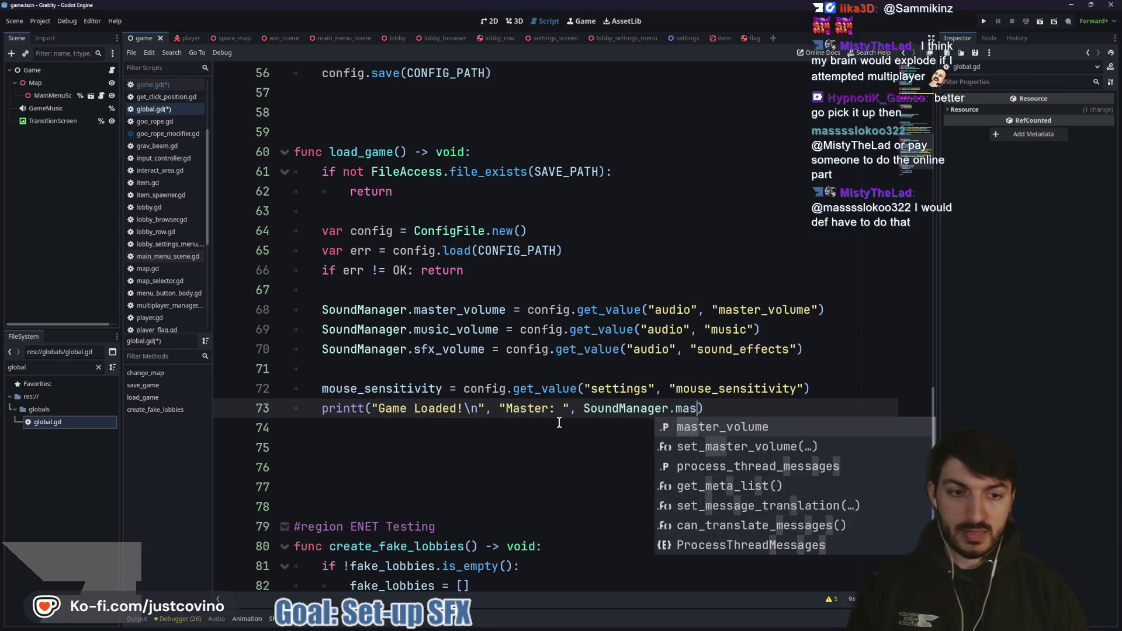
pyautogui.press('Return')
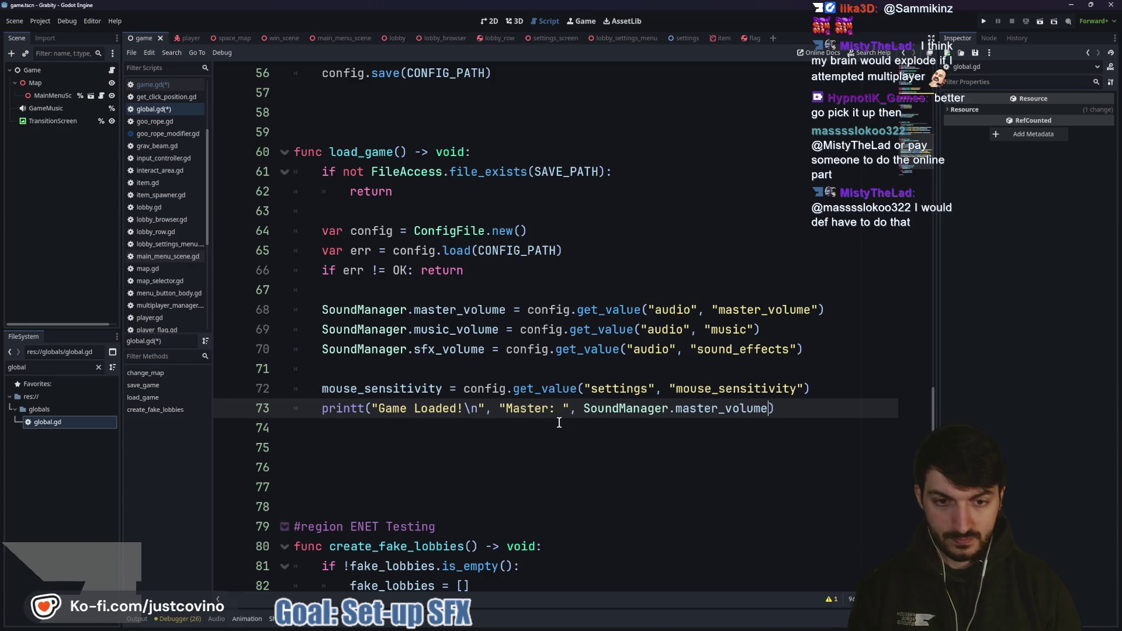
pyautogui.write(', "\\n",')
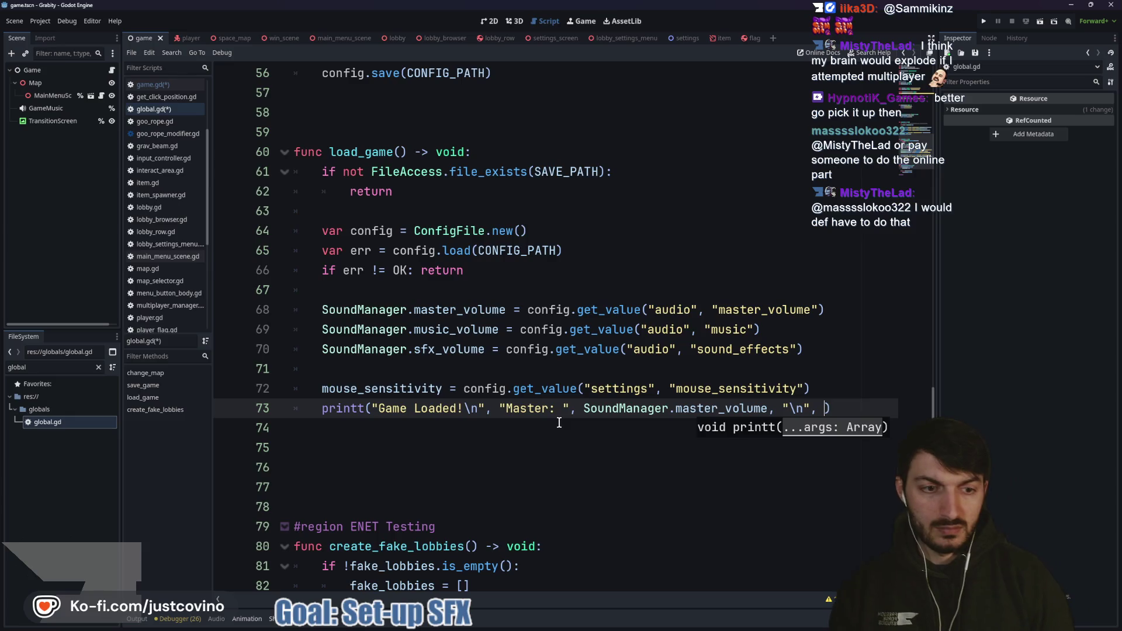
pyautogui.press('BackSpace')
pyautogui.press('BackSpace')
pyautogui.press('BackSpace')
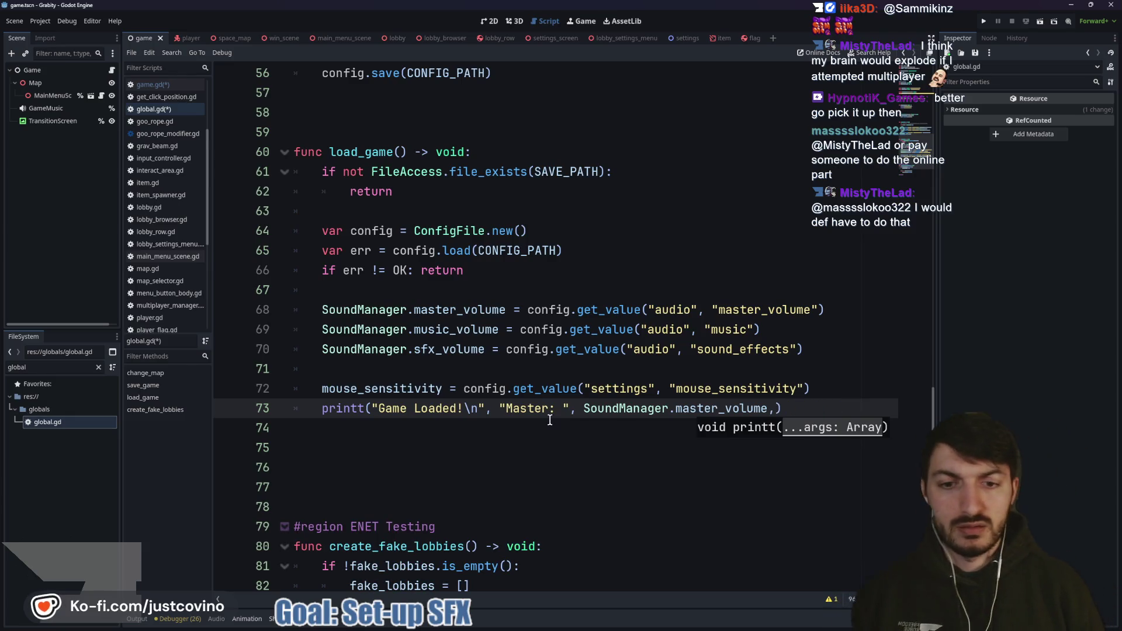
# - Save the scripts and run the project
pyautogui.click(508, 431)
pyautogui.hotkey('ctrl', 's')
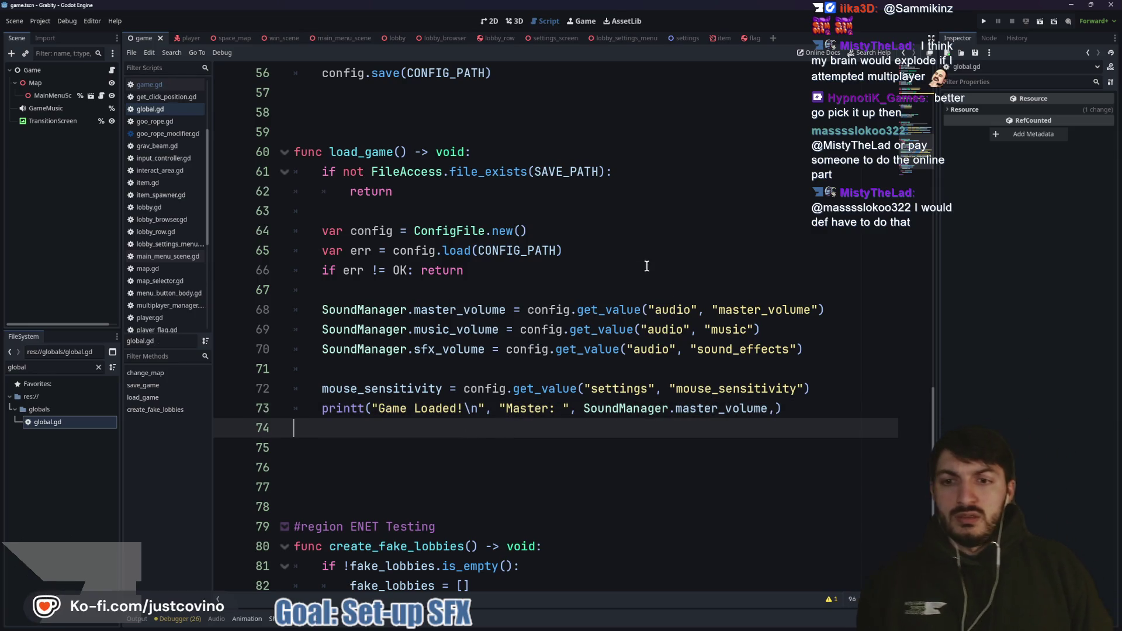
pyautogui.click(984, 21)
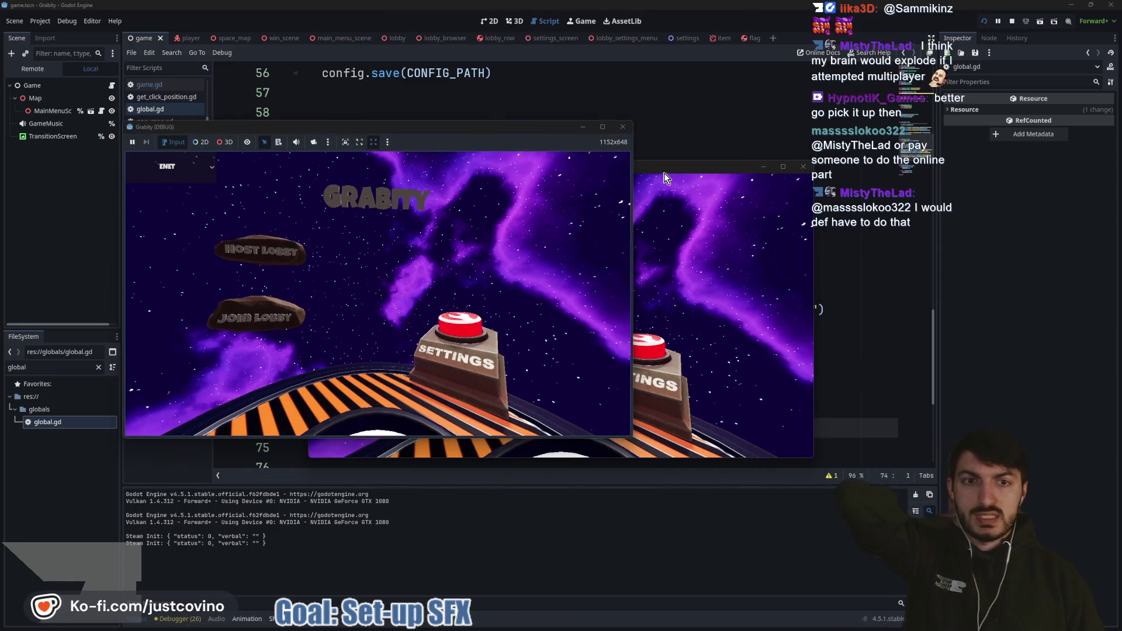
# - Lower the game's Master Volume in Settings, then reopen Settings to confirm the change stuck
pyautogui.moveTo(668, 179); pyautogui.dragTo(932, 152)
pyautogui.click(440, 346)
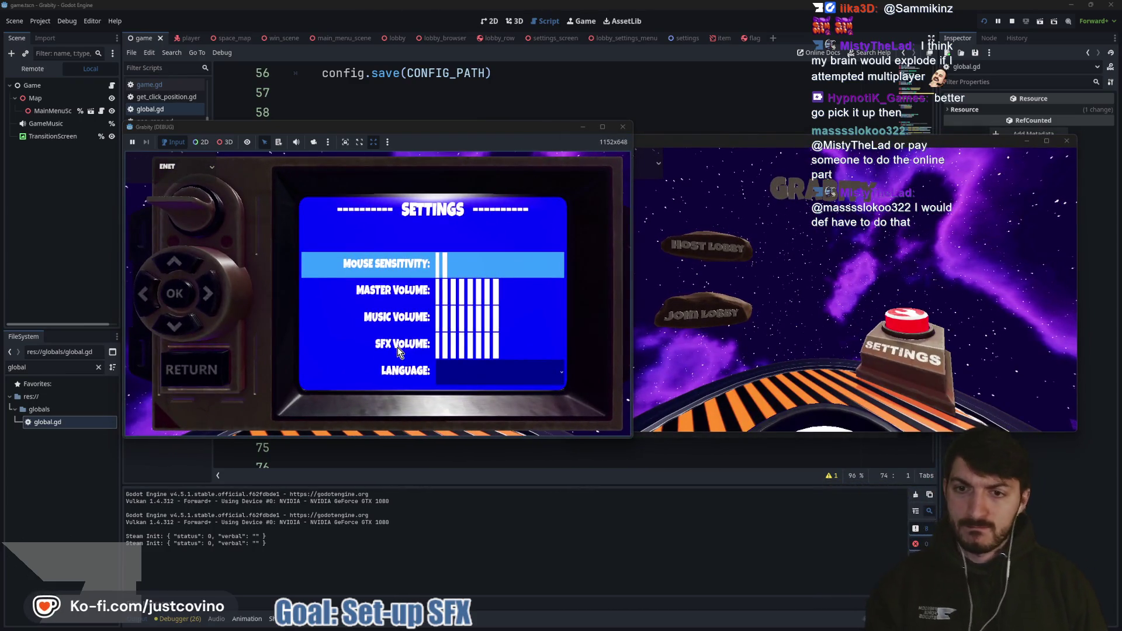
pyautogui.press('Down')
pyautogui.press('Down')
pyautogui.press('Up')
pyautogui.press('Left')
pyautogui.press('Left')
pyautogui.press('Left')
pyautogui.press('Left')
pyautogui.press('Left')
pyautogui.press('Left')
pyautogui.click(206, 374)
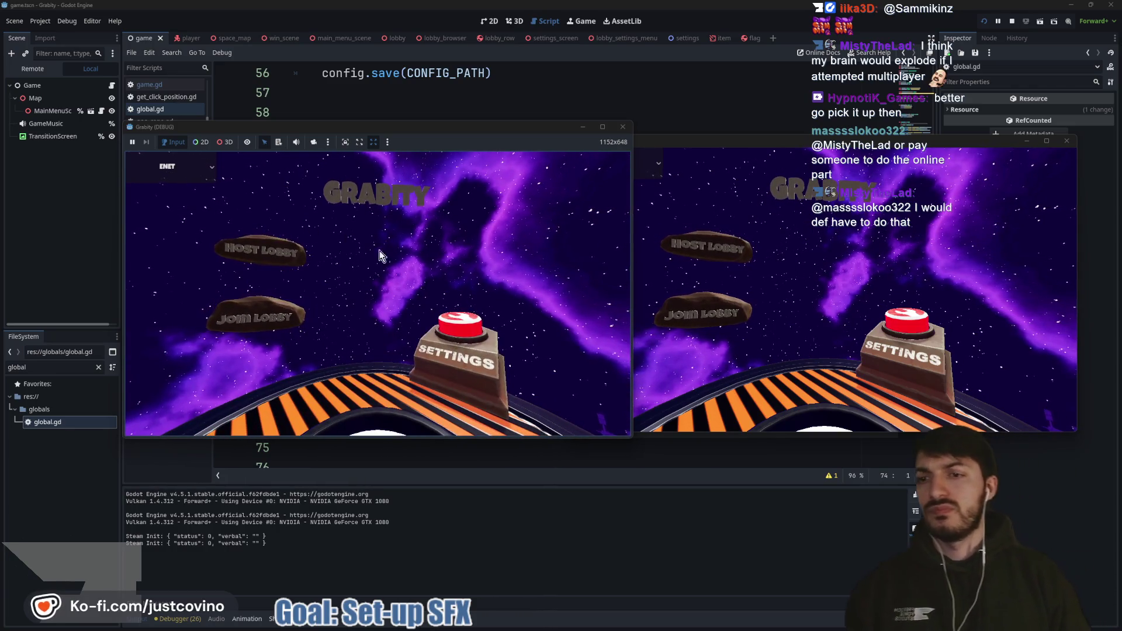
pyautogui.click(475, 348)
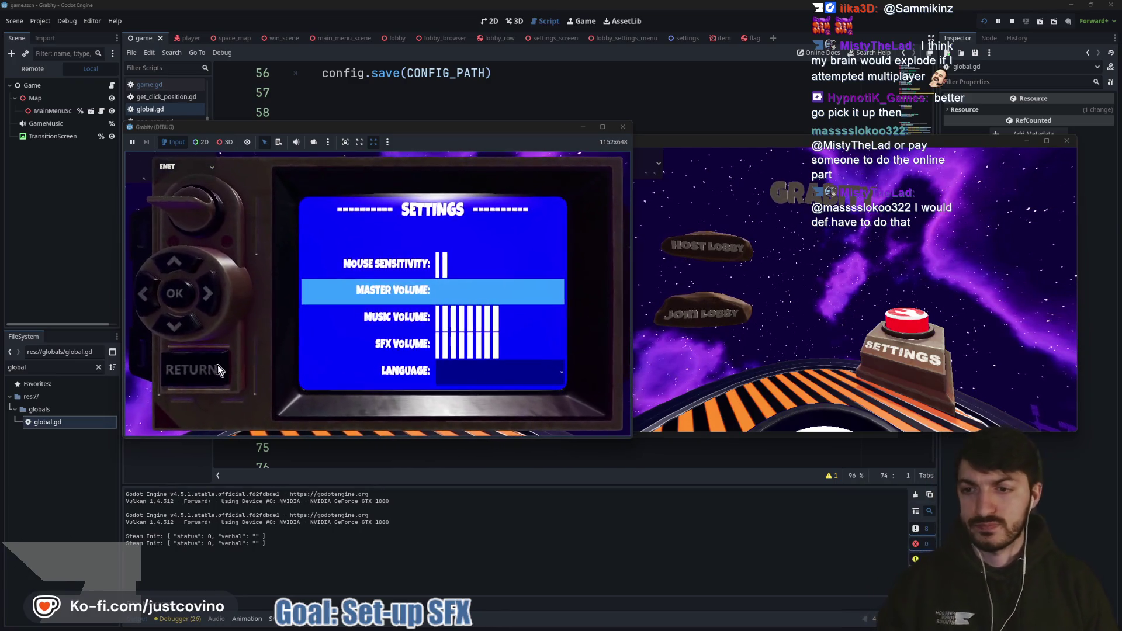
pyautogui.click(210, 369)
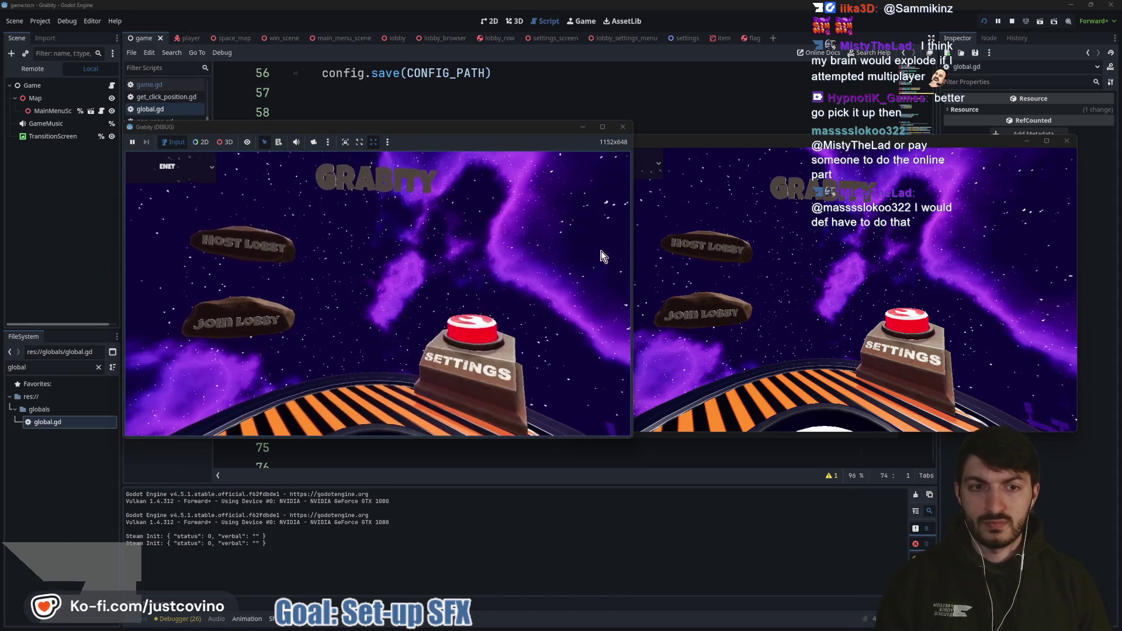
# - Restart the game and check the Output log for the Steam Init status lines
pyautogui.click(1012, 21)
pyautogui.click(984, 24)
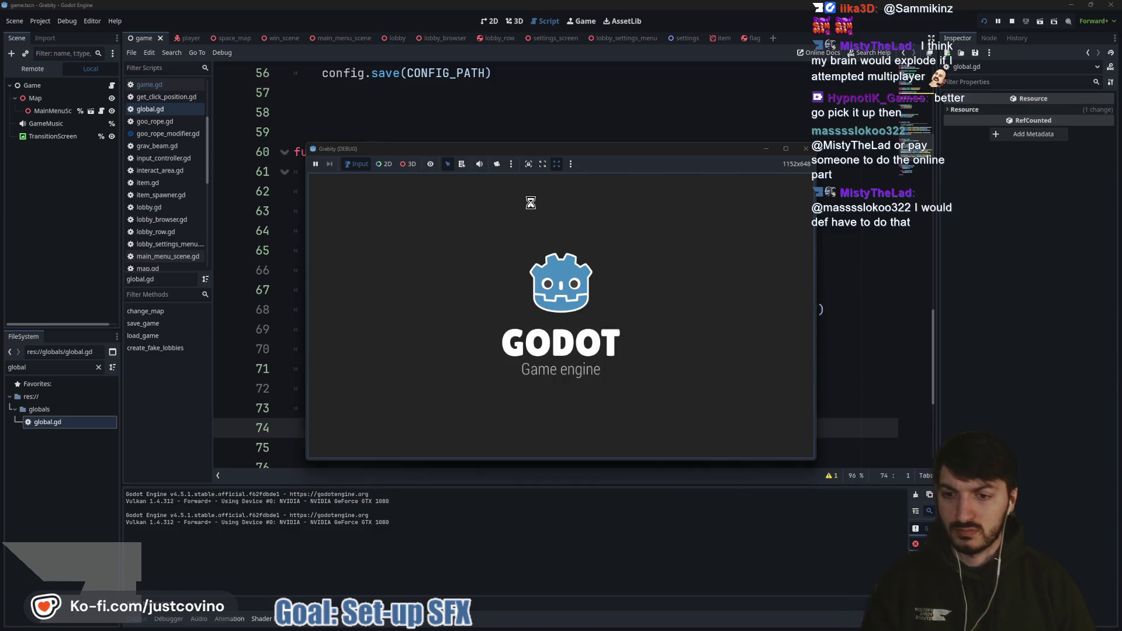
pyautogui.click(142, 625)
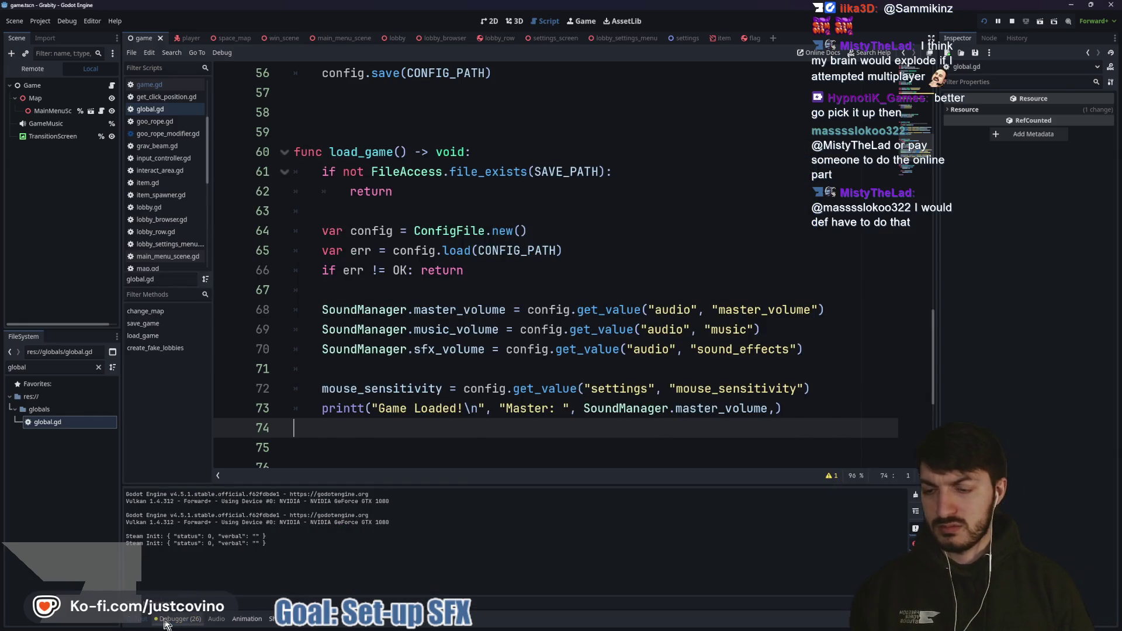
pyautogui.click(165, 621)
pyautogui.click(147, 621)
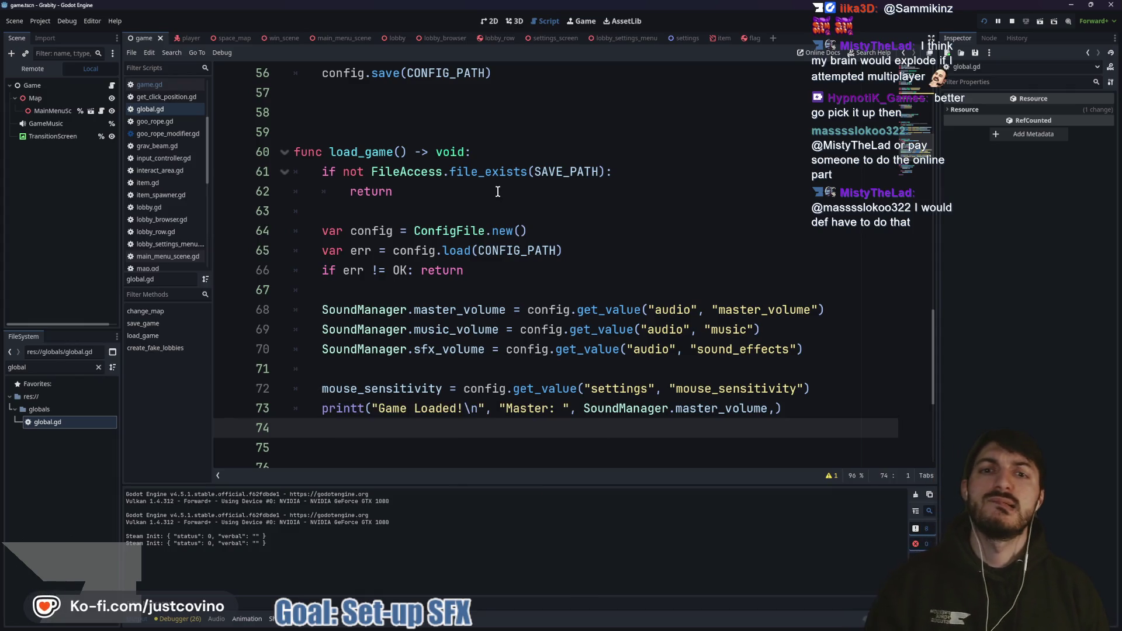
# - Select the SAVE_PATH file-exists check lines 61–62 in load_game
pyautogui.click(623, 171)
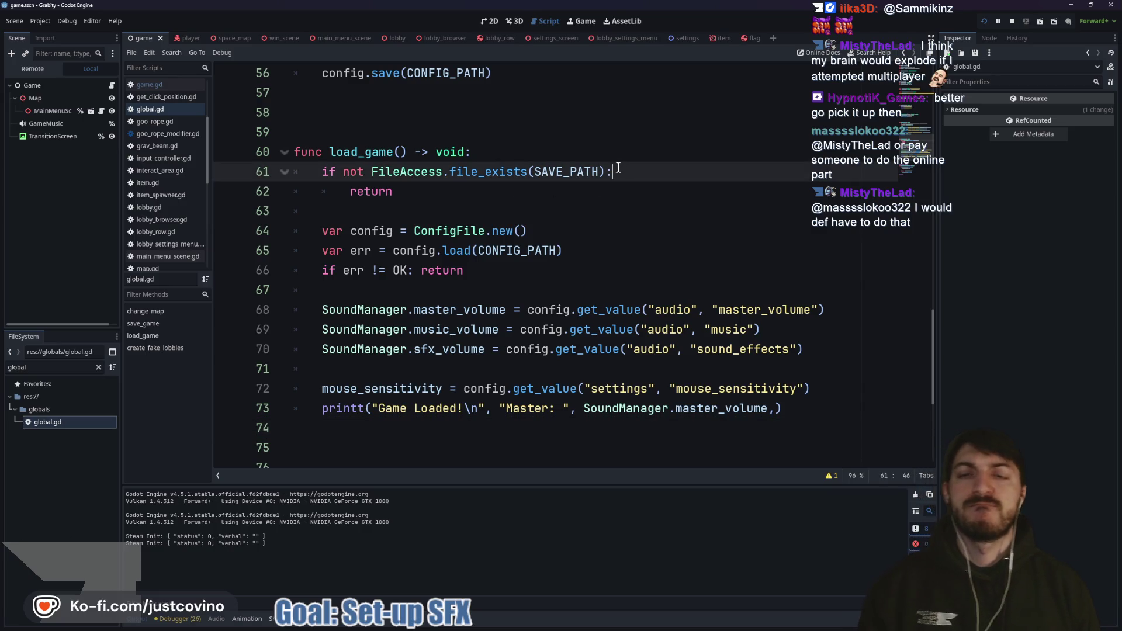
pyautogui.scroll(10, 569, 259)
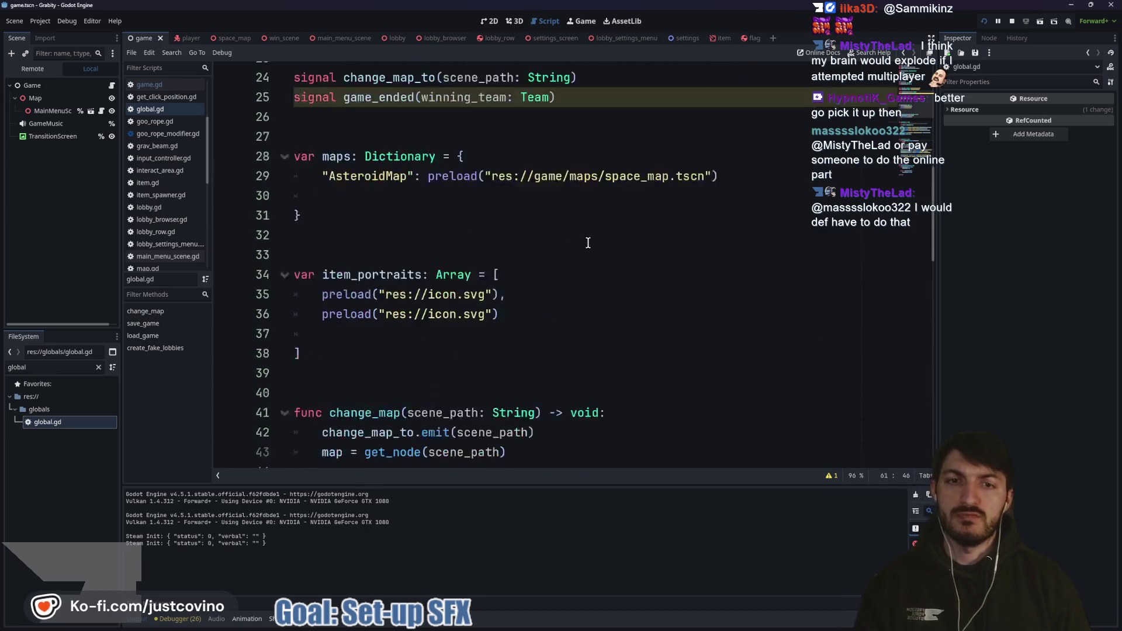
pyautogui.scroll(-5, 567, 262)
pyautogui.scroll(-5, 559, 278)
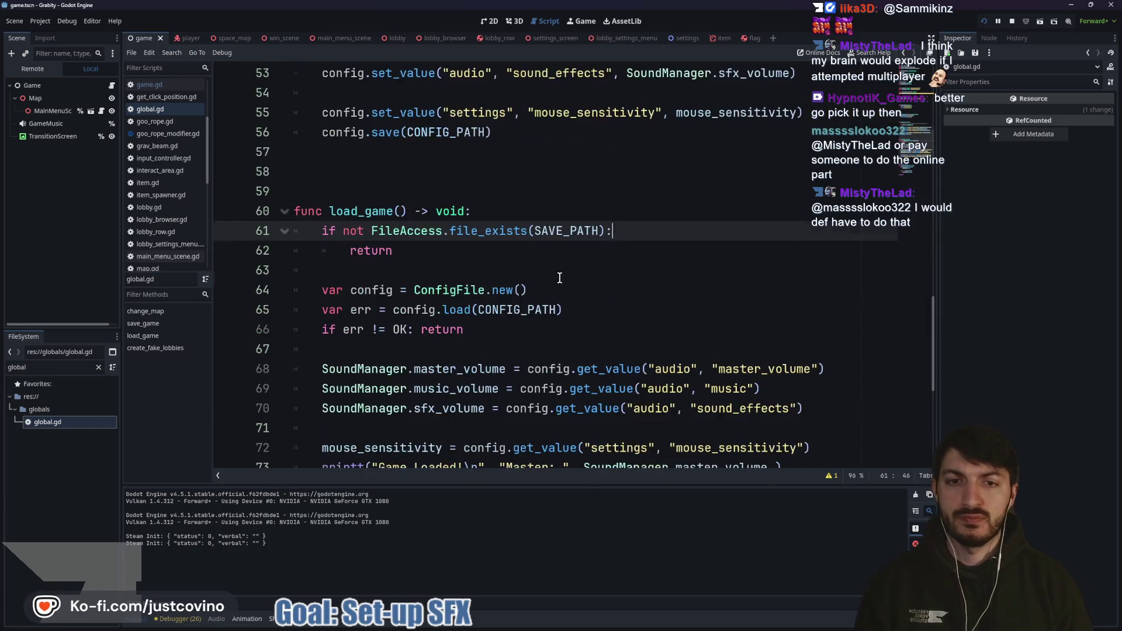
pyautogui.doubleClick(557, 231)
pyautogui.scroll(2, 570, 275)
pyautogui.scroll(3, 574, 281)
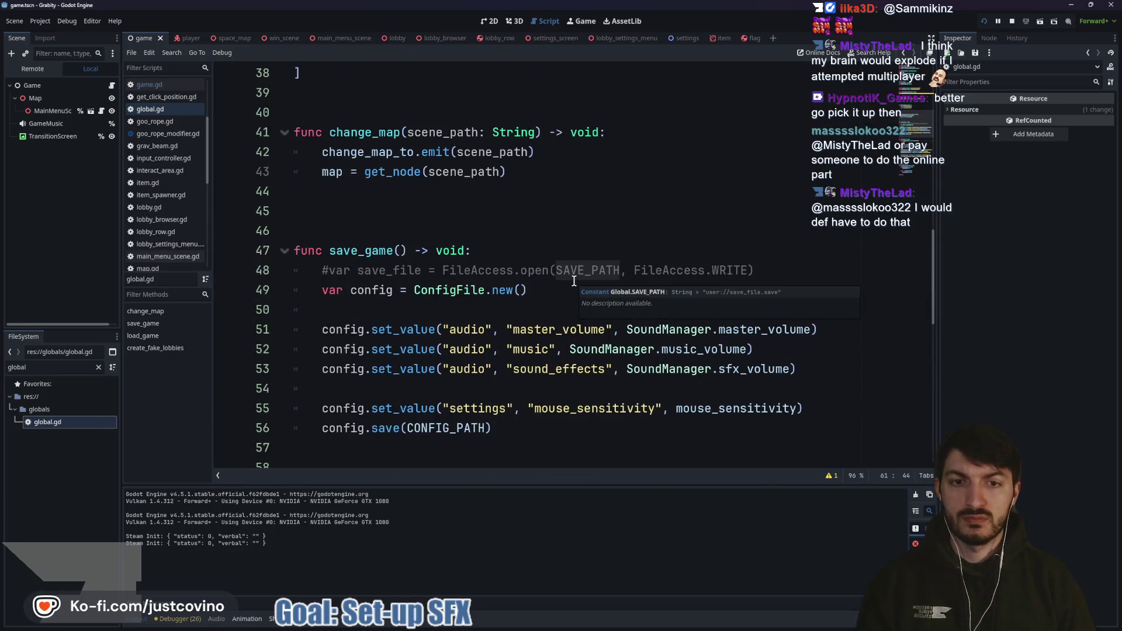
pyautogui.scroll(-5, 526, 263)
pyautogui.moveTo(390, 250); pyautogui.dragTo(279, 233)
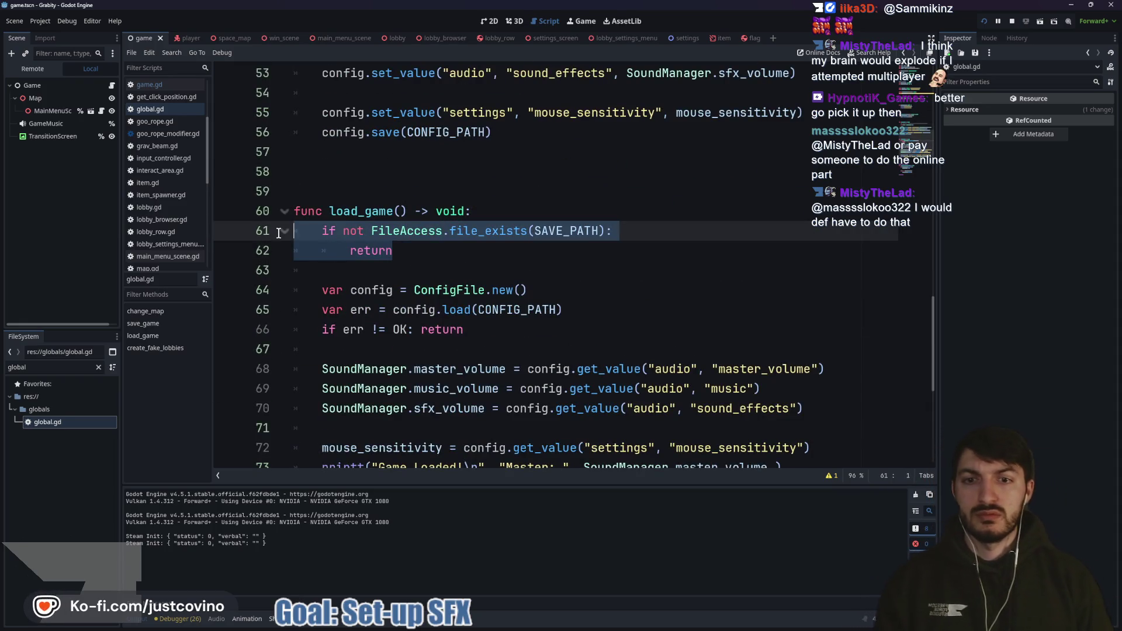
# - Comment out the file-exists check, save global.gd, and relaunch the game
pyautogui.hotkey('ctrl', 'k')
pyautogui.click(431, 257)
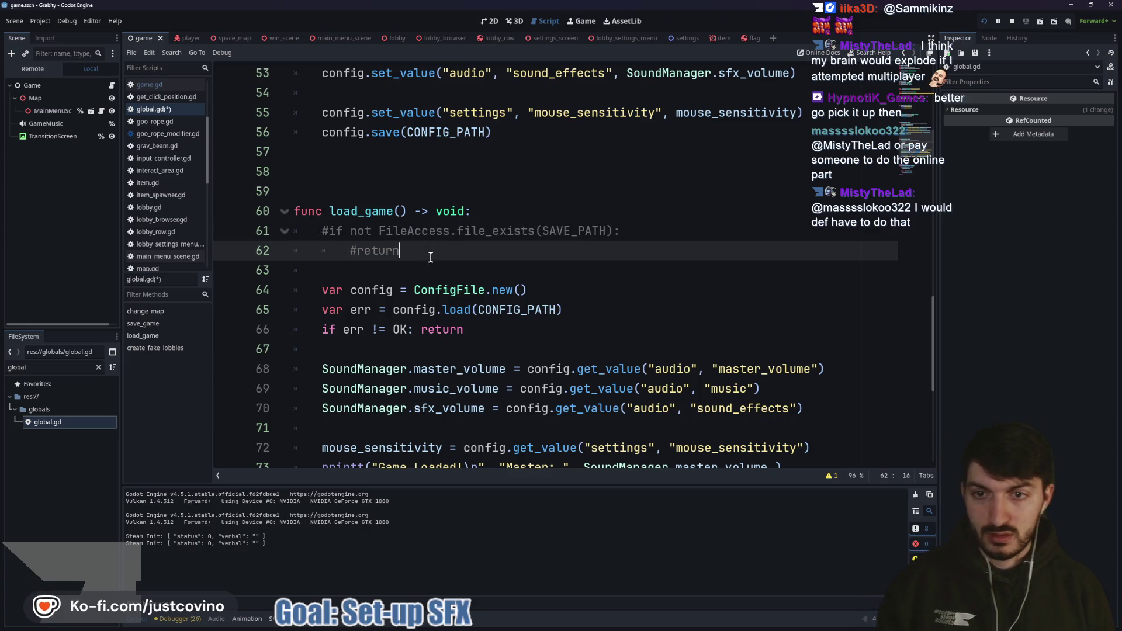
pyautogui.hotkey('ctrl', 's')
pyautogui.click(984, 21)
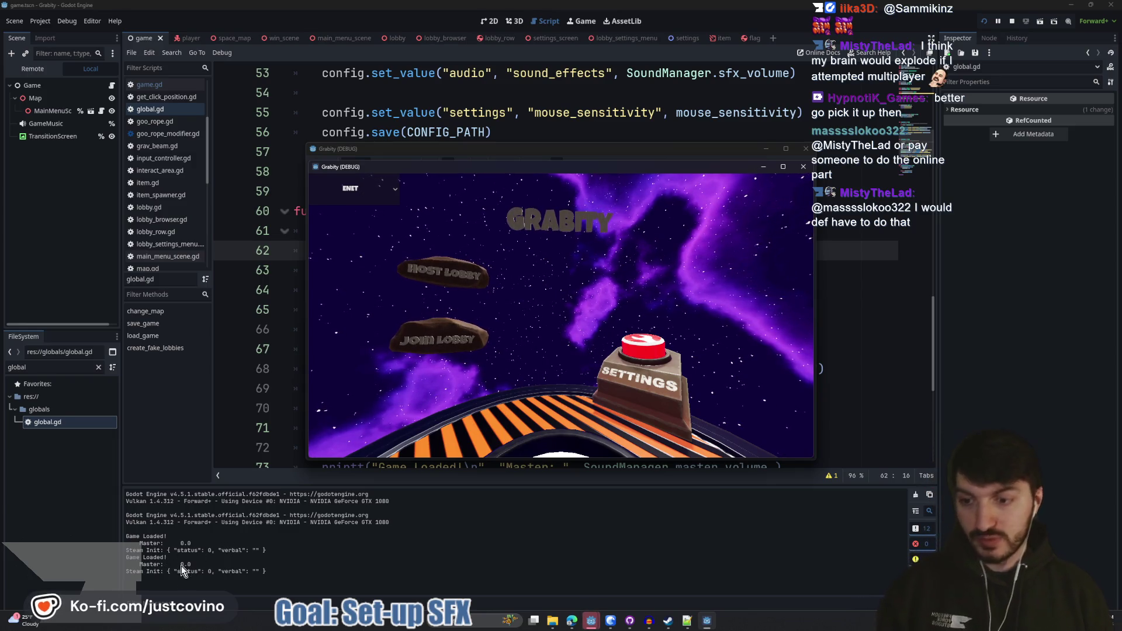
# - Check the running game's volume settings, stop the game, and bring up GitHub Desktop's 14 changed files
pyautogui.click(644, 356)
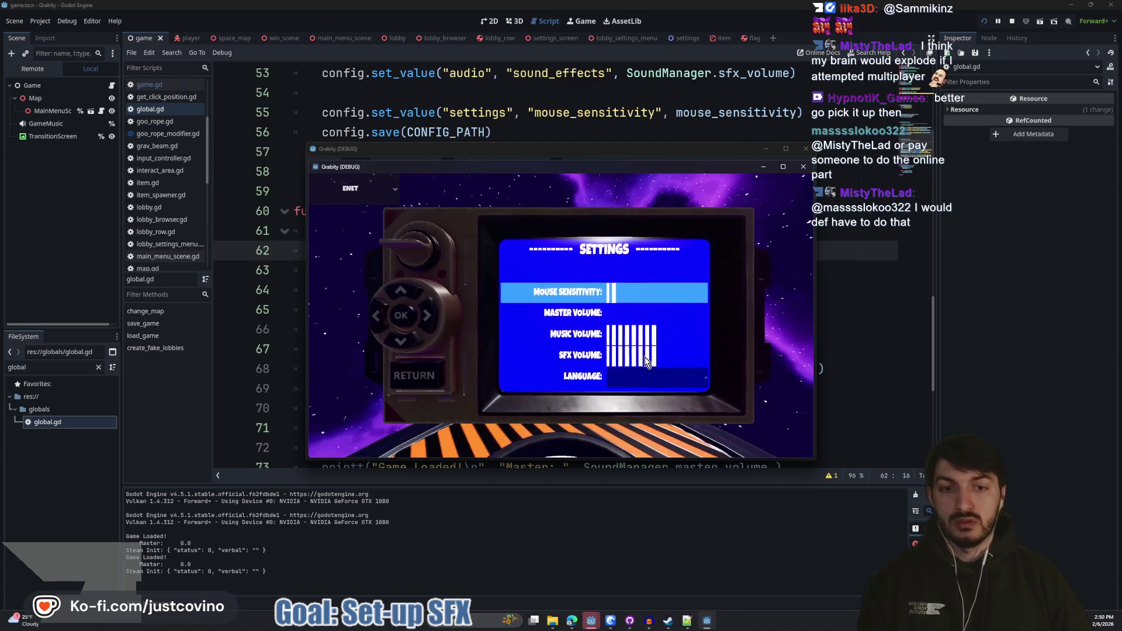
pyautogui.click(1012, 21)
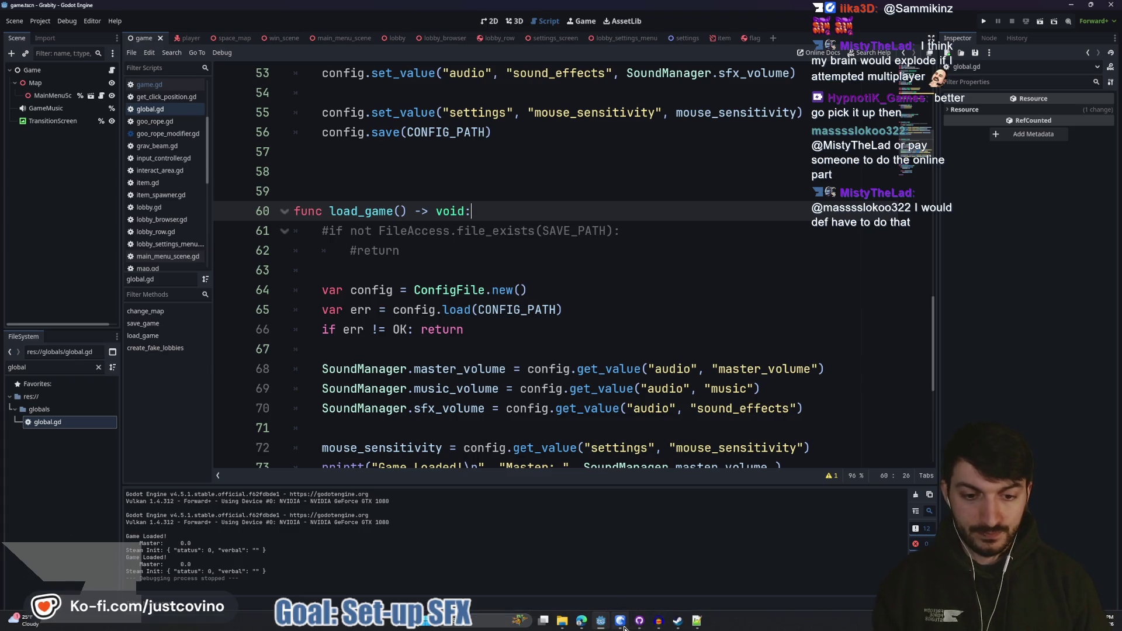
pyautogui.click(640, 622)
pyautogui.click(408, 392)
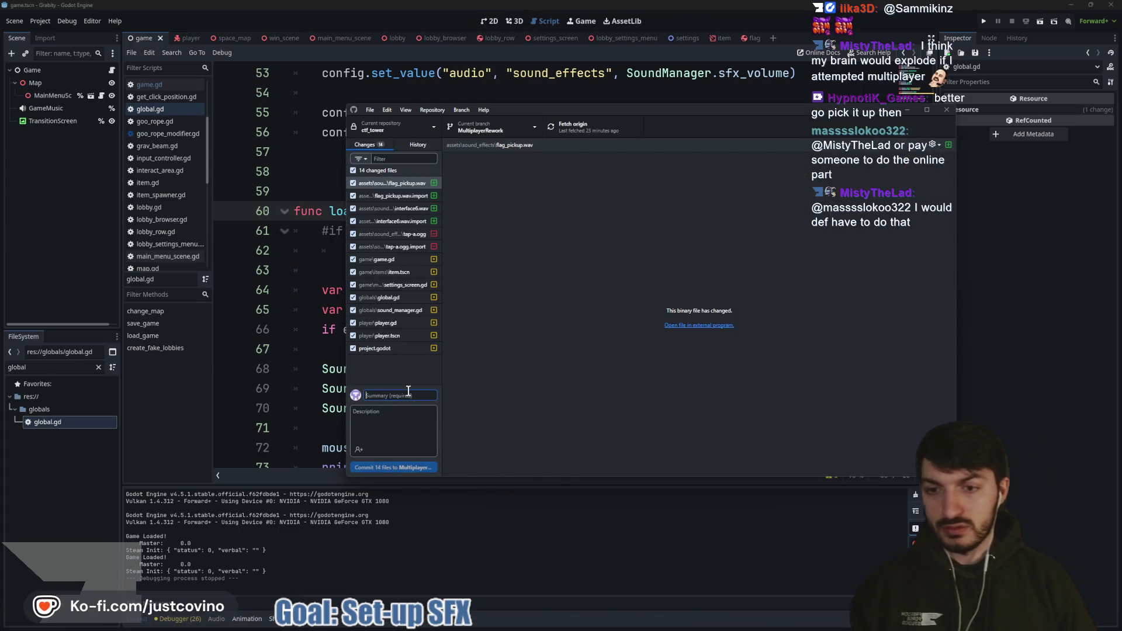
# - Commit the 14 files as 'Volume + Mouse Sens Config Saving' and push it to origin
pyautogui.write('Volu')
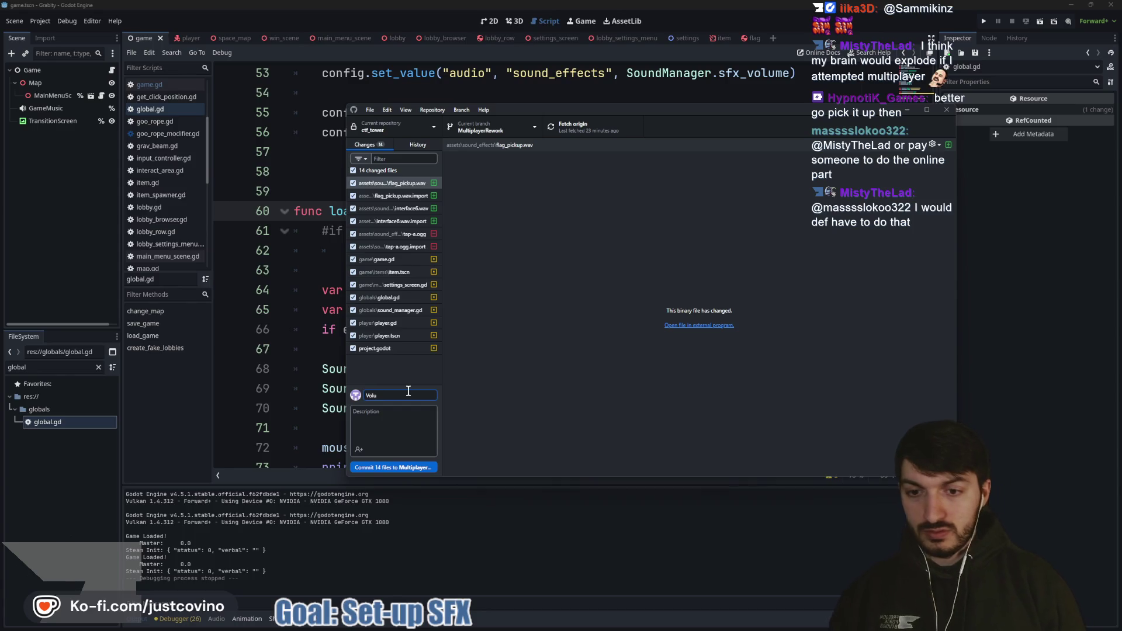
pyautogui.write(' Config Saving')
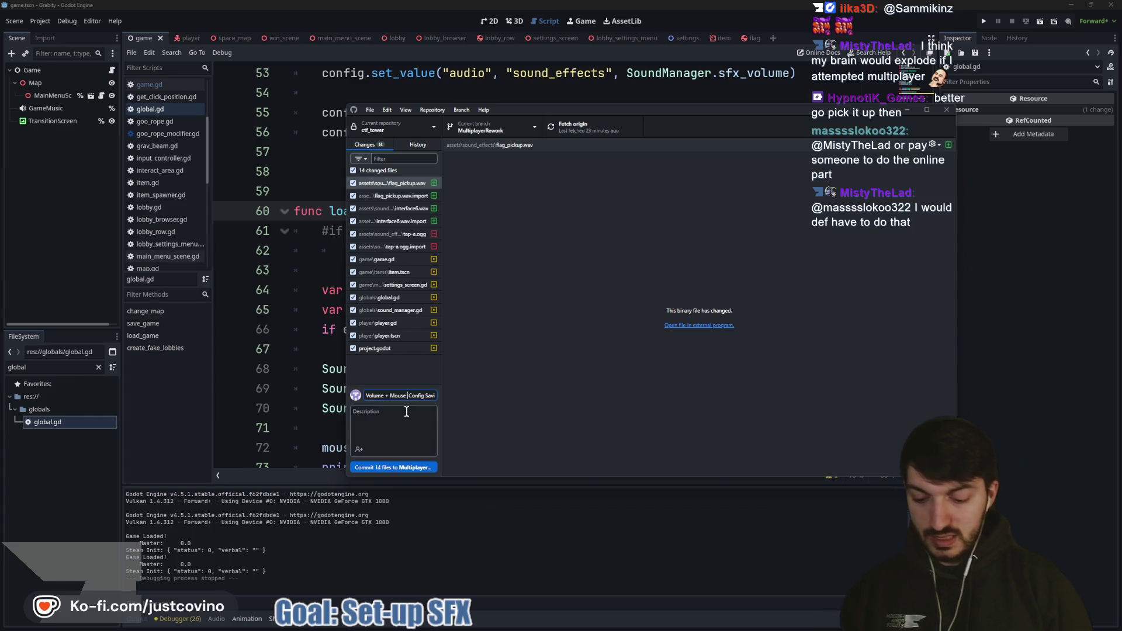
pyautogui.hotkey('ctrl', 'Return')
pyautogui.click(799, 227)
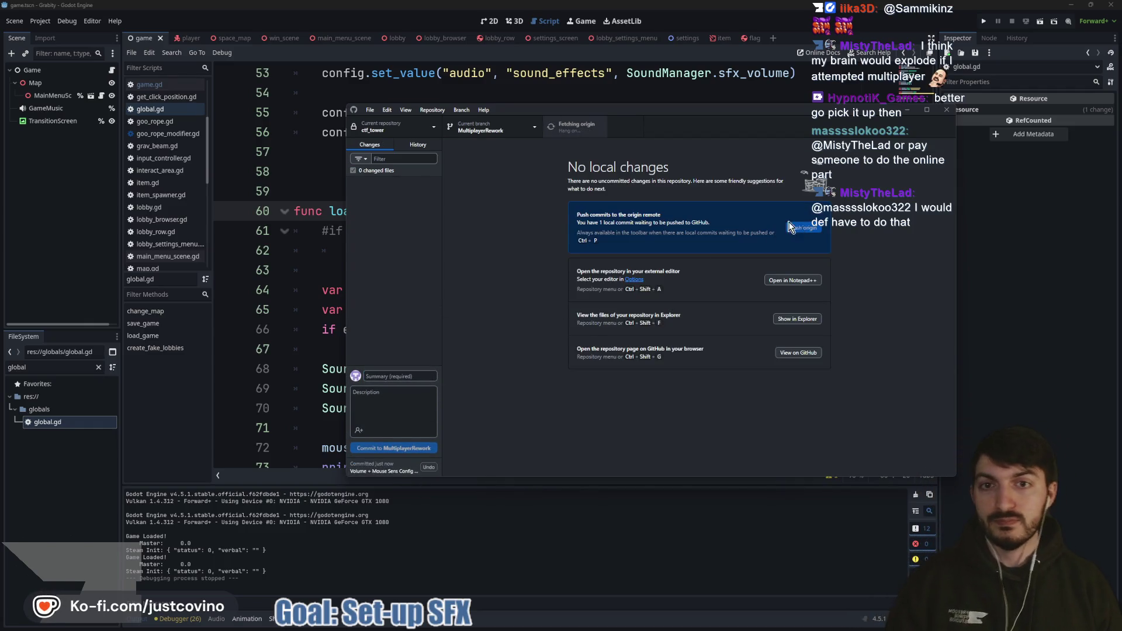
pyautogui.click(1019, 302)
pyautogui.click(600, 288)
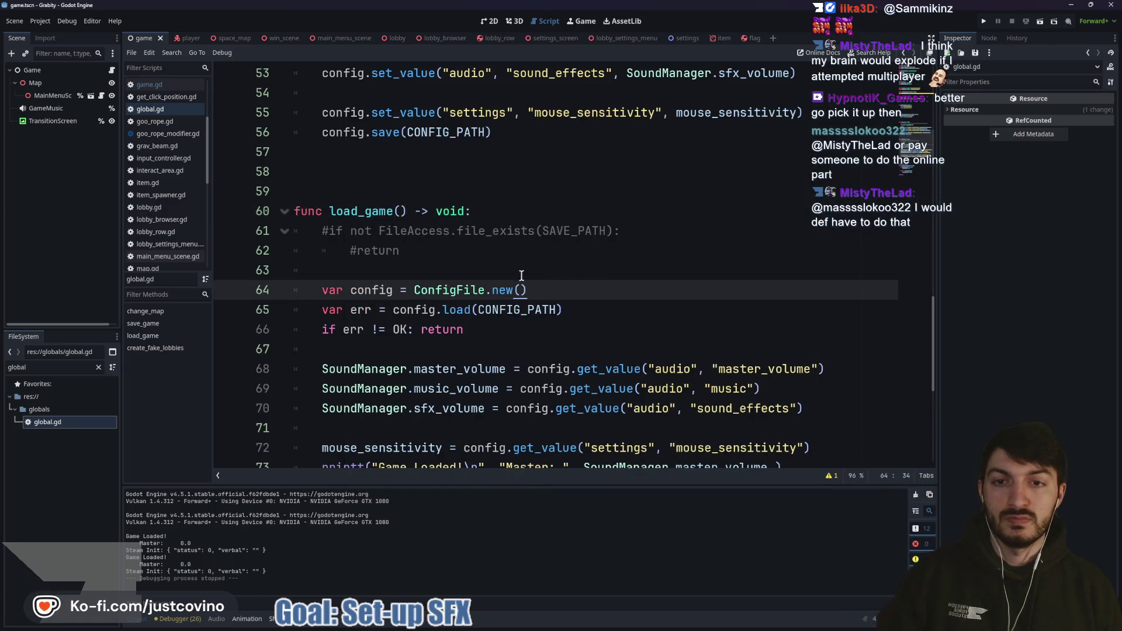
# - Reload config.cfg in Notepad++ to check the saved values, then close Notepad++
pyautogui.scroll(-5, 525, 276)
pyautogui.moveTo(611, 618)
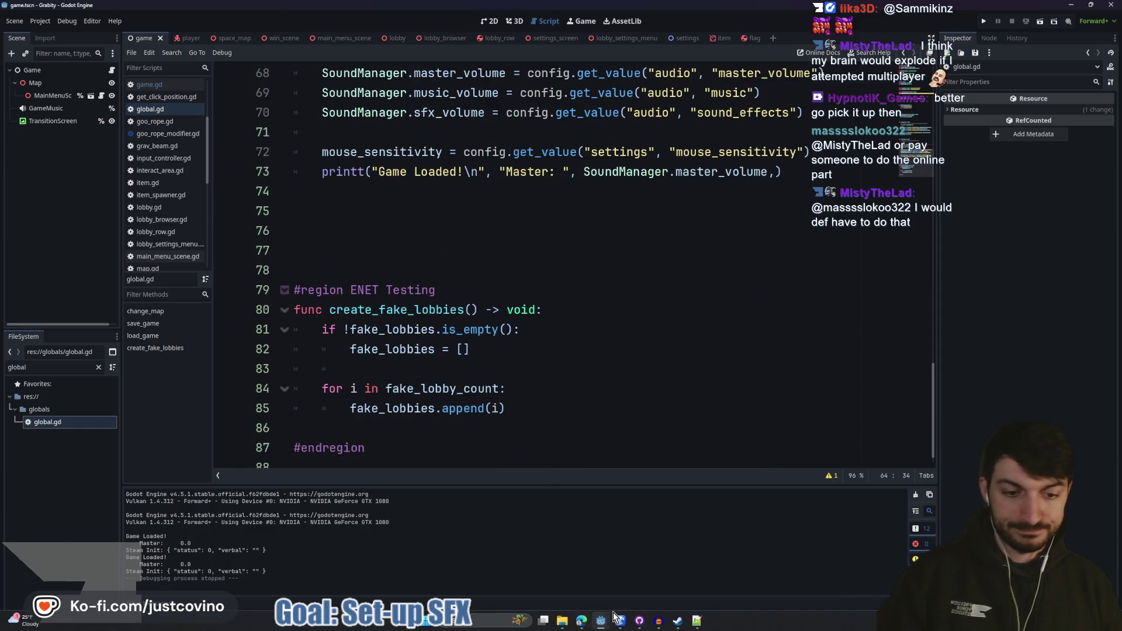
pyautogui.click(696, 620)
pyautogui.click(584, 358)
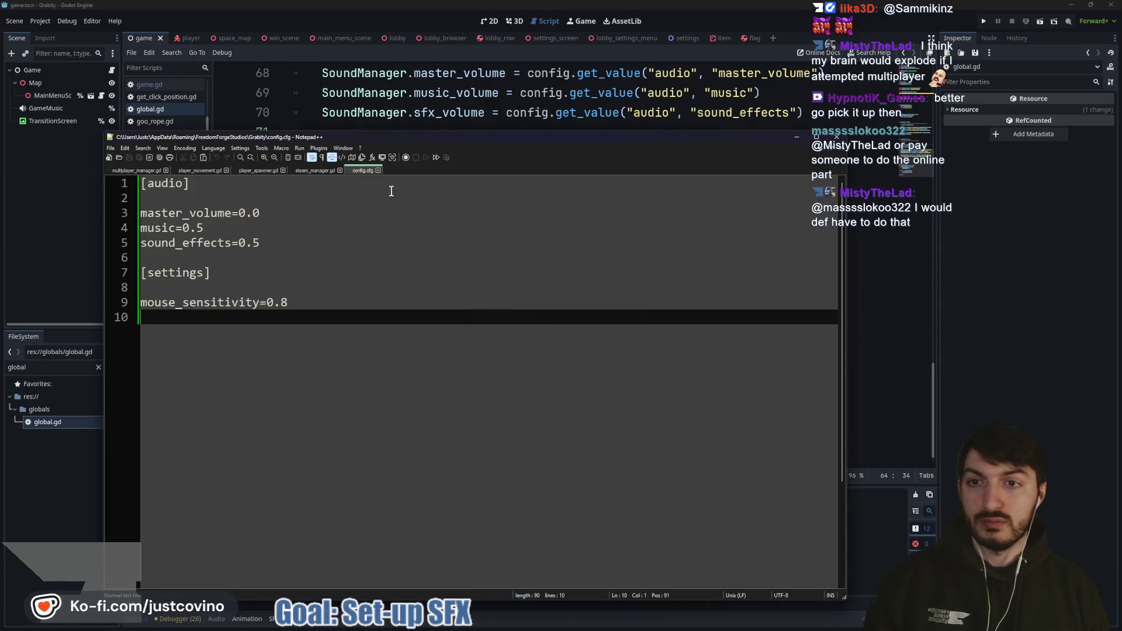
pyautogui.click(378, 170)
pyautogui.click(837, 137)
# - Close the GallantGolf project's Project Settings and editor window without saving
pyautogui.moveTo(575, 623)
pyautogui.moveTo(615, 624)
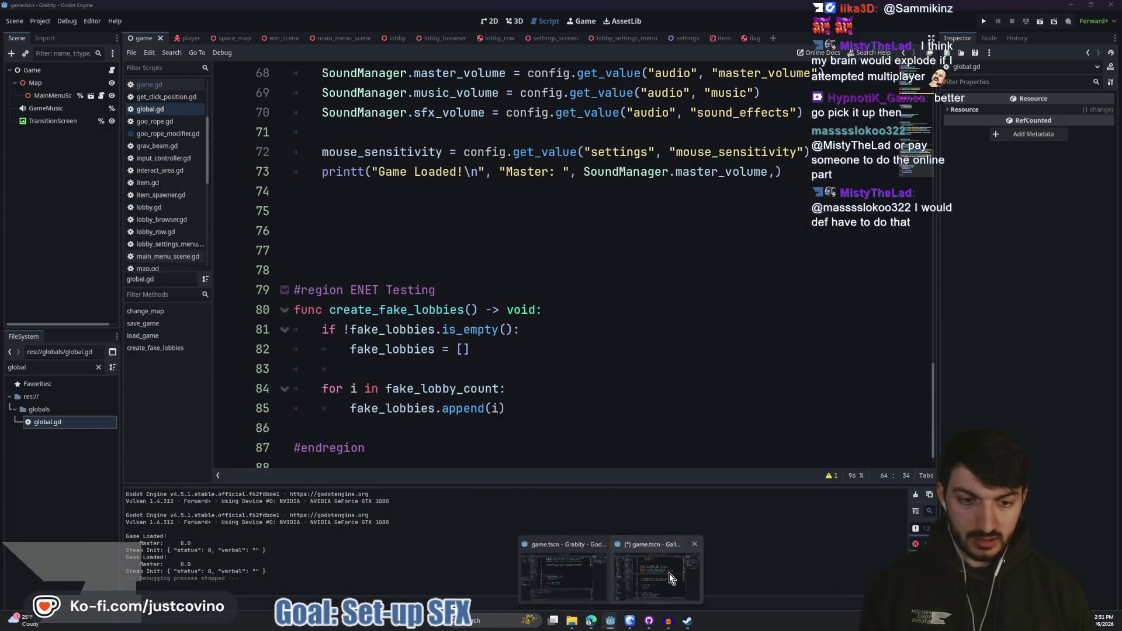
pyautogui.click(668, 574)
pyautogui.click(736, 115)
pyautogui.click(1111, 5)
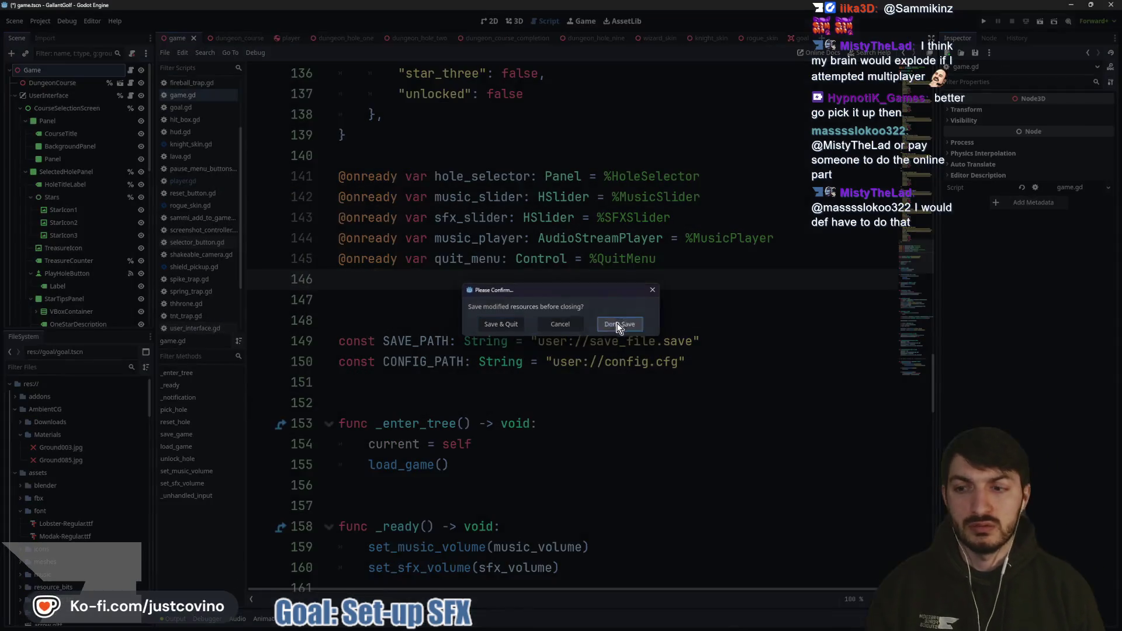
pyautogui.click(619, 323)
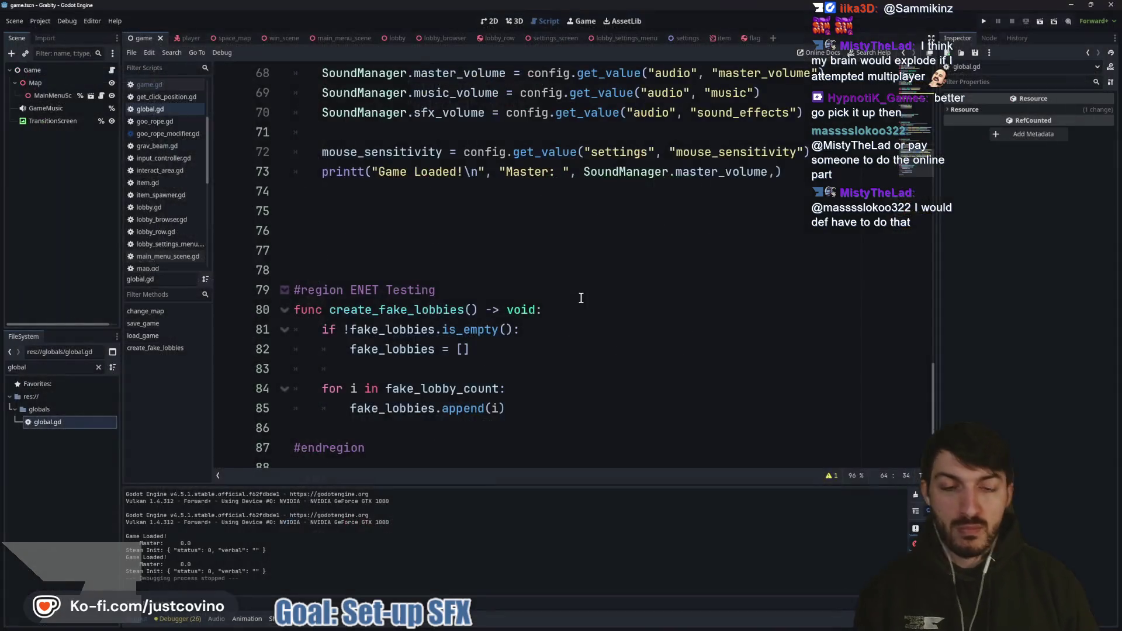
# - Delete blank line 76 above the ENET Testing region in global.gd and save
pyautogui.click(421, 233)
pyautogui.hotkey('ctrl', 's')
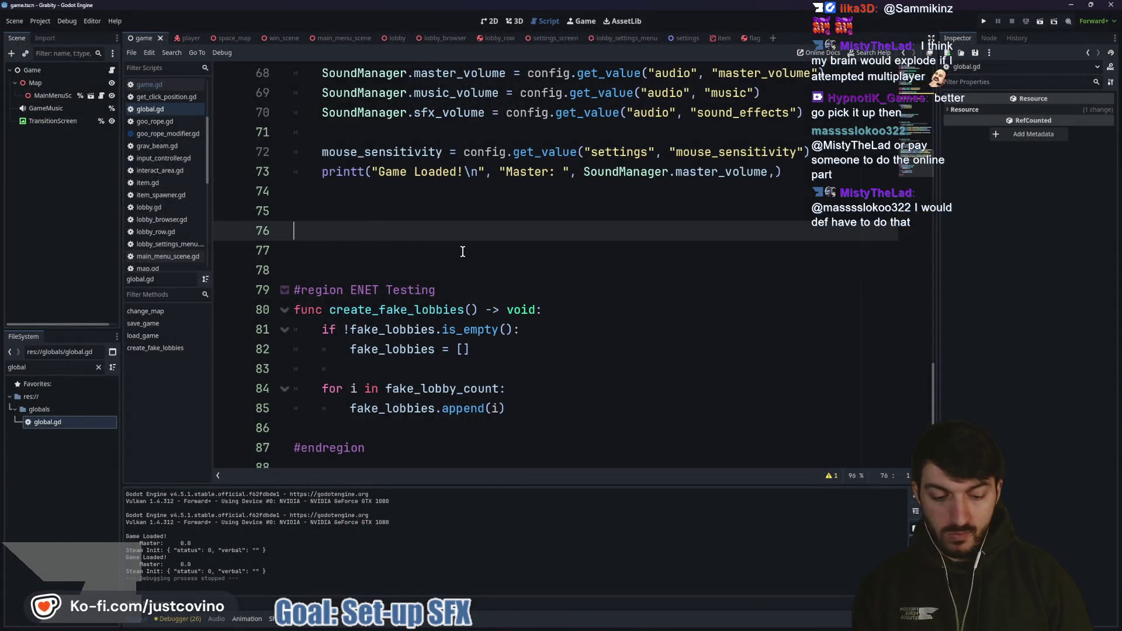
pyautogui.press('BackSpace')
pyautogui.hotkey('ctrl', 's')
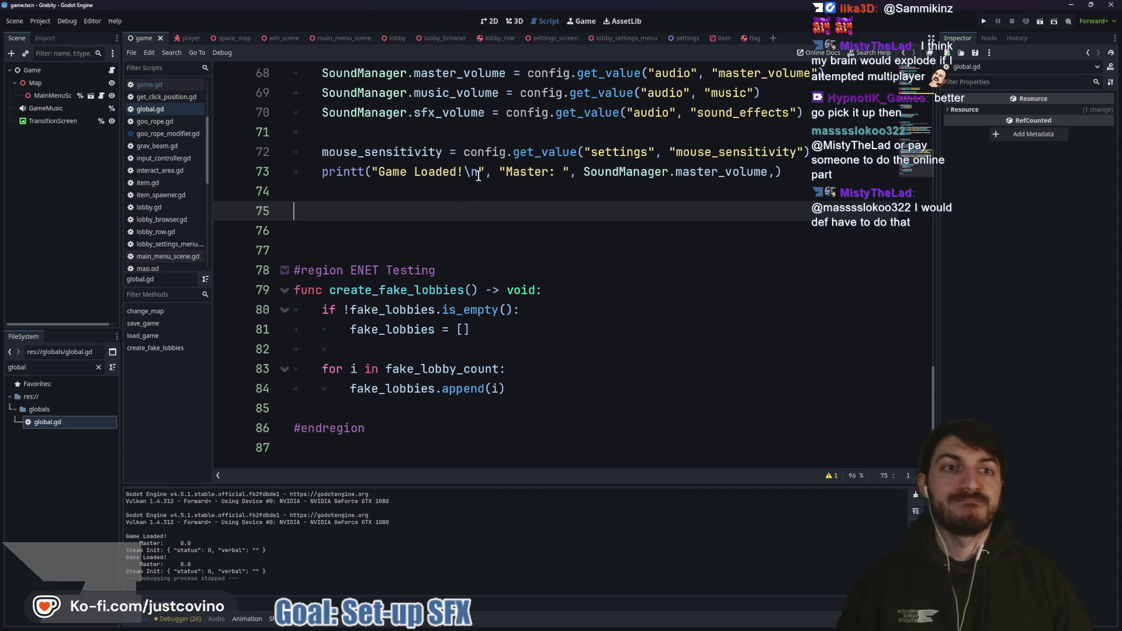
pyautogui.click(720, 39)
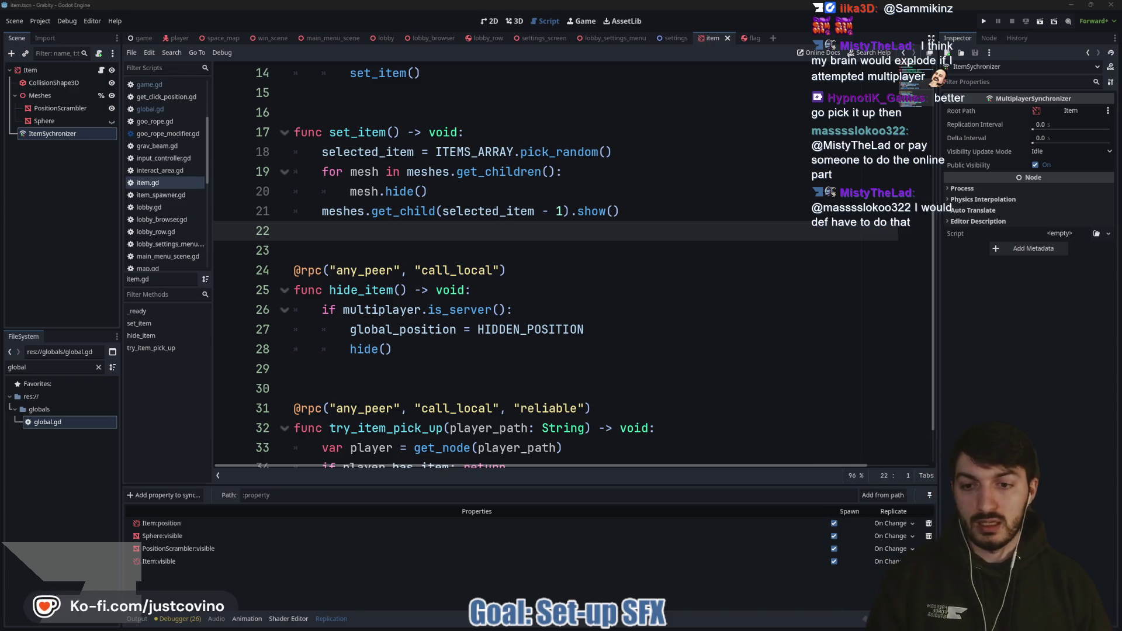
# - Scroll item.gd to line 1 and place the caret on empty line 10
pyautogui.scroll(5, 432, 222)
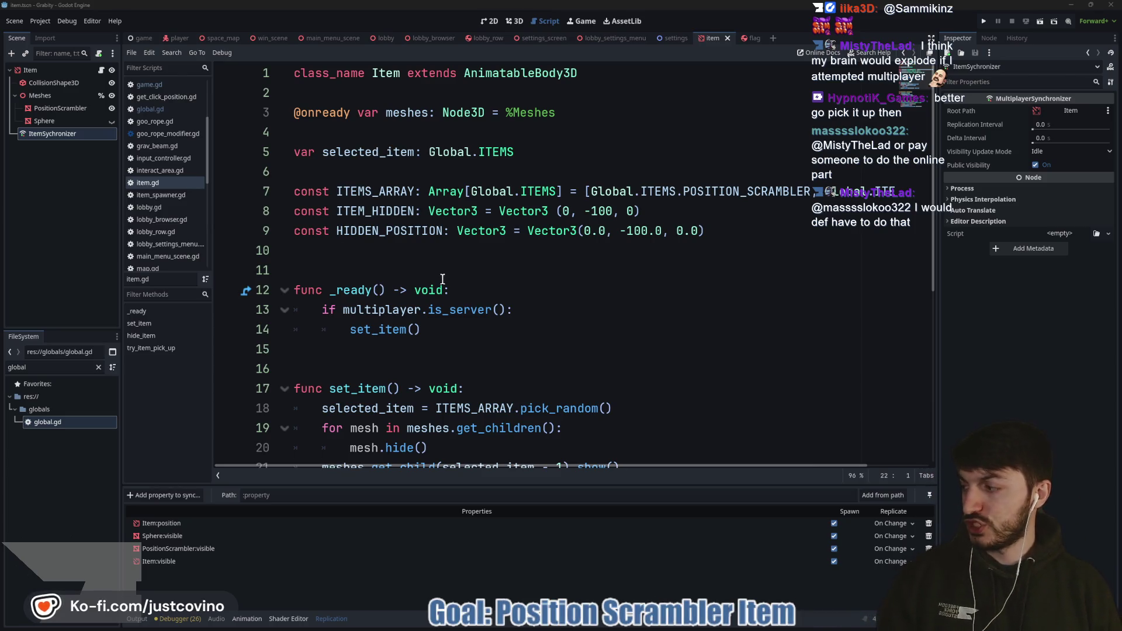
pyautogui.click(462, 244)
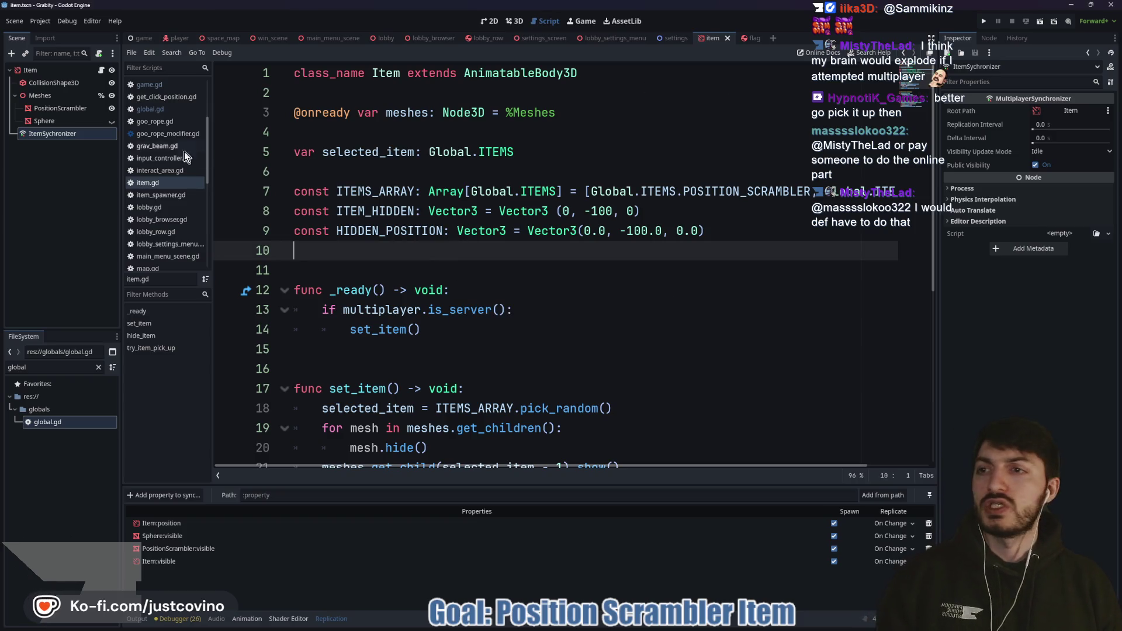
# - Add the position_scrambler.blend model from the blender folder into the item scene
pyautogui.click(60, 108)
pyautogui.click(506, 21)
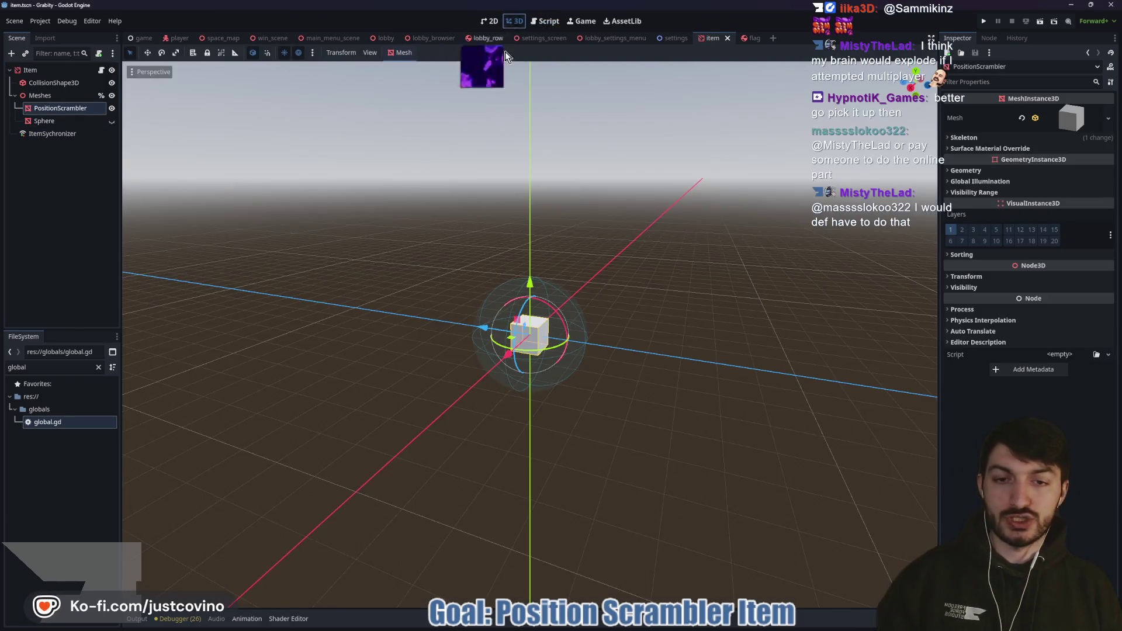
pyautogui.click(98, 367)
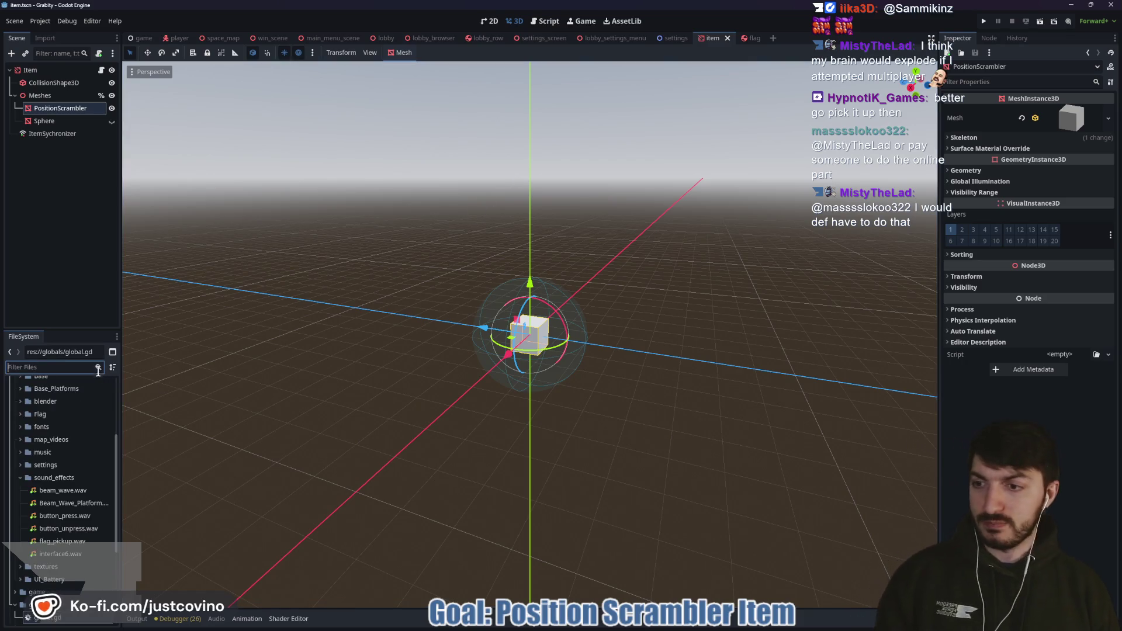
pyautogui.click(21, 433)
pyautogui.scroll(-2, 58, 464)
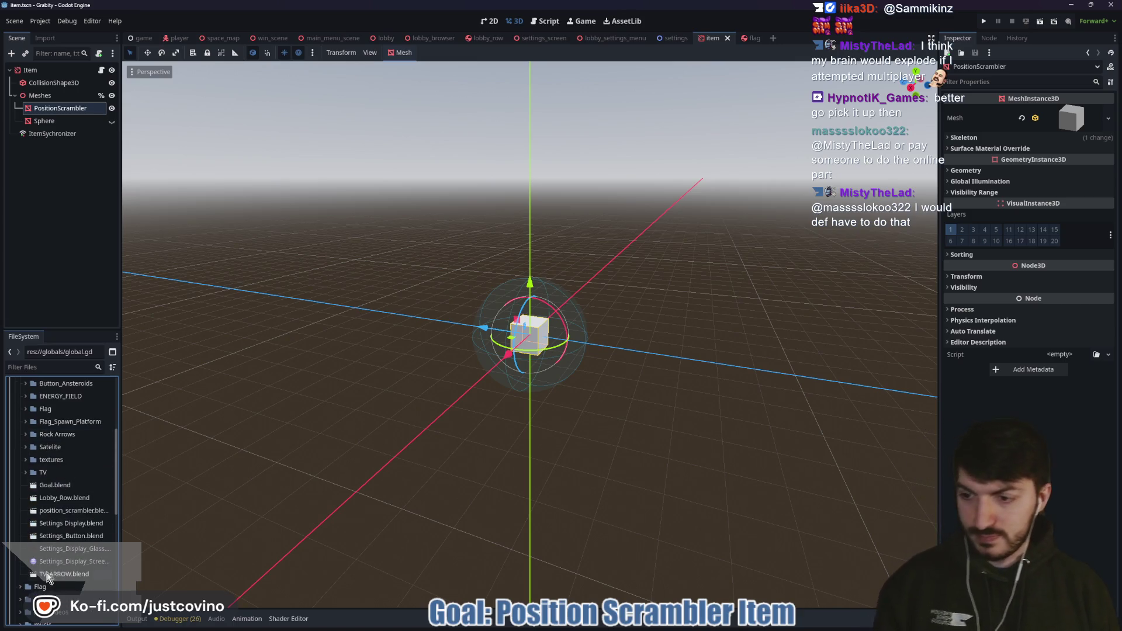
pyautogui.moveTo(50, 512)
pyautogui.mouseDown()
pyautogui.moveTo(120, 526)
pyautogui.moveTo(476, 381)
pyautogui.moveTo(523, 340)
pyautogui.mouseUp()
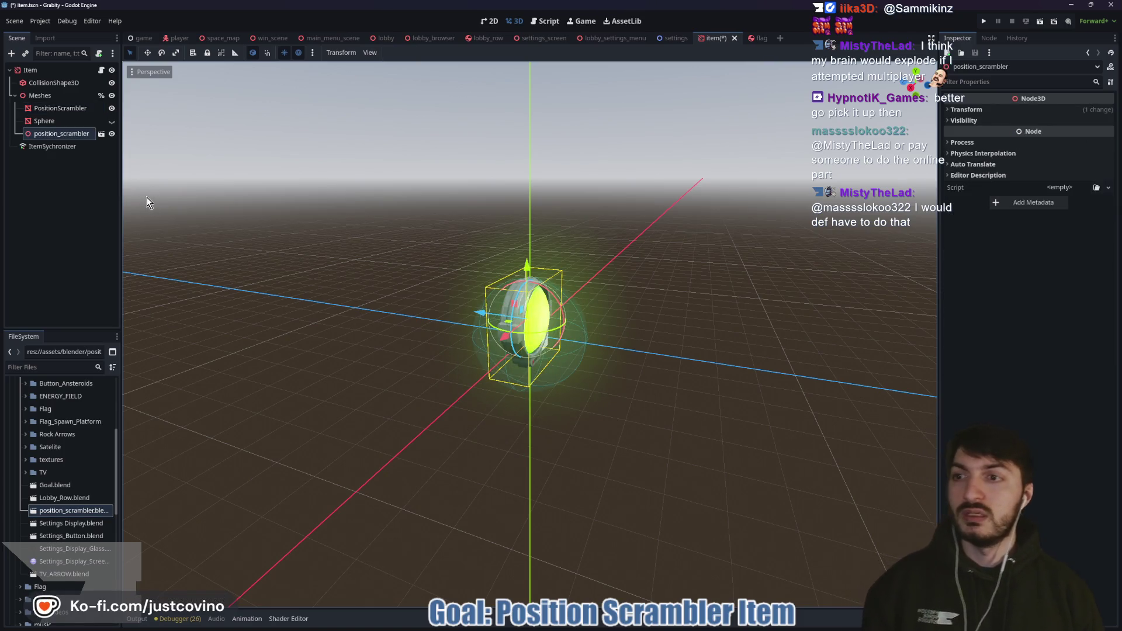
# - Zero the position_scrambler model's Transform position so it sits at the origin
pyautogui.click(985, 110)
pyautogui.click(975, 134)
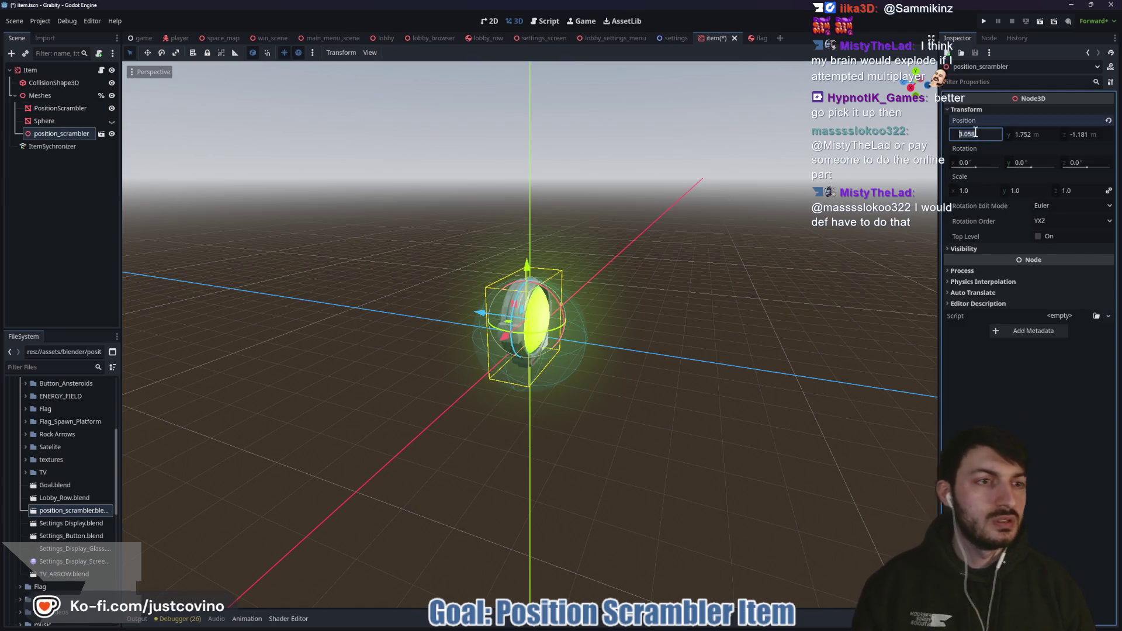
pyautogui.write('0')
pyautogui.press('Tab')
pyautogui.write('0')
pyautogui.press('Tab')
pyautogui.write('0')
pyautogui.press('Return')
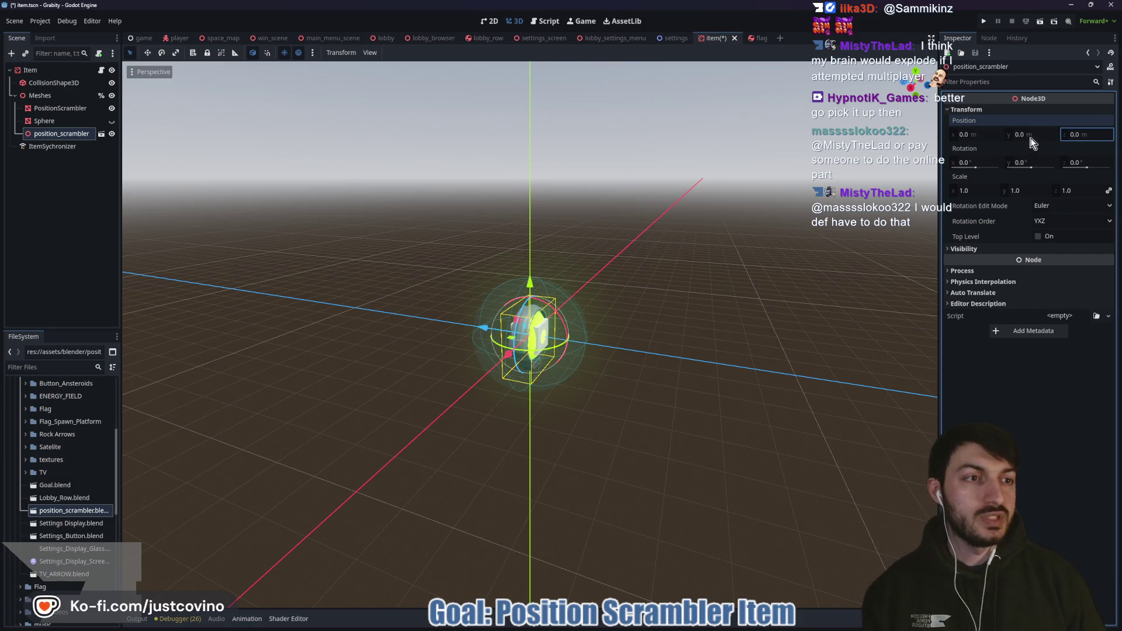
pyautogui.moveTo(665, 327); pyautogui.dragTo(533, 337)
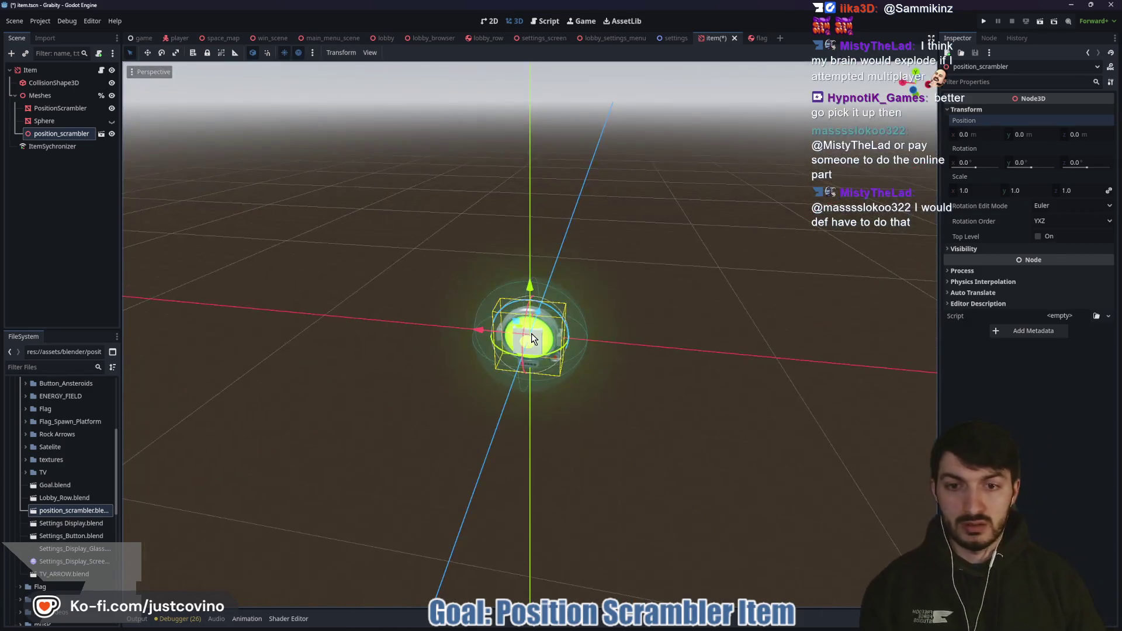
# - Delete the old PositionScrambler node and move position_scrambler above Sphere under Meshes
pyautogui.click(50, 111)
pyautogui.press('Delete')
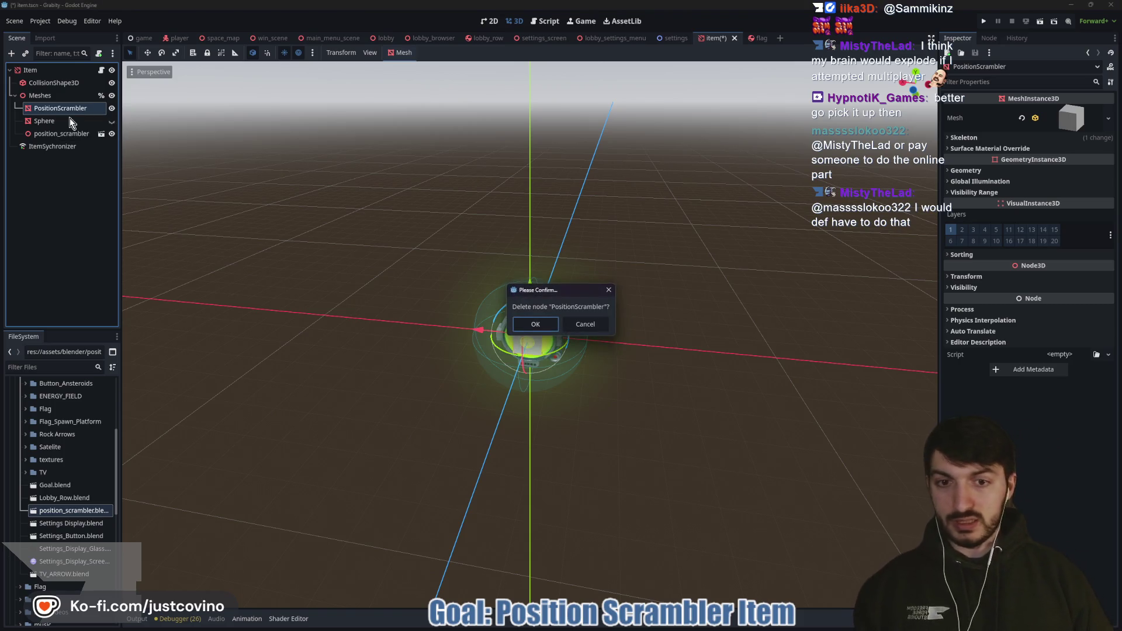
pyautogui.click(530, 322)
pyautogui.click(67, 120)
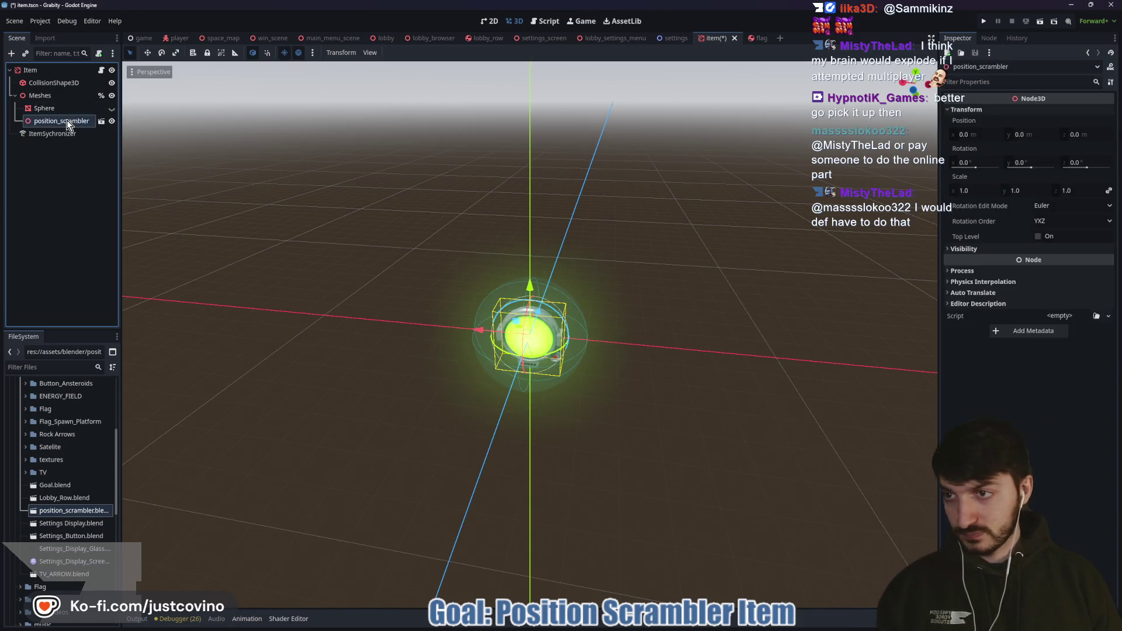
pyautogui.moveTo(58, 121); pyautogui.dragTo(47, 104)
# - Rename position_scrambler to PositionScrambler and save the item scene
pyautogui.click(55, 109)
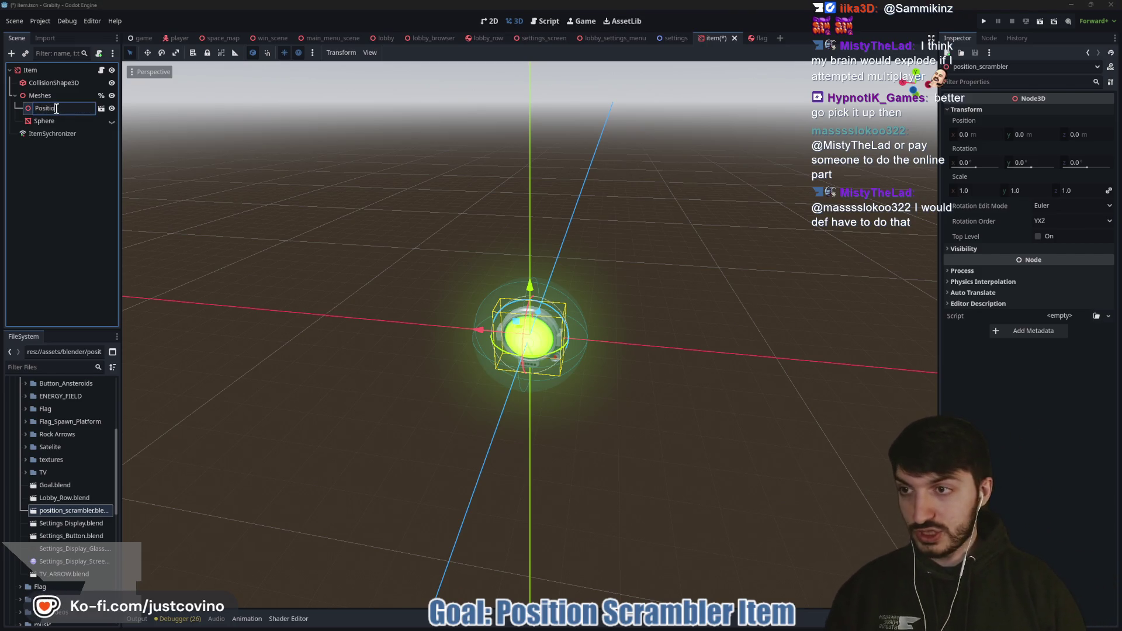
pyautogui.press('Return')
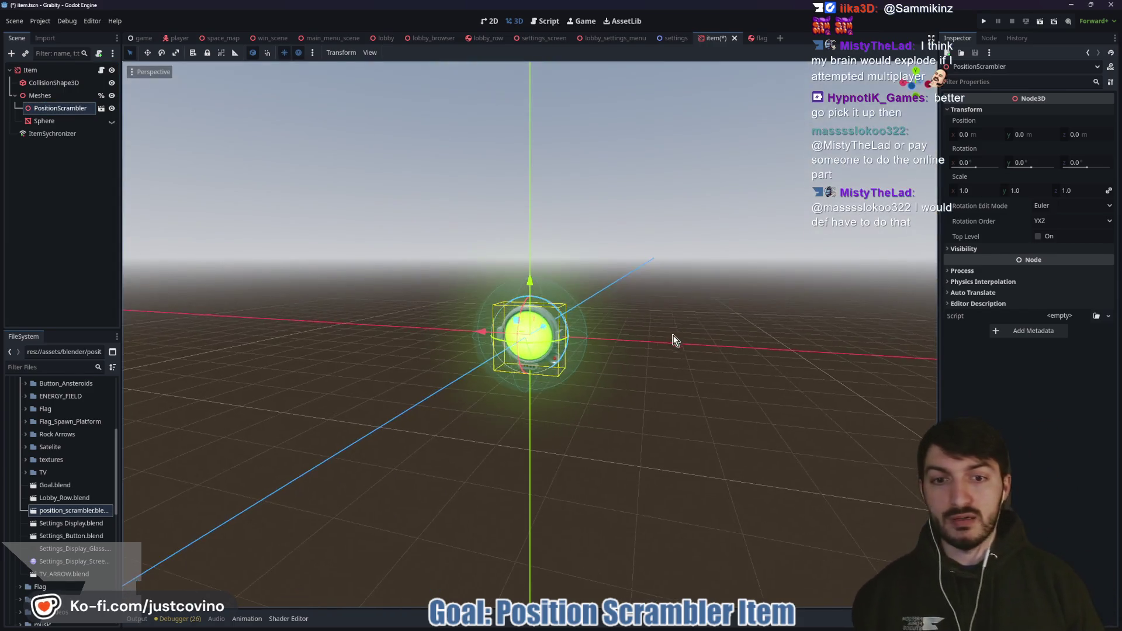
pyautogui.scroll(5, 641, 353)
pyautogui.hotkey('ctrl', 's')
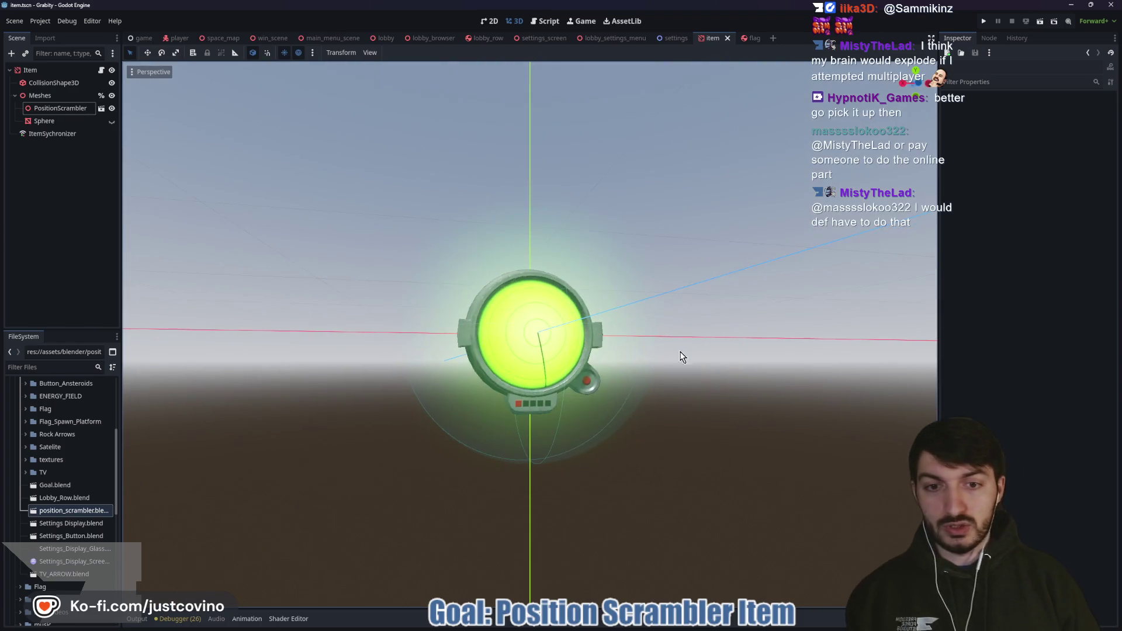
pyautogui.scroll(6, 669, 353)
pyautogui.moveTo(676, 339); pyautogui.dragTo(700, 319)
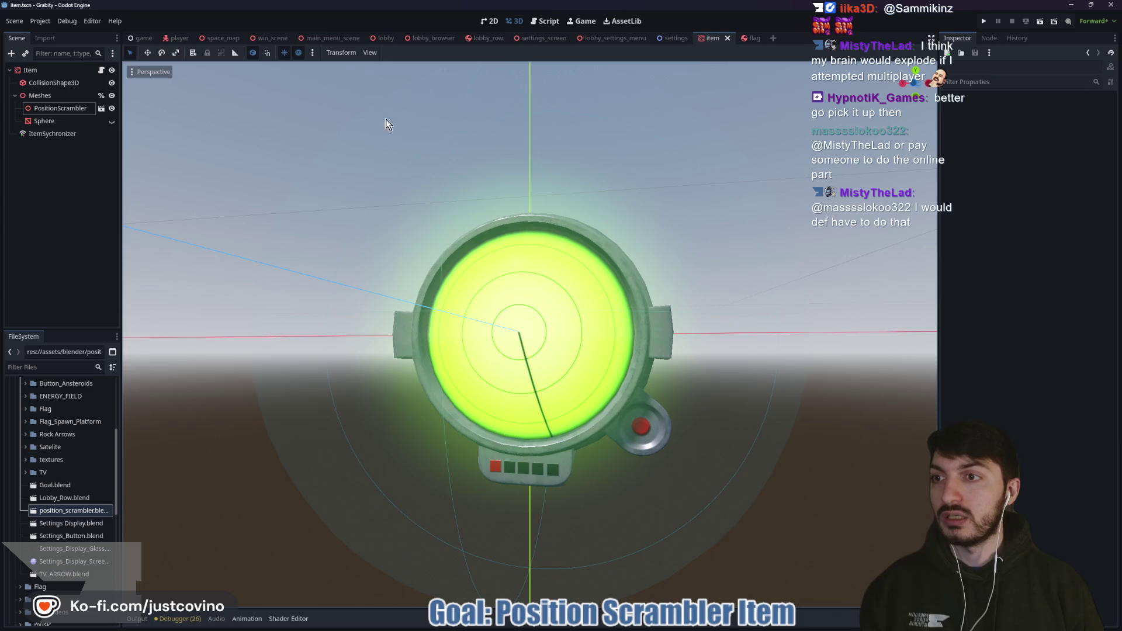
# - Remove the old PositionScrambler:visible entry from ItemSynchronizer's Replication list
pyautogui.click(102, 71)
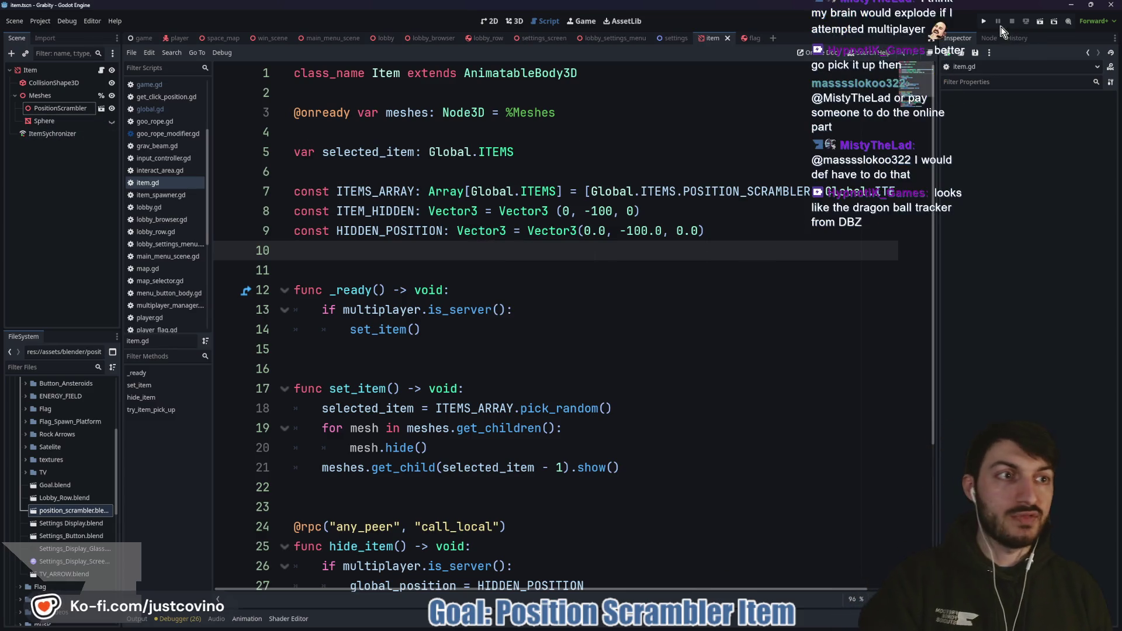
pyautogui.click(53, 133)
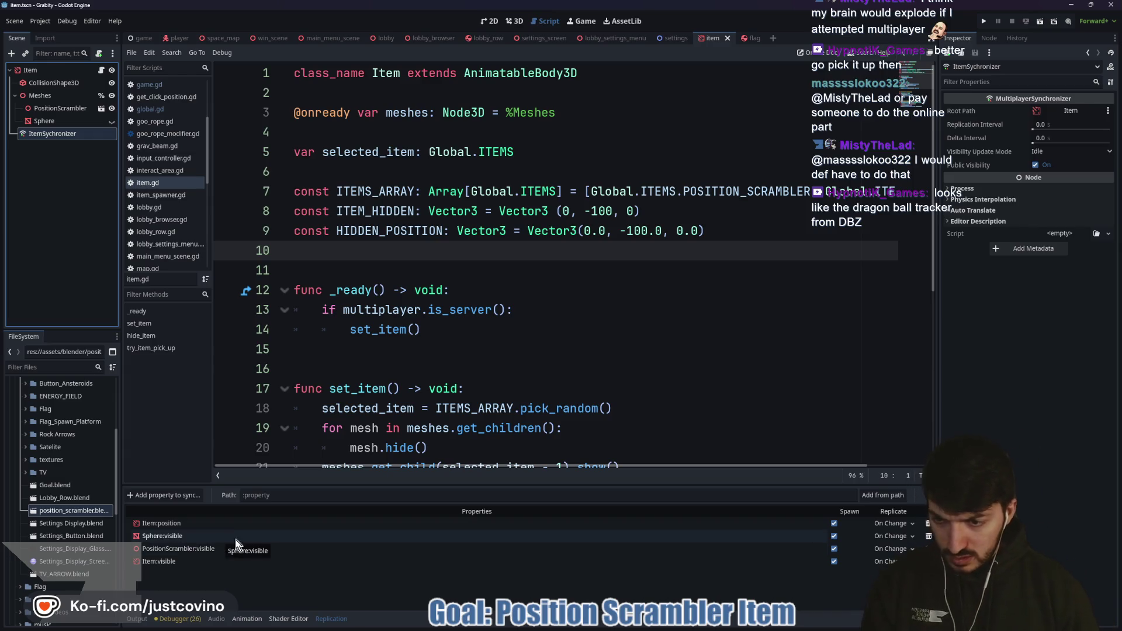
pyautogui.click(299, 547)
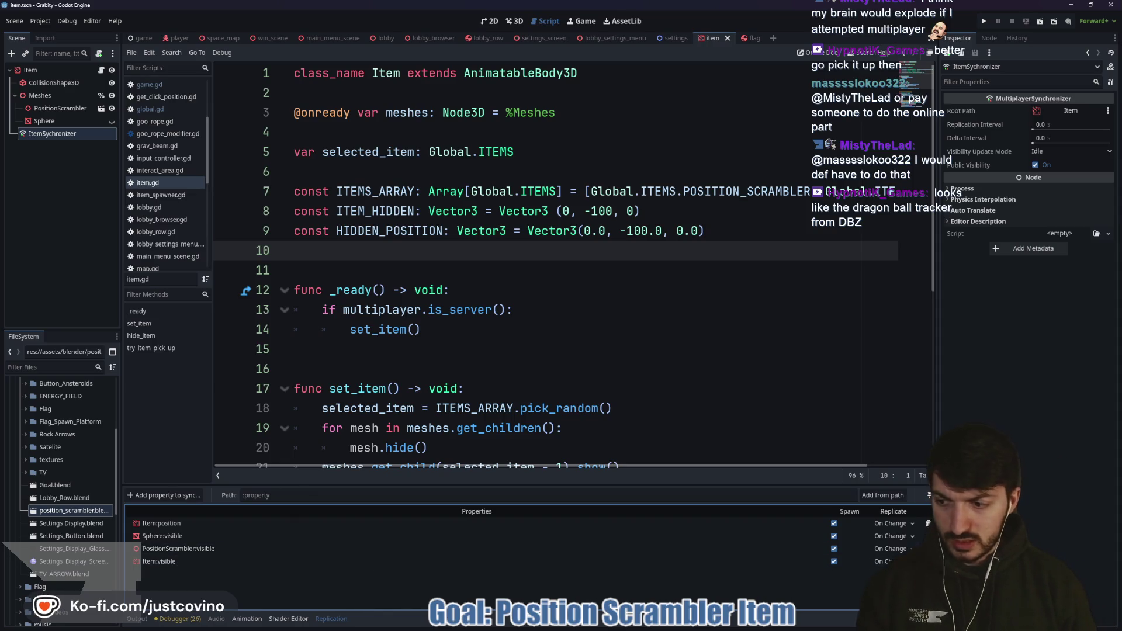
pyautogui.click(928, 548)
pyautogui.click(527, 324)
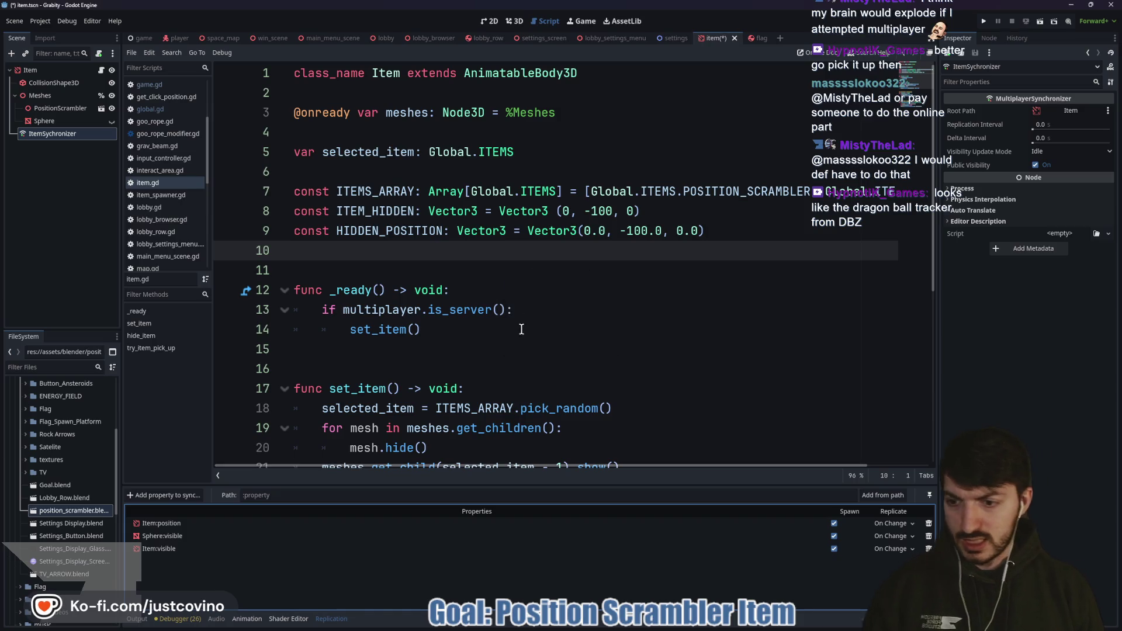
# - Re-add PositionScrambler:visible to replication, set it to On Change, and save the scene
pyautogui.click(159, 495)
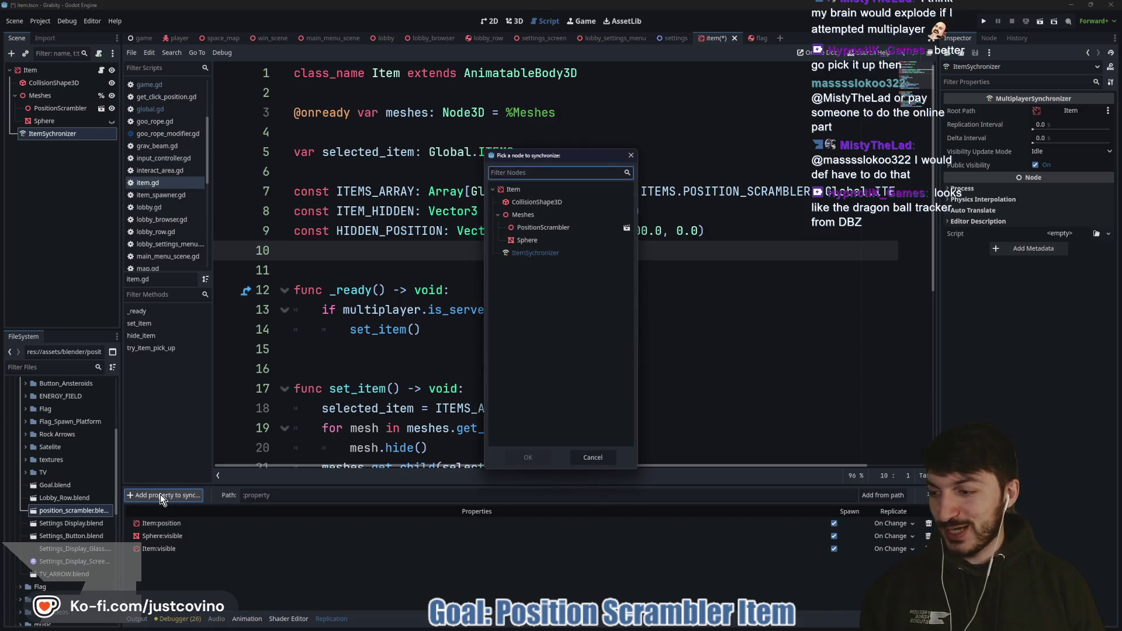
pyautogui.click(579, 227)
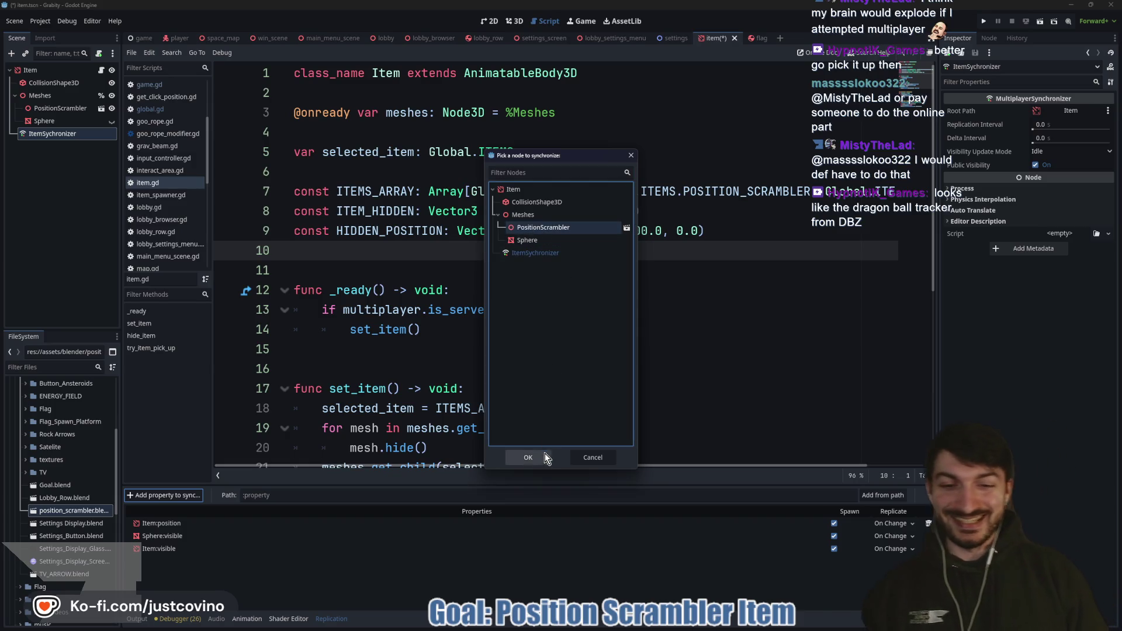
pyautogui.click(527, 457)
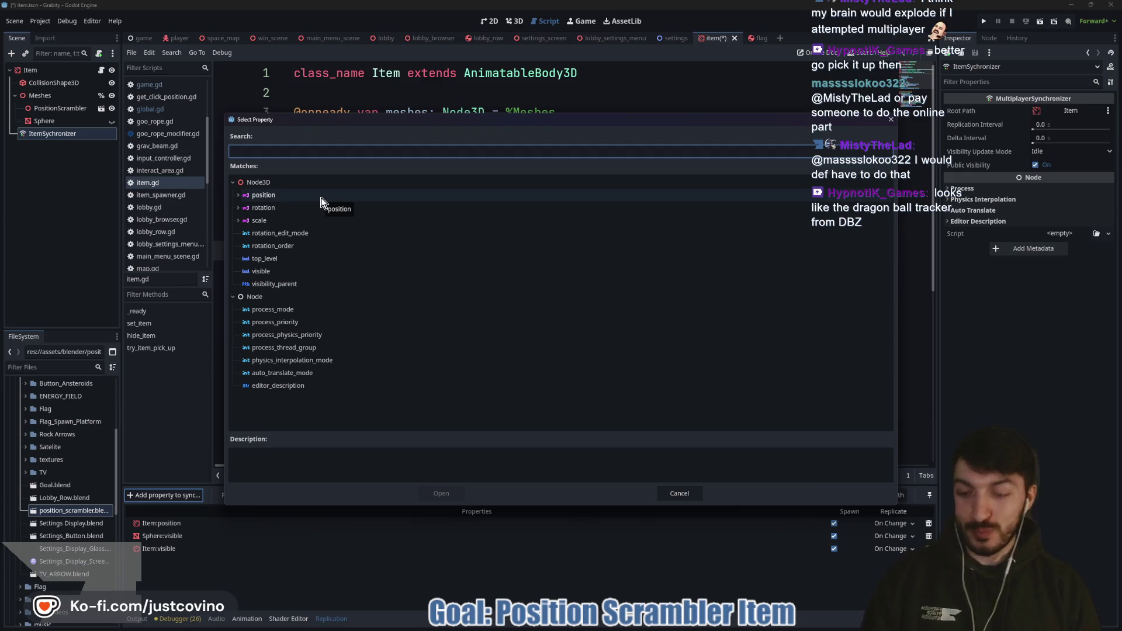
pyautogui.write('visibl')
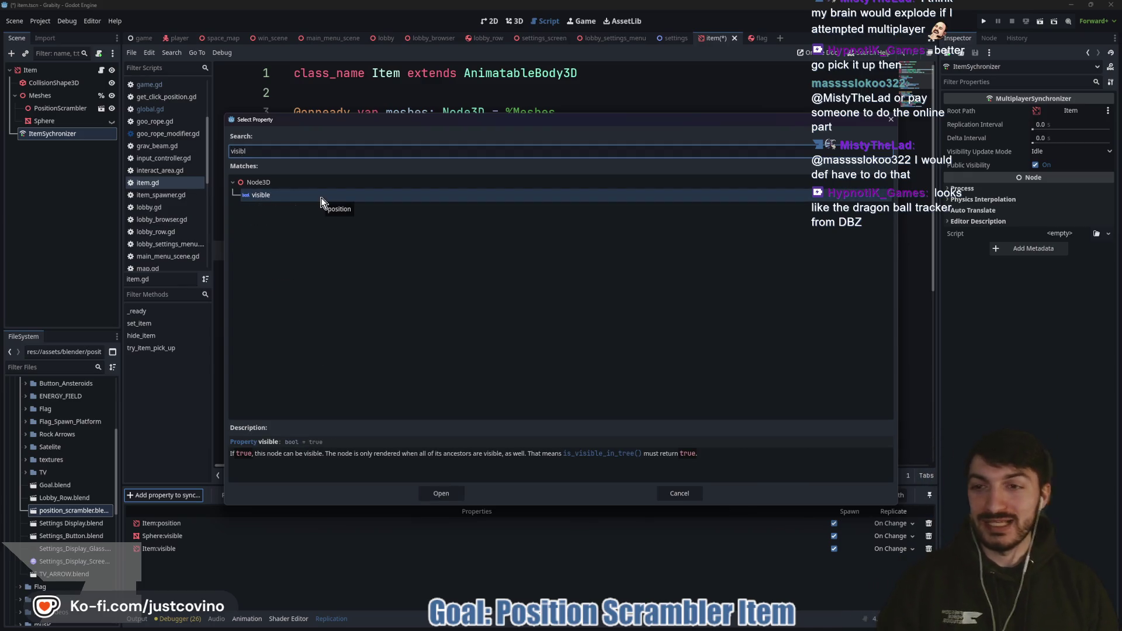
pyautogui.click(435, 491)
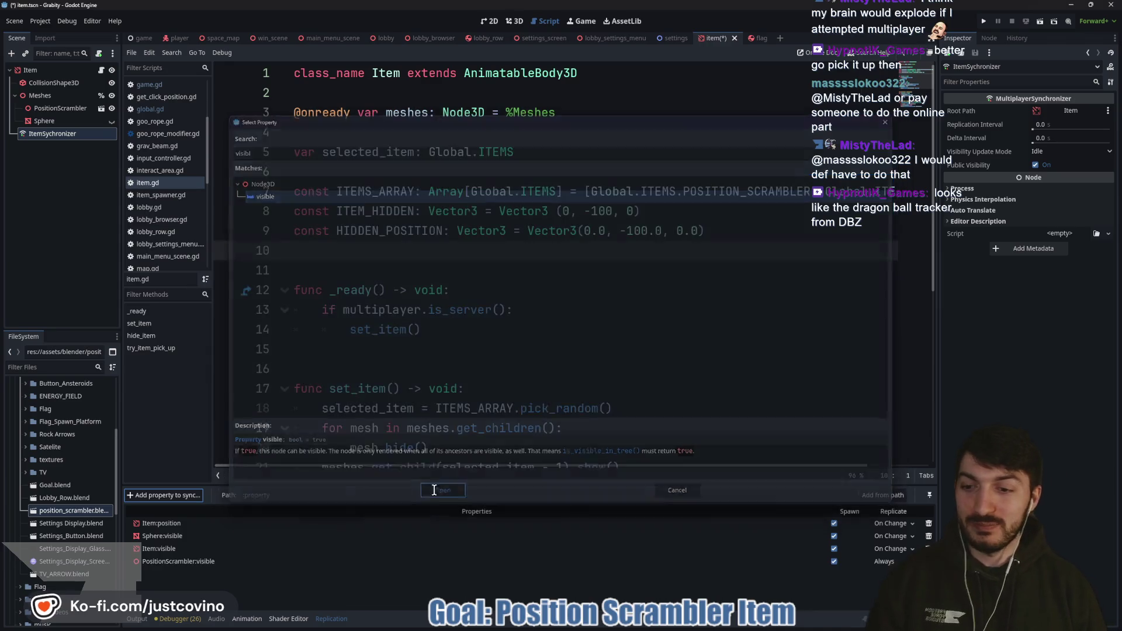
pyautogui.click(888, 562)
pyautogui.click(879, 598)
pyautogui.click(584, 349)
pyautogui.hotkey('ctrl', 's')
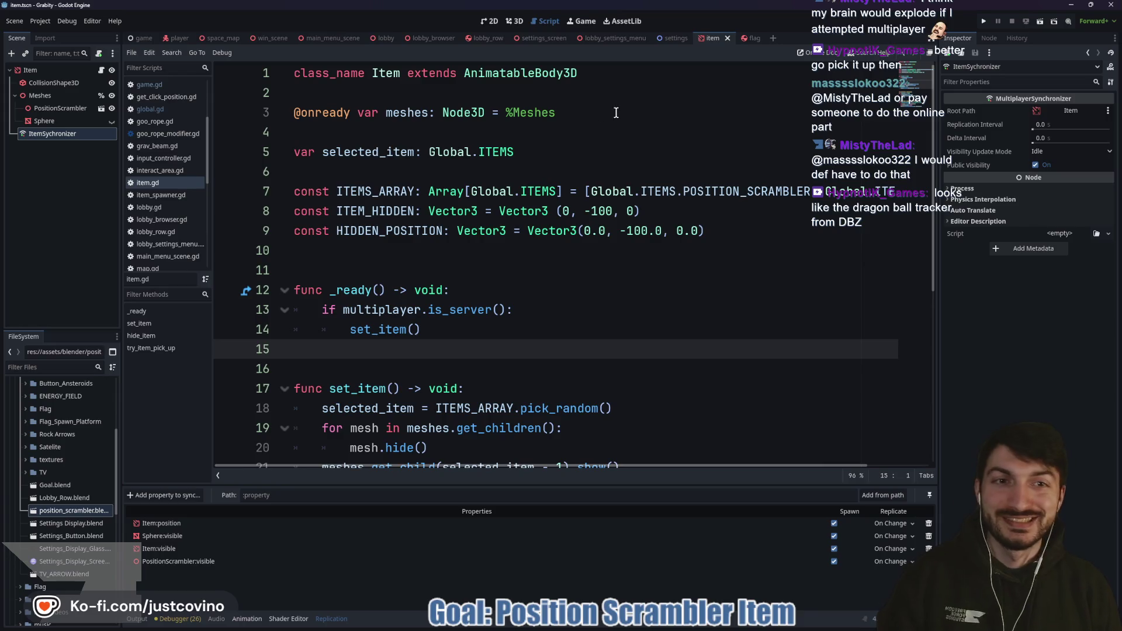
pyautogui.click(982, 22)
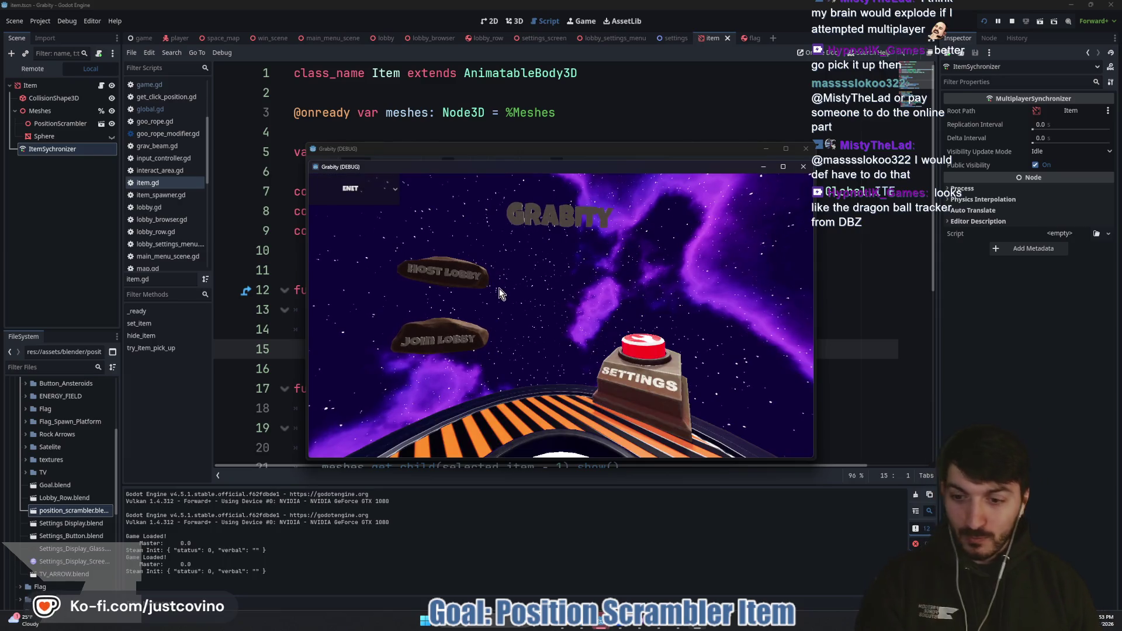
pyautogui.moveTo(381, 145)
pyautogui.mouseDown()
pyautogui.moveTo(105, 143)
pyautogui.moveTo(255, 139)
pyautogui.mouseUp()
pyautogui.click(617, 171)
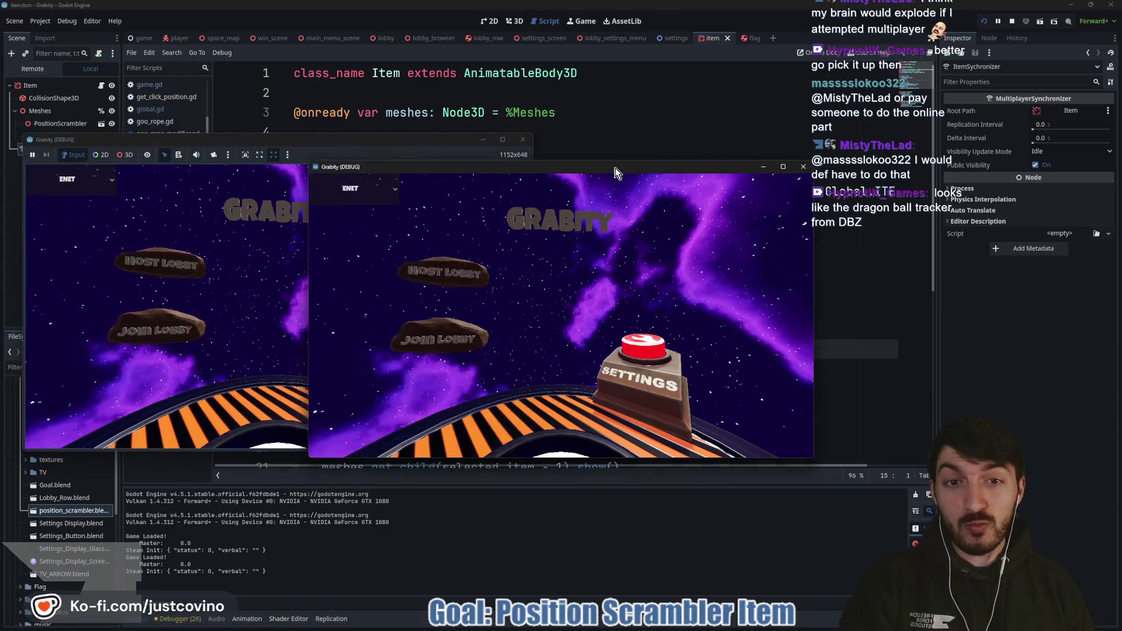
pyautogui.moveTo(616, 171); pyautogui.dragTo(842, 133)
pyautogui.click(173, 268)
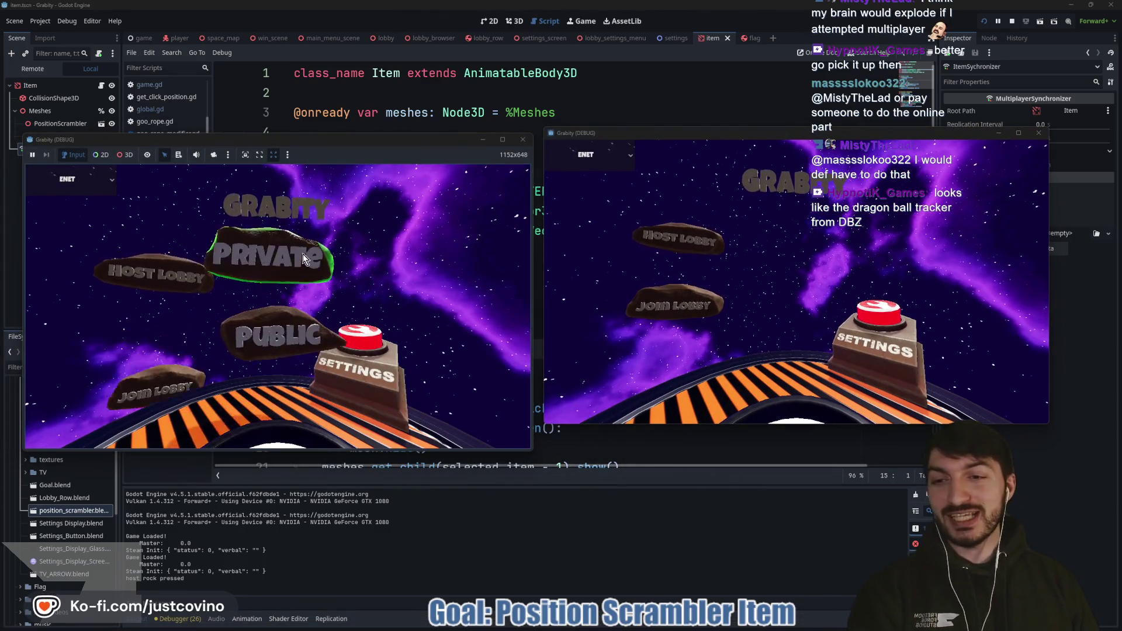
pyautogui.click(297, 255)
pyautogui.click(672, 306)
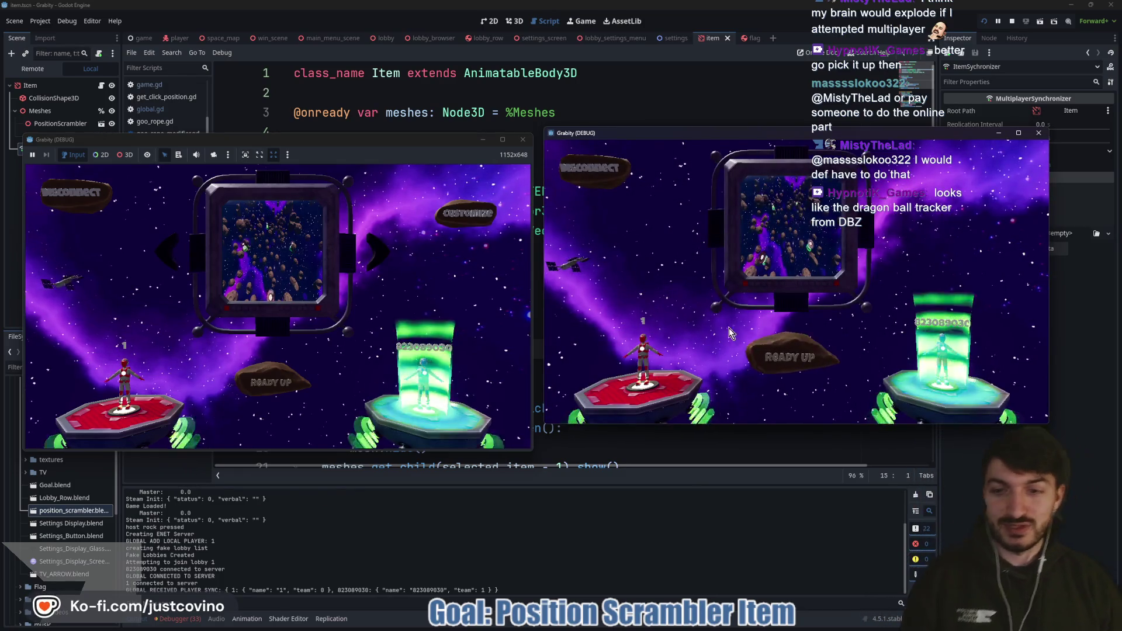
pyautogui.click(279, 362)
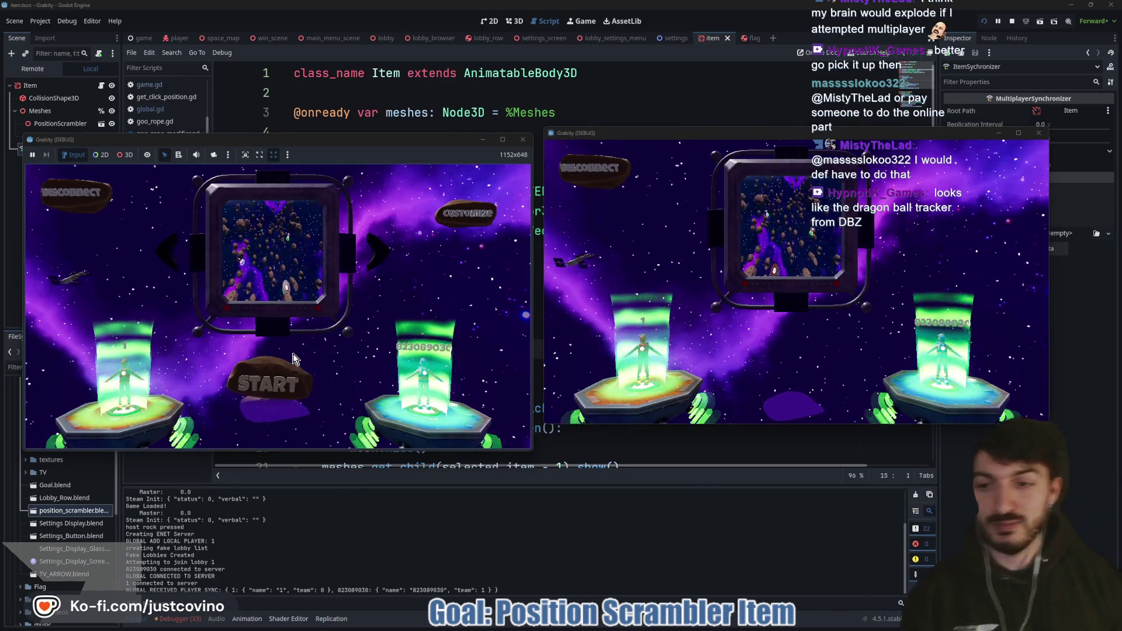
pyautogui.click(289, 367)
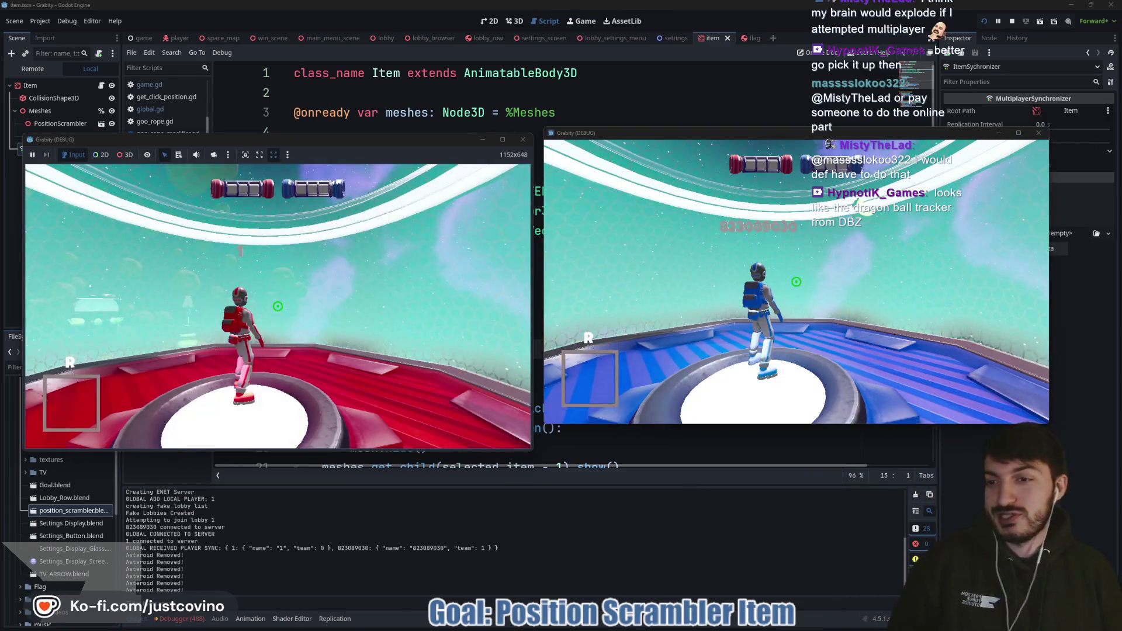
pyautogui.press('super')
pyautogui.press('super')
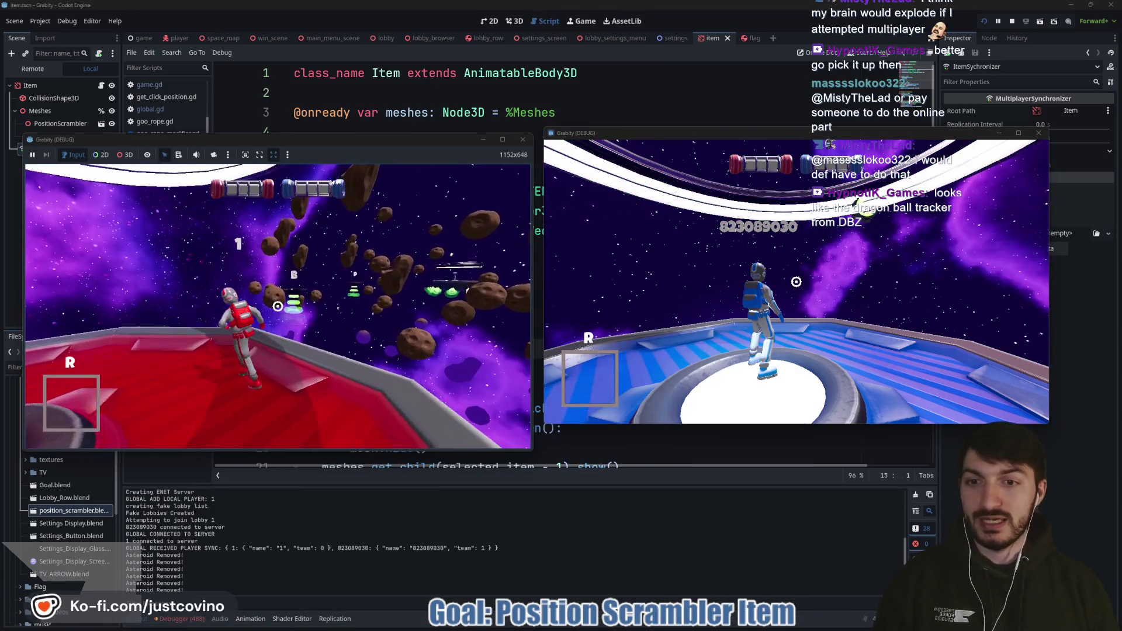
pyautogui.press('space')
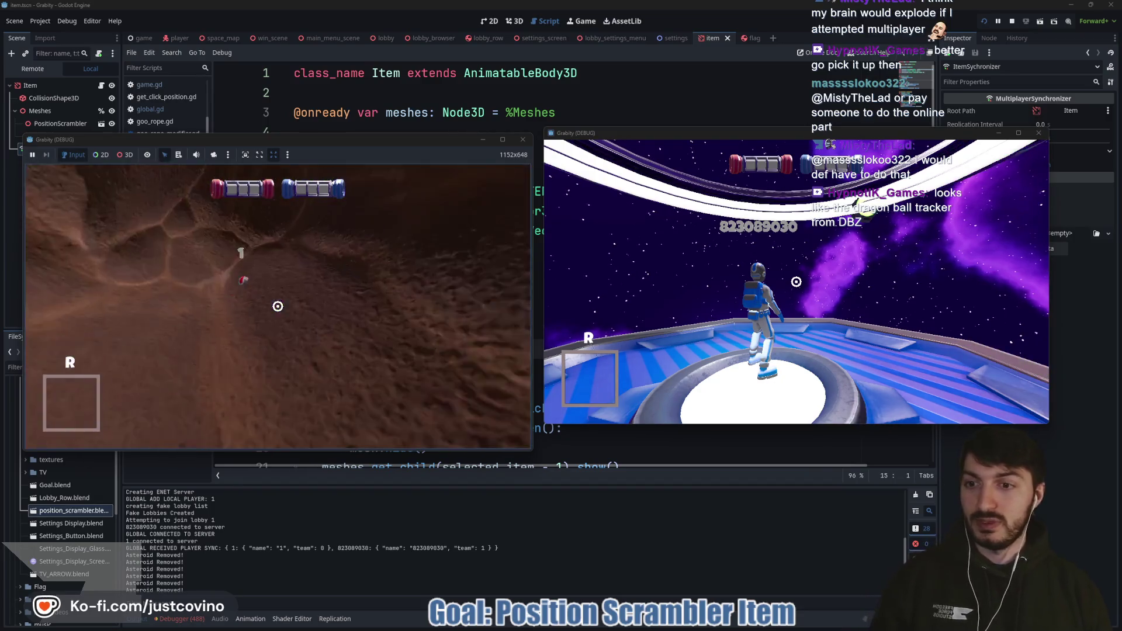
pyautogui.click(277, 307)
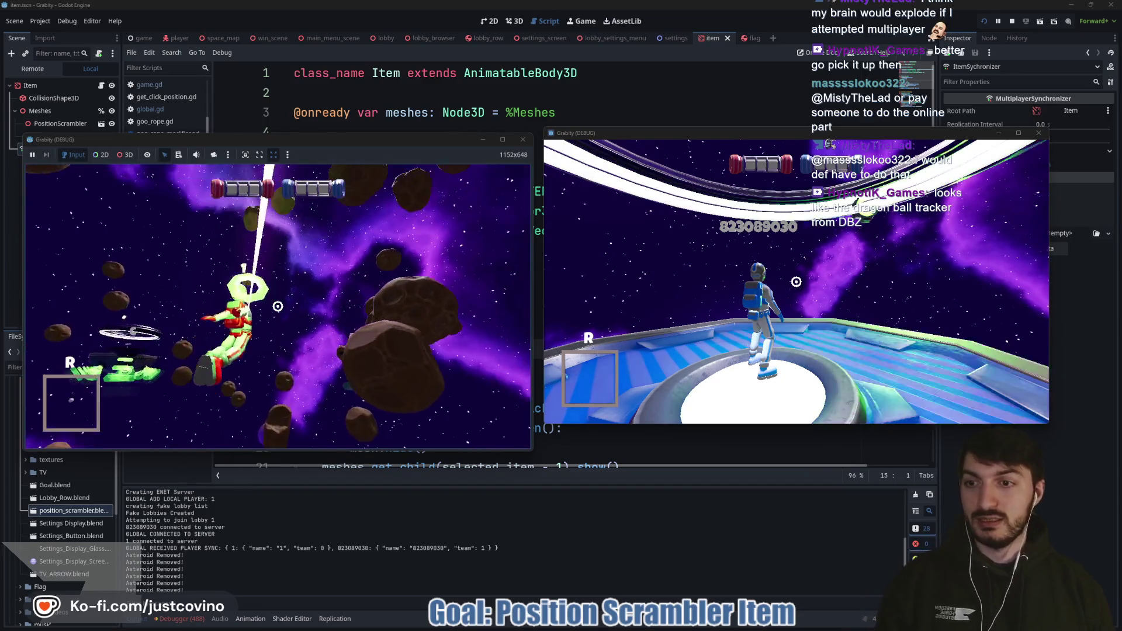
pyautogui.click(277, 307)
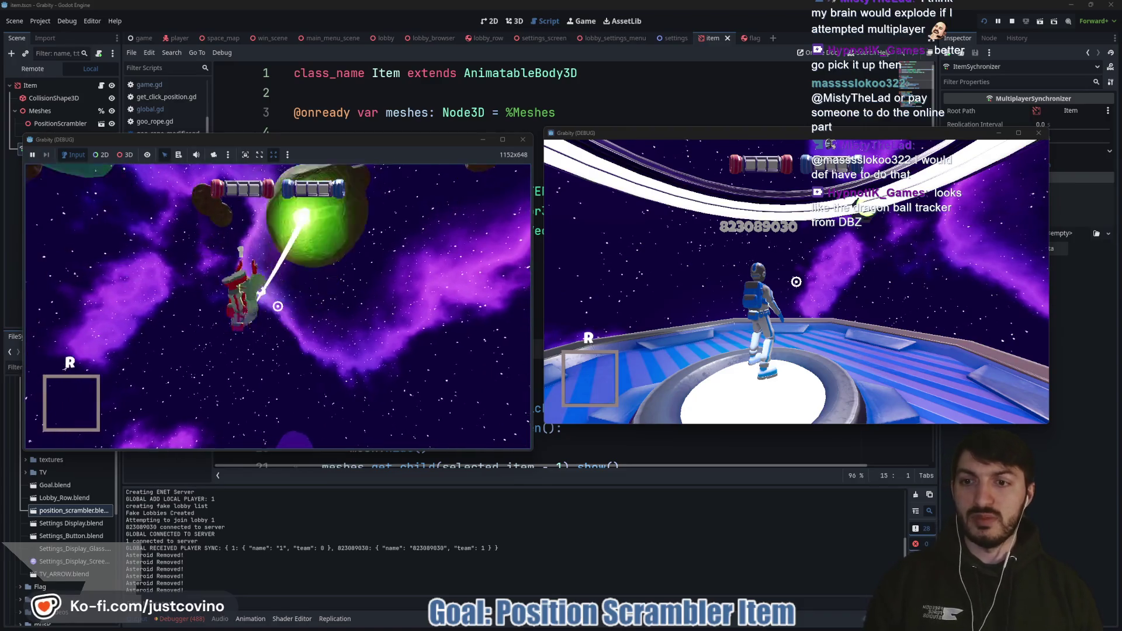
pyautogui.click(278, 306)
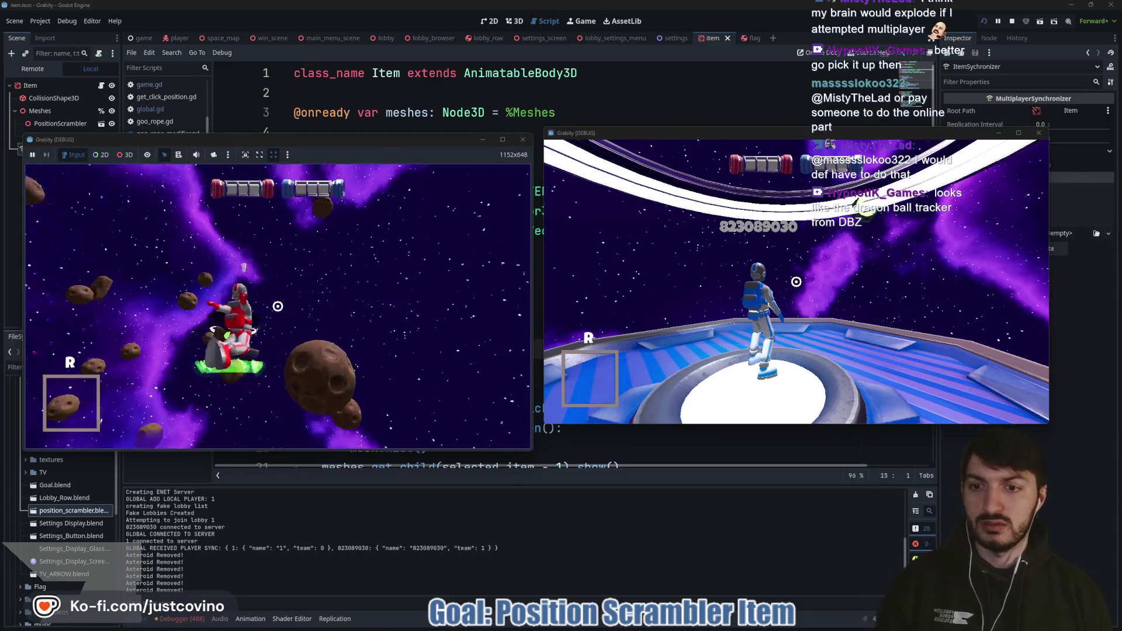
pyautogui.click(277, 307)
pyautogui.click(278, 307)
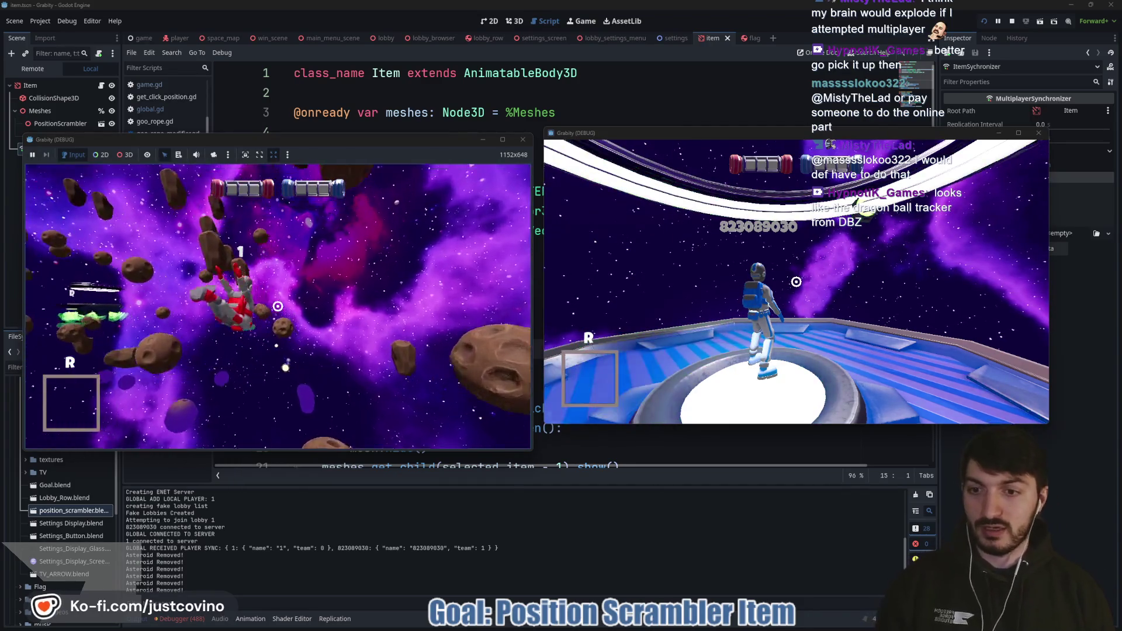
pyautogui.click(277, 306)
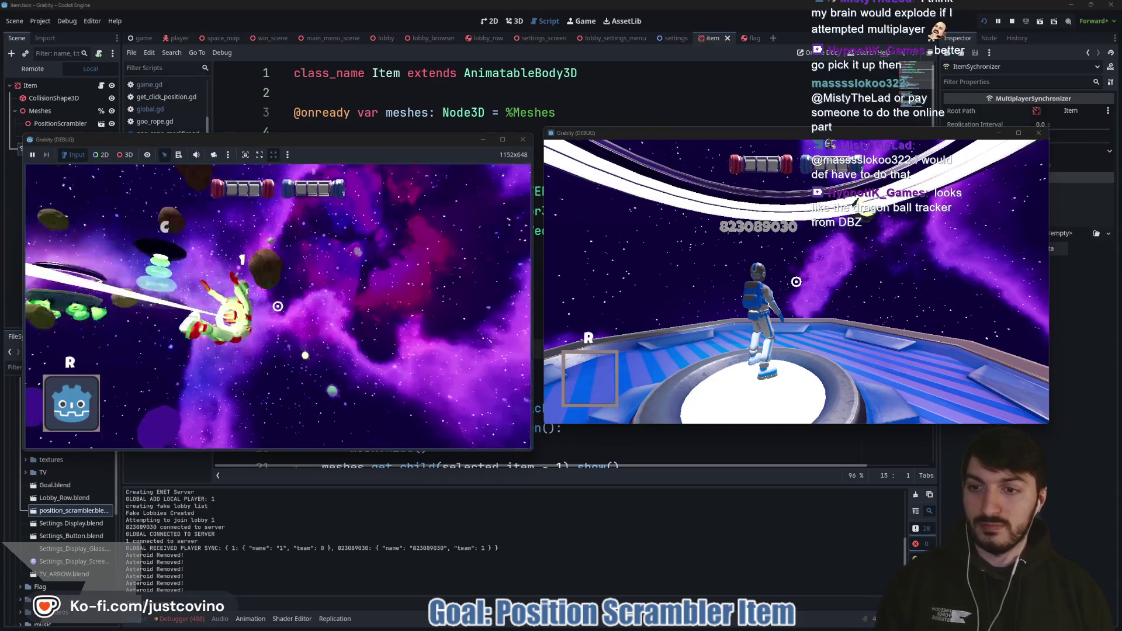
pyautogui.click(277, 307)
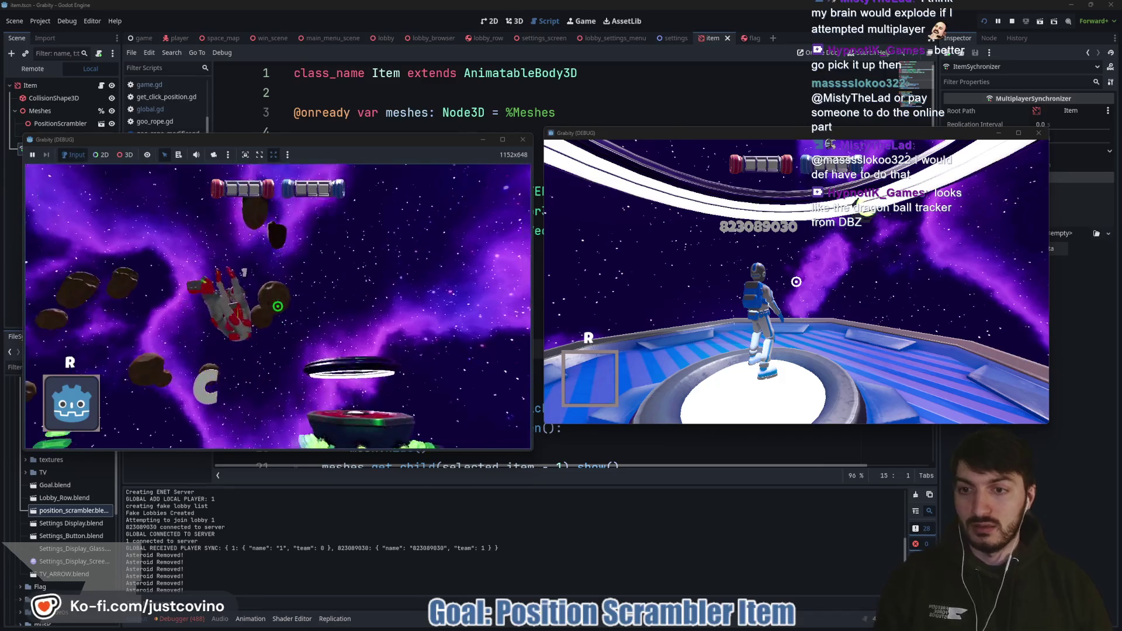
pyautogui.press('r')
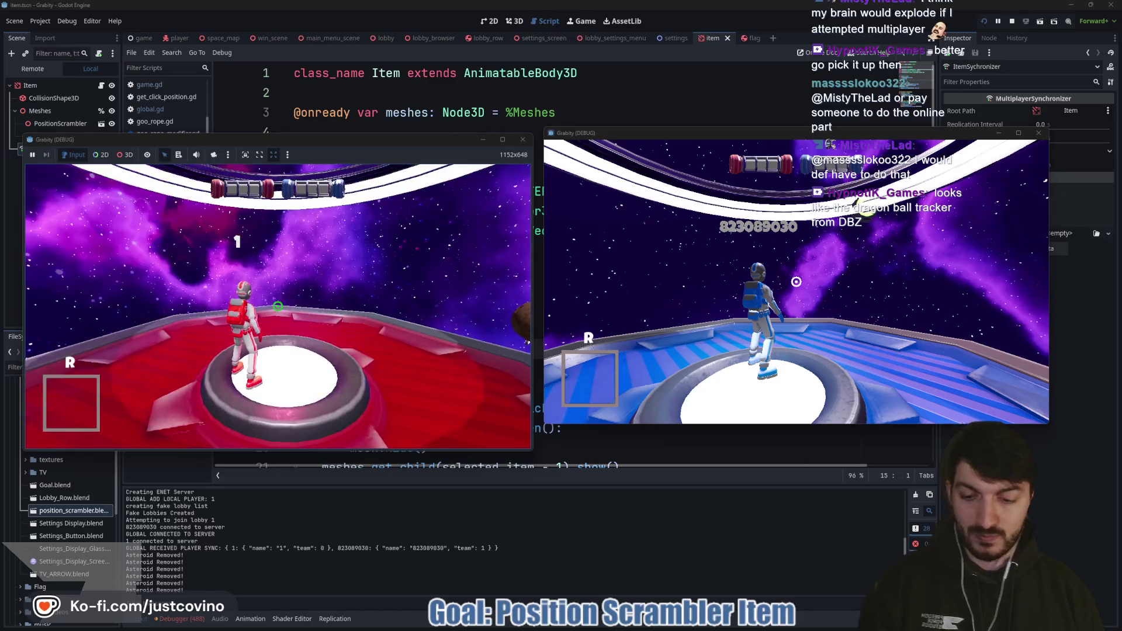
pyautogui.press('F8')
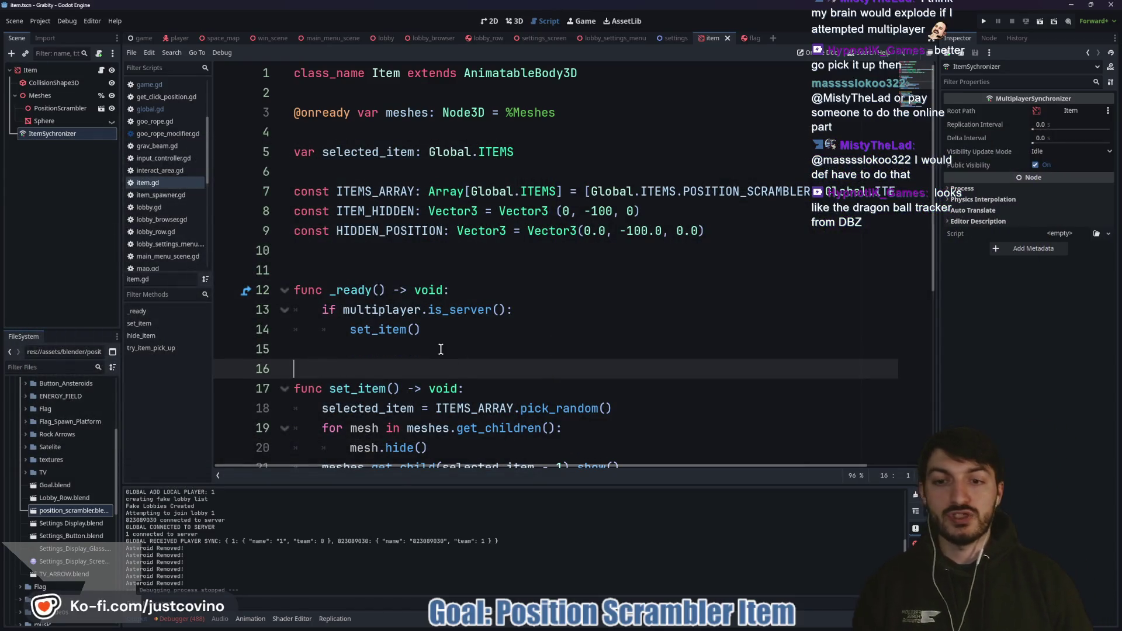
# - In player.gd, scroll to use_position_scrambler and insert a new line above its func declaration
pyautogui.click(174, 39)
pyautogui.scroll(-15, 468, 342)
pyautogui.scroll(-8, 468, 342)
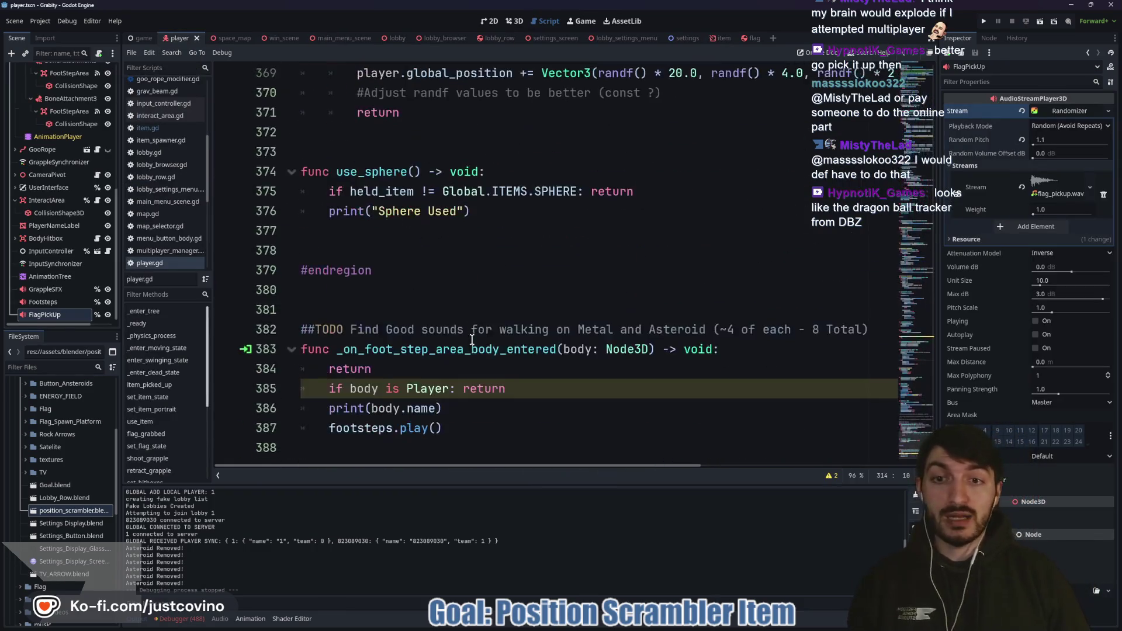
pyautogui.scroll(4, 408, 276)
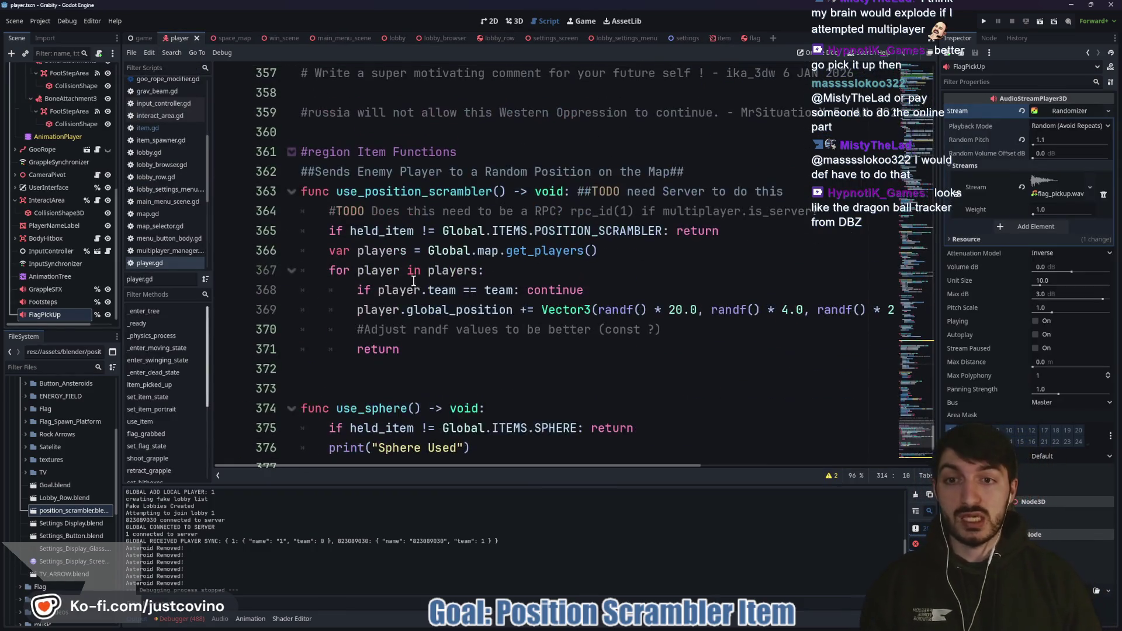
pyautogui.click(386, 193)
pyautogui.scroll(1, 460, 257)
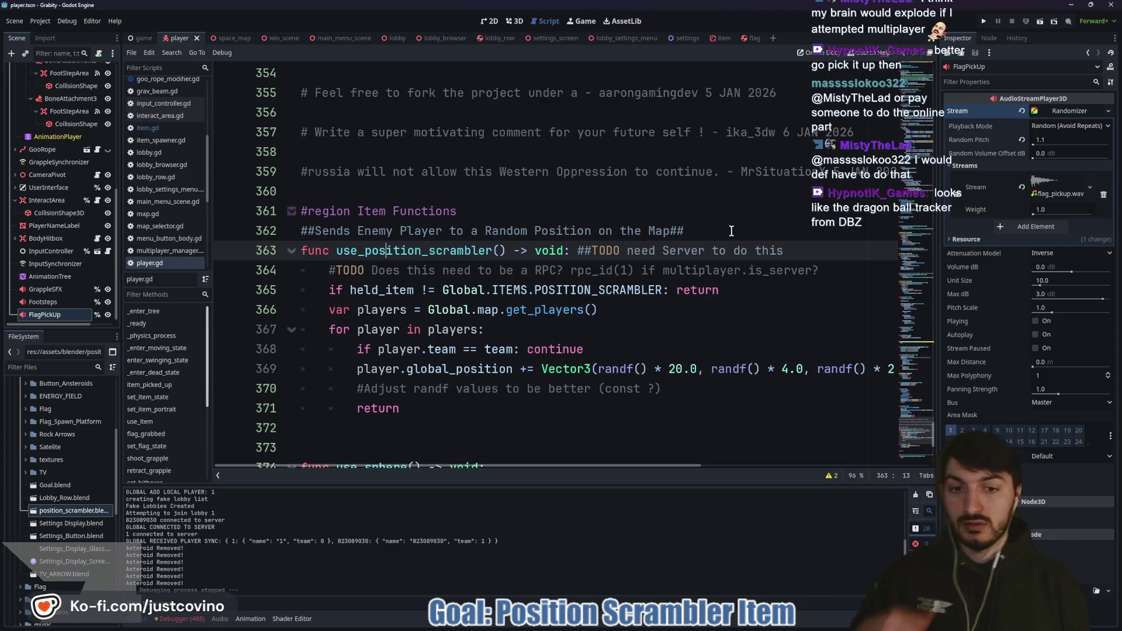
pyautogui.scroll(-2, 732, 231)
pyautogui.click(714, 111)
pyautogui.press('Return')
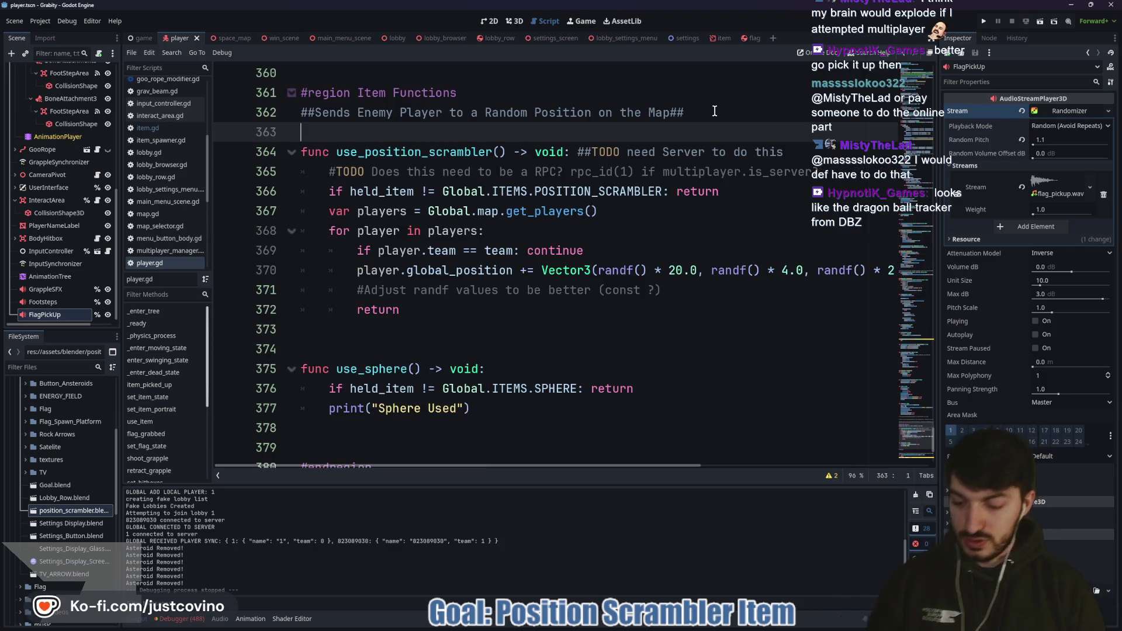
pyautogui.write('@rpc(')
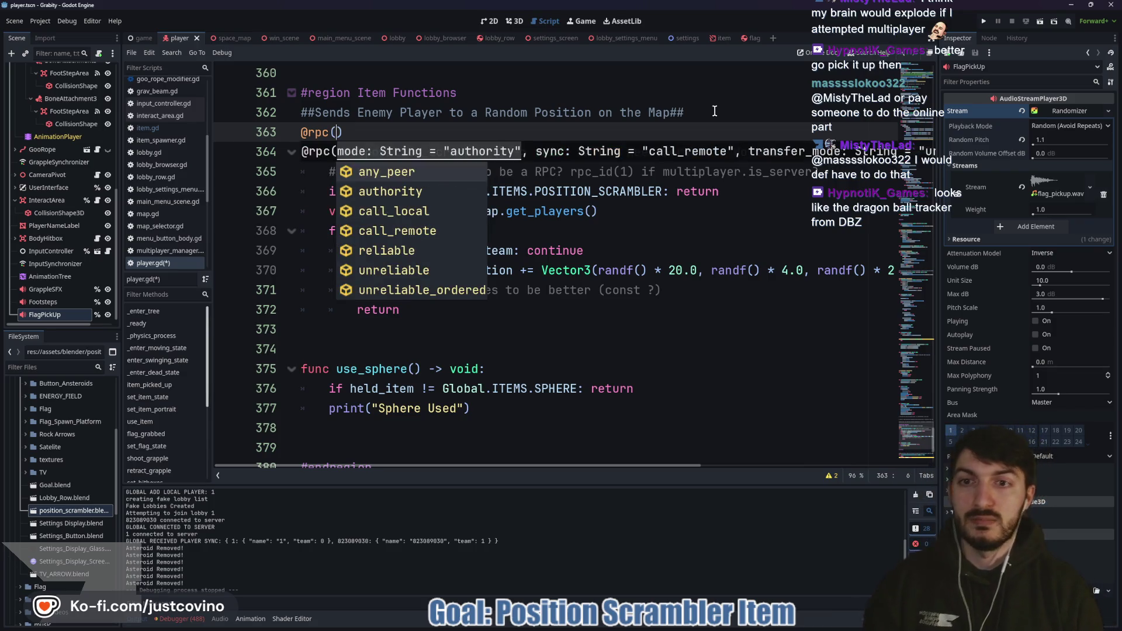
pyautogui.press('Return')
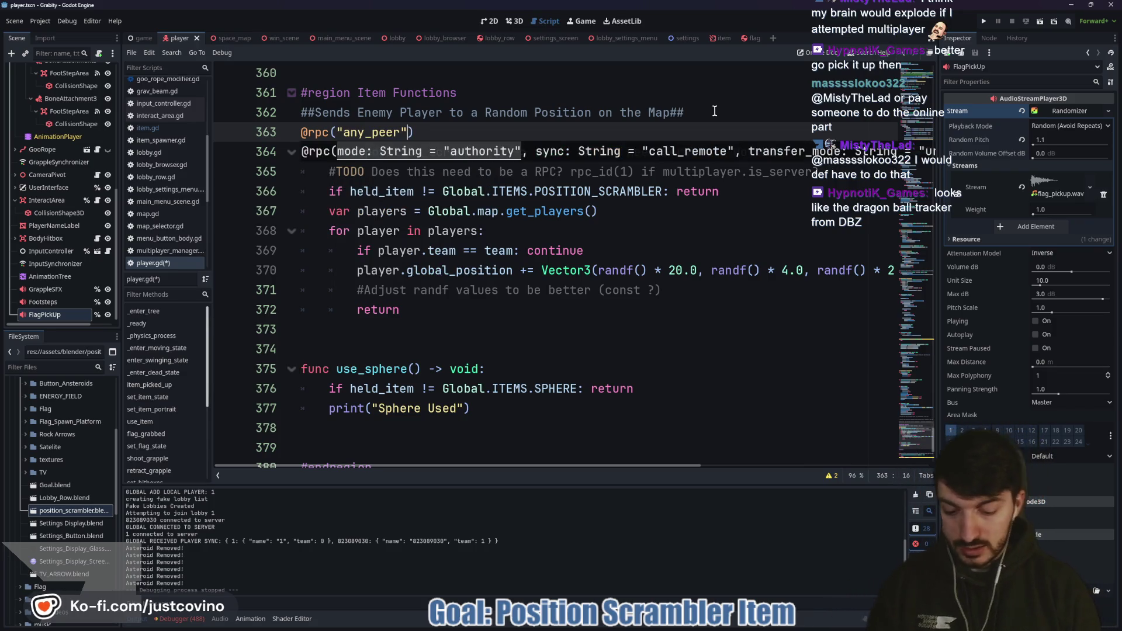
pyautogui.write(',')
pyautogui.press('Down')
pyautogui.press('Down')
pyautogui.press('Return')
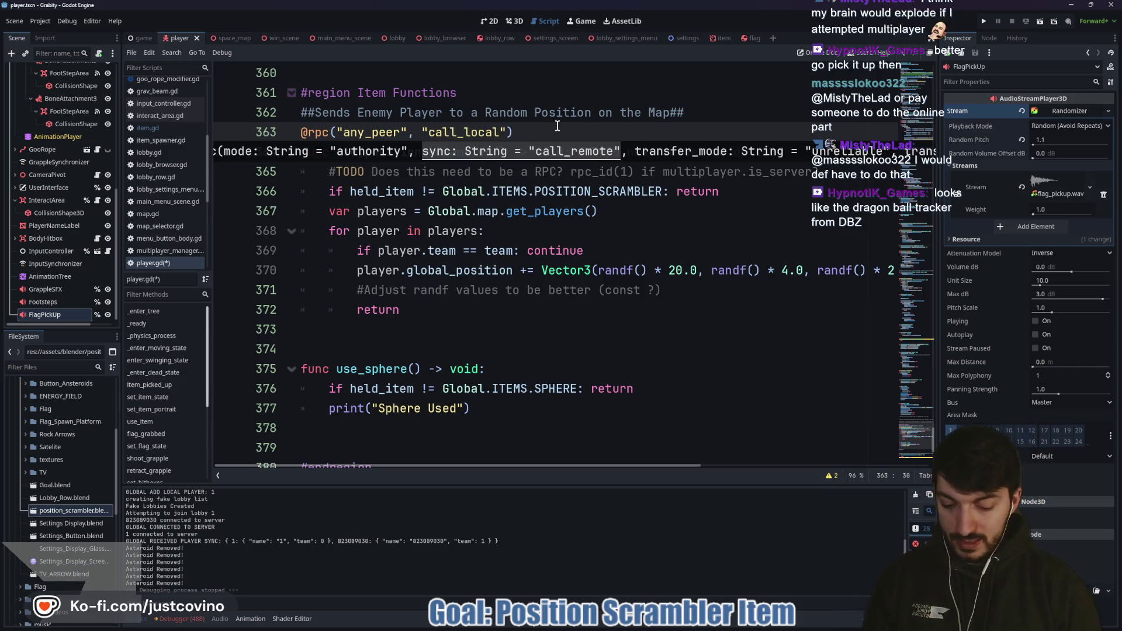
pyautogui.write(',')
pyautogui.press('Down')
pyautogui.press('Down')
pyautogui.press('Return')
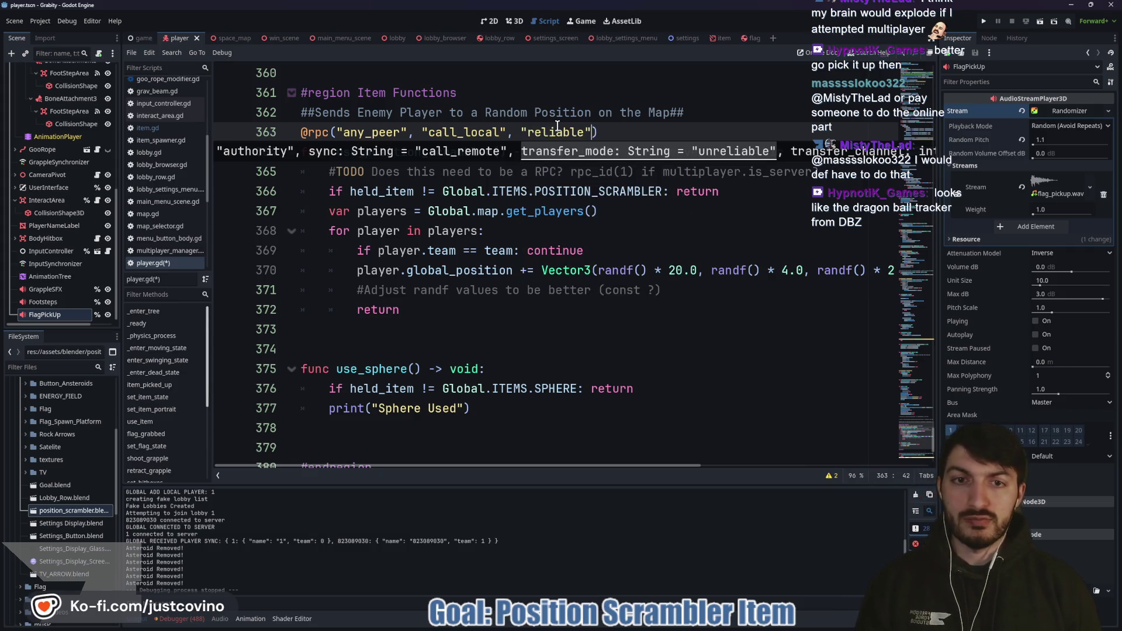
pyautogui.write(')')
pyautogui.hotkey('ctrl', 's')
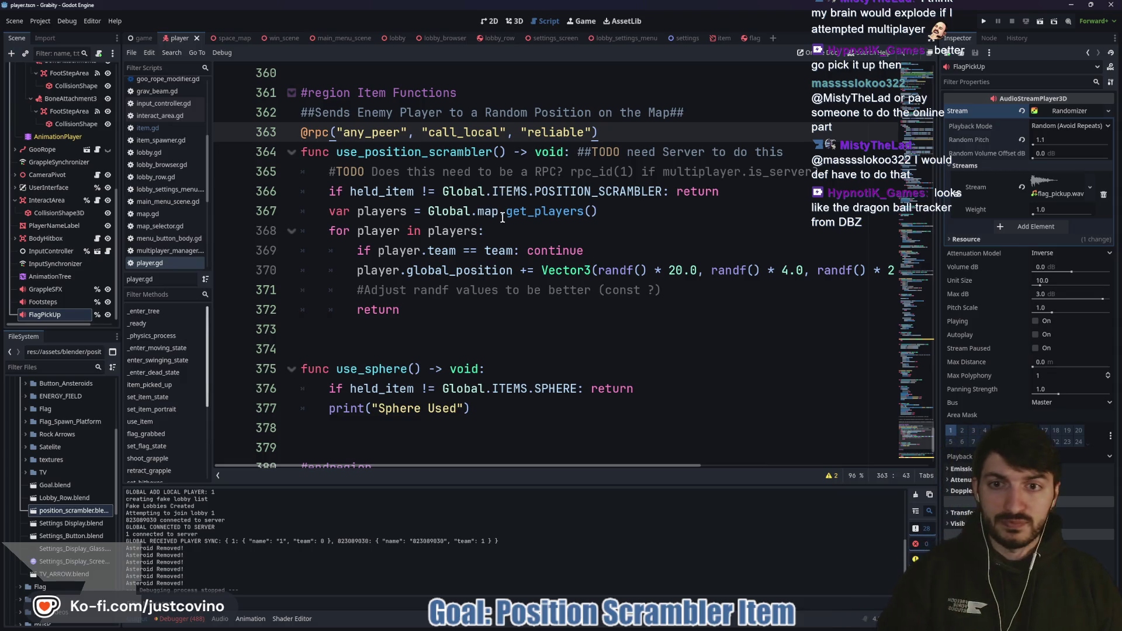
pyautogui.moveTo(301, 191)
pyautogui.mouseDown()
pyautogui.moveTo(563, 191)
pyautogui.moveTo(561, 175)
pyautogui.moveTo(585, 176)
pyautogui.moveTo(572, 156)
pyautogui.mouseUp()
pyautogui.press('BackSpace')
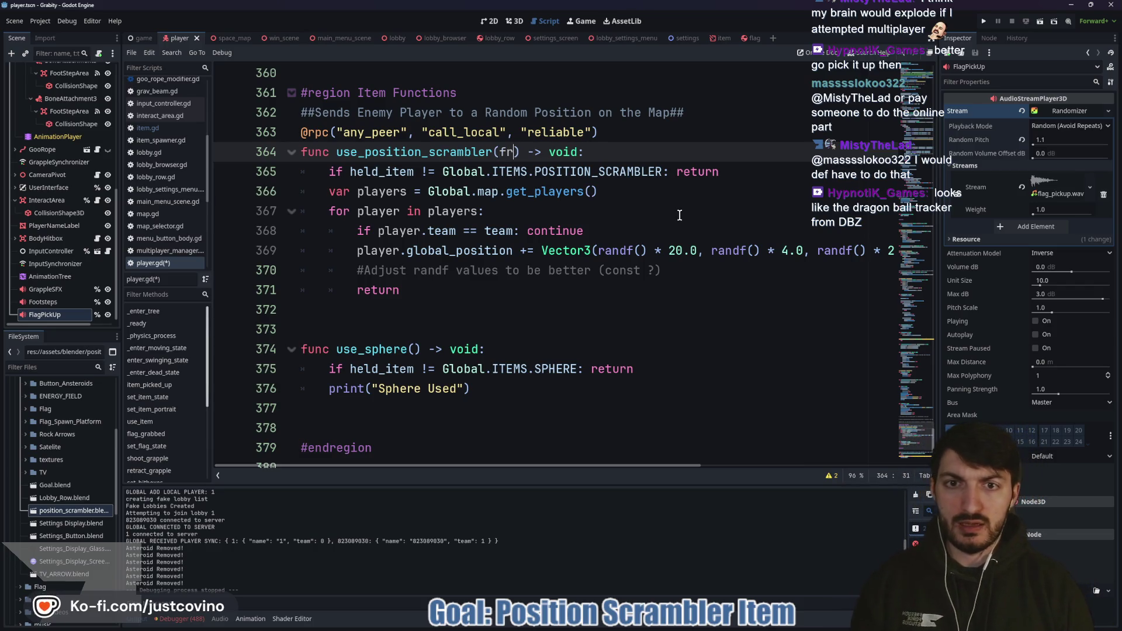
# - Add a friendly_team: Global.Team parameter and compare players against friendly_team instead of team, then save
pyautogui.write('_team: G')
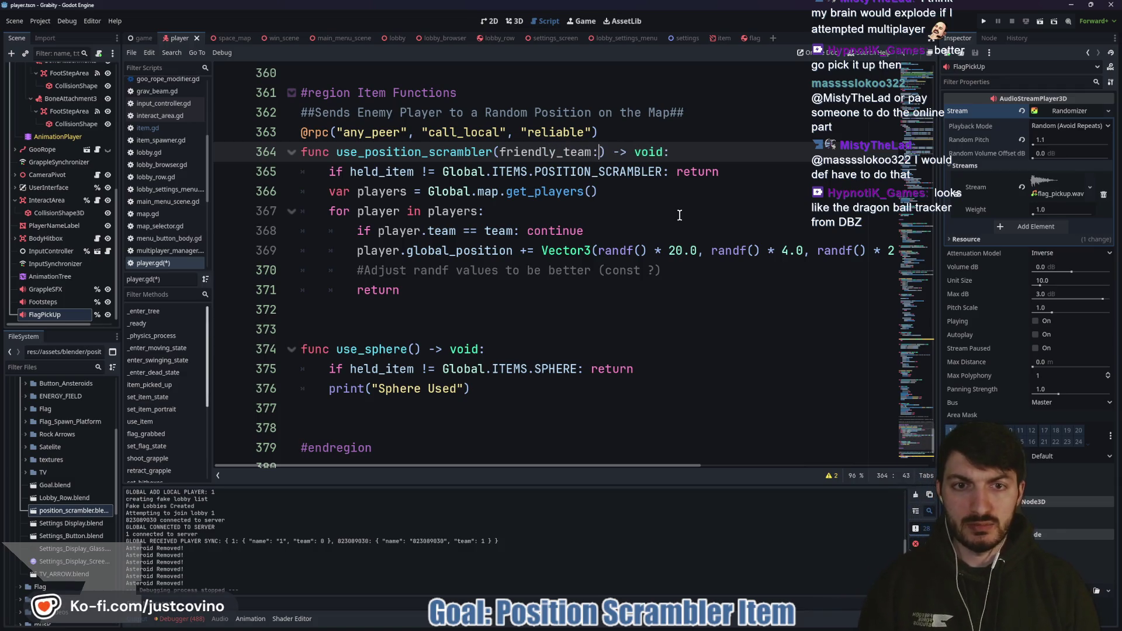
pyautogui.write('lobal.T')
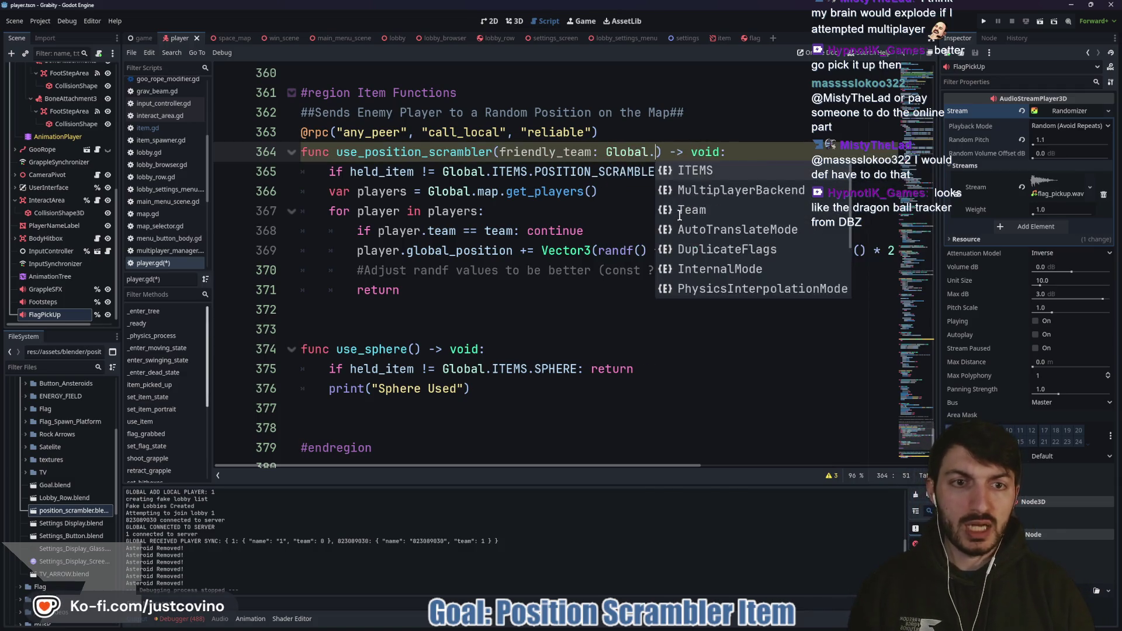
pyautogui.press('Return')
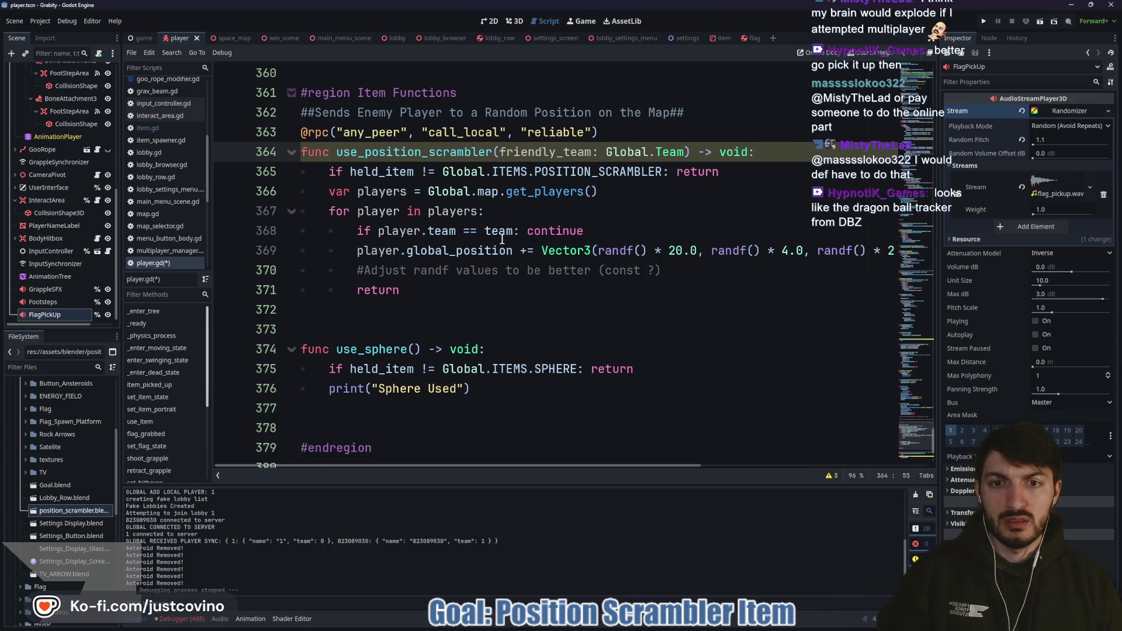
pyautogui.moveTo(485, 231); pyautogui.dragTo(514, 232)
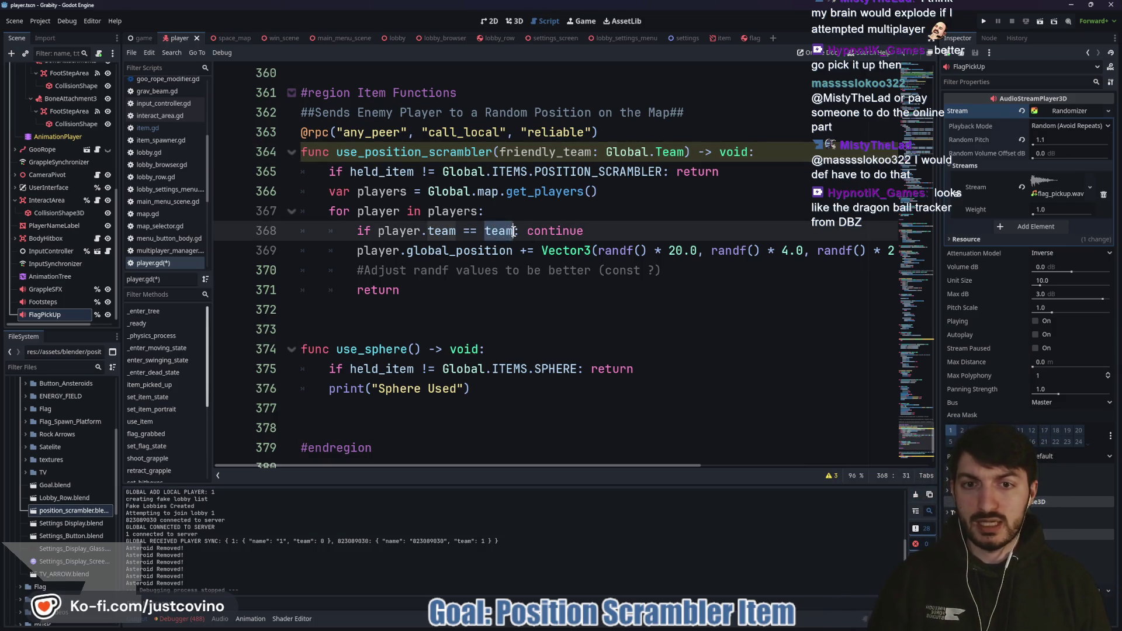
pyautogui.write('friend')
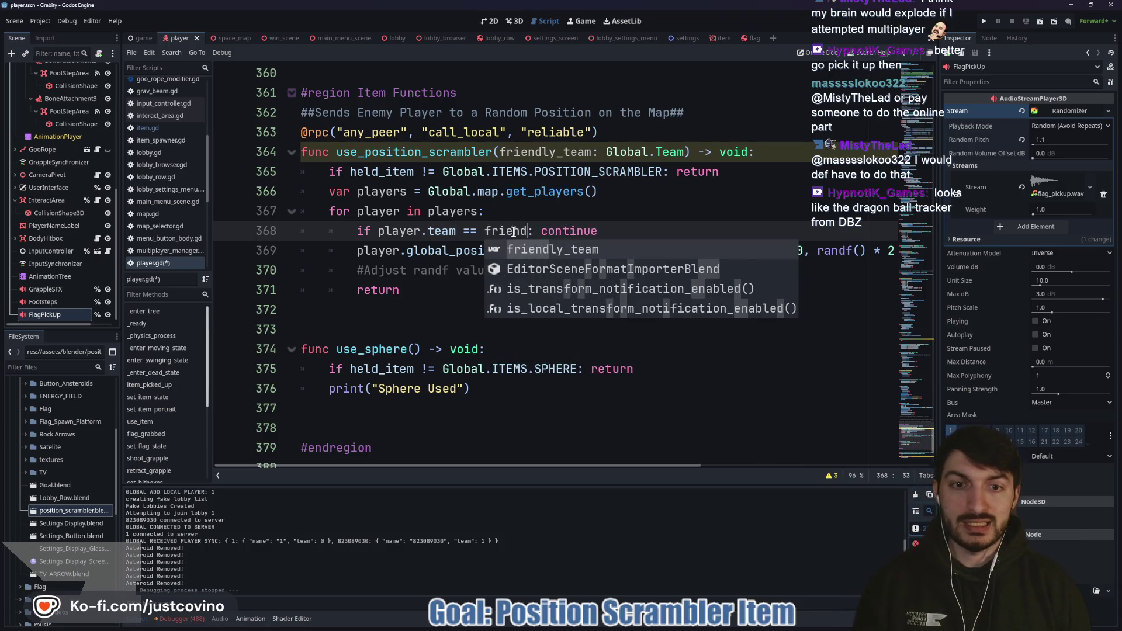
pyautogui.press('Return')
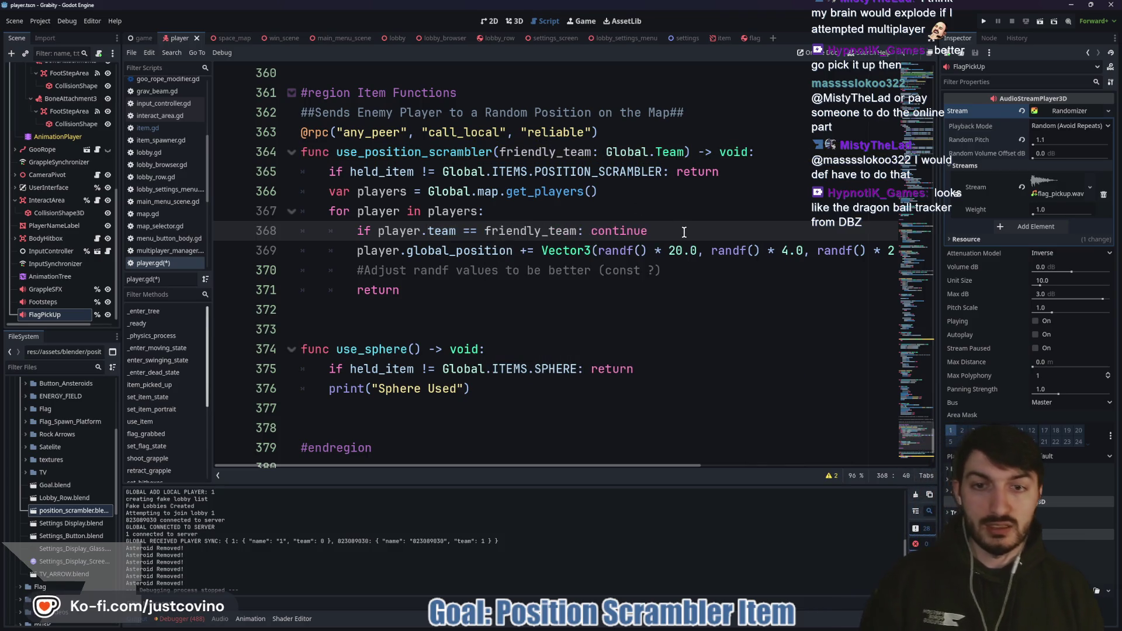
pyautogui.hotkey('ctrl', 's')
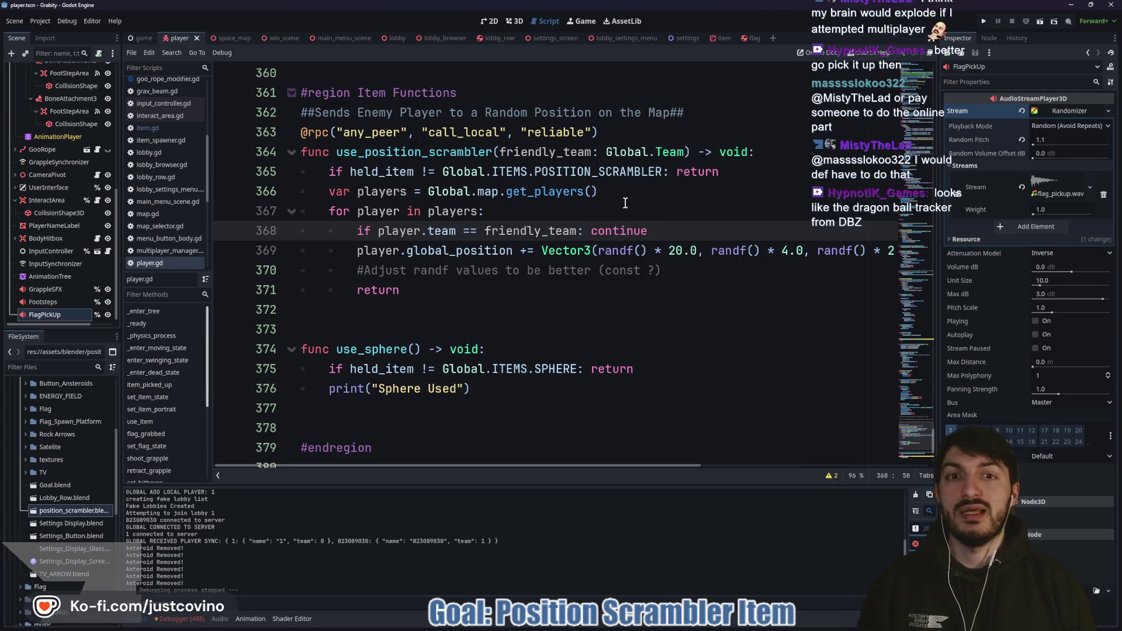
# - Open use_position_scrambler with an 'if !multiplayer.is_server(): return' guard and save
pyautogui.click(754, 169)
pyautogui.click(791, 155)
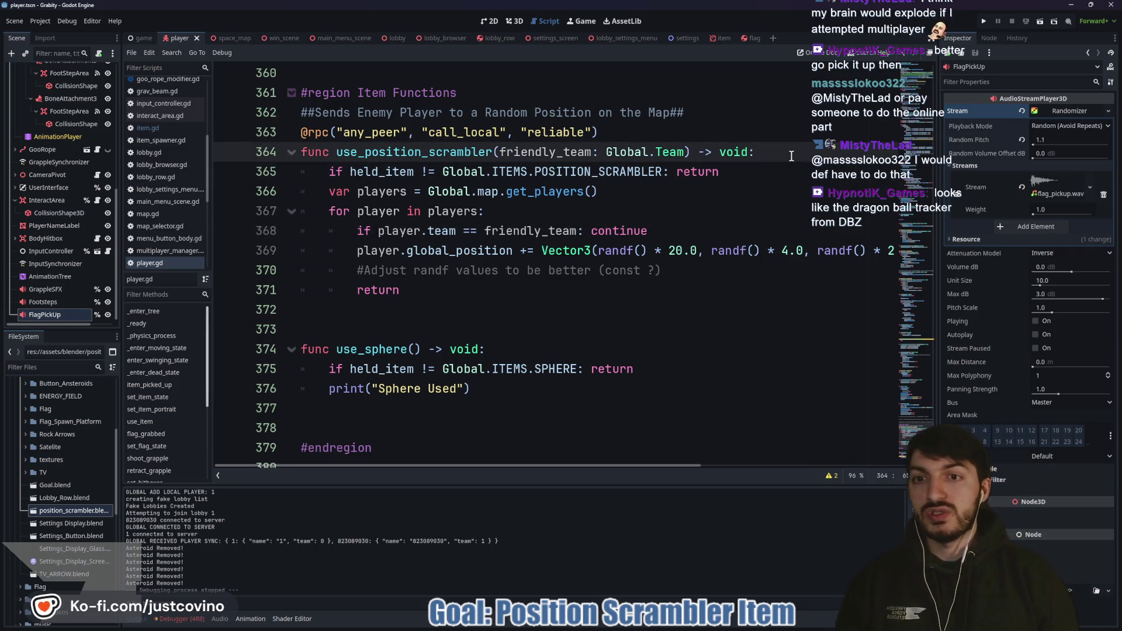
pyautogui.press('Return')
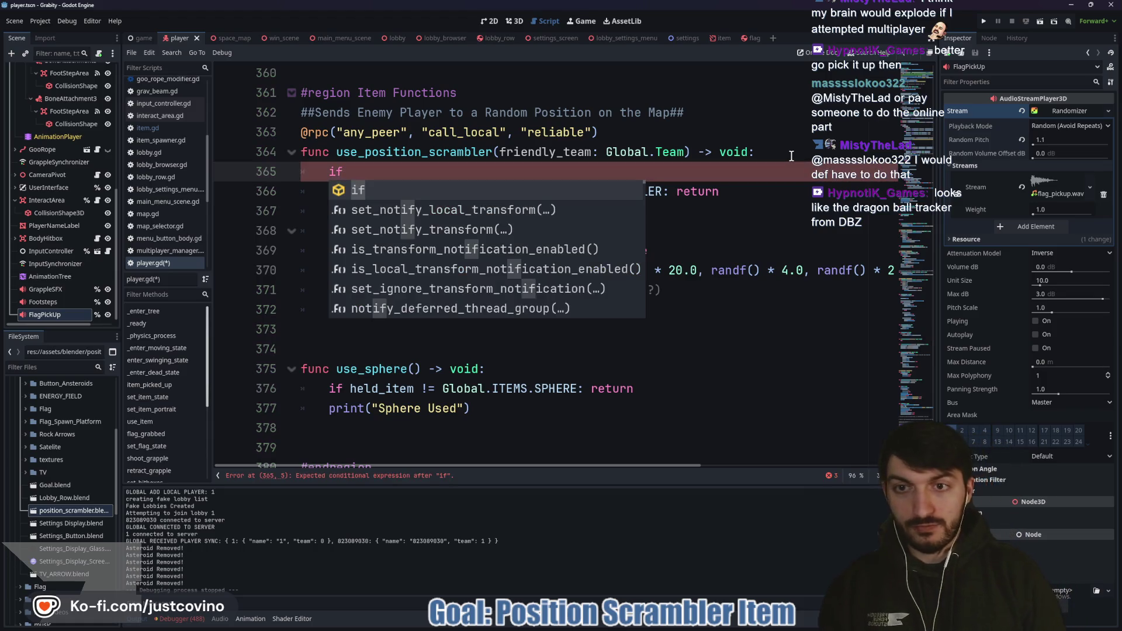
pyautogui.write('!mutl')
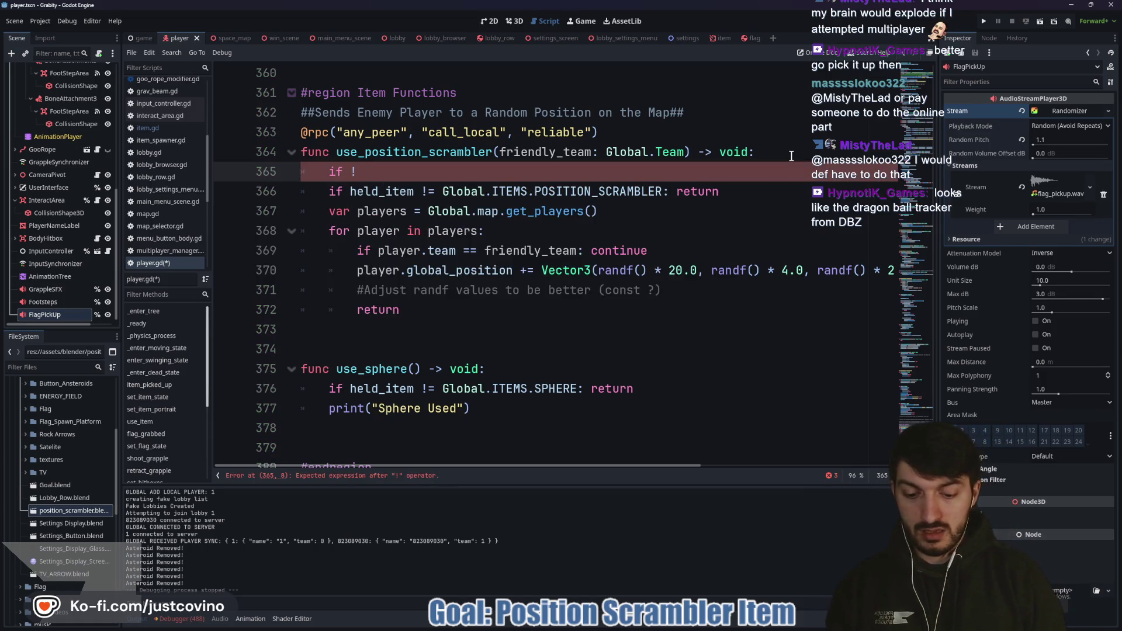
pyautogui.press('BackSpace')
pyautogui.press('BackSpace')
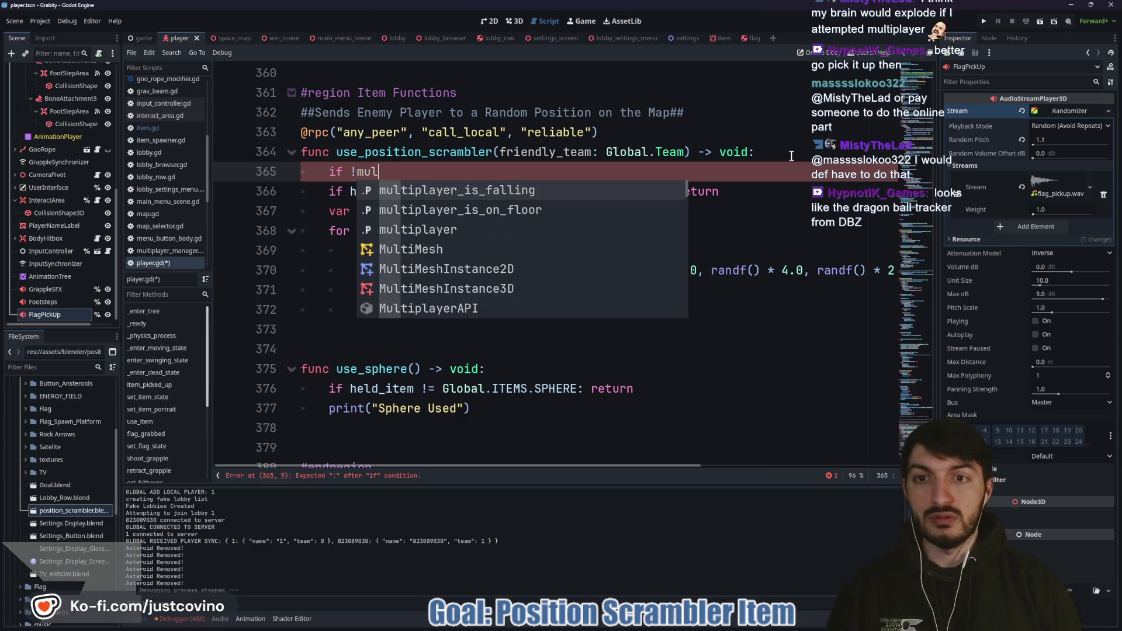
pyautogui.write('ltiplayer.i')
pyautogui.press('Return')
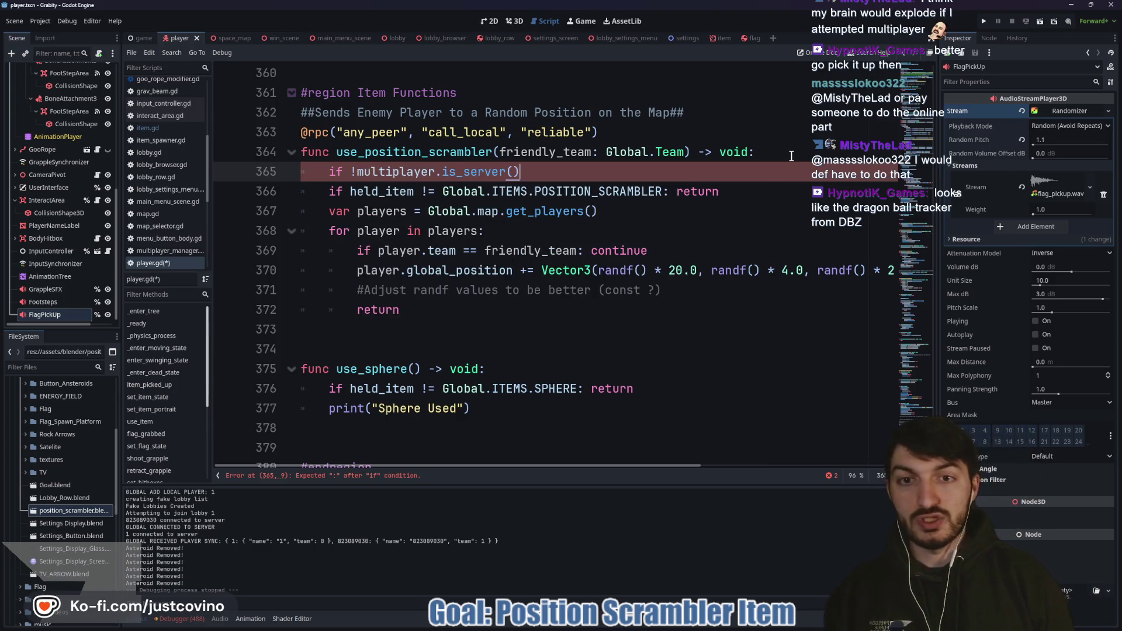
pyautogui.write('return')
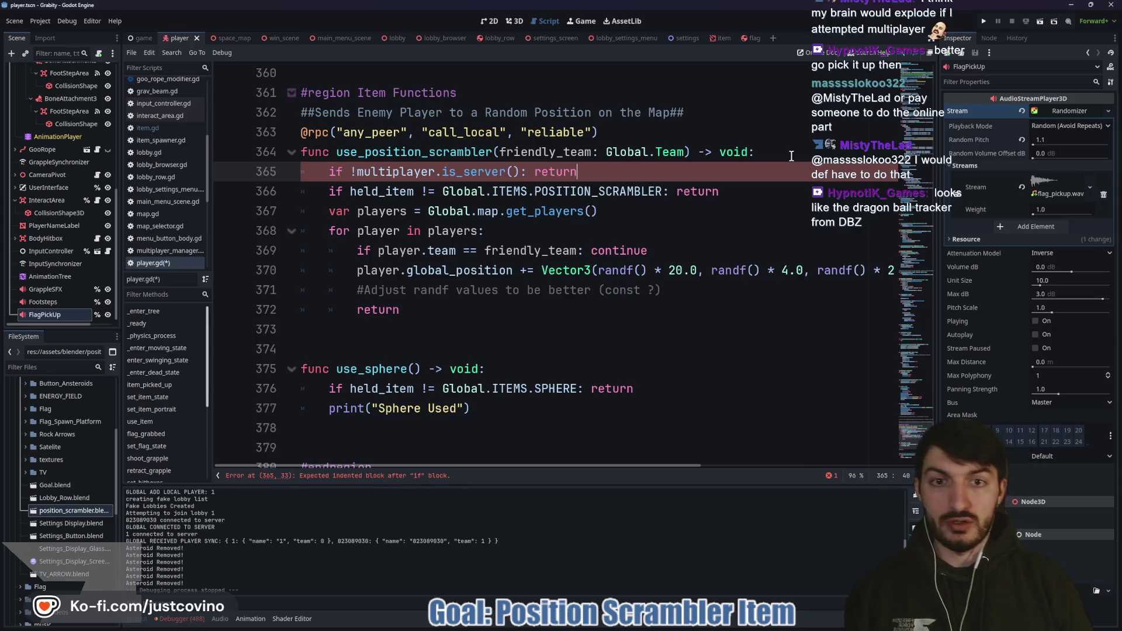
pyautogui.hotkey('ctrl', 's')
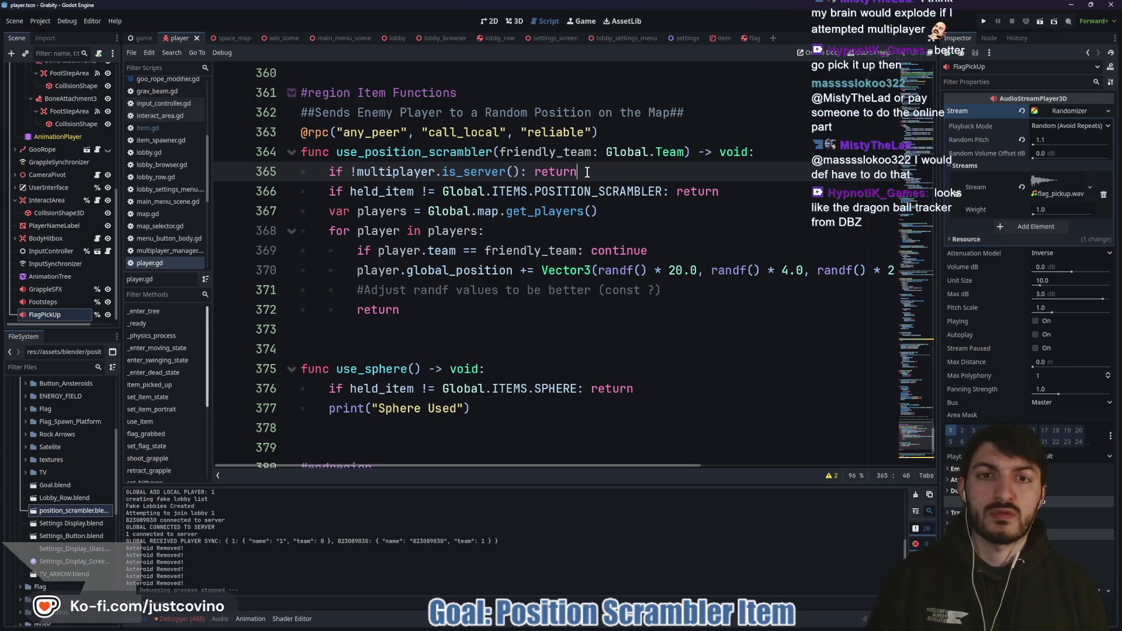
# - Change the scrambler call in use_item to use_position_scrambler.rpc(team)
pyautogui.click(415, 151)
pyautogui.scroll(13, 552, 213)
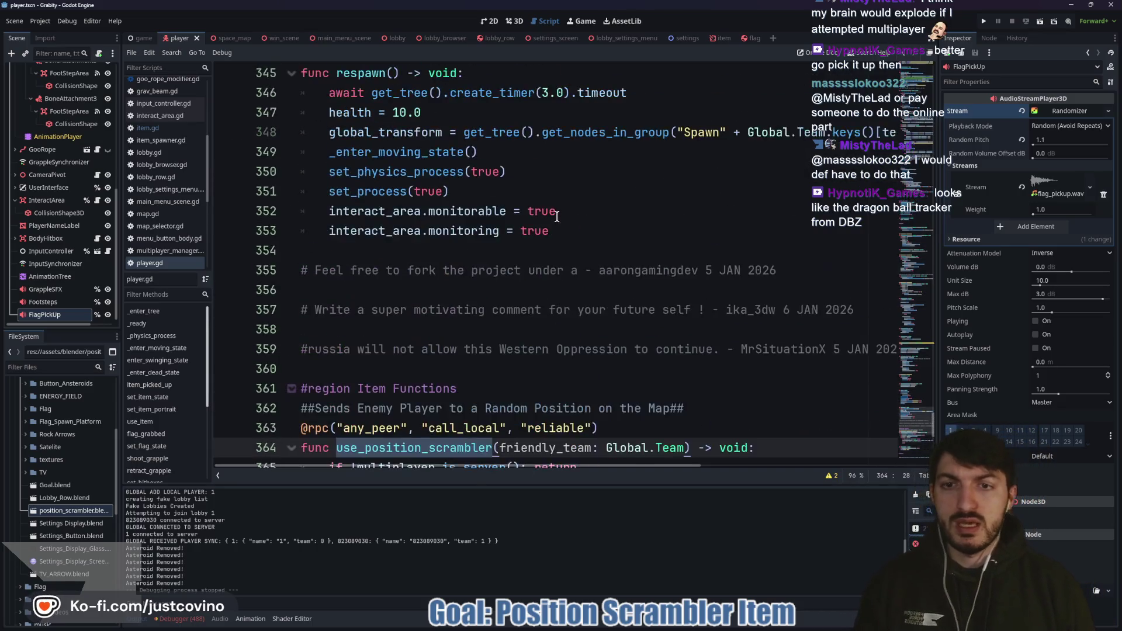
pyautogui.scroll(11, 582, 239)
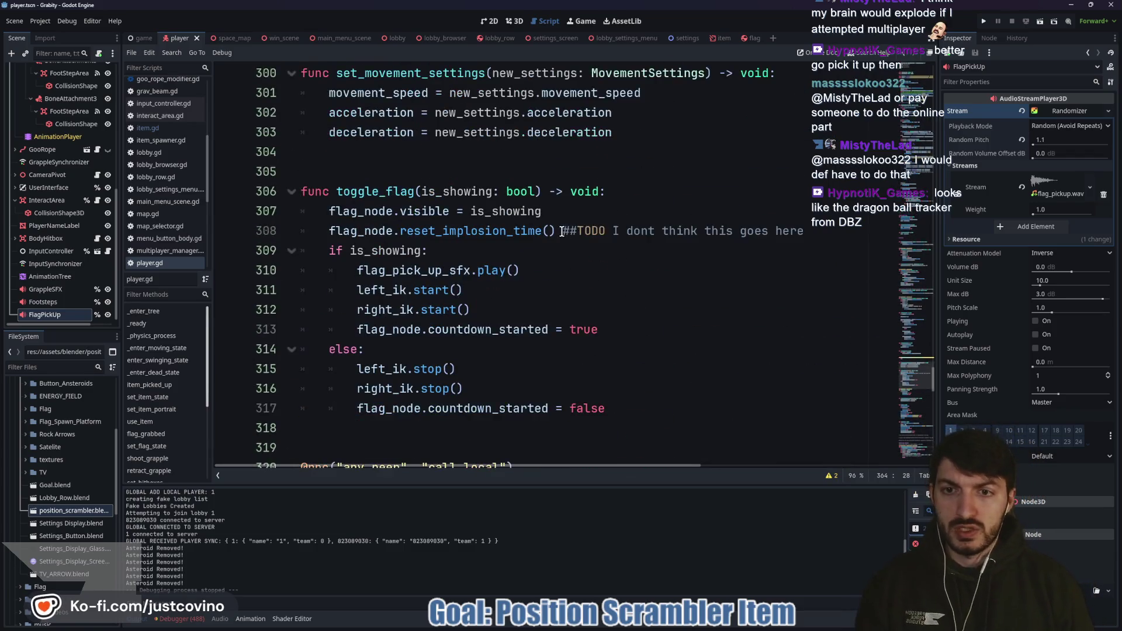
pyautogui.scroll(14, 531, 231)
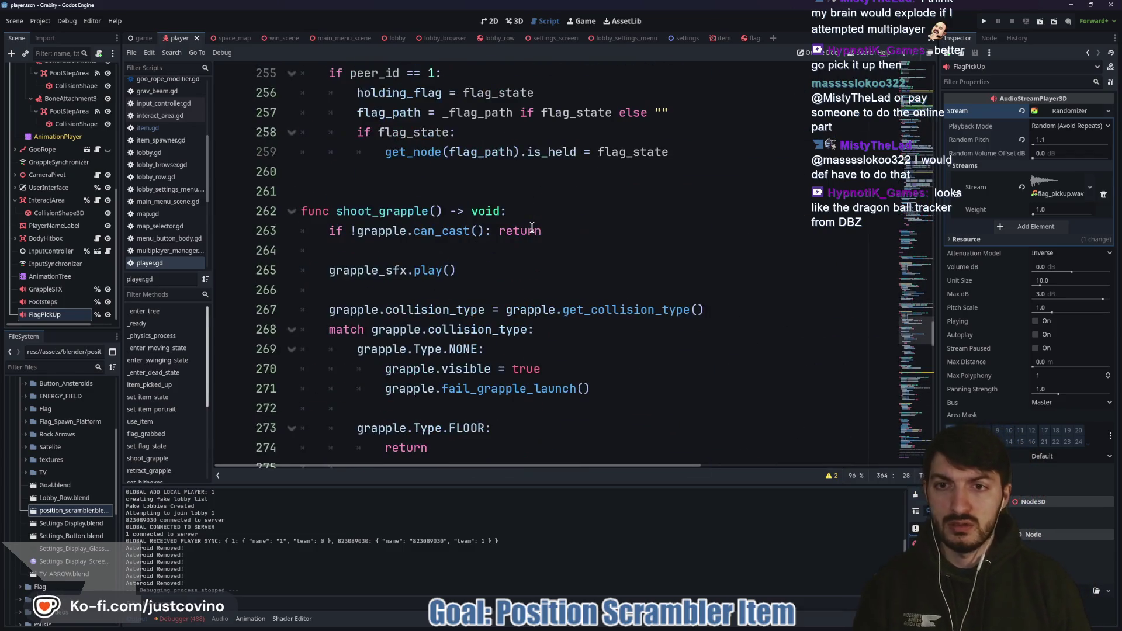
pyautogui.scroll(6, 532, 228)
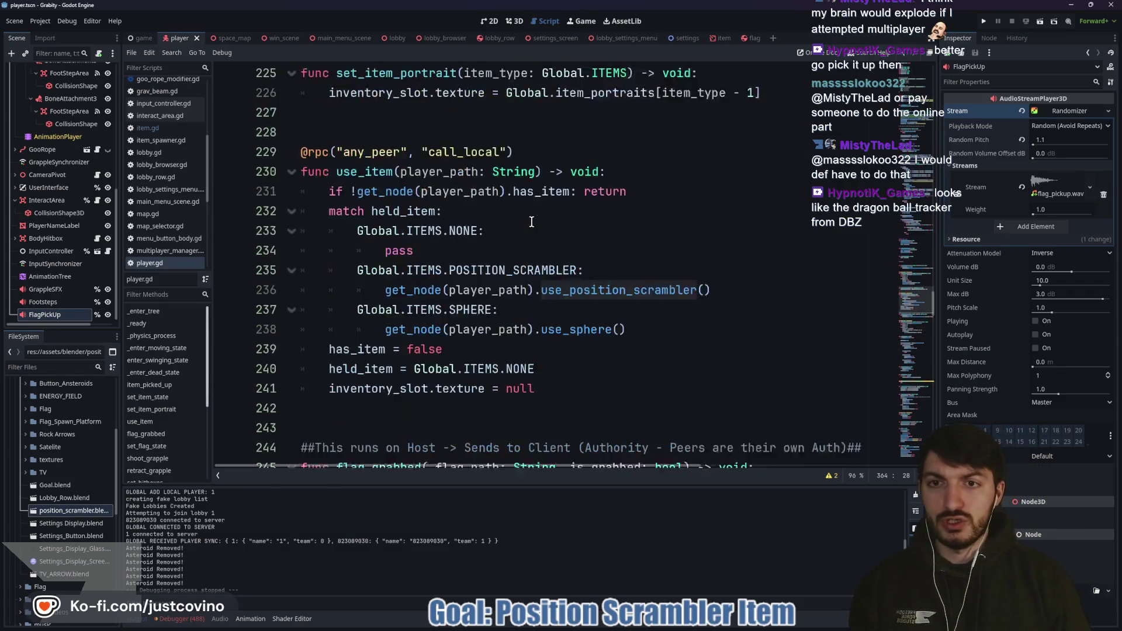
pyautogui.scroll(-1, 532, 231)
pyautogui.click(700, 231)
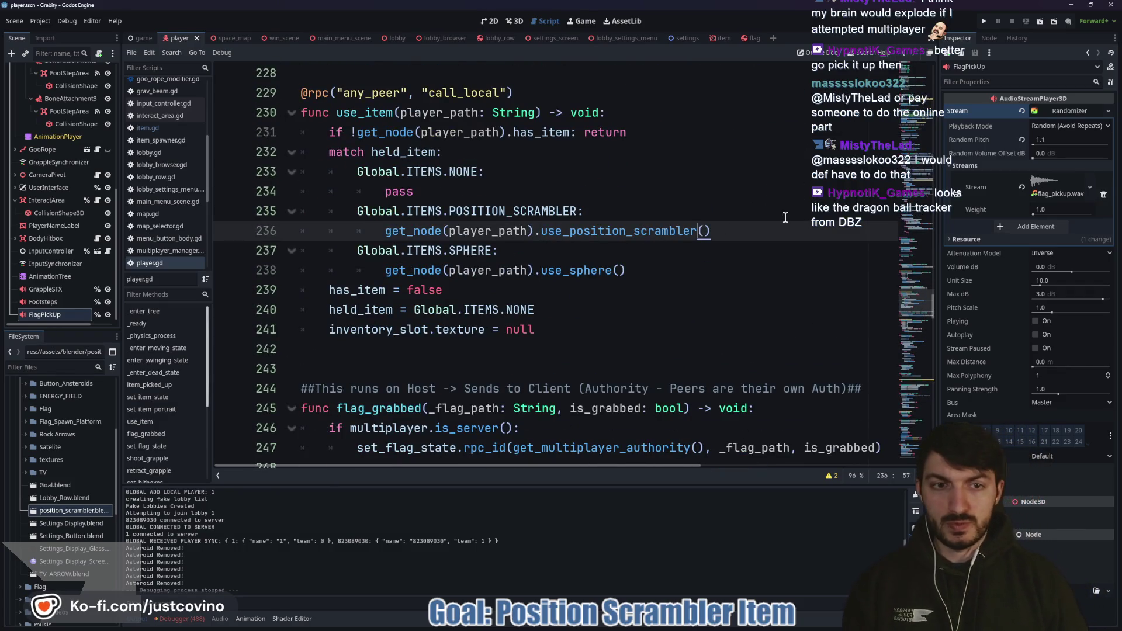
pyautogui.write('.rpc(')
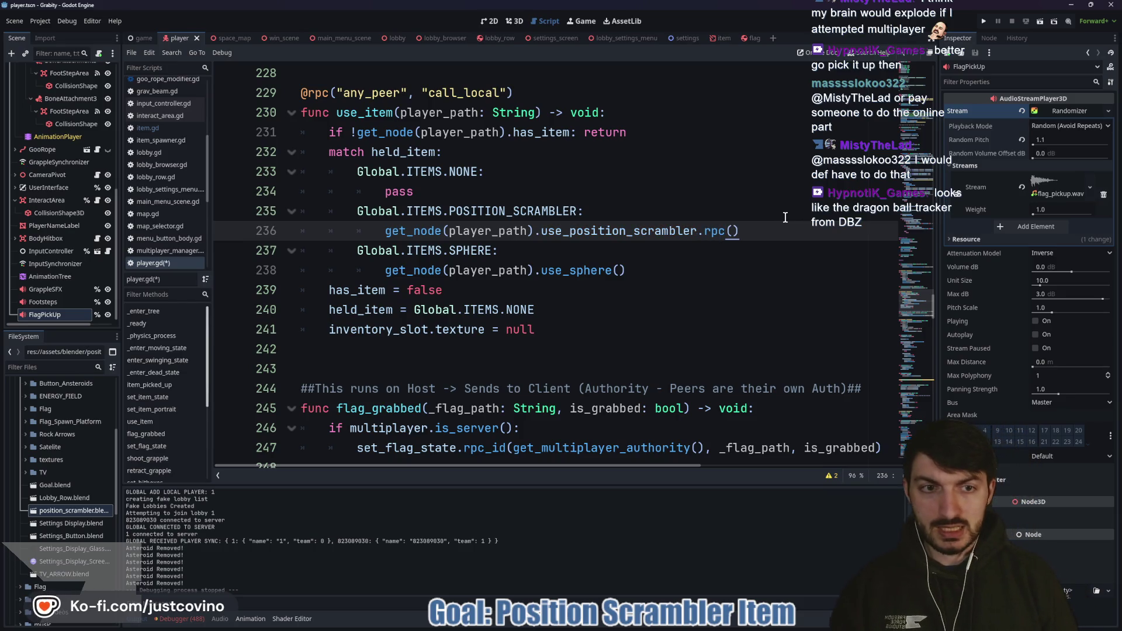
pyautogui.write('team')
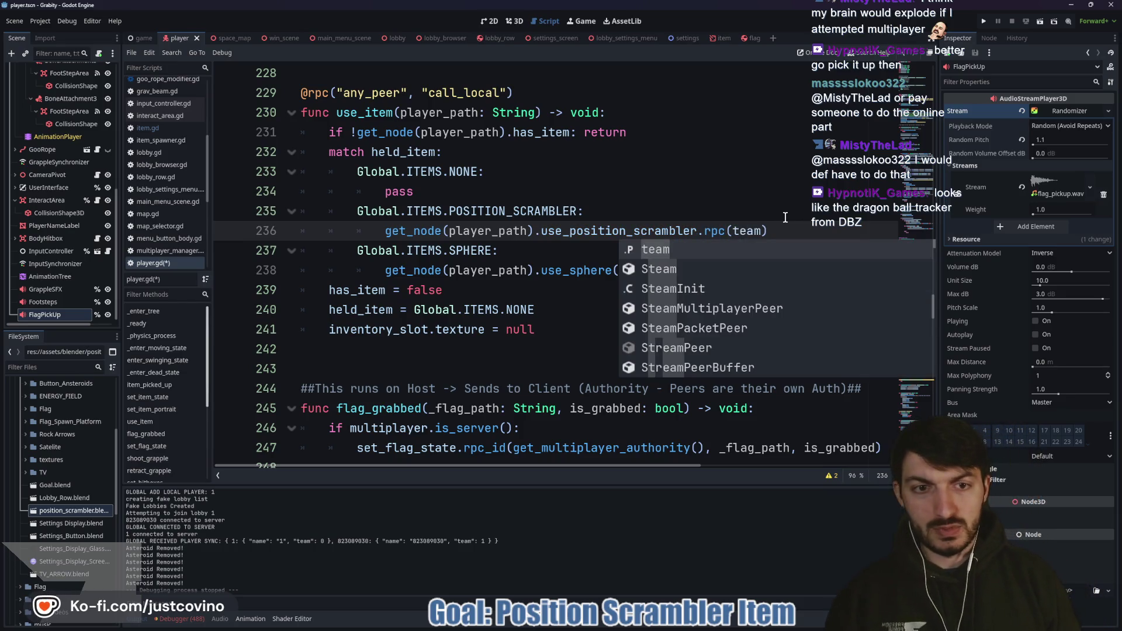
pyautogui.write(')')
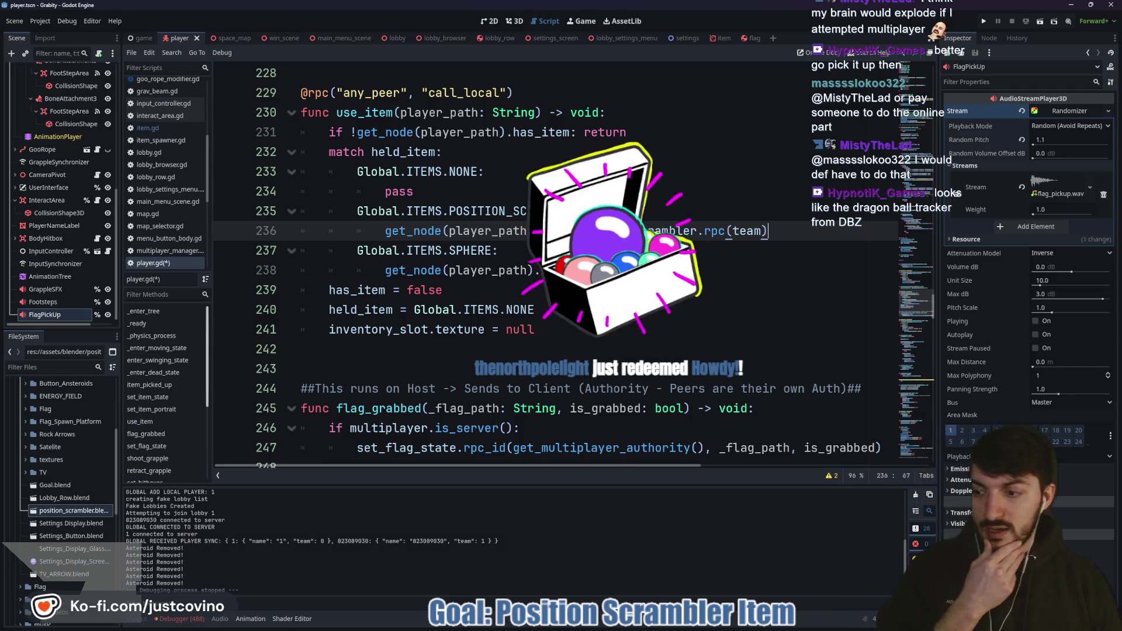
# - Save player.gd and run the project
pyautogui.click(503, 295)
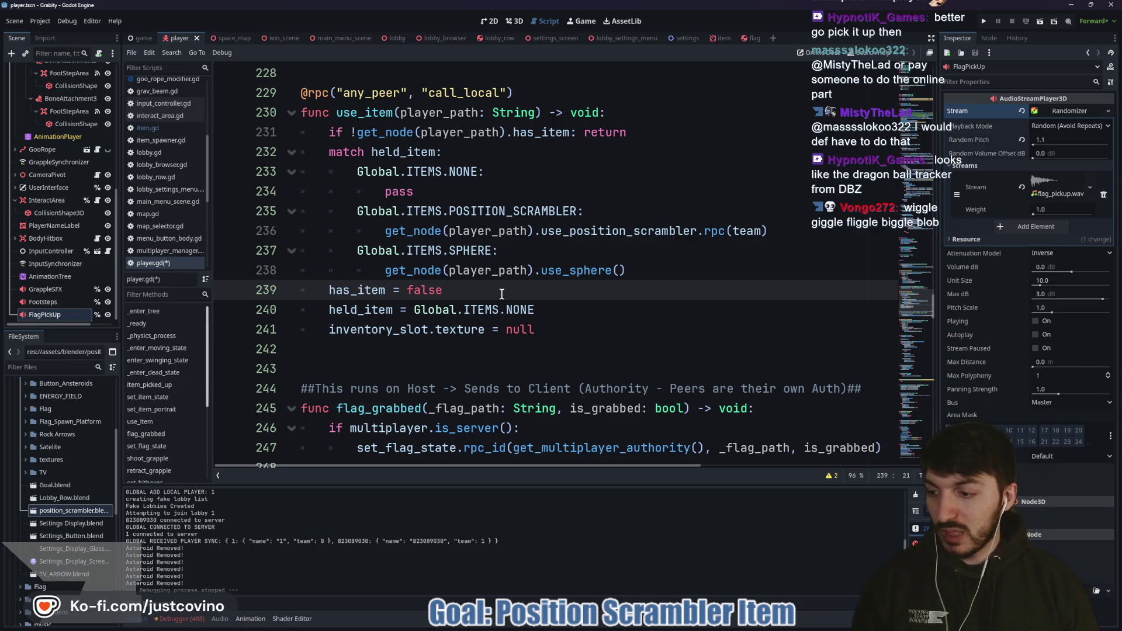
pyautogui.hotkey('ctrl', 's')
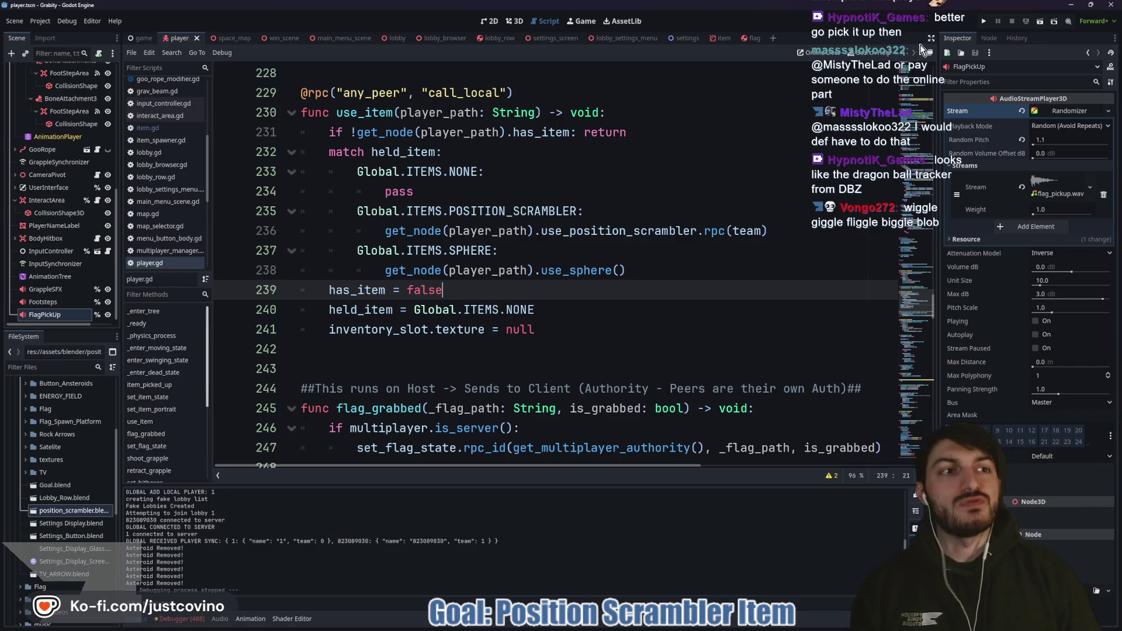
pyautogui.click(980, 21)
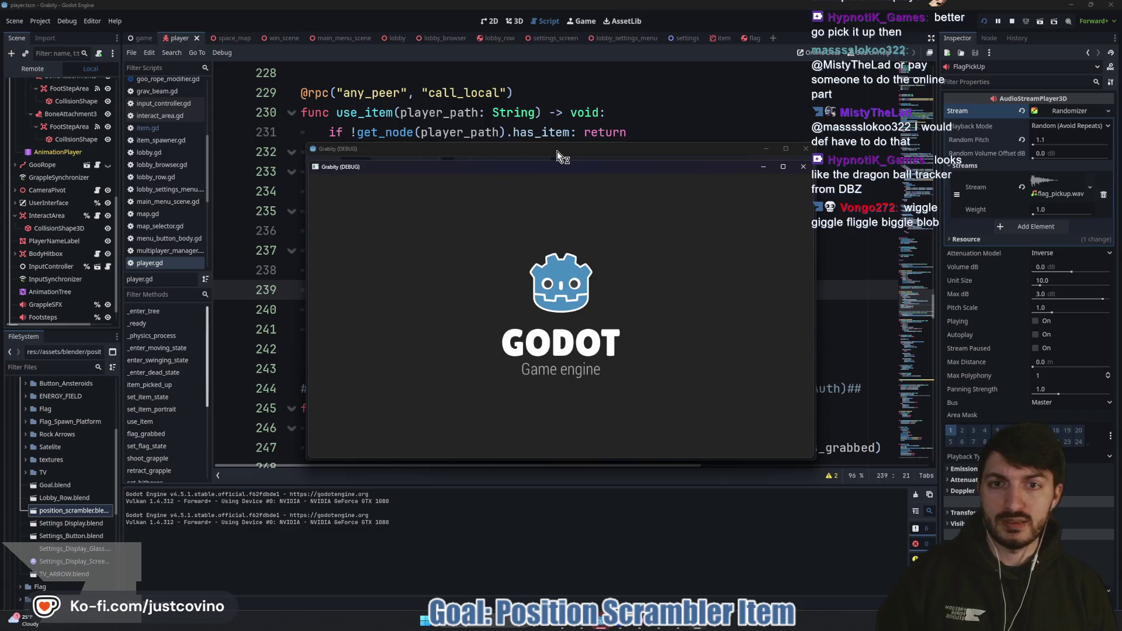
# - Place the debug windows side by side, host a private lobby, join it, ready up and start the match
pyautogui.moveTo(557, 152); pyautogui.dragTo(297, 151)
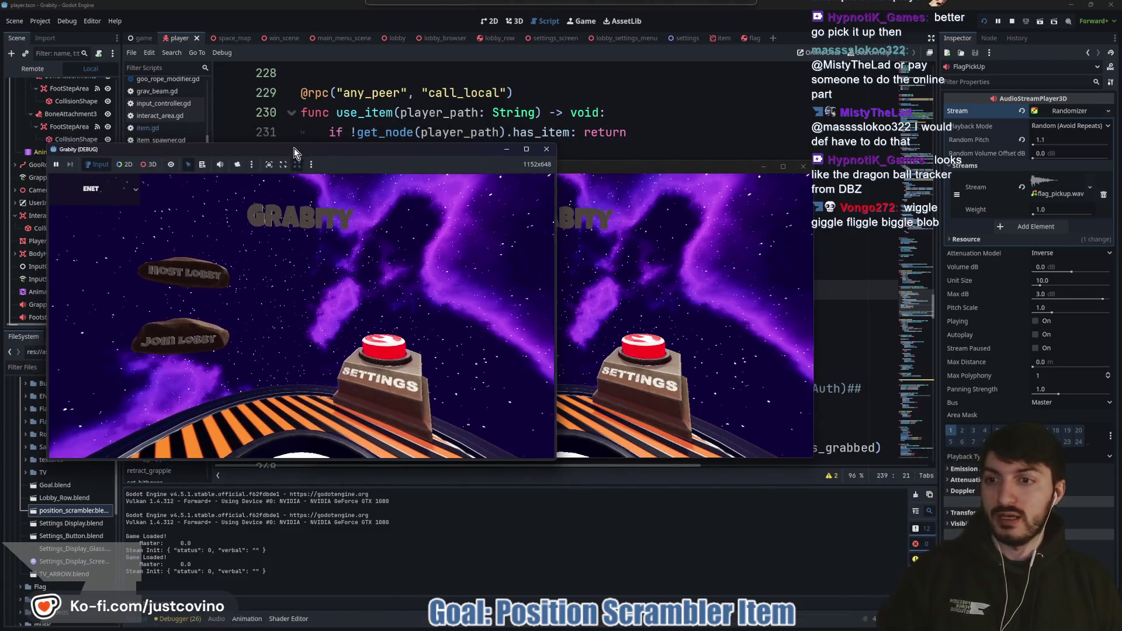
pyautogui.click(185, 283)
pyautogui.moveTo(589, 165); pyautogui.dragTo(848, 155)
pyautogui.click(336, 253)
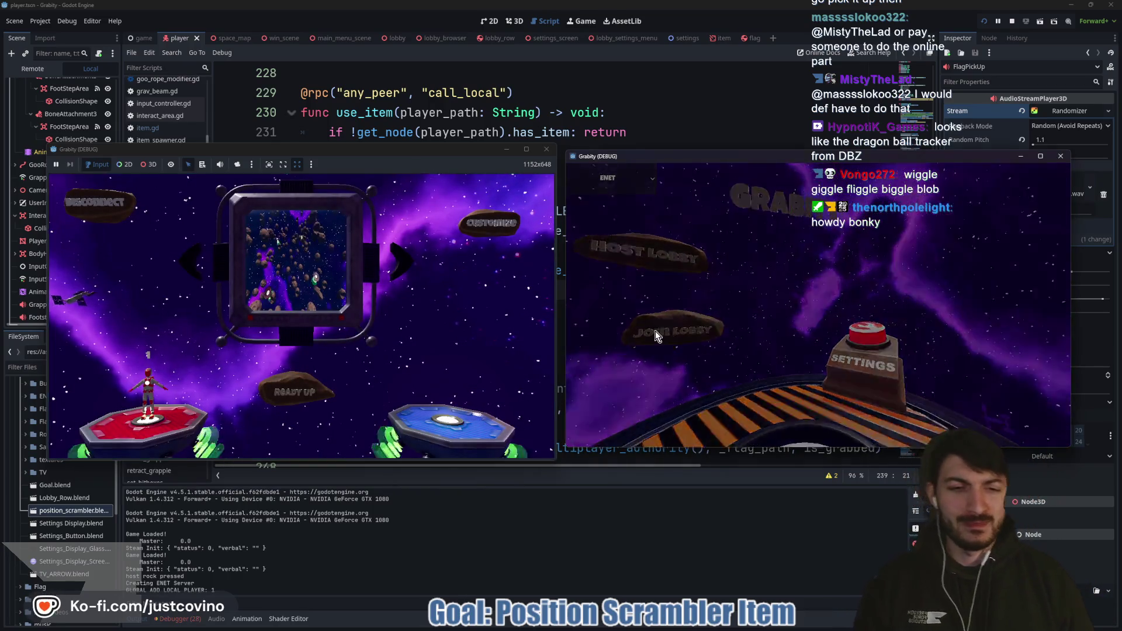
pyautogui.click(672, 335)
pyautogui.click(773, 368)
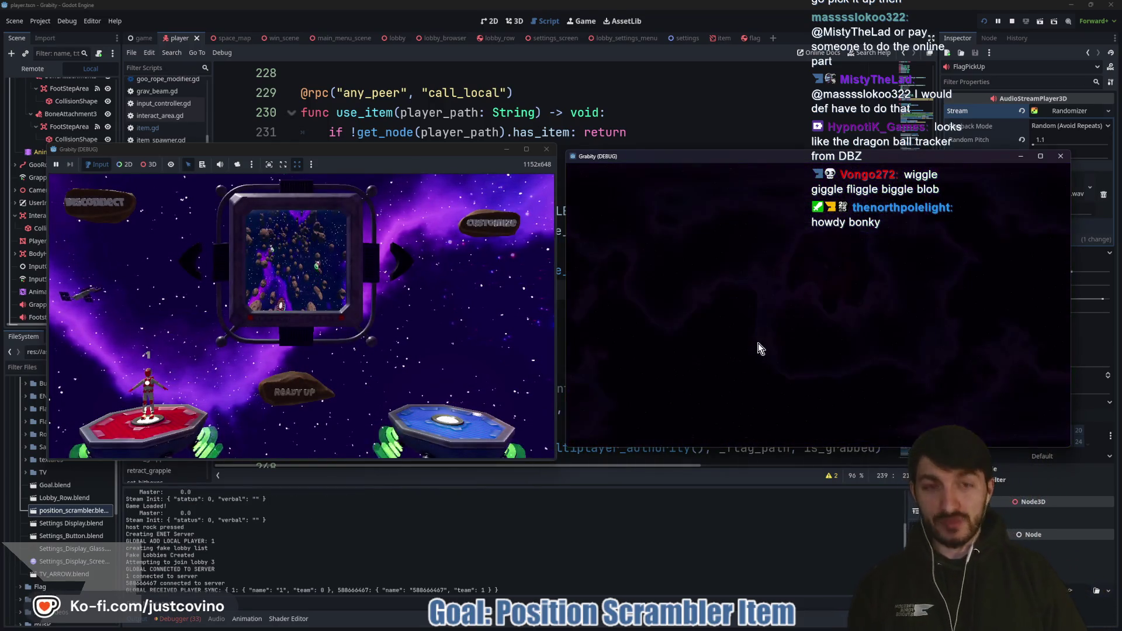
pyautogui.click(308, 395)
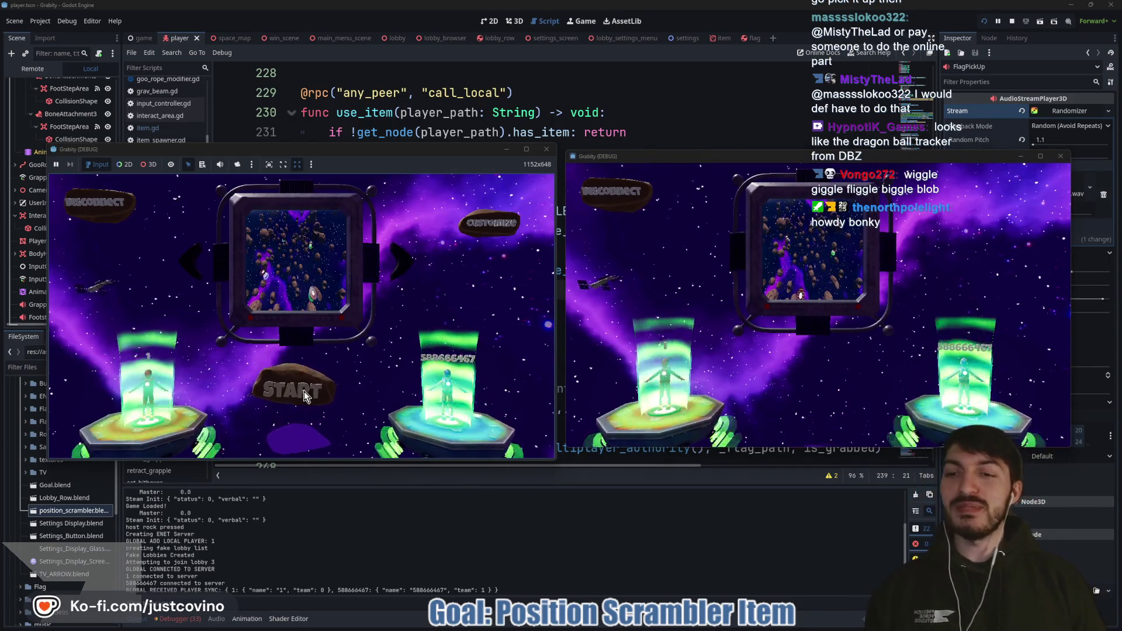
pyautogui.click(304, 390)
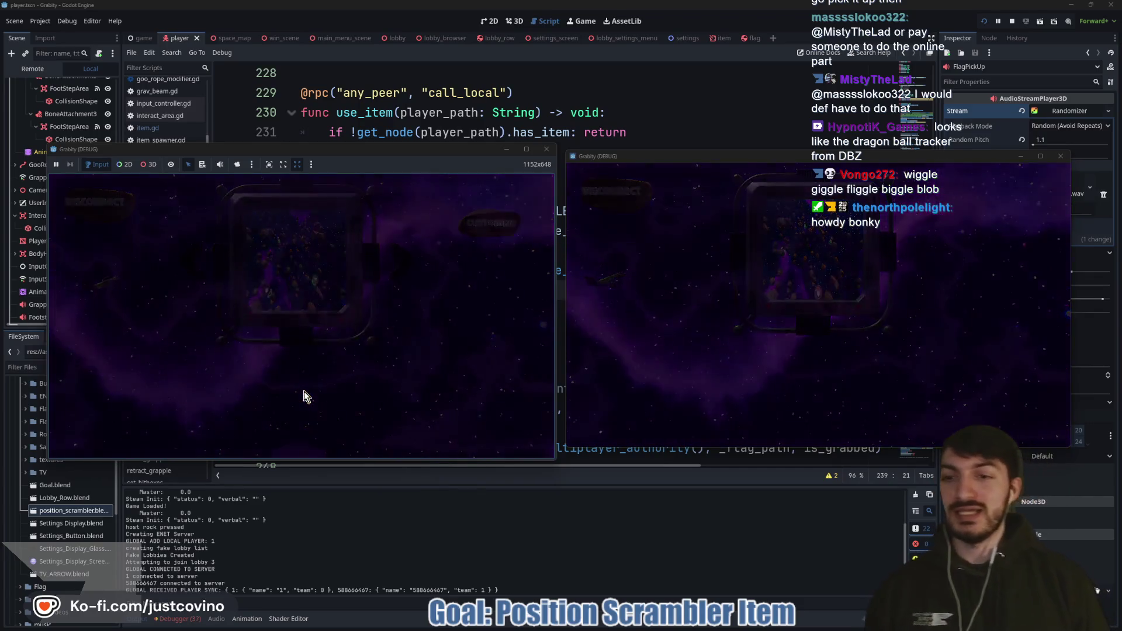
# - Swing the player off the red platform and grapple across asteroids toward the green planet
pyautogui.press('super')
pyautogui.press('Escape')
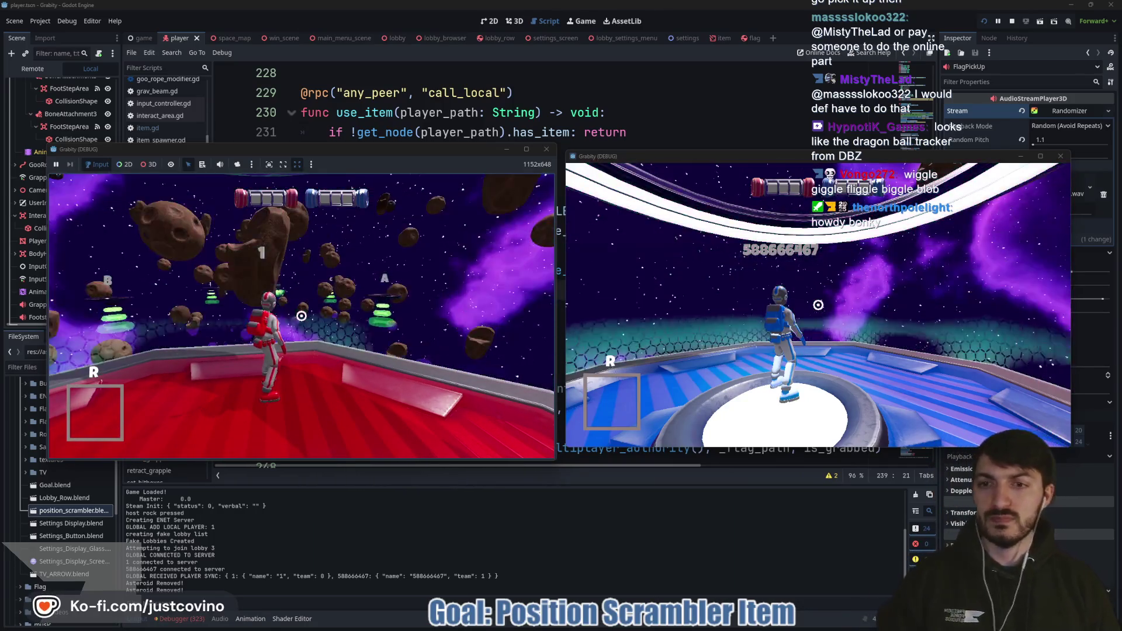
pyautogui.press('space')
pyautogui.click(301, 315)
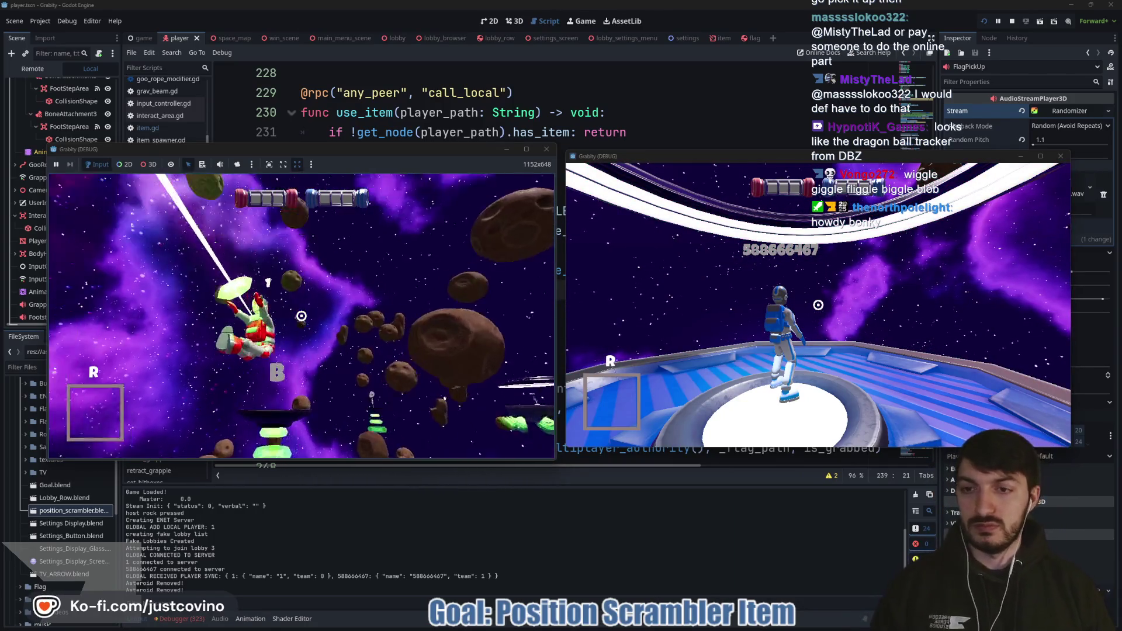
pyautogui.click(301, 315)
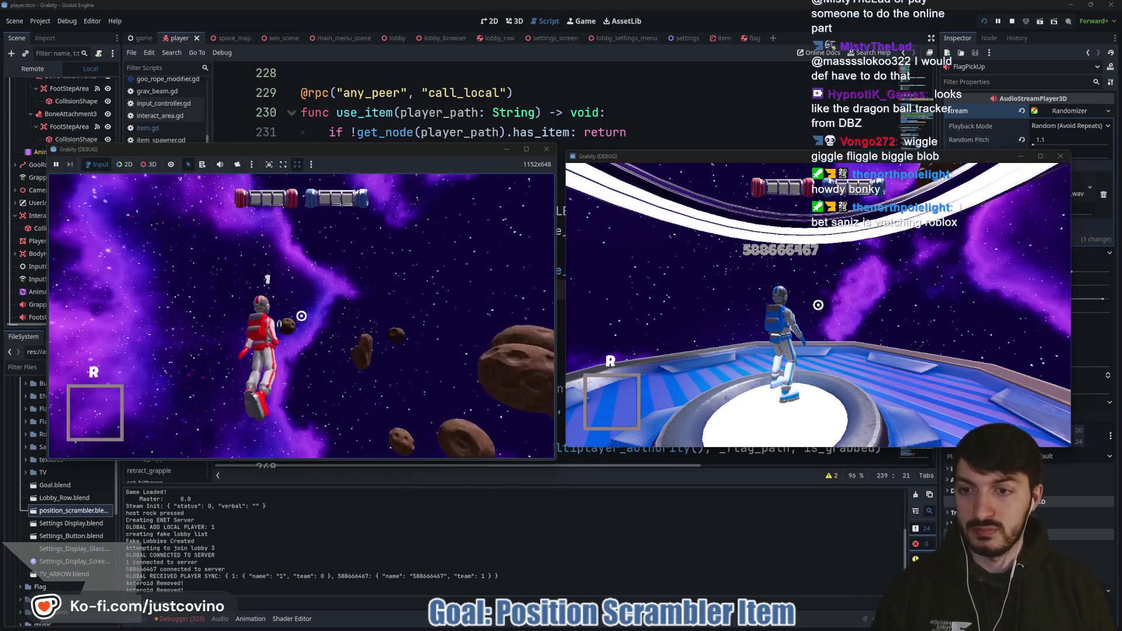
pyautogui.click(300, 316)
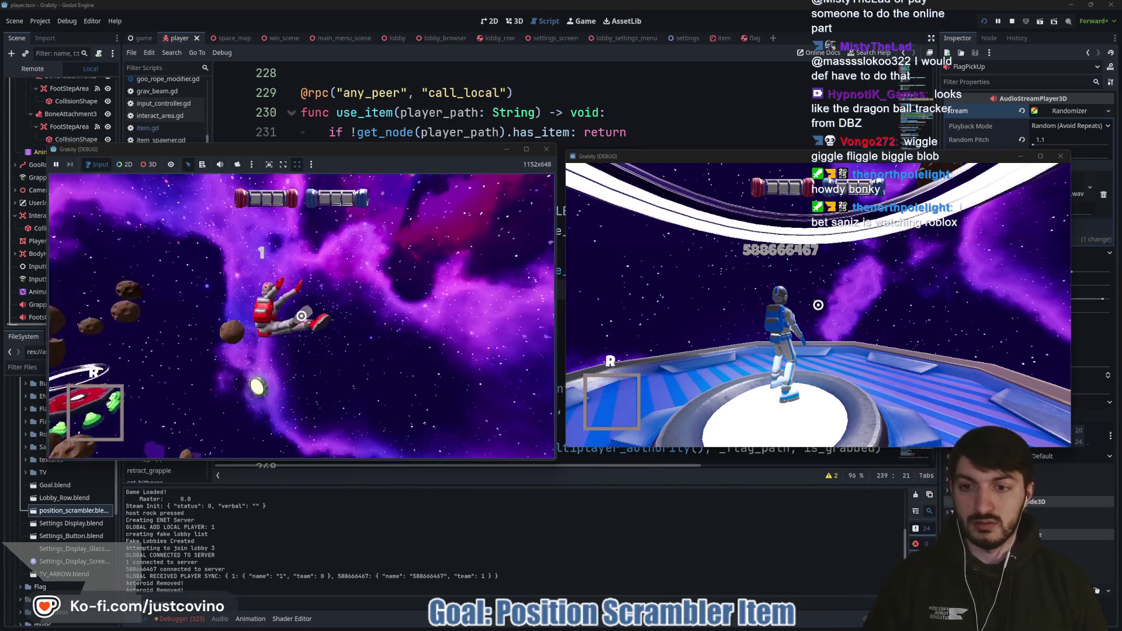
pyautogui.click(301, 316)
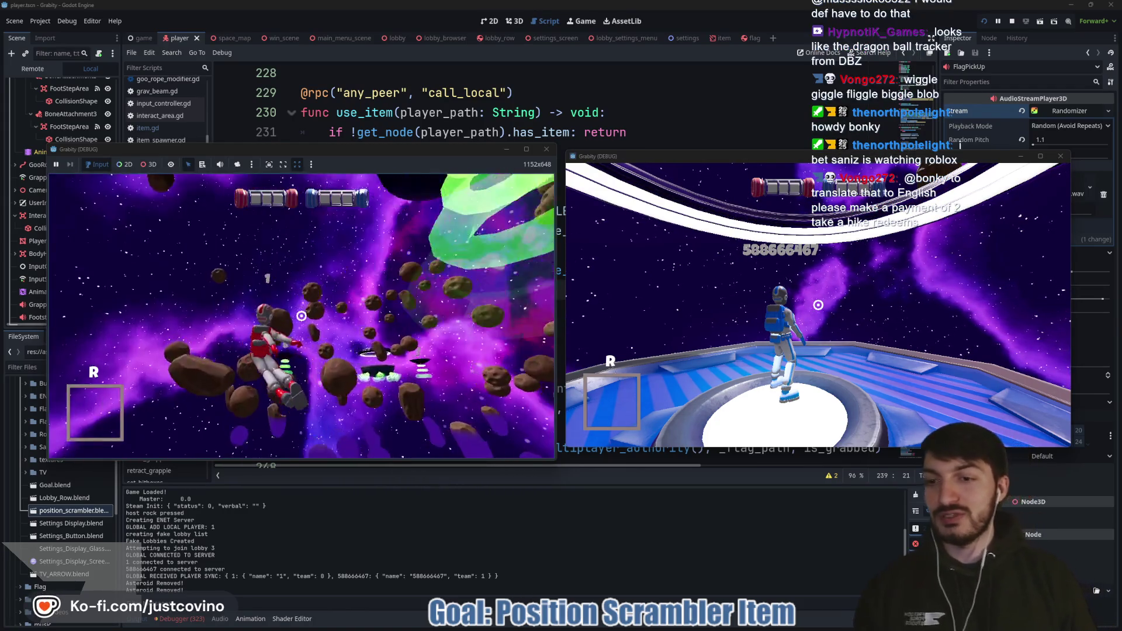
pyautogui.click(301, 315)
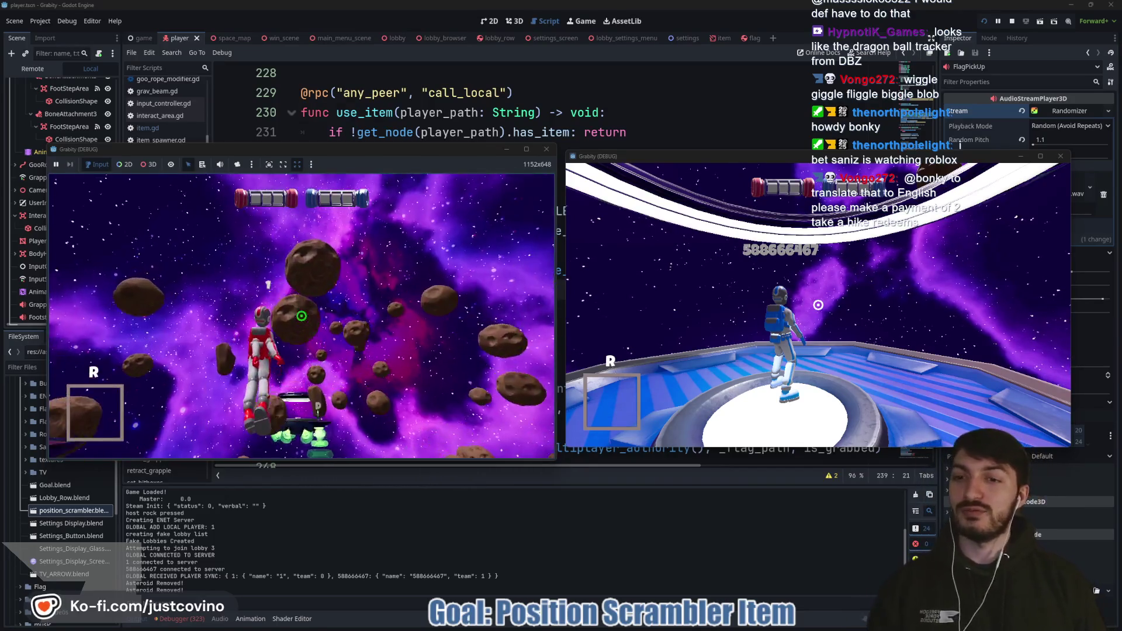
pyautogui.click(301, 316)
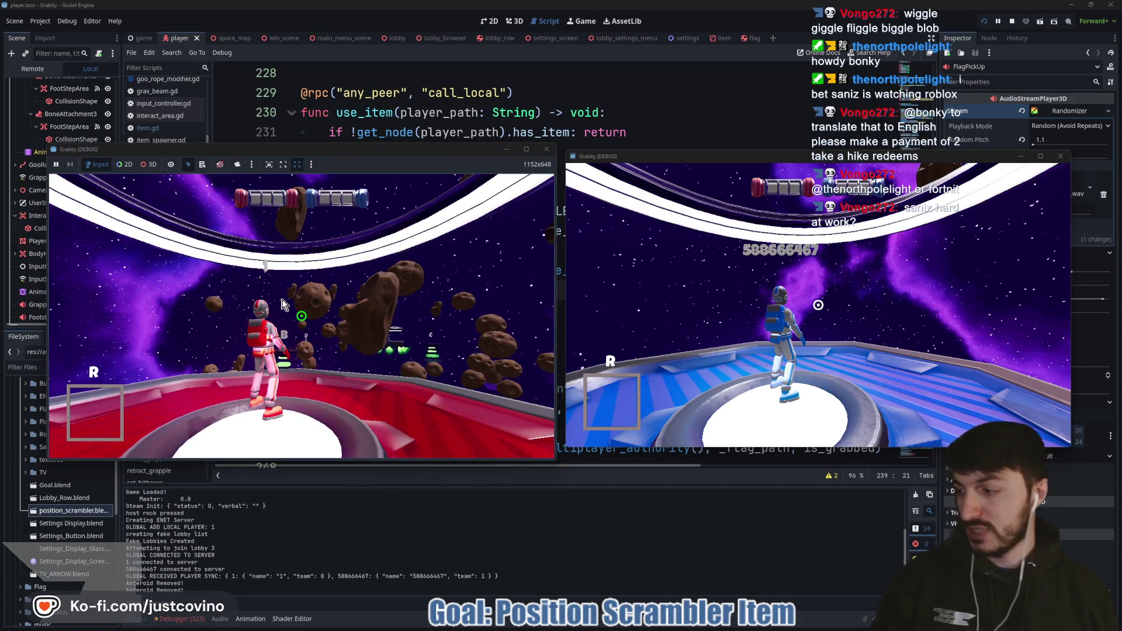
# - Jump and grapple with the red player in the left window, then stop the game with F8
pyautogui.click(238, 420)
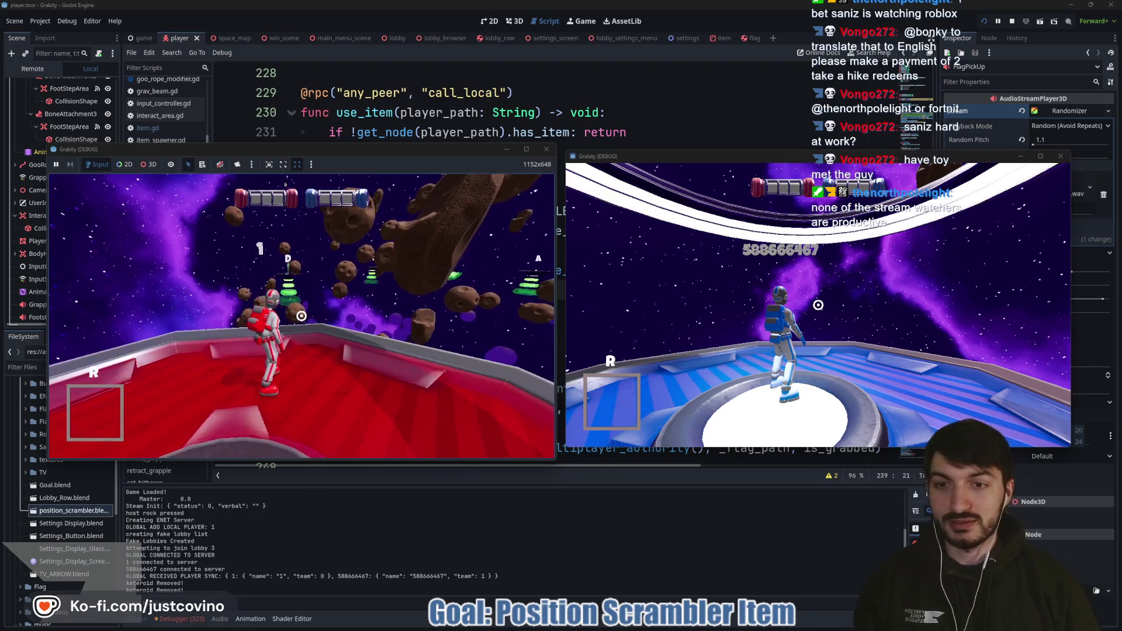
pyautogui.press('space')
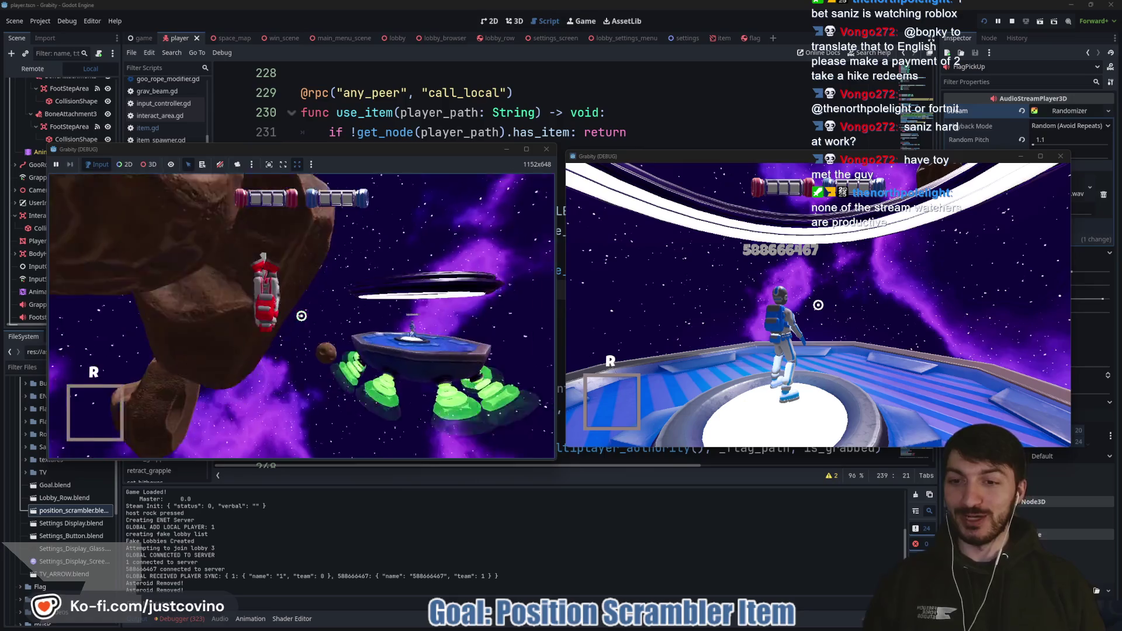
pyautogui.click(302, 315)
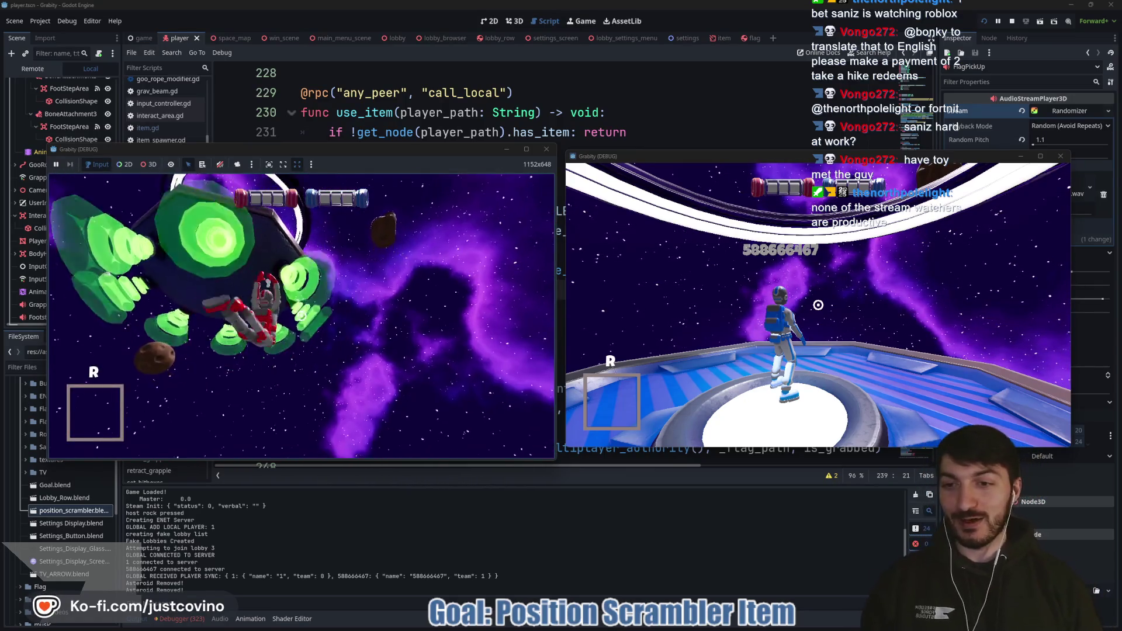
pyautogui.click(302, 316)
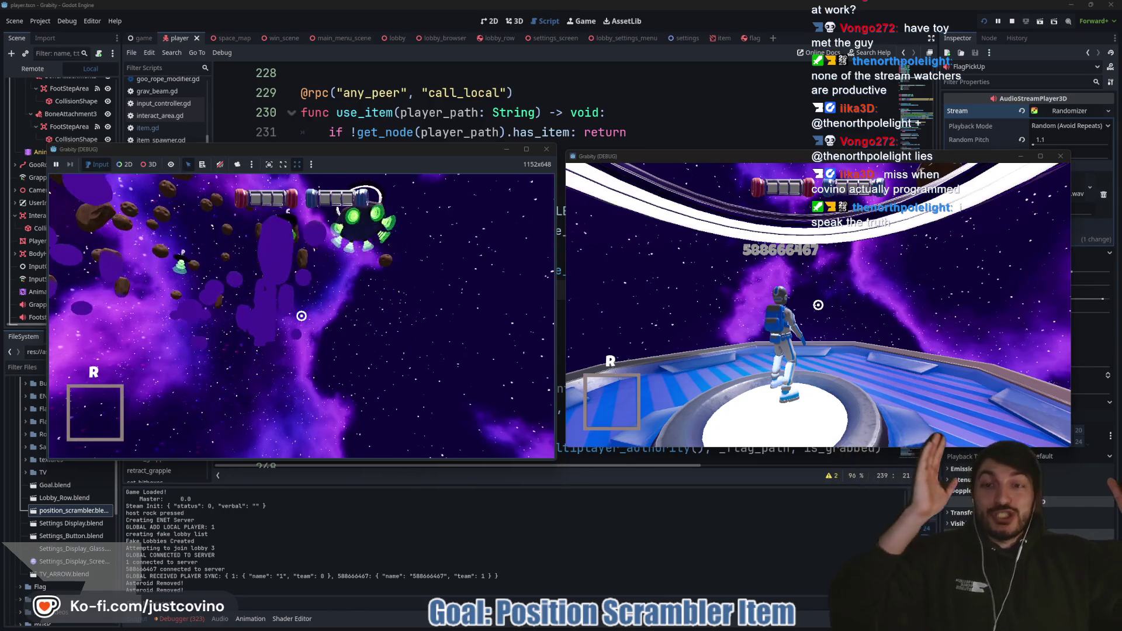
pyautogui.press('F8')
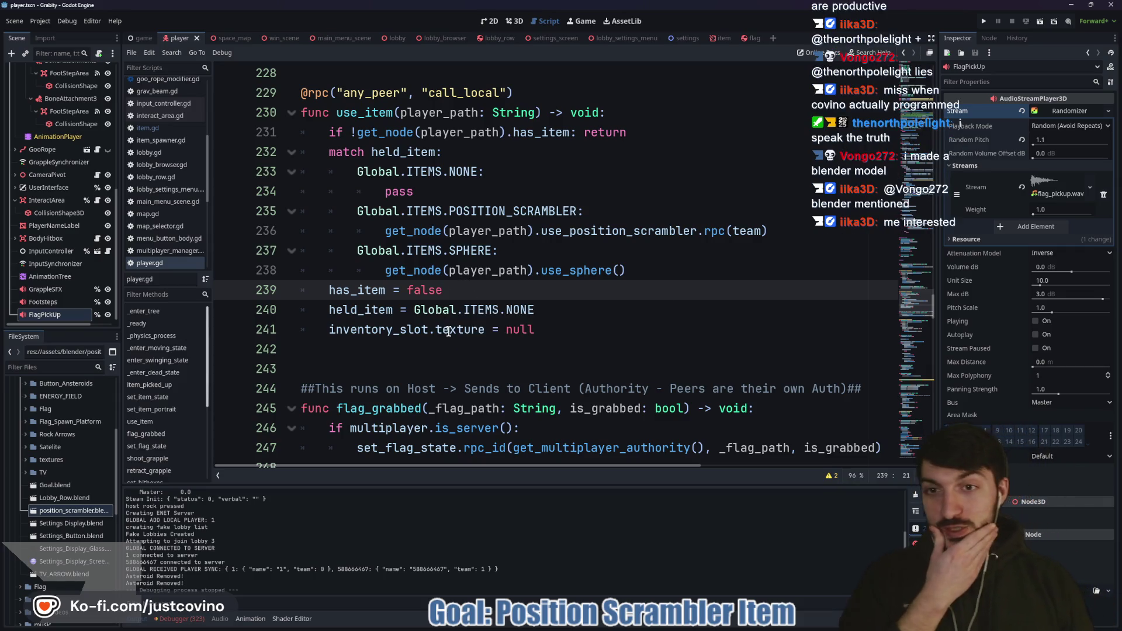
pyautogui.scroll(9, 440, 318)
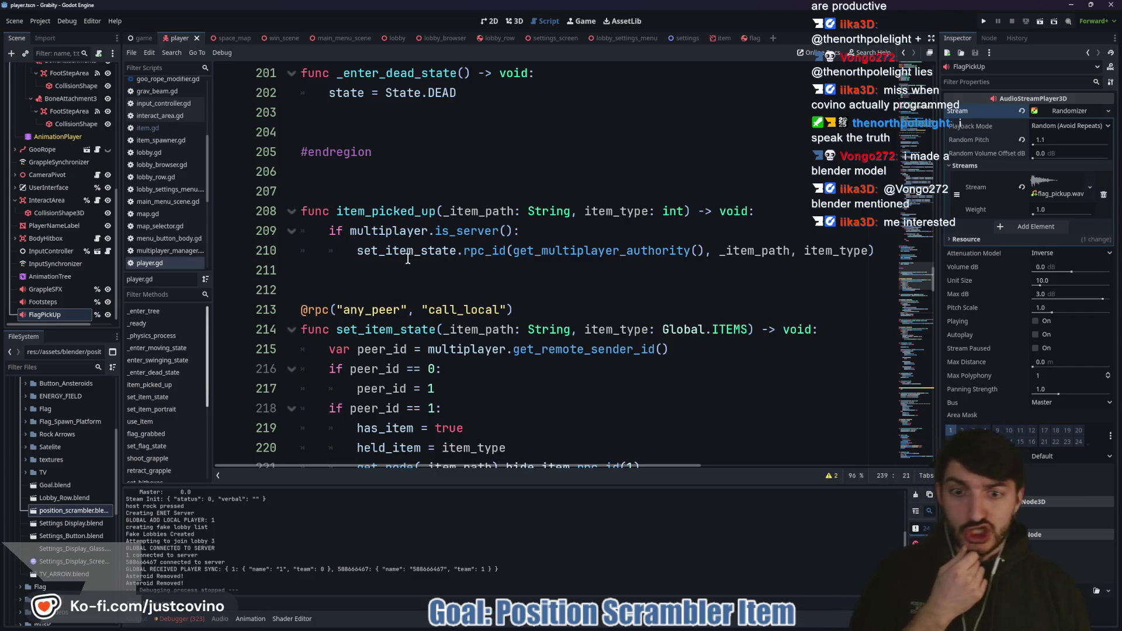
pyautogui.scroll(-1, 405, 263)
pyautogui.scroll(-1, 408, 271)
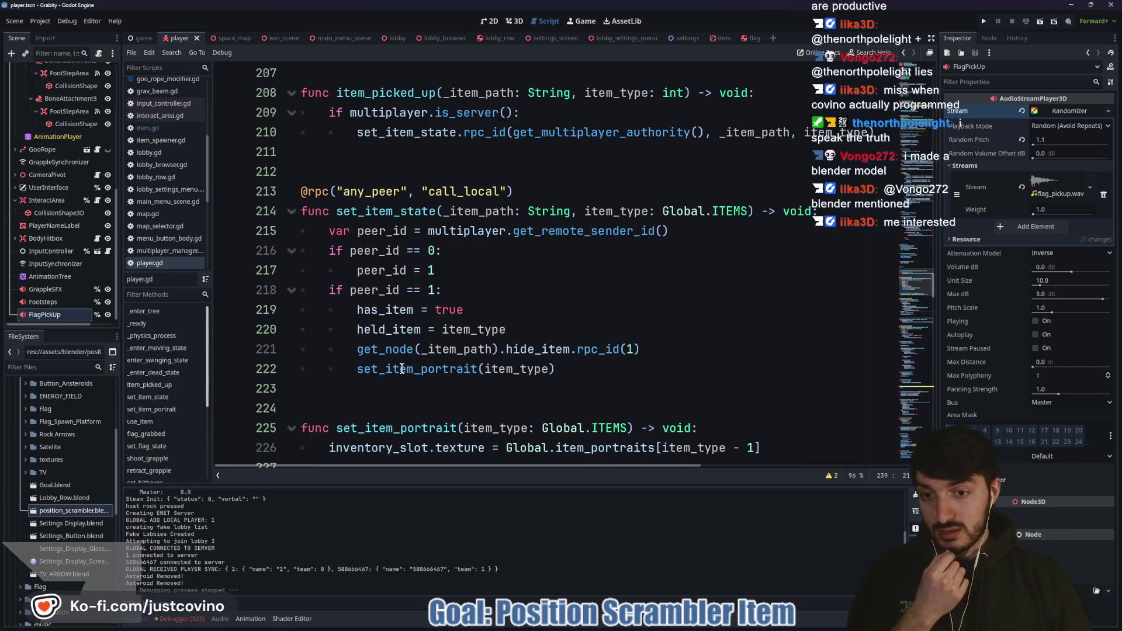
pyautogui.click(403, 368)
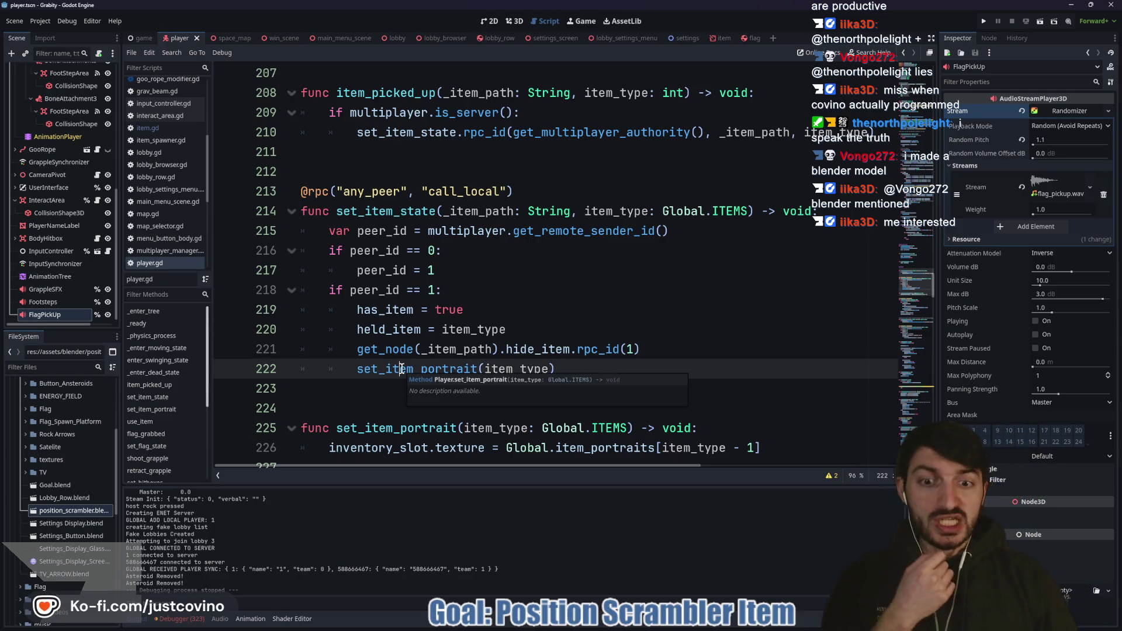
pyautogui.scroll(2, 401, 368)
pyautogui.scroll(-3, 400, 309)
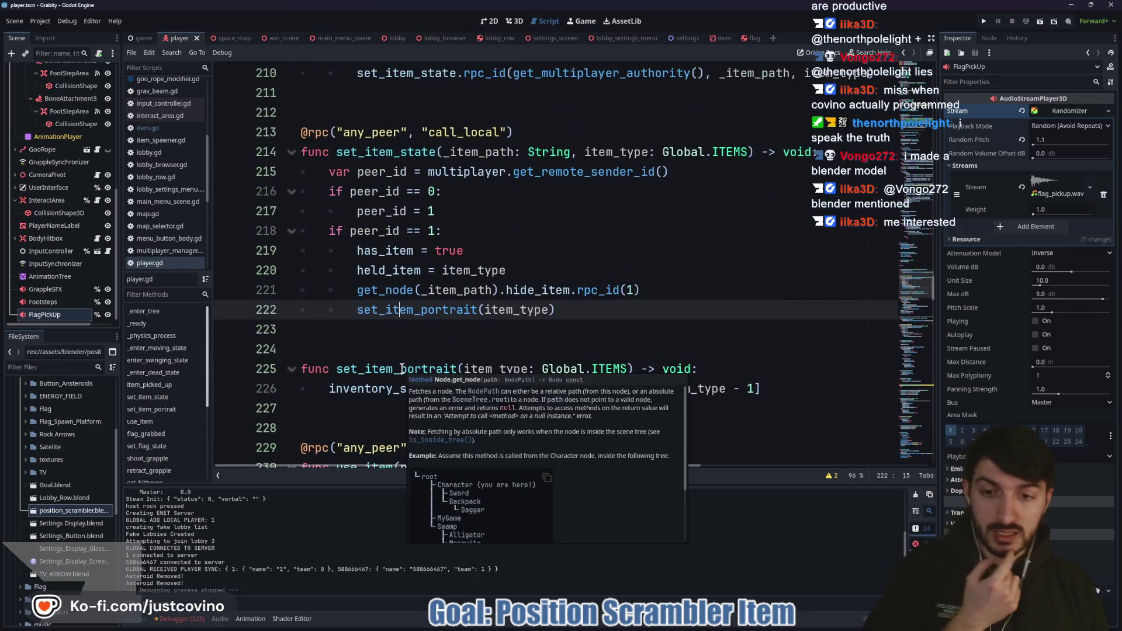
pyautogui.doubleClick(399, 310)
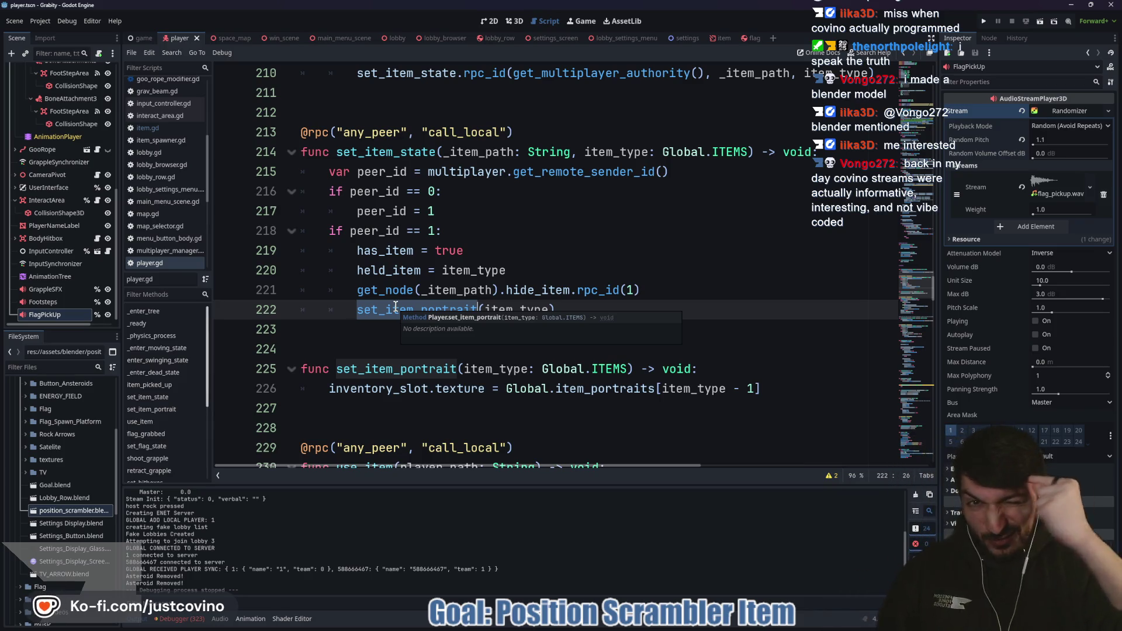
pyautogui.click(467, 219)
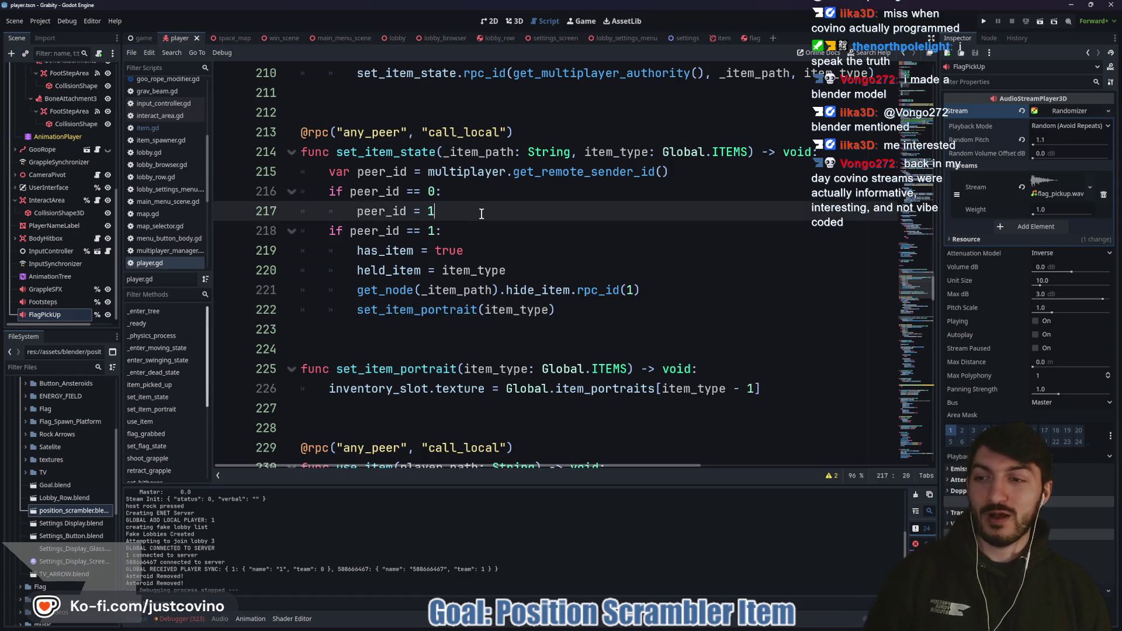
pyautogui.scroll(20, 470, 246)
pyautogui.scroll(20, 473, 284)
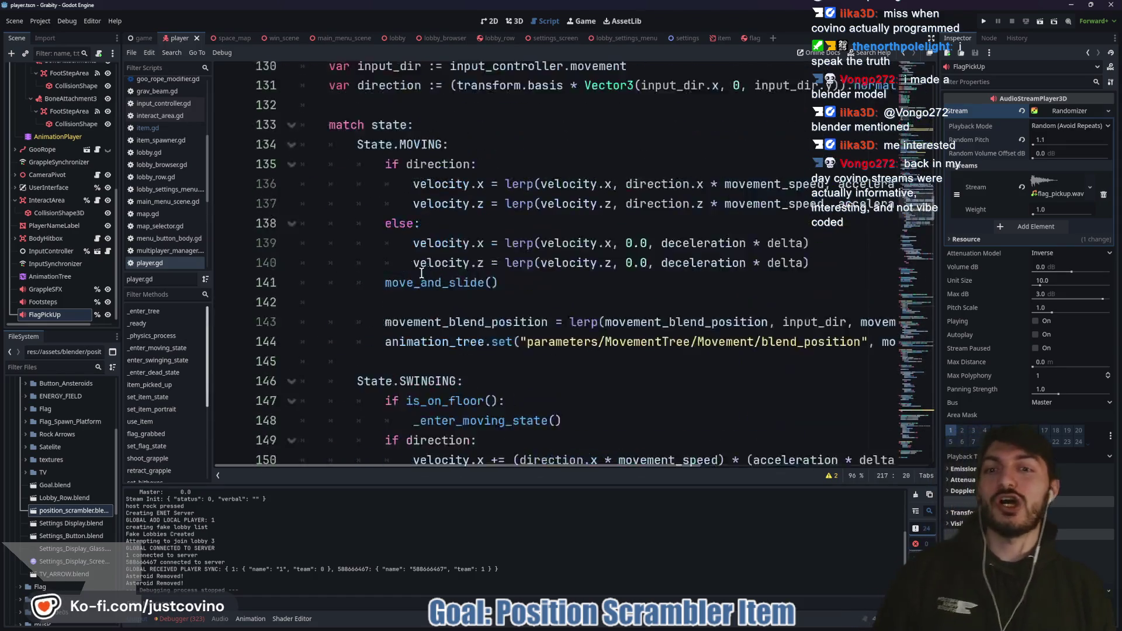
pyautogui.scroll(3, 418, 264)
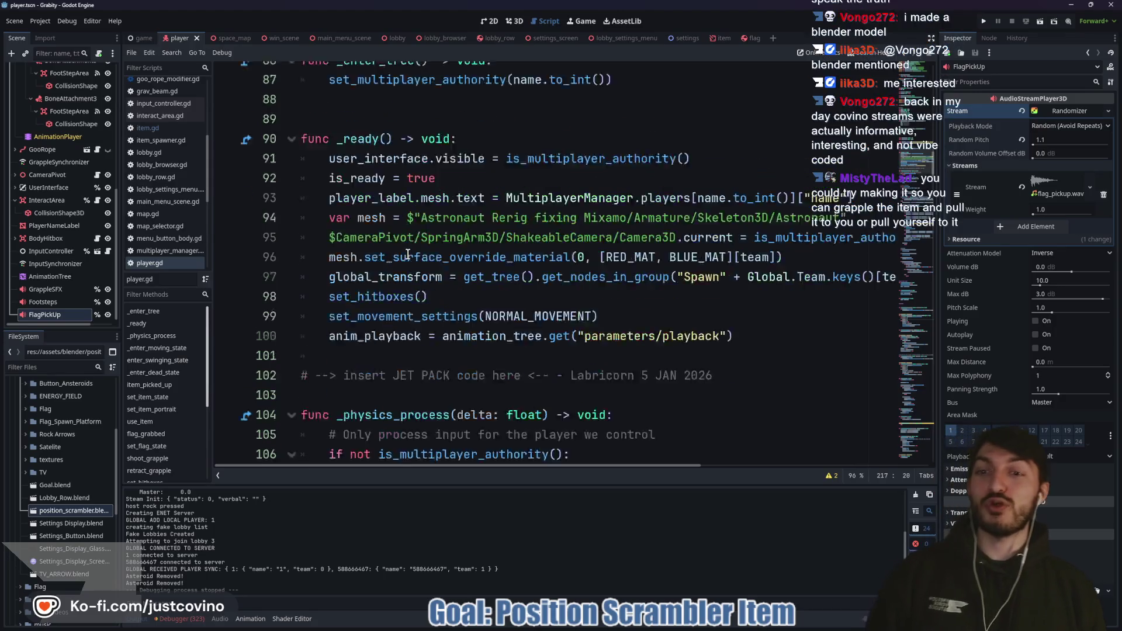
pyautogui.click(403, 249)
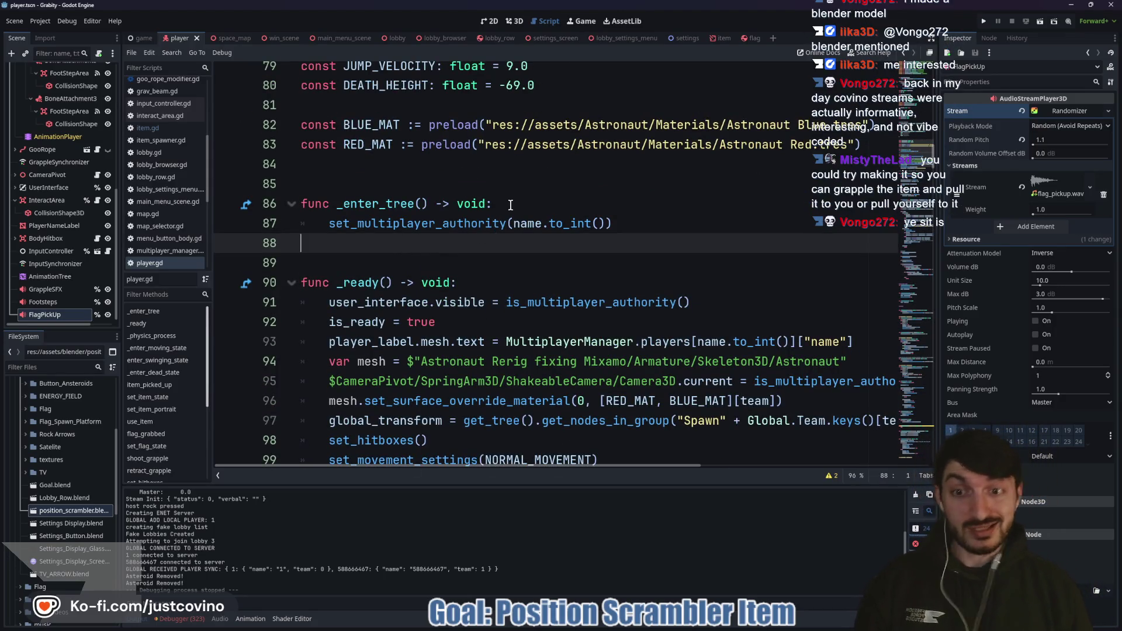
pyautogui.scroll(-20, 437, 256)
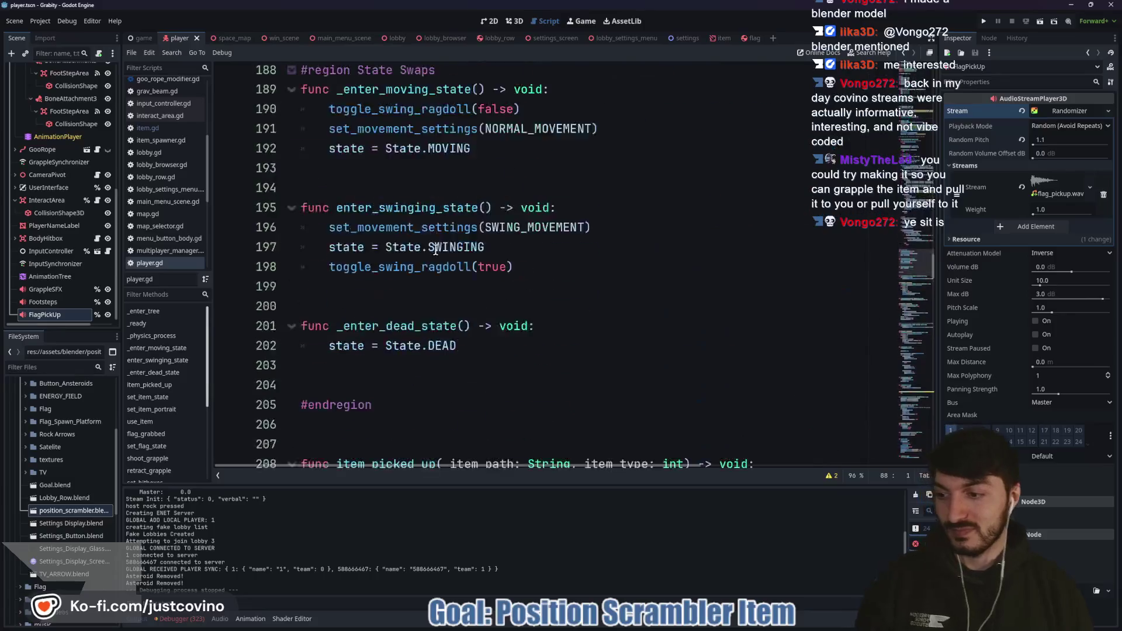
pyautogui.scroll(-20, 444, 251)
pyautogui.scroll(20, 462, 256)
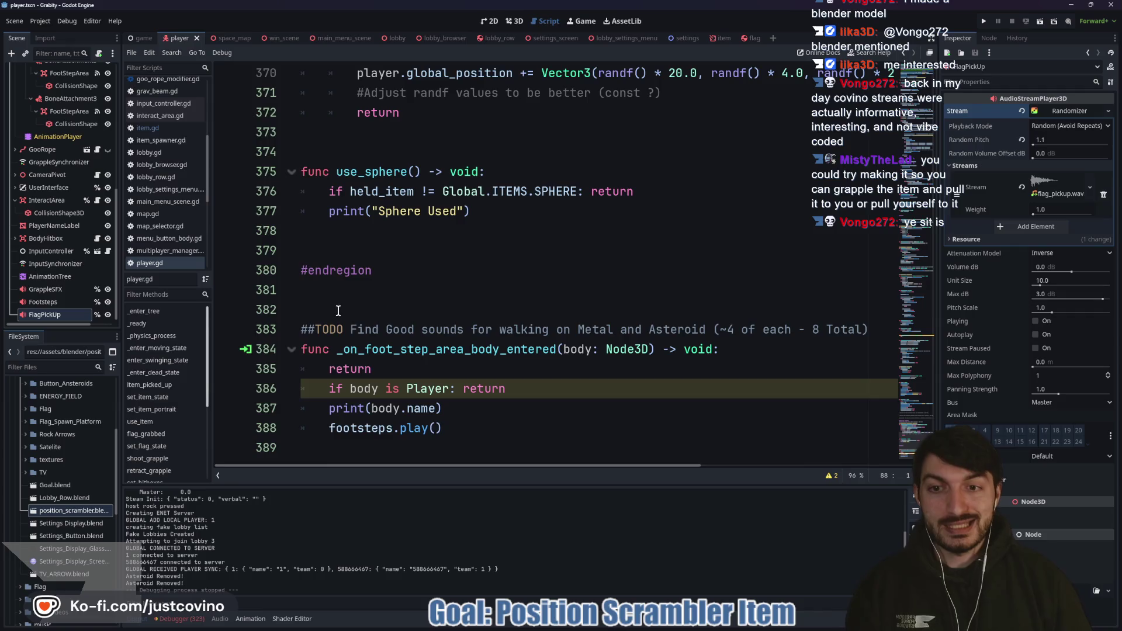
pyautogui.scroll(8, 350, 298)
pyautogui.scroll(-8, 373, 287)
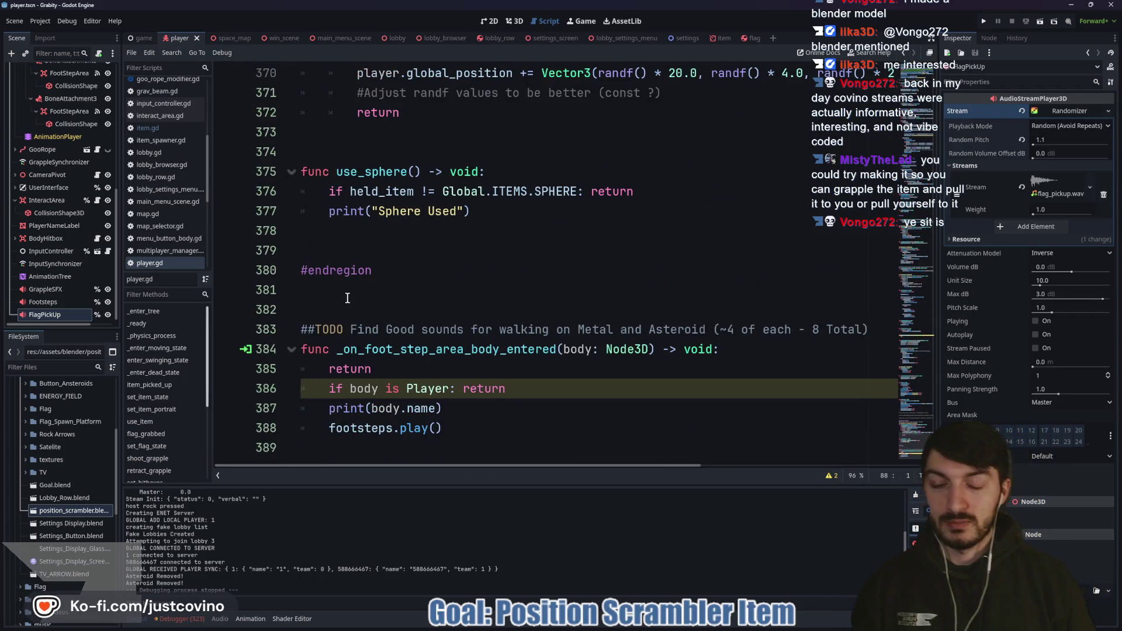
pyautogui.click(349, 457)
# - Add a '#region Debug Cheats' section below the footstep function
pyautogui.press('Return')
pyautogui.press('Return')
pyautogui.press('Return')
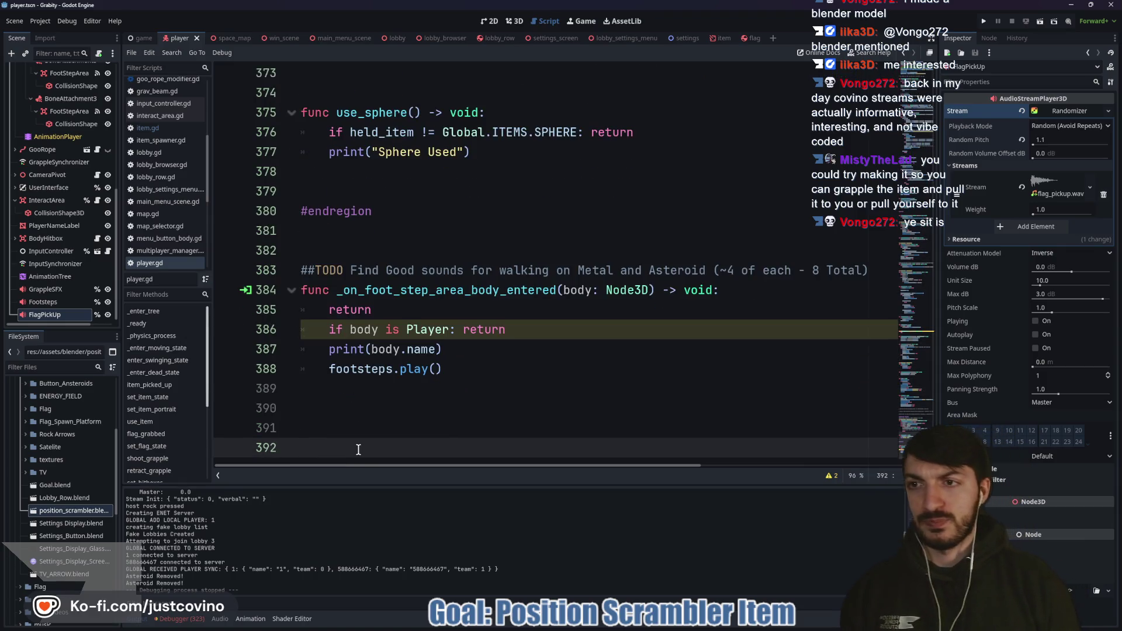
pyautogui.write('#region Debug CHEATS')
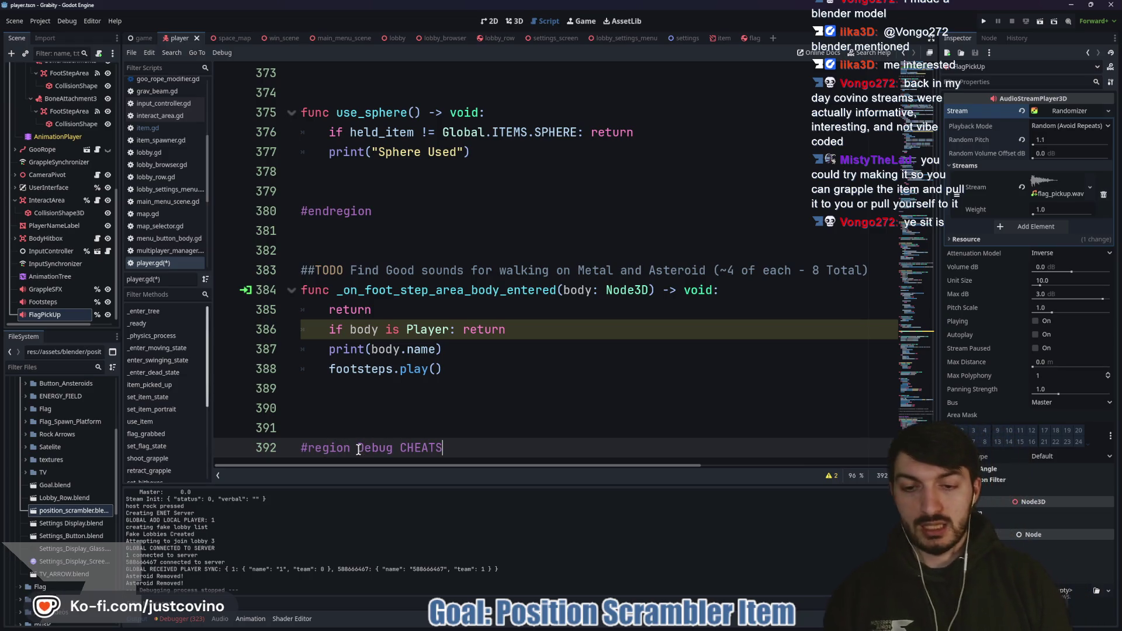
pyautogui.press('BackSpace')
pyautogui.press('BackSpace')
pyautogui.press('BackSpace')
pyautogui.write('Cheats')
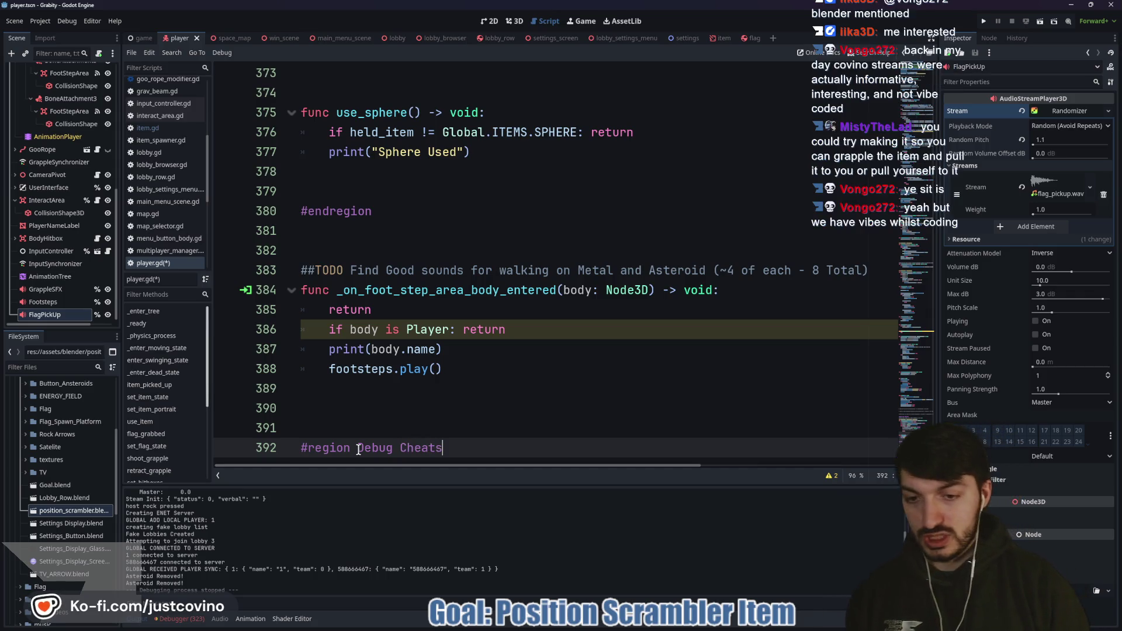
pyautogui.press('Return')
pyautogui.press('Return')
pyautogui.press('Return')
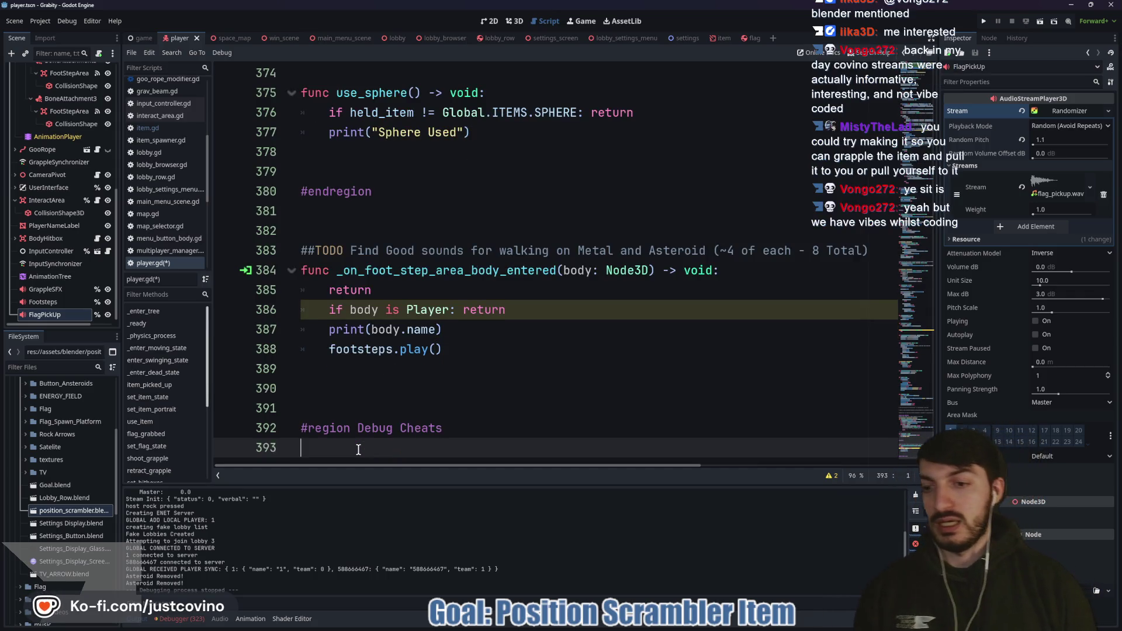
pyautogui.press('Up')
pyautogui.press('Up')
pyautogui.press('Up')
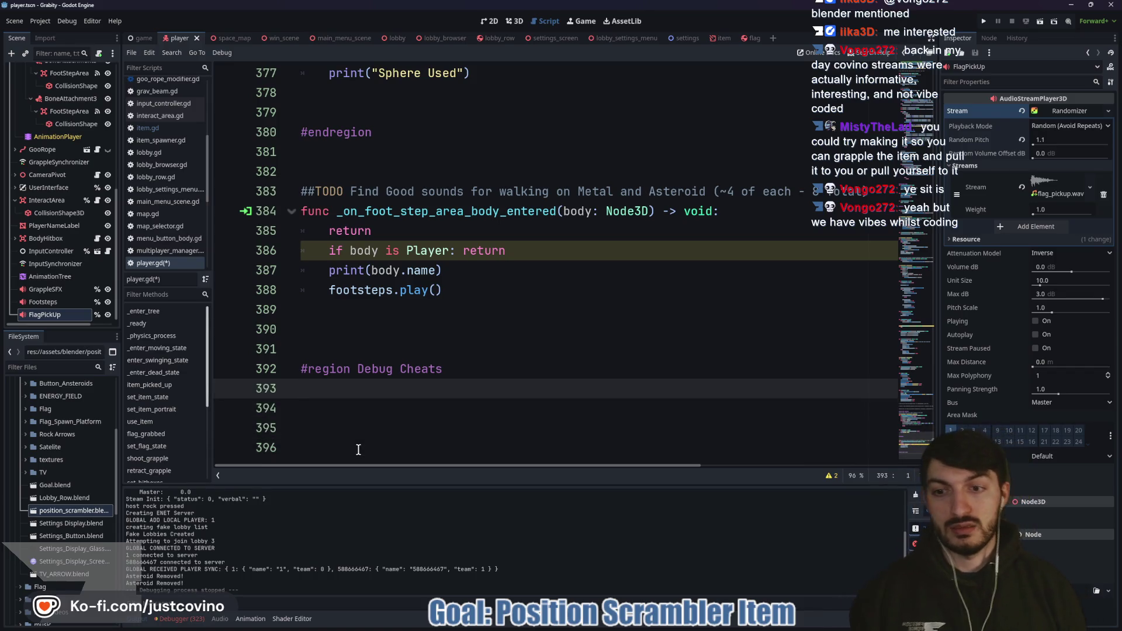
pyautogui.press('Down')
# - Declare 'func cheat_item(item_string: String) -> void:' inside the region and start its body
pyautogui.write('func cheat_i')
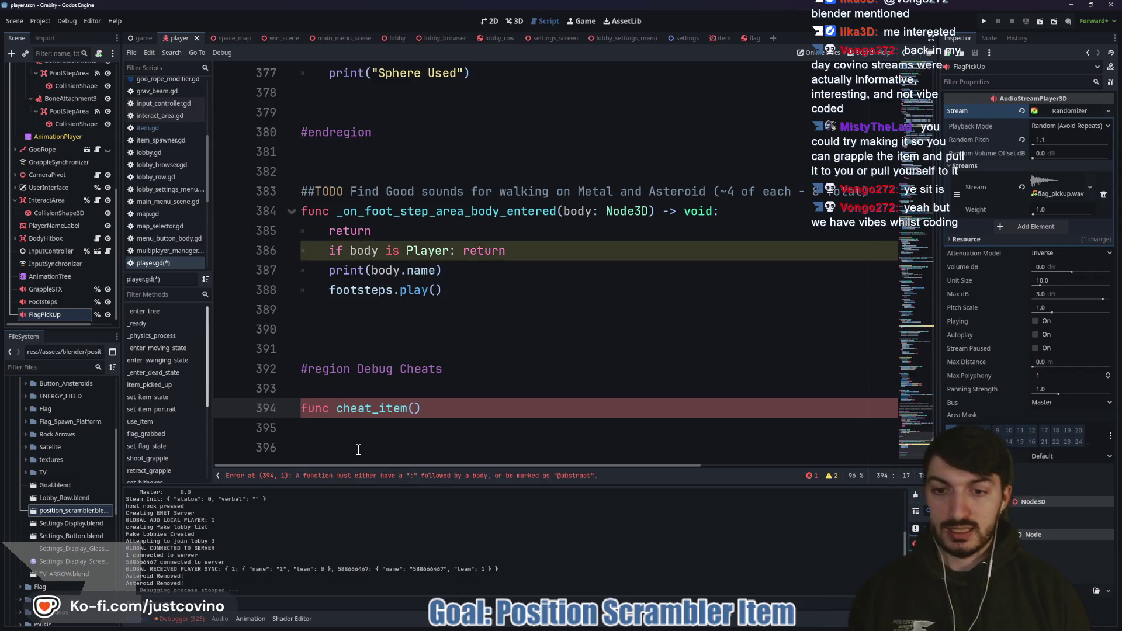
pyautogui.write('tem')
pyautogui.press('BackSpace')
pyautogui.press('BackSpace')
pyautogui.press('BackSpace')
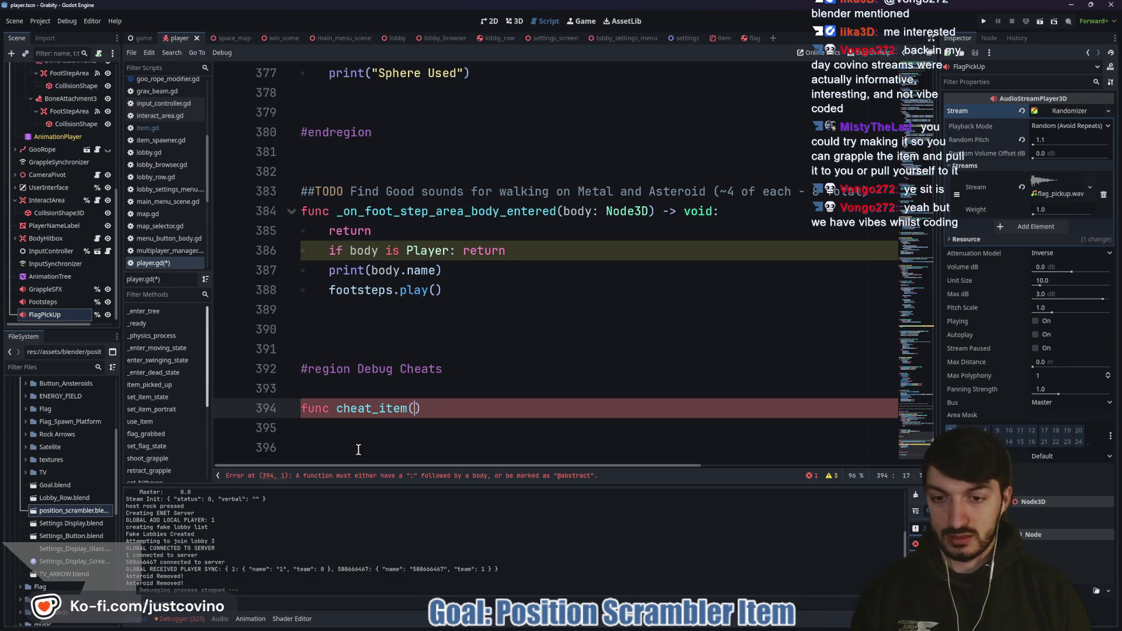
pyautogui.write('item_string: String) -')
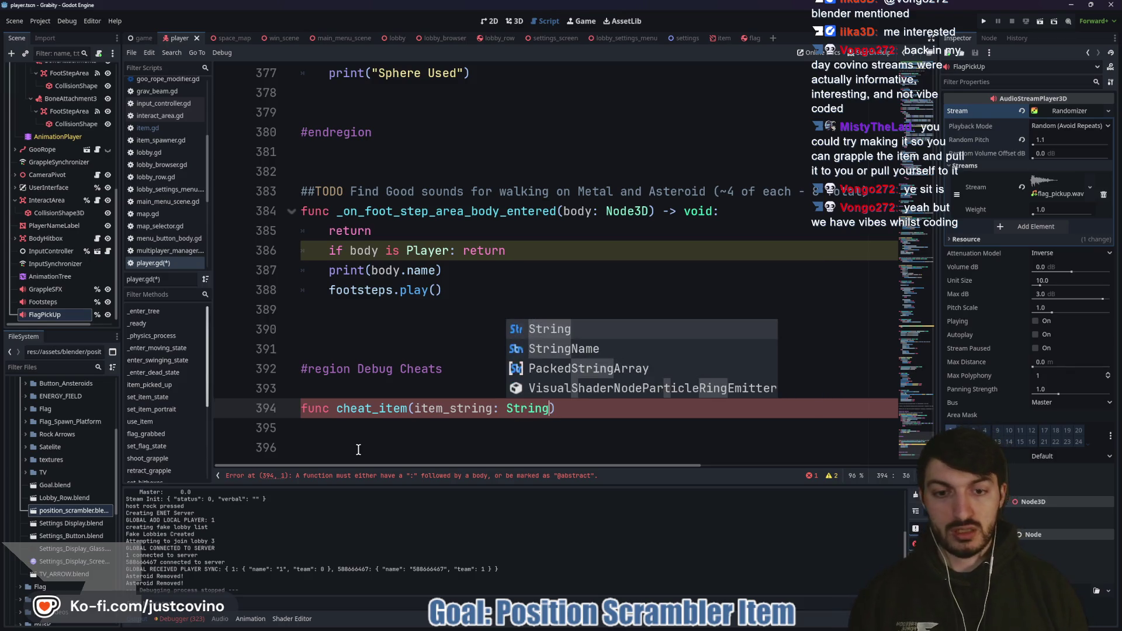
pyautogui.write('> void:')
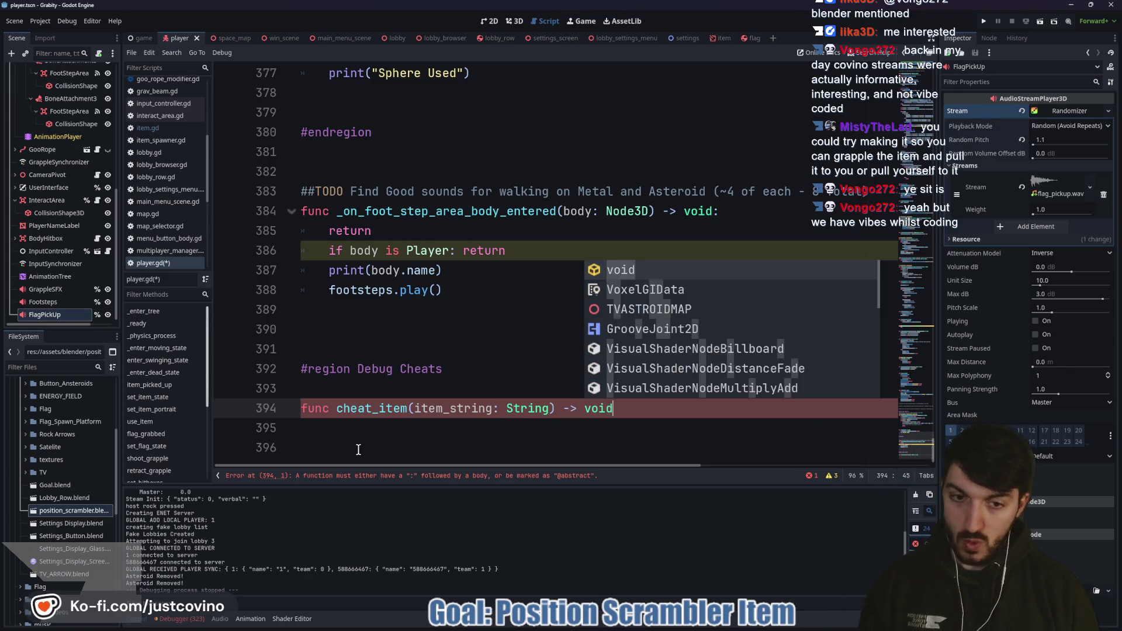
pyautogui.press('Return')
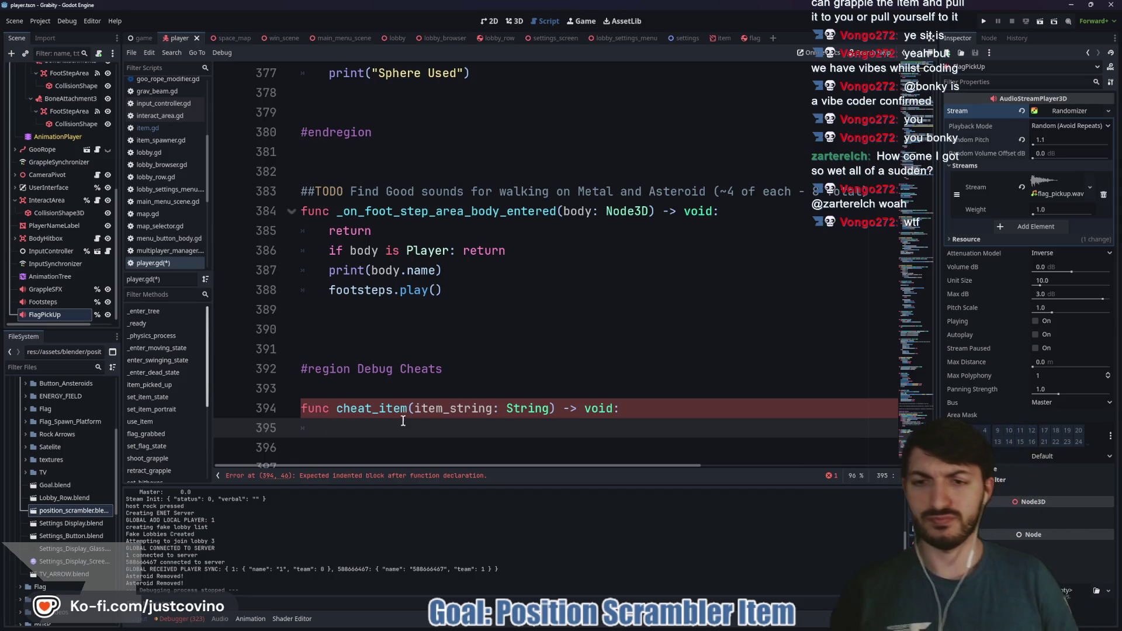
# - Save player.gd with the caret on the blank line after respawn
pyautogui.scroll(3, 383, 344)
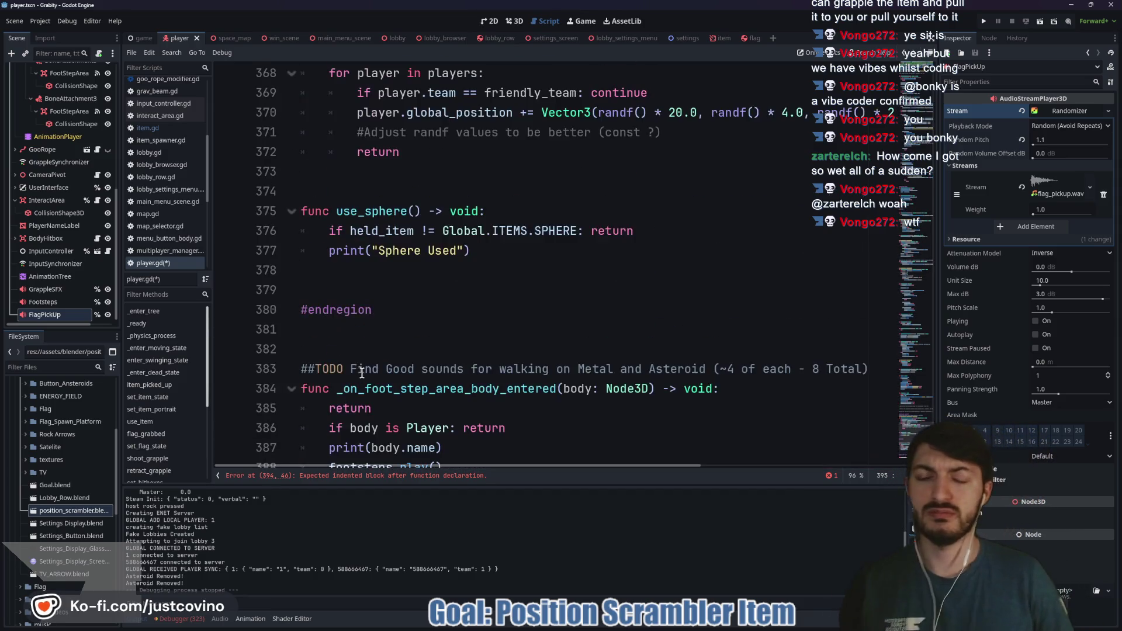
pyautogui.scroll(2, 362, 367)
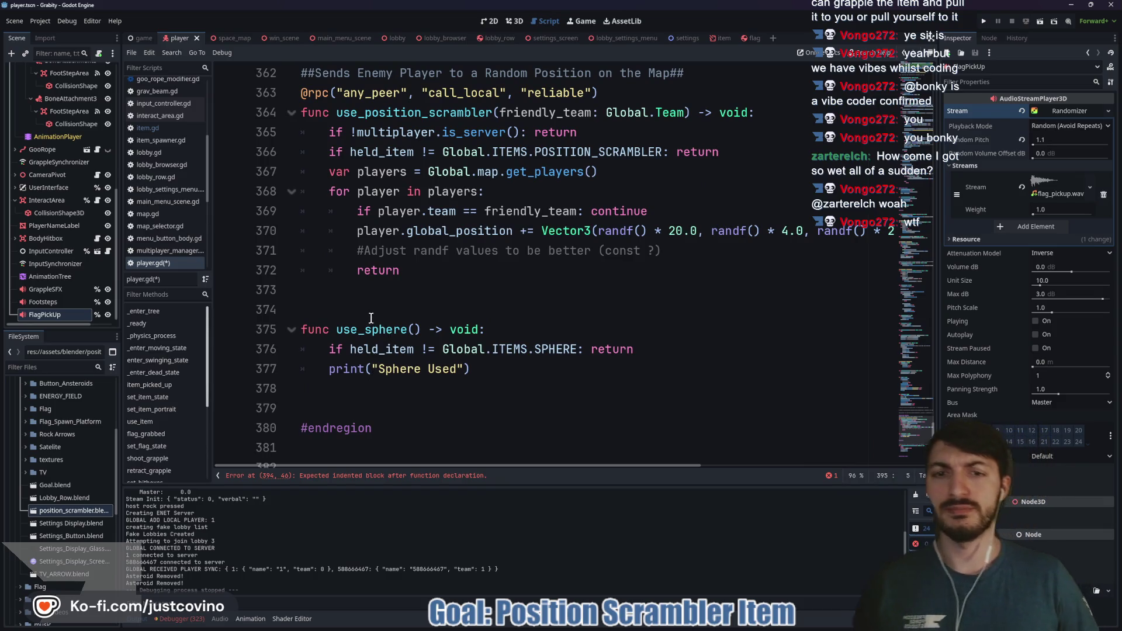
pyautogui.scroll(2, 370, 322)
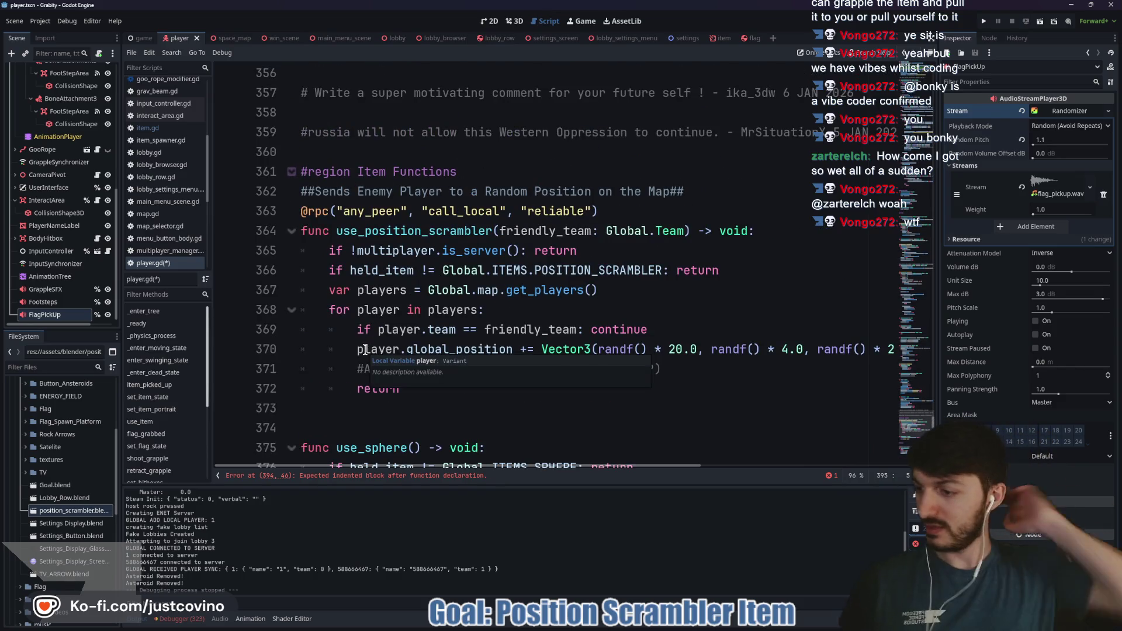
pyautogui.click(416, 401)
pyautogui.scroll(4, 463, 403)
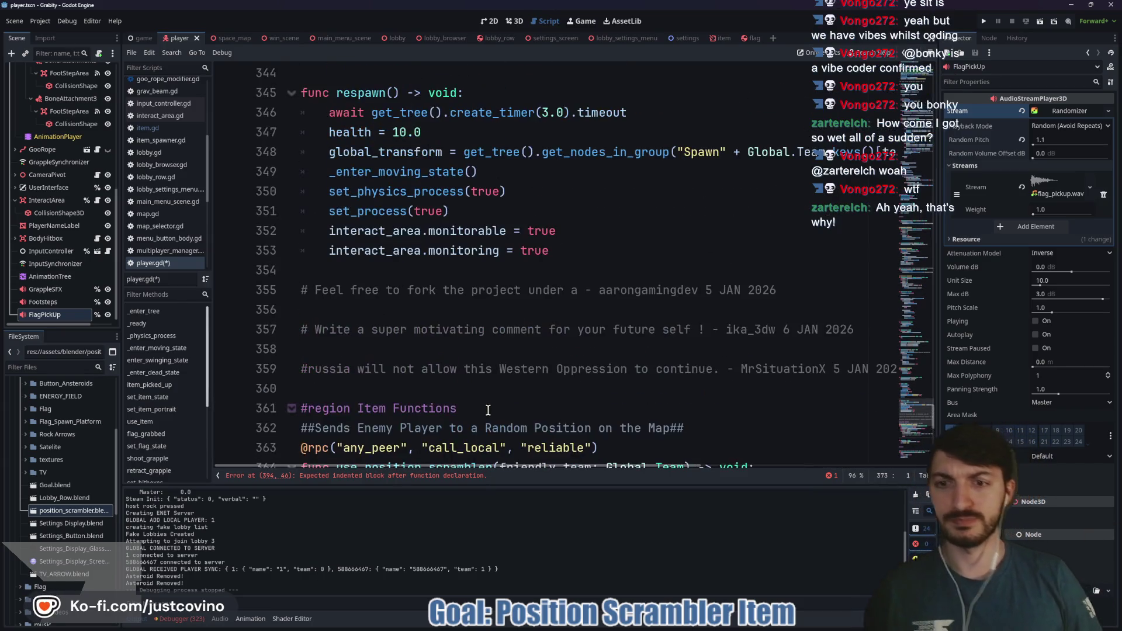
pyautogui.scroll(1, 488, 407)
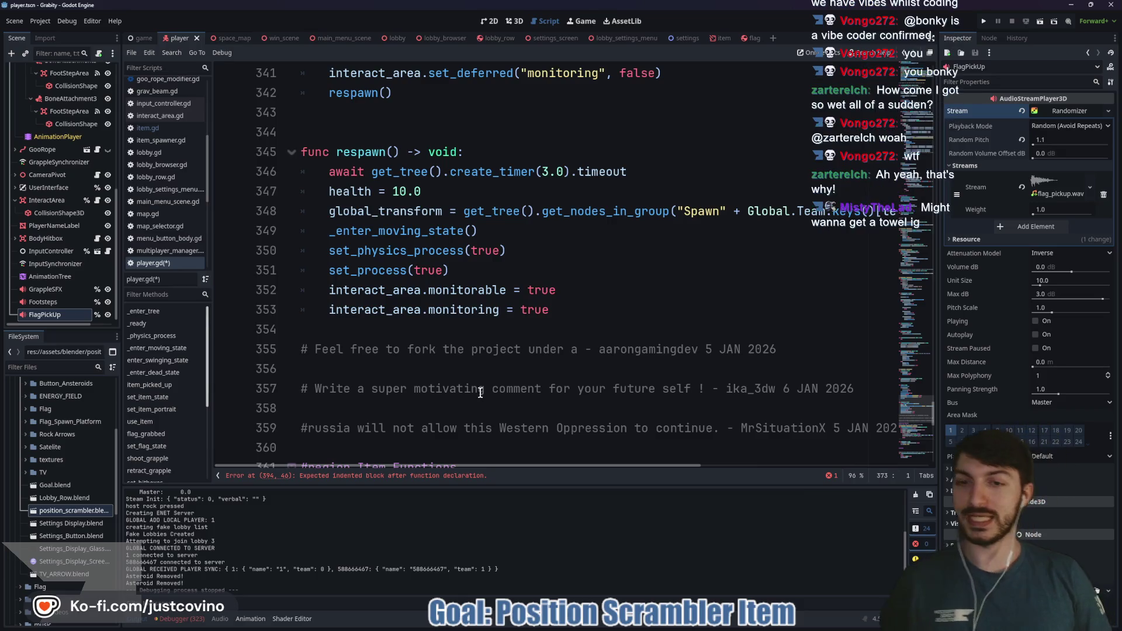
pyautogui.click(412, 331)
pyautogui.hotkey('ctrl', 's')
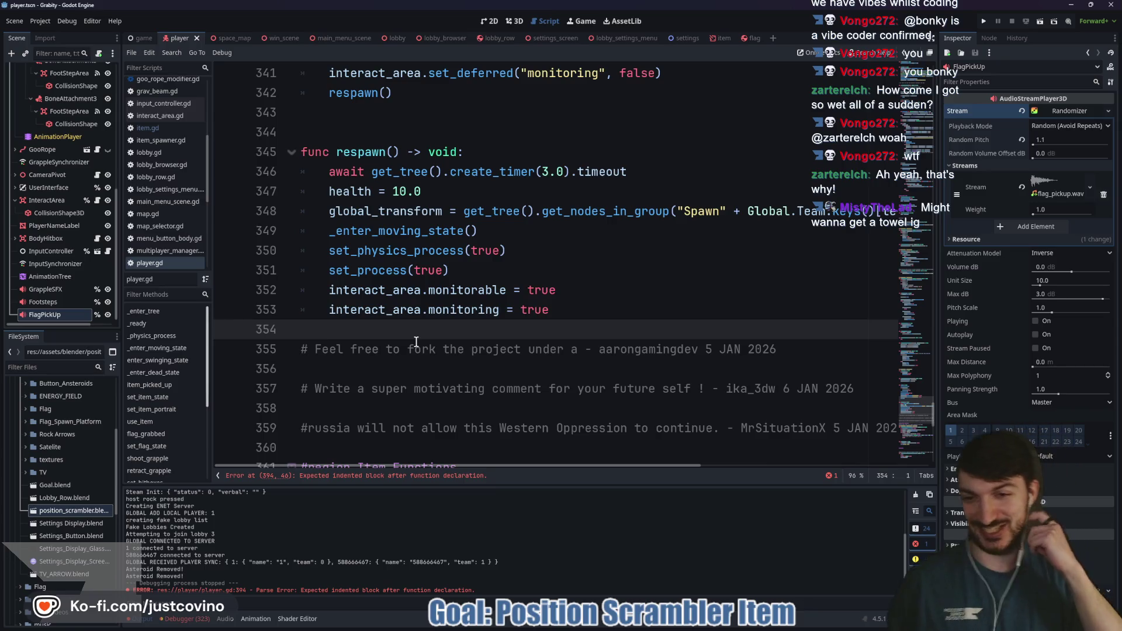
# - Collapse the '#region State Swaps' code region
pyautogui.scroll(2, 523, 386)
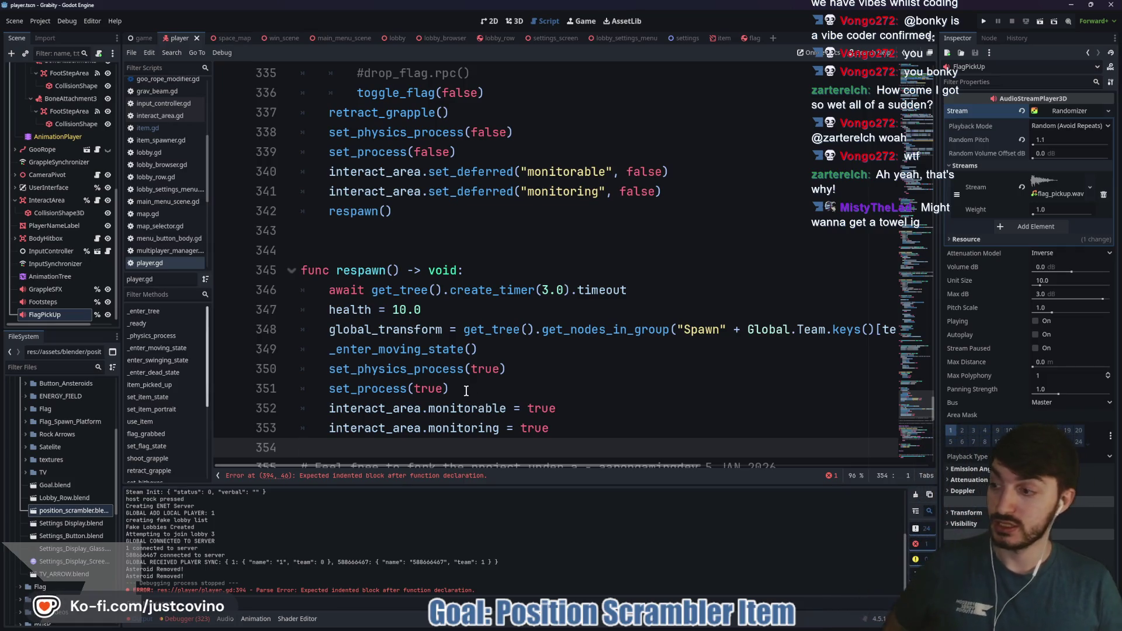
pyautogui.scroll(3, 467, 394)
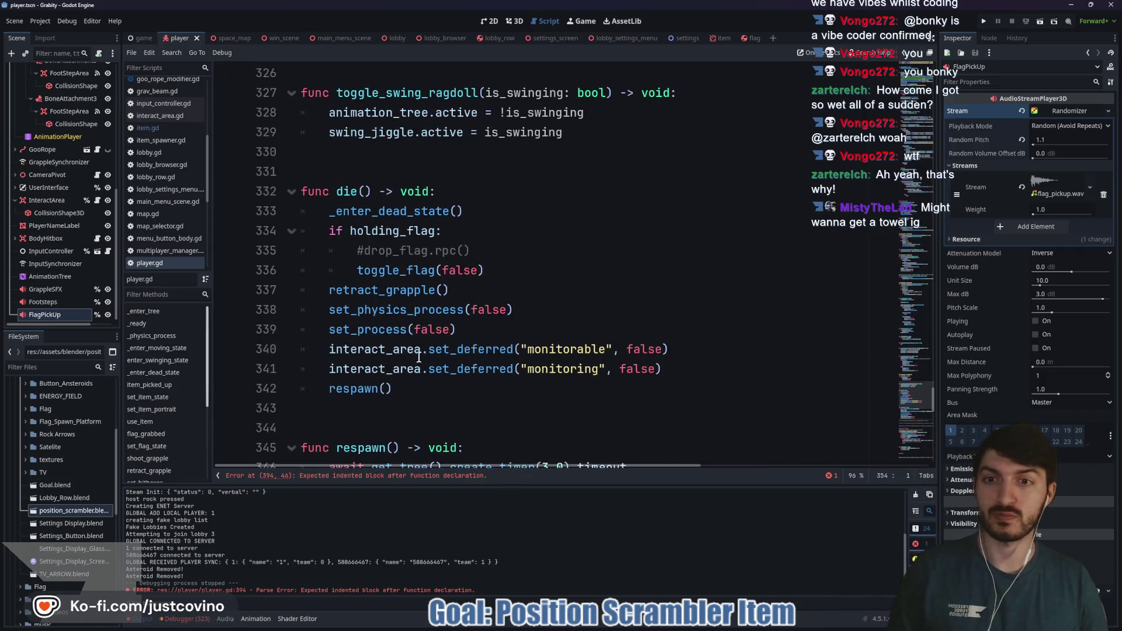
pyautogui.scroll(2, 503, 299)
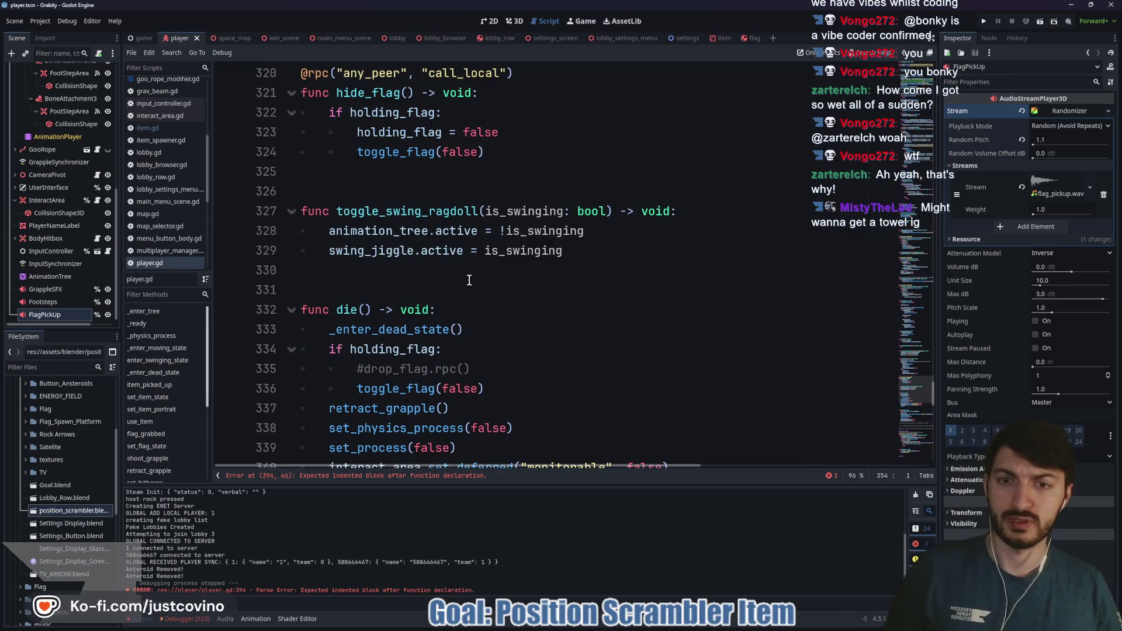
pyautogui.scroll(20, 469, 281)
pyautogui.scroll(20, 454, 309)
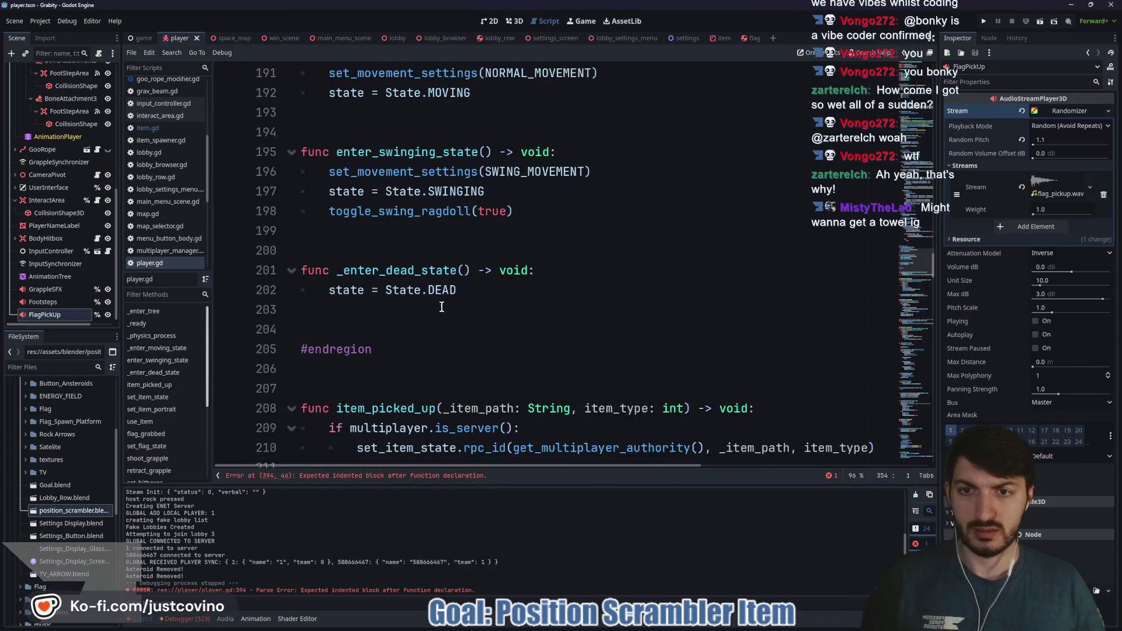
pyautogui.scroll(8, 441, 305)
pyautogui.scroll(-6, 409, 286)
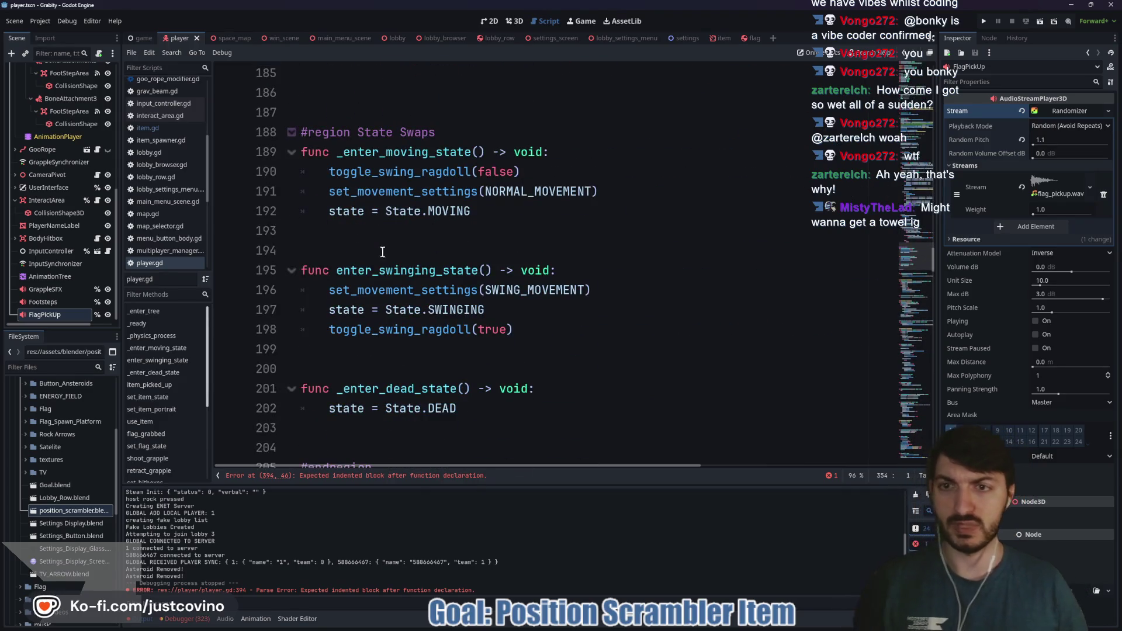
pyautogui.click(291, 133)
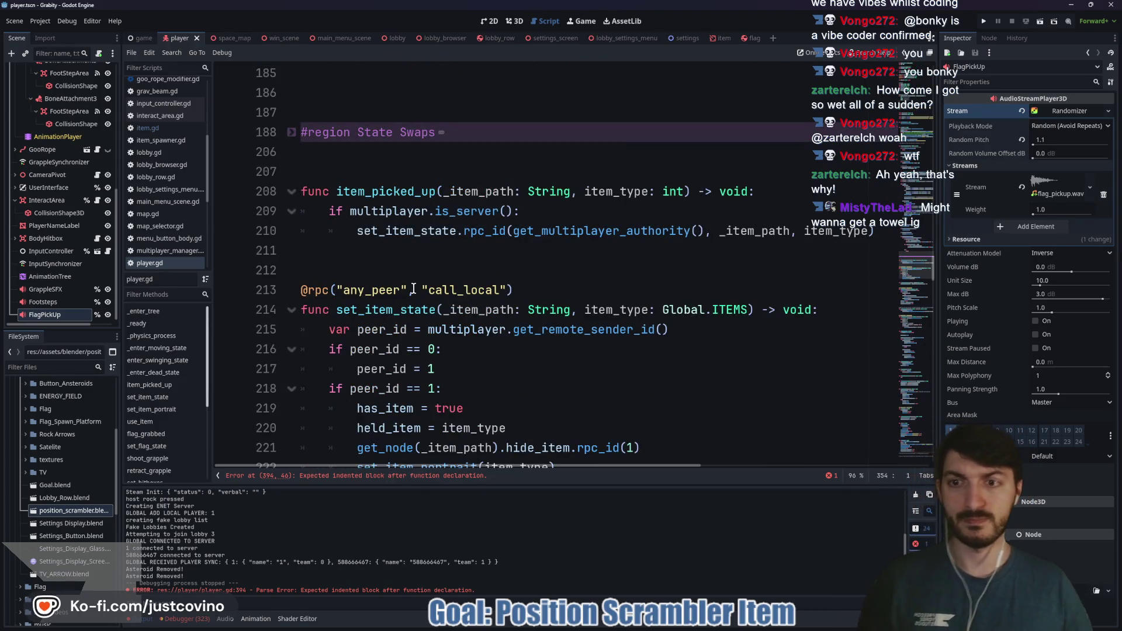
# - Jump to item_picked_up and place the caret at the end of its is_server check
pyautogui.scroll(-2, 413, 289)
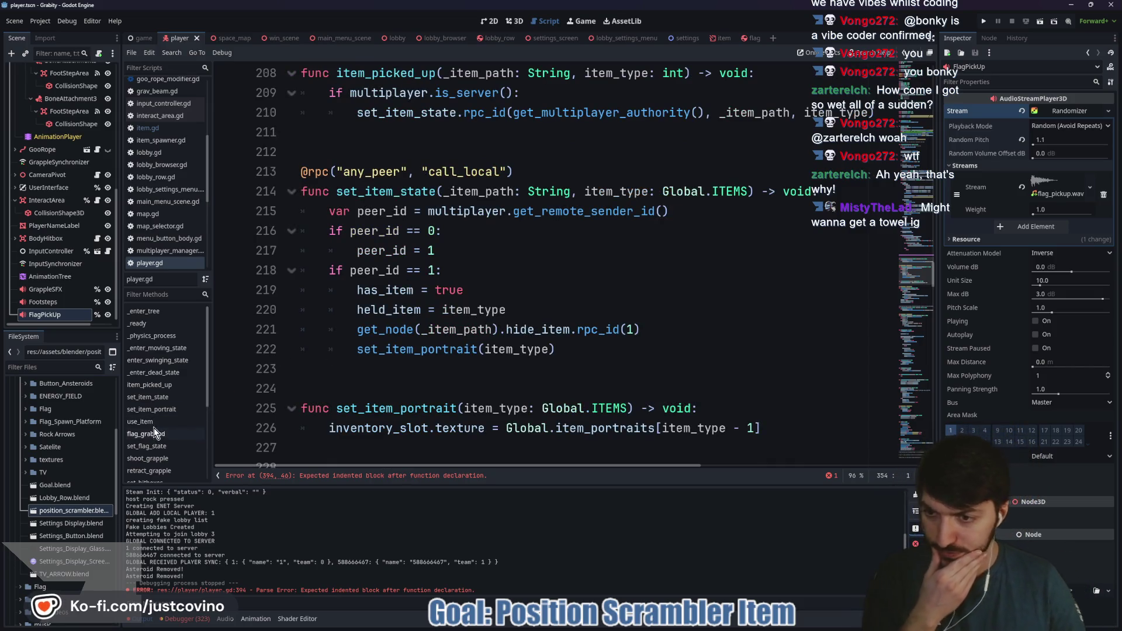
pyautogui.click(151, 384)
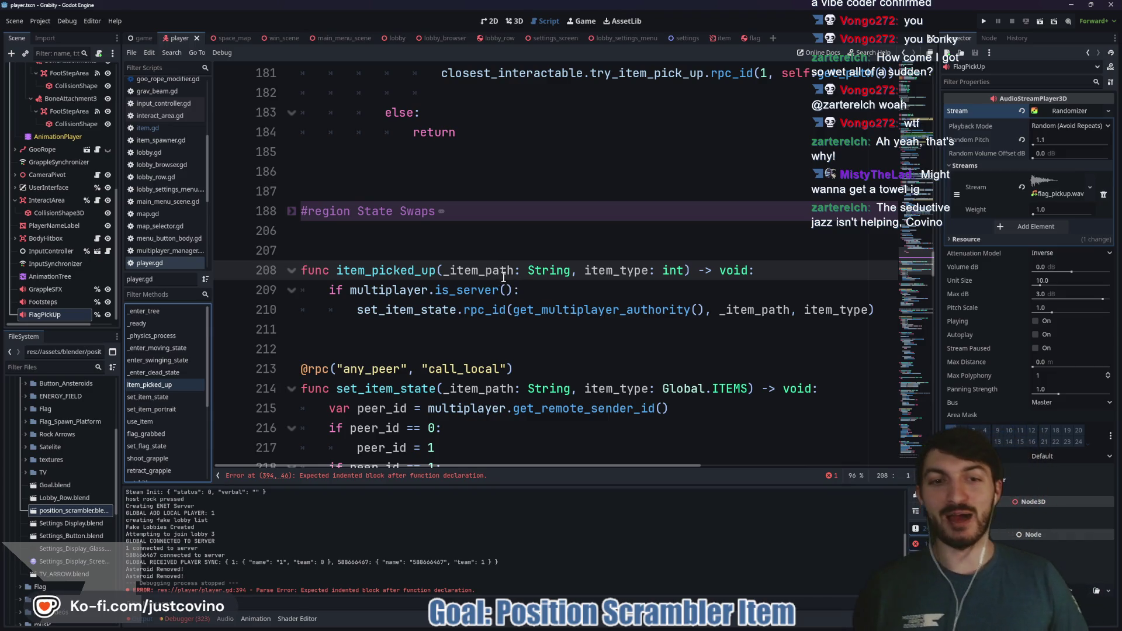
pyautogui.click(587, 296)
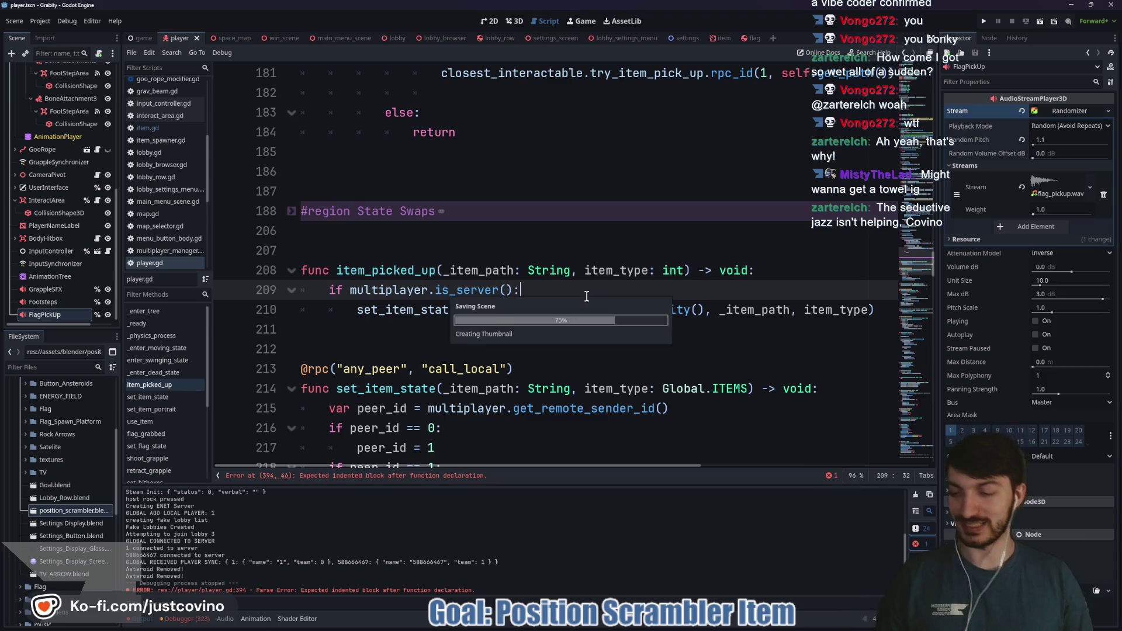
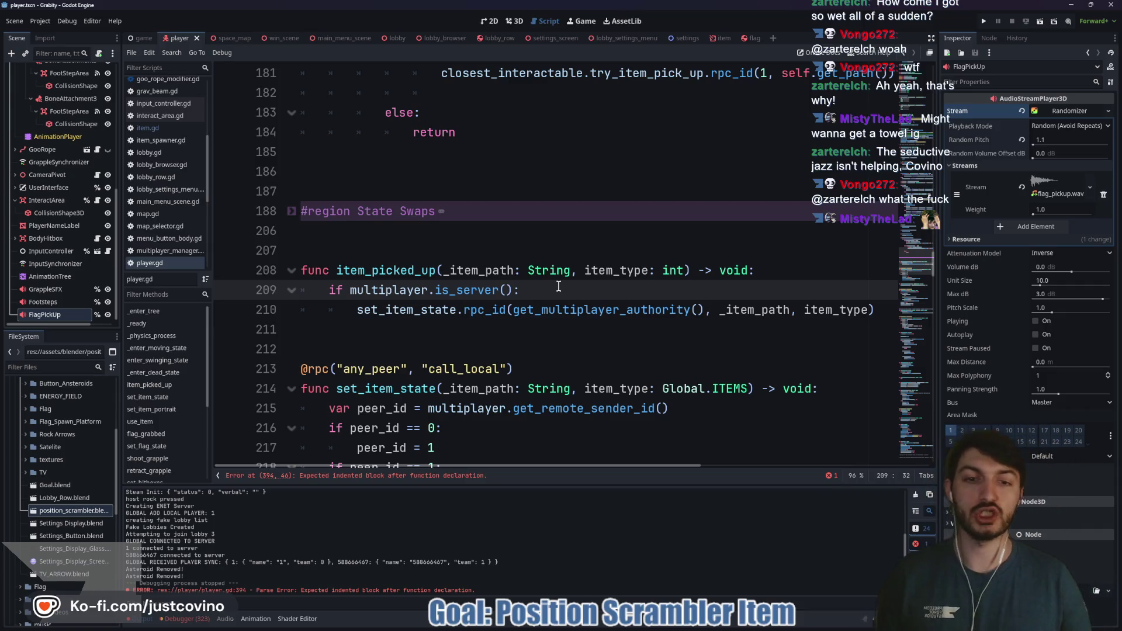
# - Change item_picked_up's item_type parameter from int to Global.ITEMS and save player.gd
pyautogui.doubleClick(842, 310)
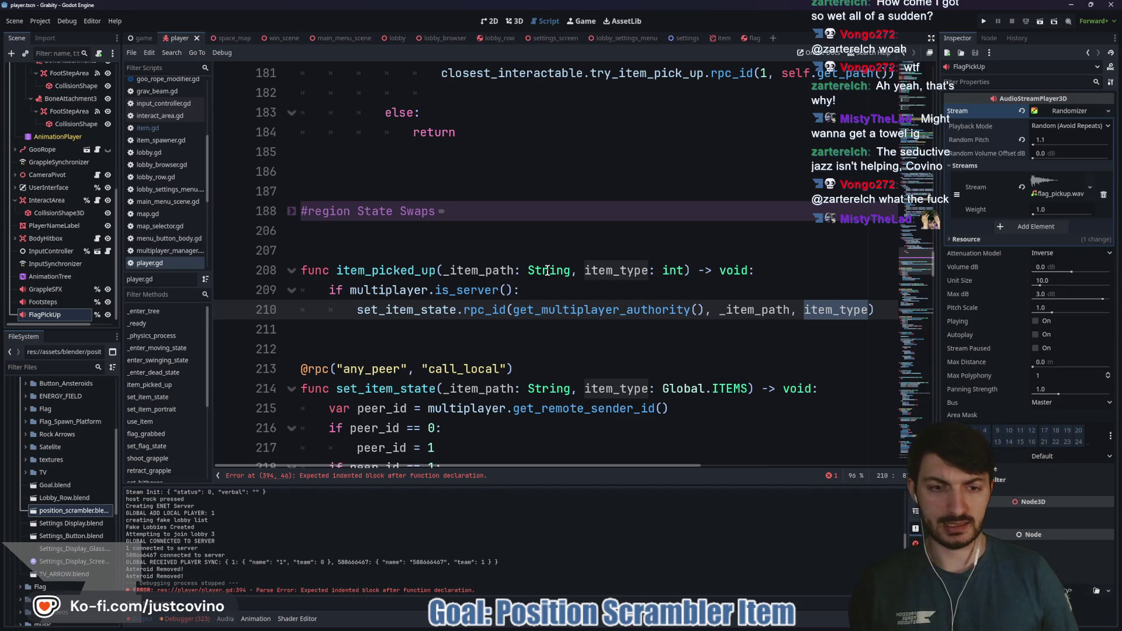
pyautogui.scroll(-2, 544, 297)
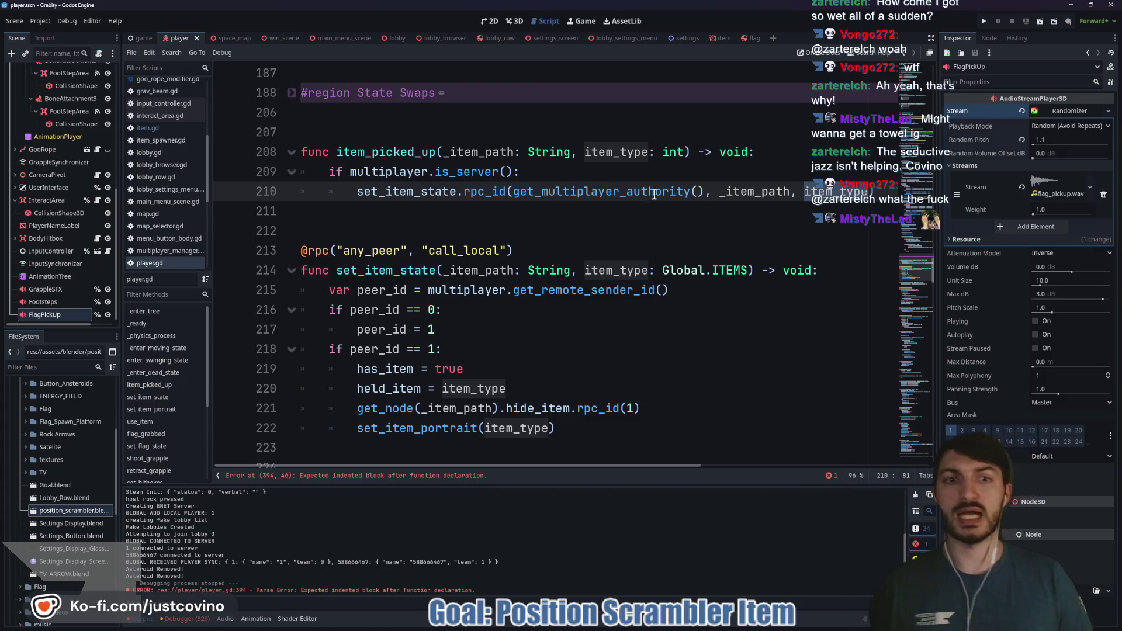
pyautogui.doubleClick(682, 154)
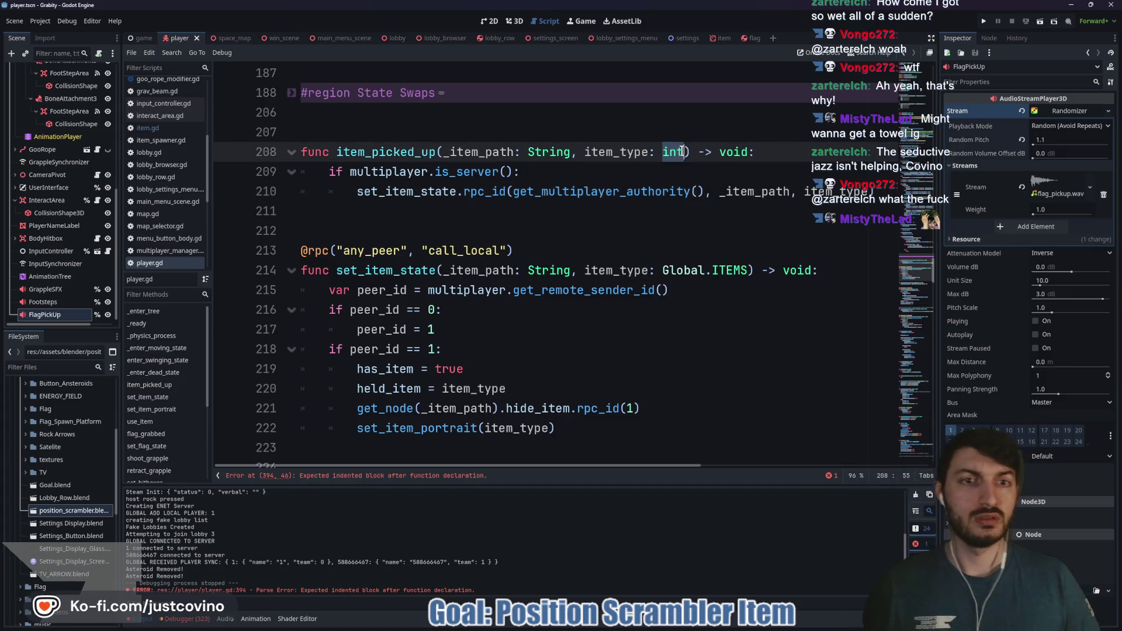
pyautogui.write('Global.')
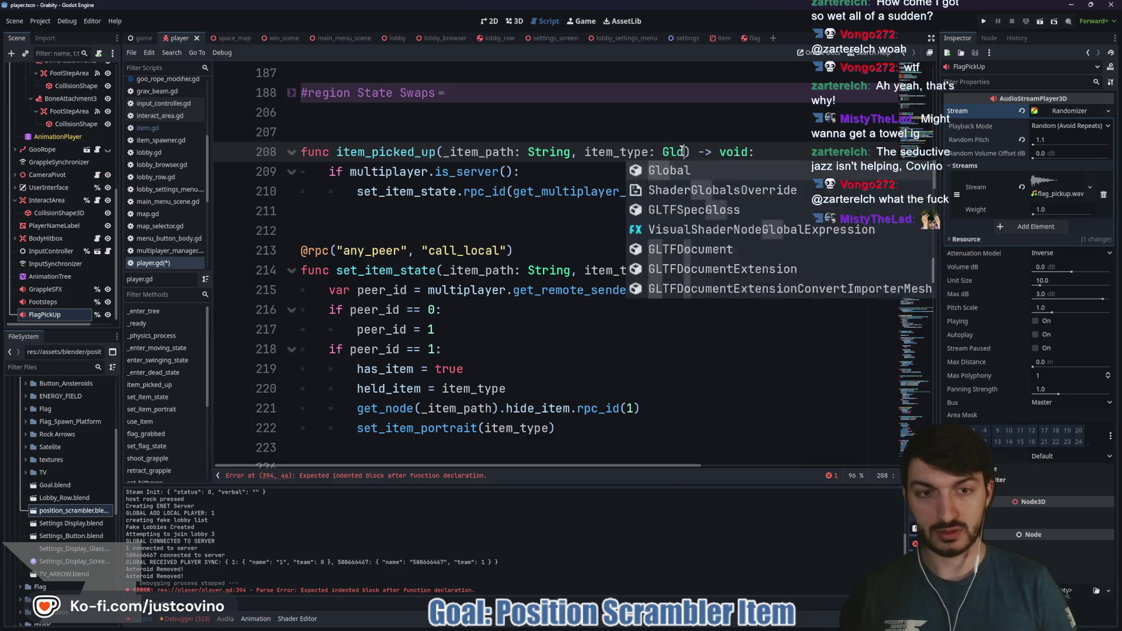
pyautogui.write('IT')
pyautogui.press('Return')
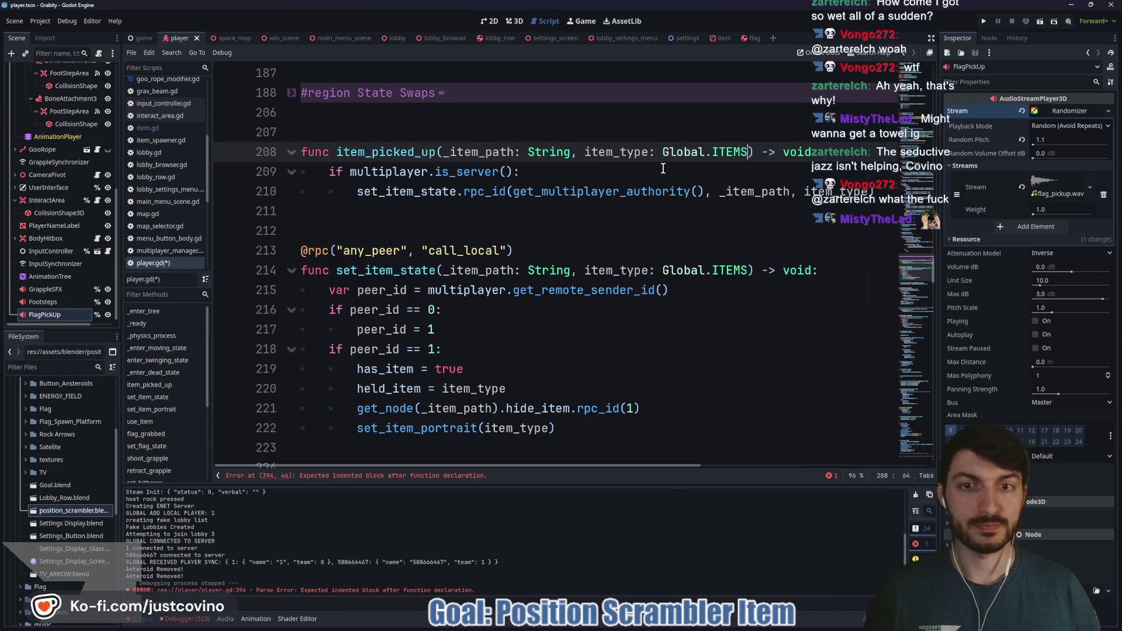
pyautogui.click(663, 168)
pyautogui.hotkey('ctrl', 's')
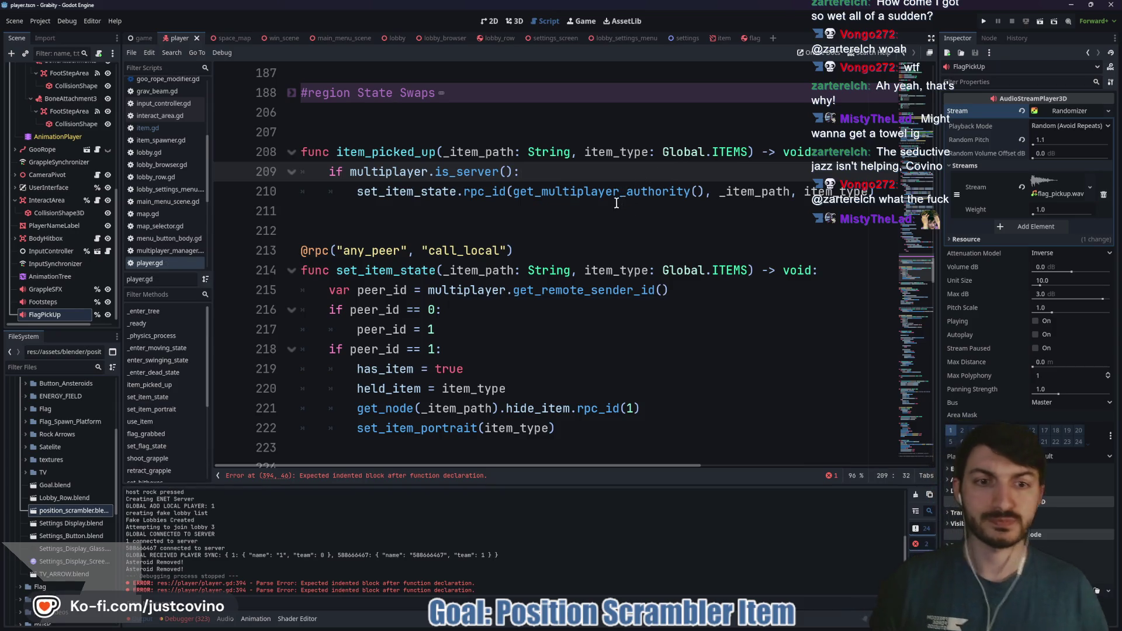
# - Select held_item in set_item_state to review where it is used
pyautogui.scroll(-1, 616, 267)
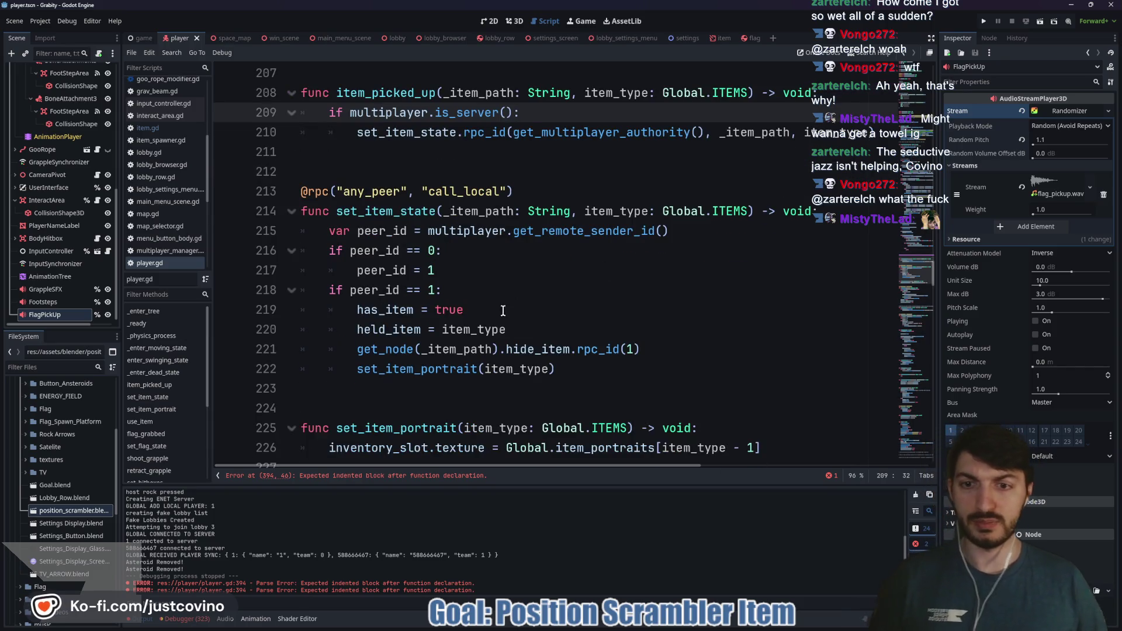
pyautogui.click(373, 328)
pyautogui.doubleClick(373, 328)
pyautogui.scroll(-20, 518, 251)
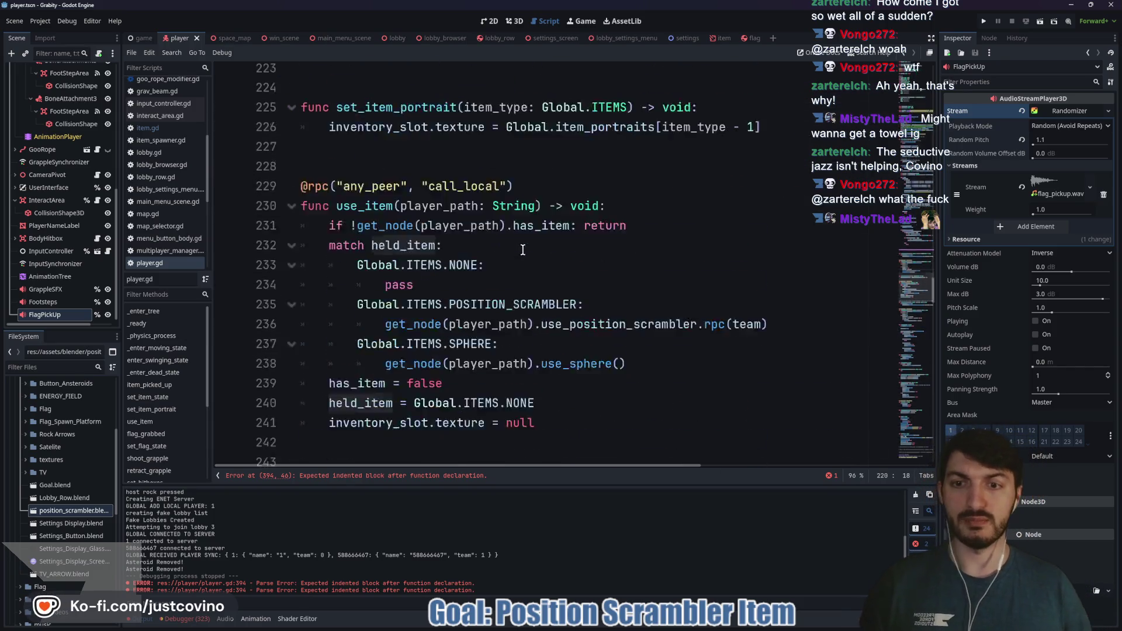
pyautogui.scroll(-12, 516, 252)
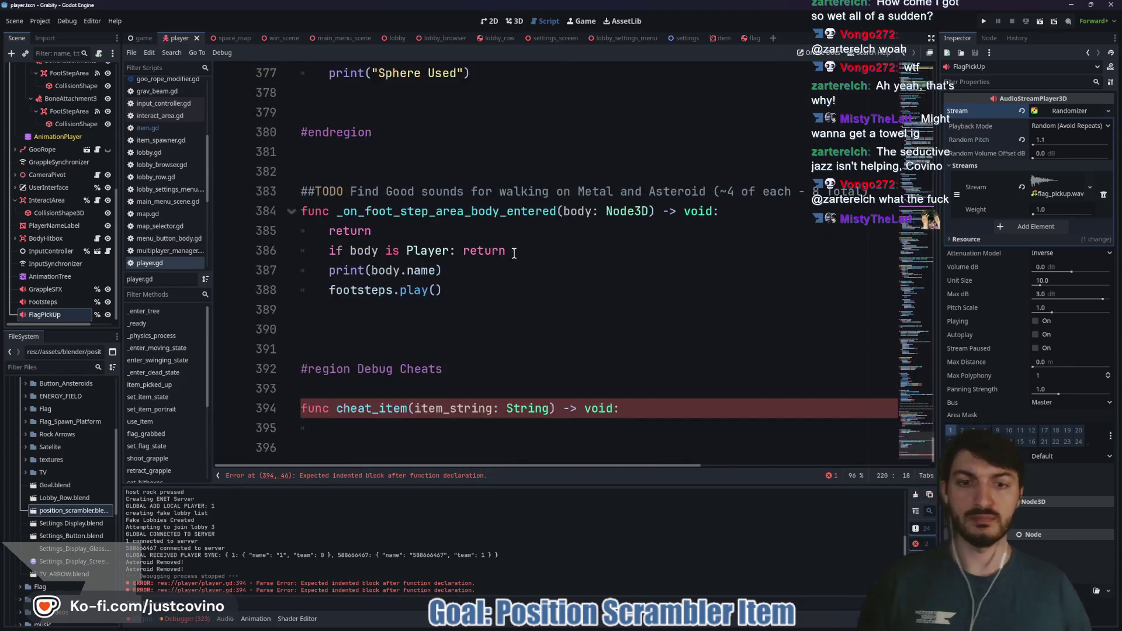
# - Start the cheat_item body with a match item_string: statement
pyautogui.click(431, 425)
pyautogui.write('held')
pyautogui.press('Return')
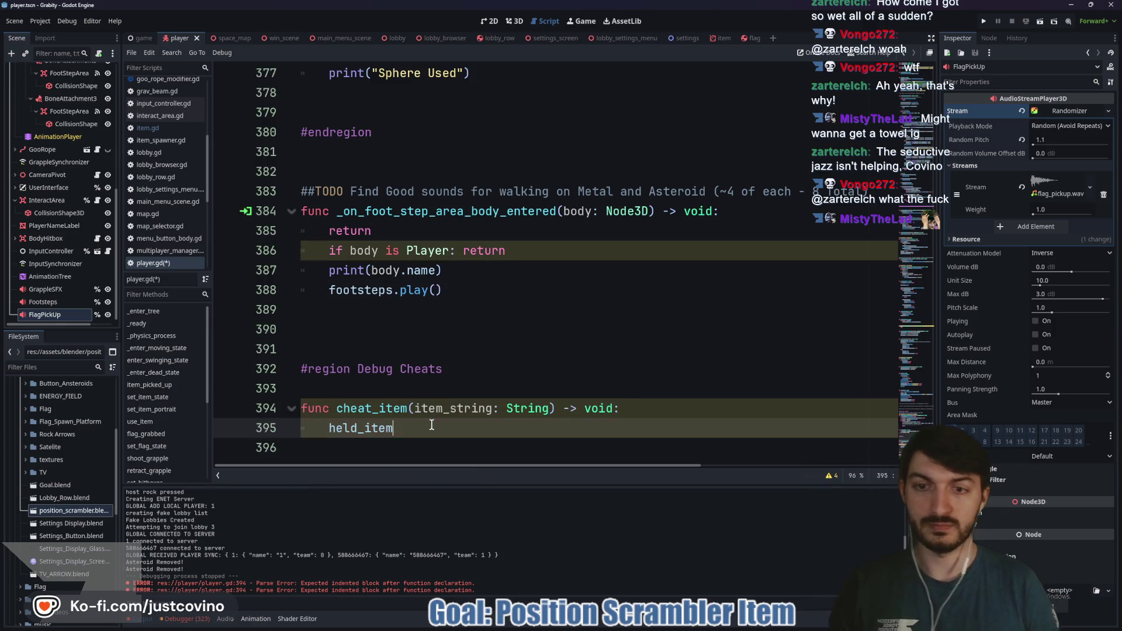
pyautogui.write('=')
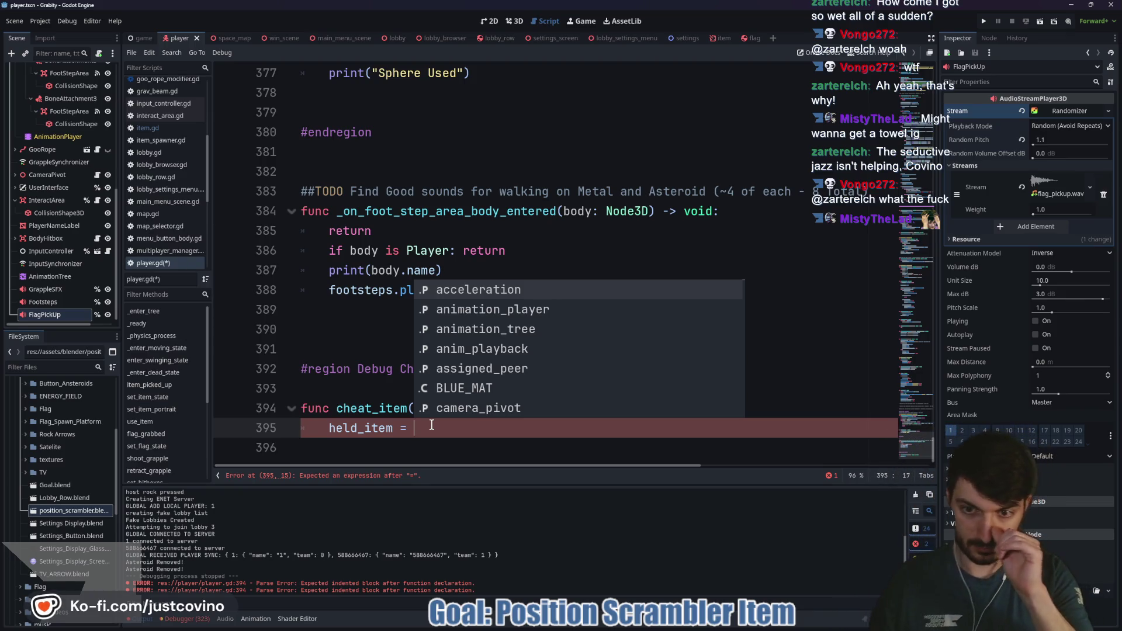
pyautogui.press('BackSpace')
pyautogui.press('BackSpace')
pyautogui.press('BackSpace')
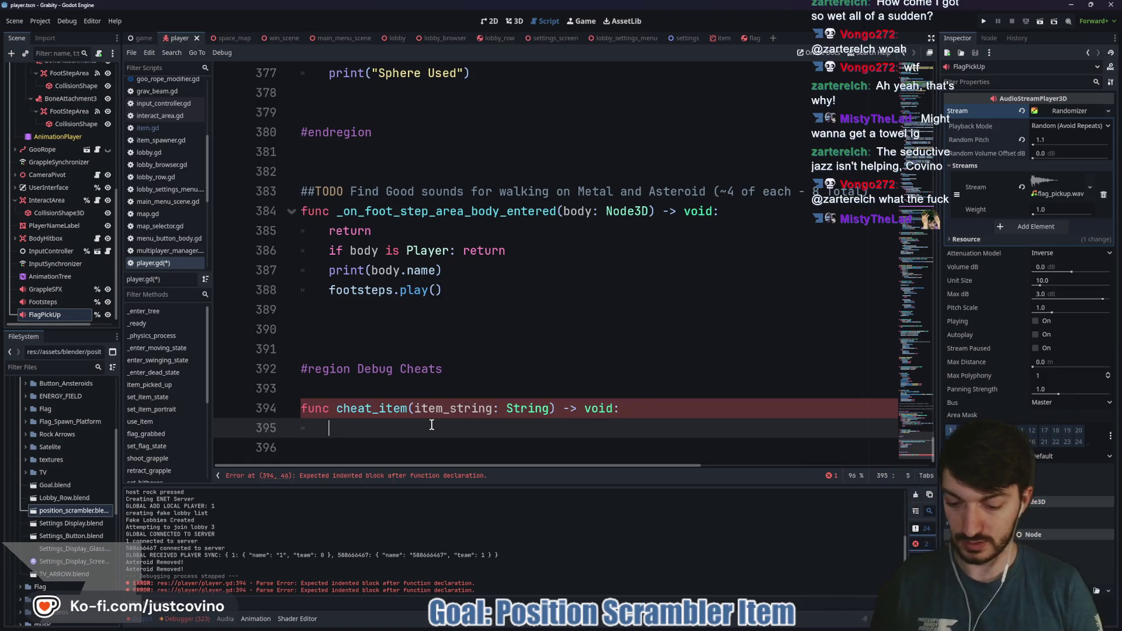
pyautogui.write('match item_string:')
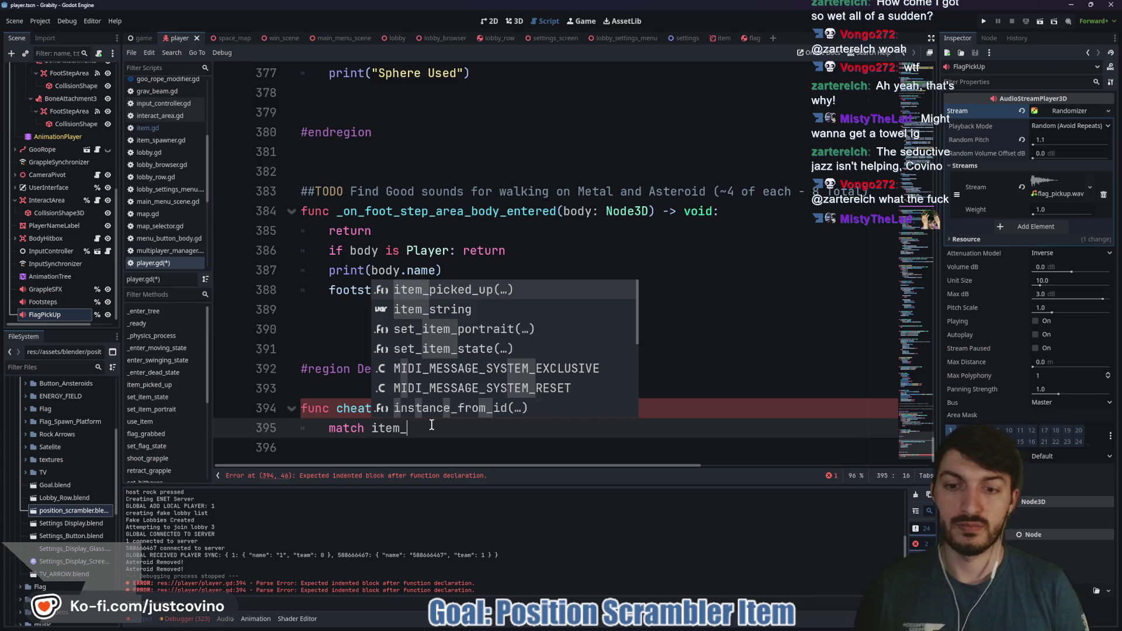
pyautogui.press('Return')
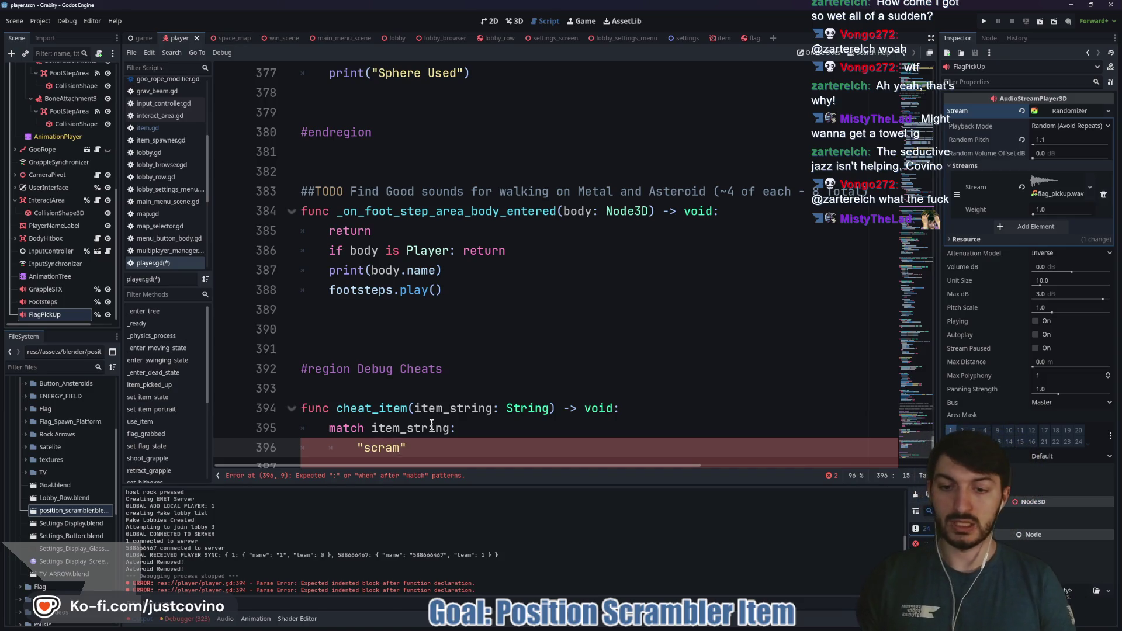
# - Add a "position_scrambler" case setting held_item to Global.ITEMS.POSITION_SCRAMBLER, then save
pyautogui.press('BackSpace')
pyautogui.press('BackSpace')
pyautogui.press('BackSpace')
pyautogui.write('position_scrambl')
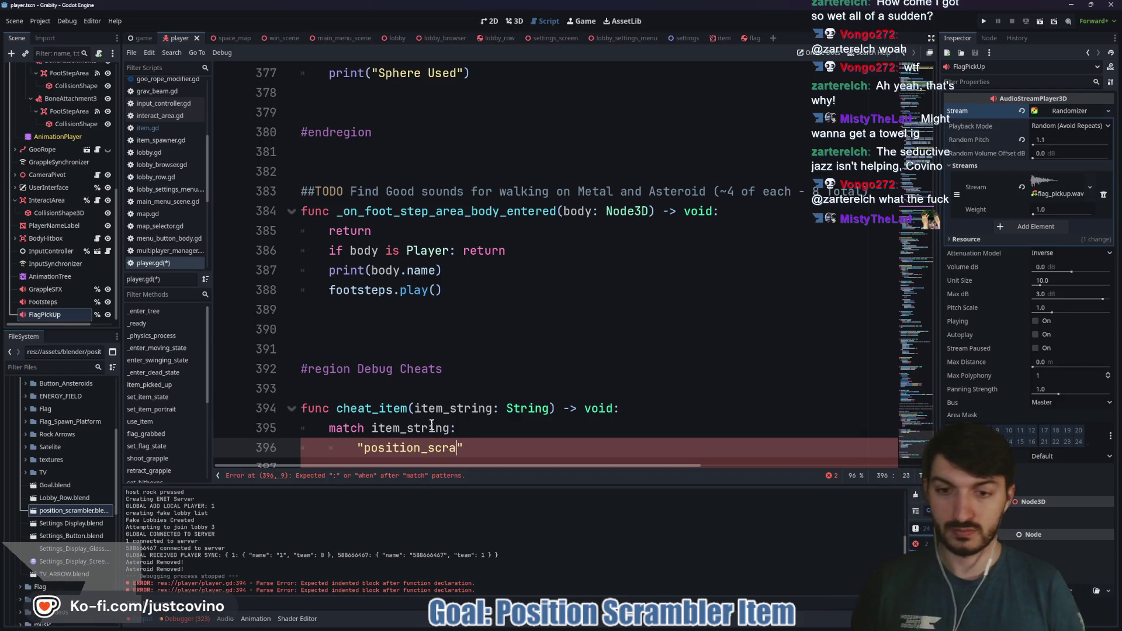
pyautogui.write('er":')
pyautogui.press('Return')
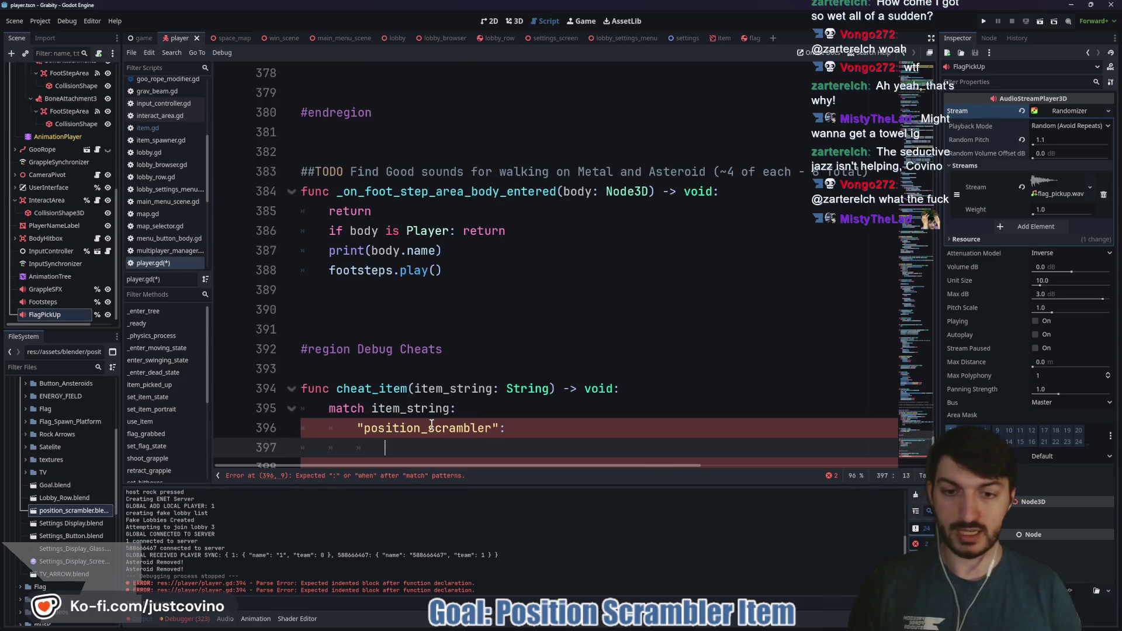
pyautogui.write('hel')
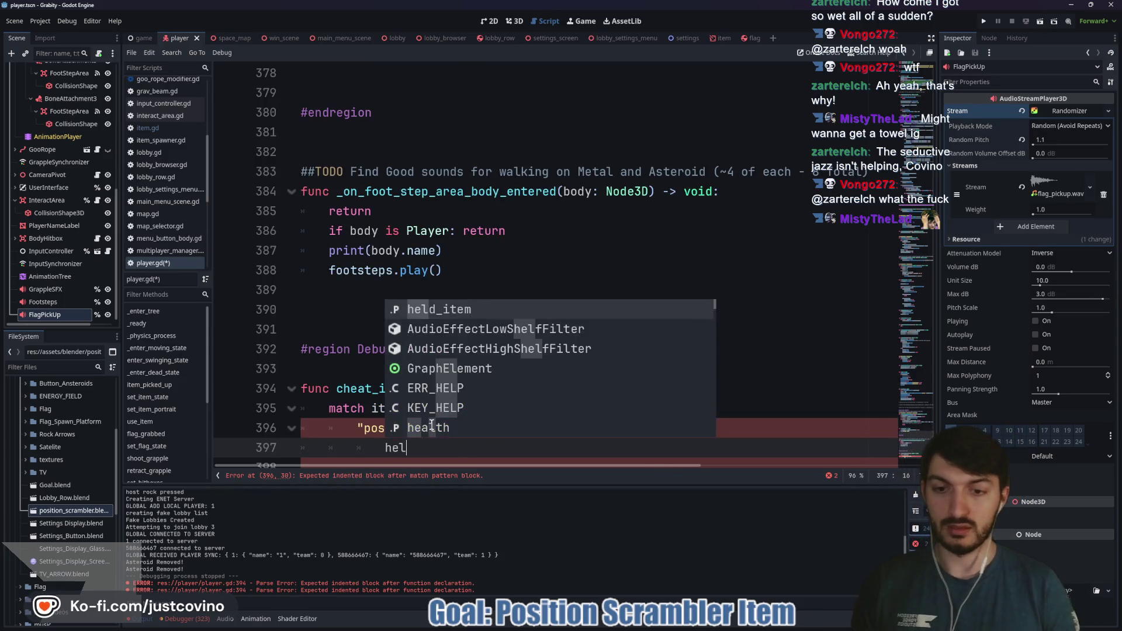
pyautogui.press('Return')
pyautogui.write('Global.I')
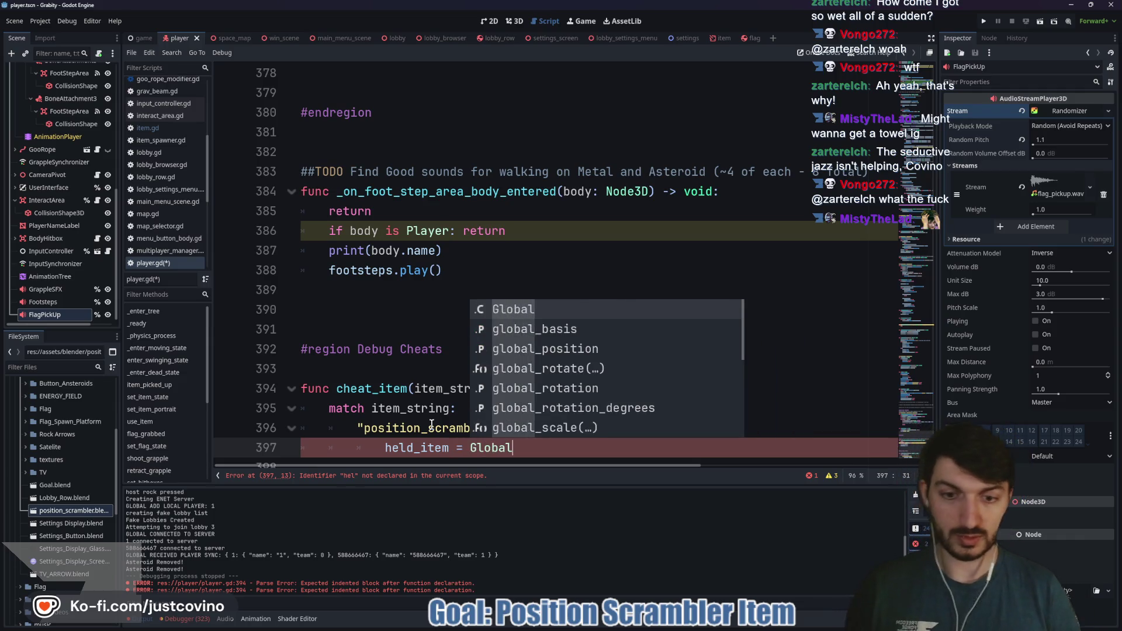
pyautogui.press('Return')
pyautogui.write('.ITEMS.')
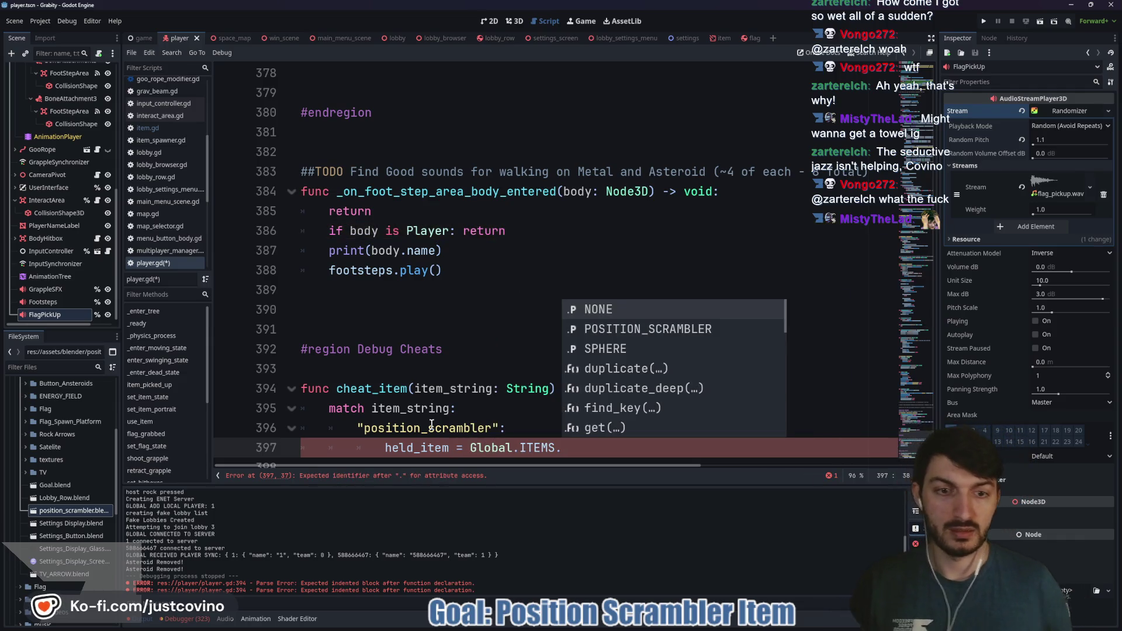
pyautogui.press('Down')
pyautogui.press('Return')
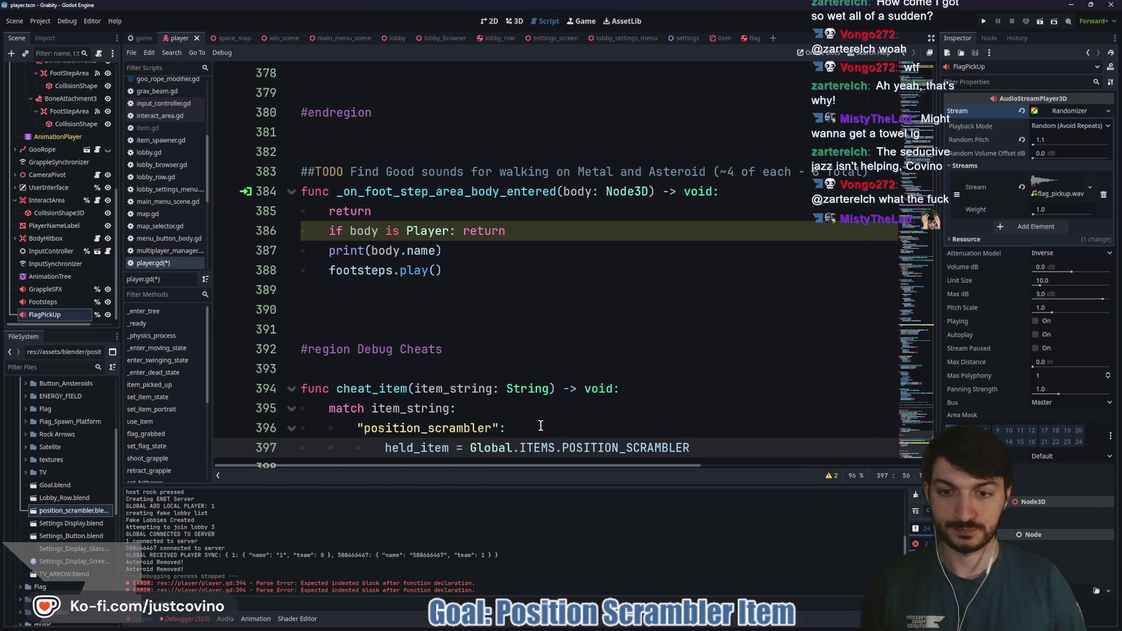
pyautogui.scroll(-1, 421, 374)
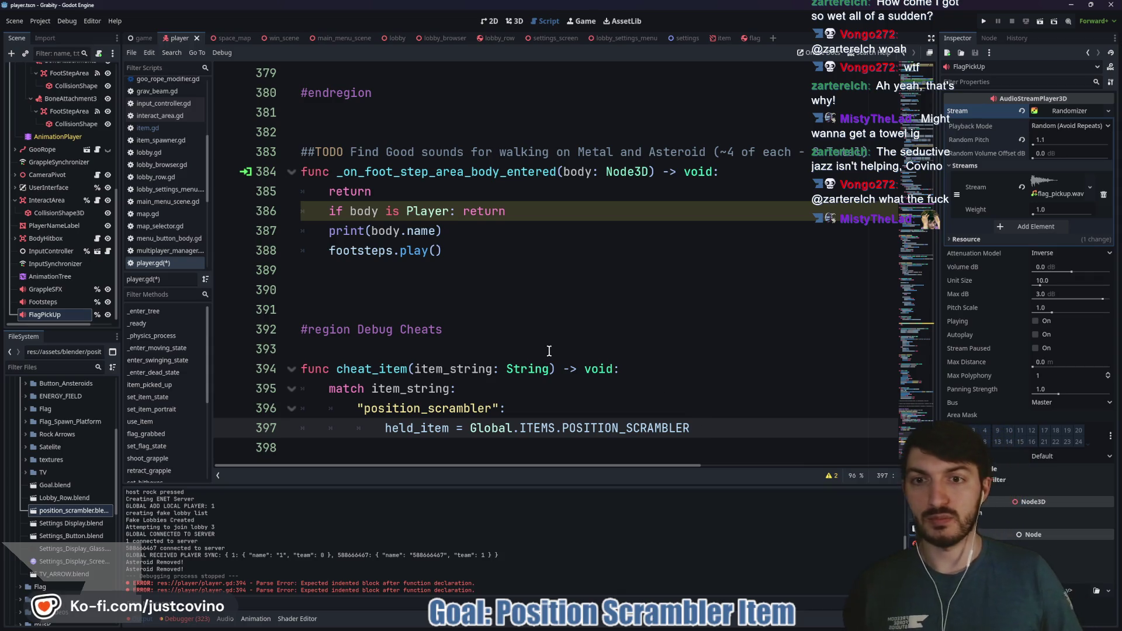
pyautogui.hotkey('ctrl', 's')
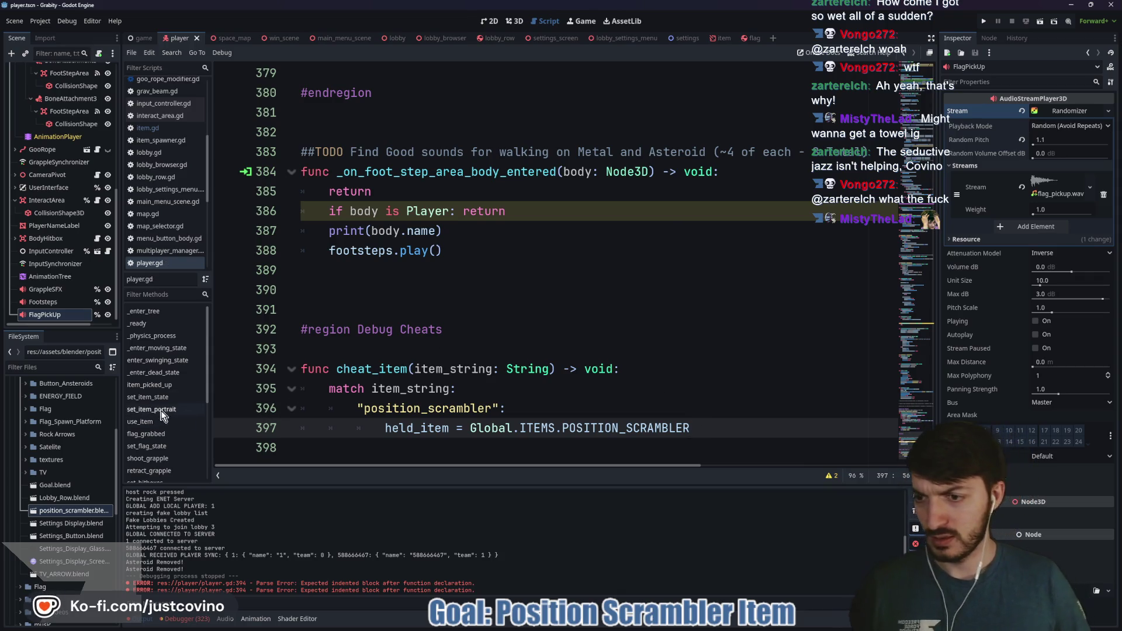
# - Call set_item_portrait(Global.ITEMS.POSITION_SCRAMBLER) in that case and save player.gd
pyautogui.press('Return')
pyautogui.write('set')
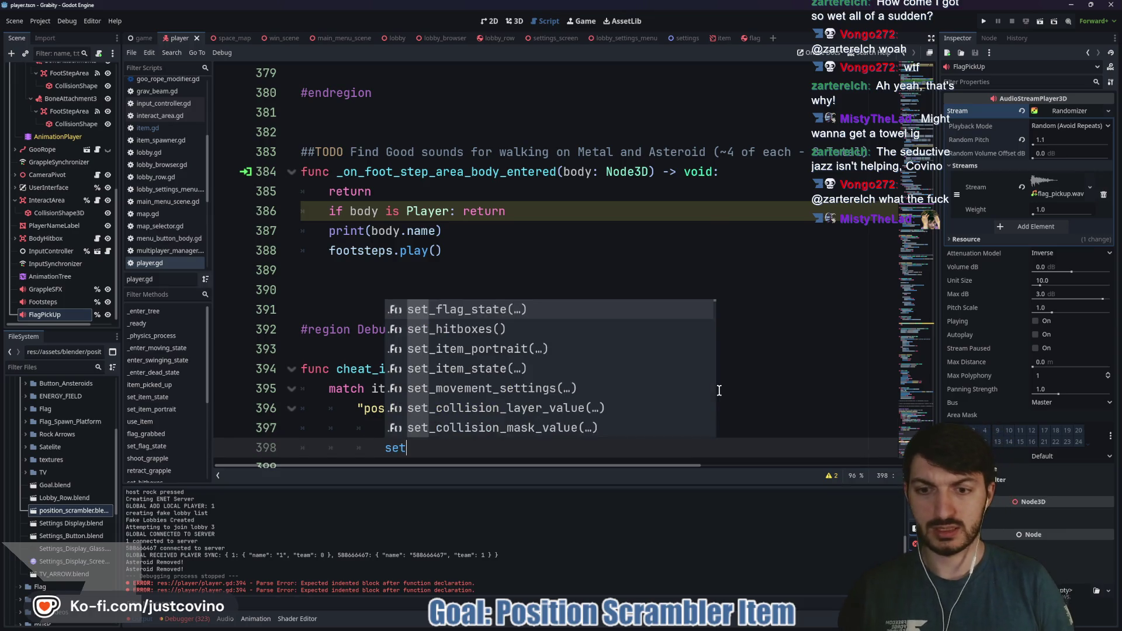
pyautogui.press('Return')
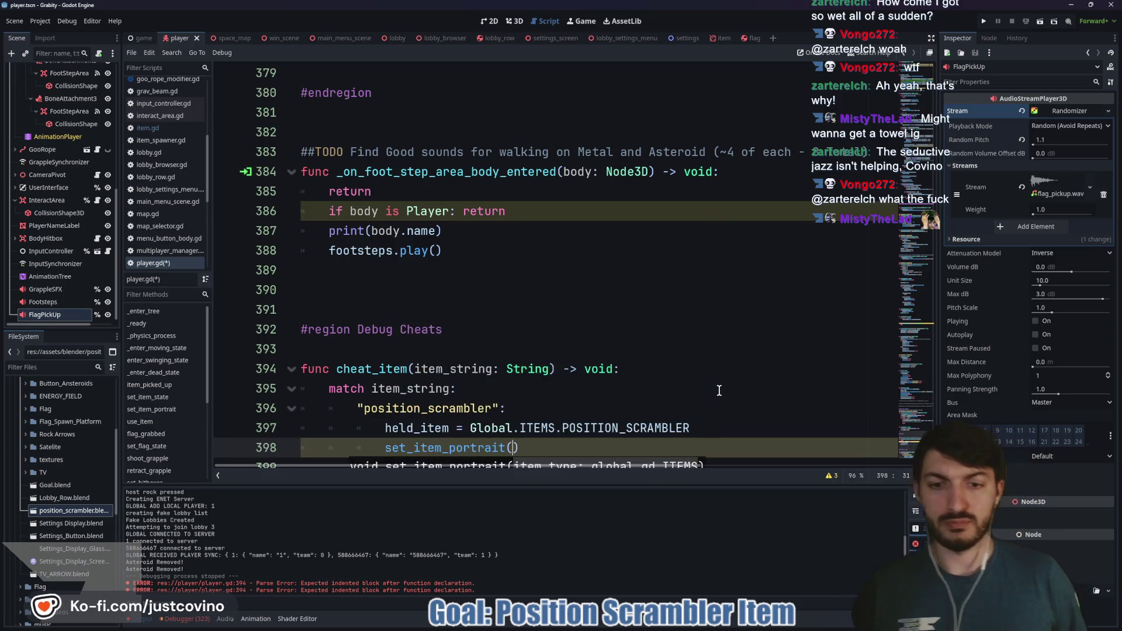
pyautogui.scroll(-1, 672, 362)
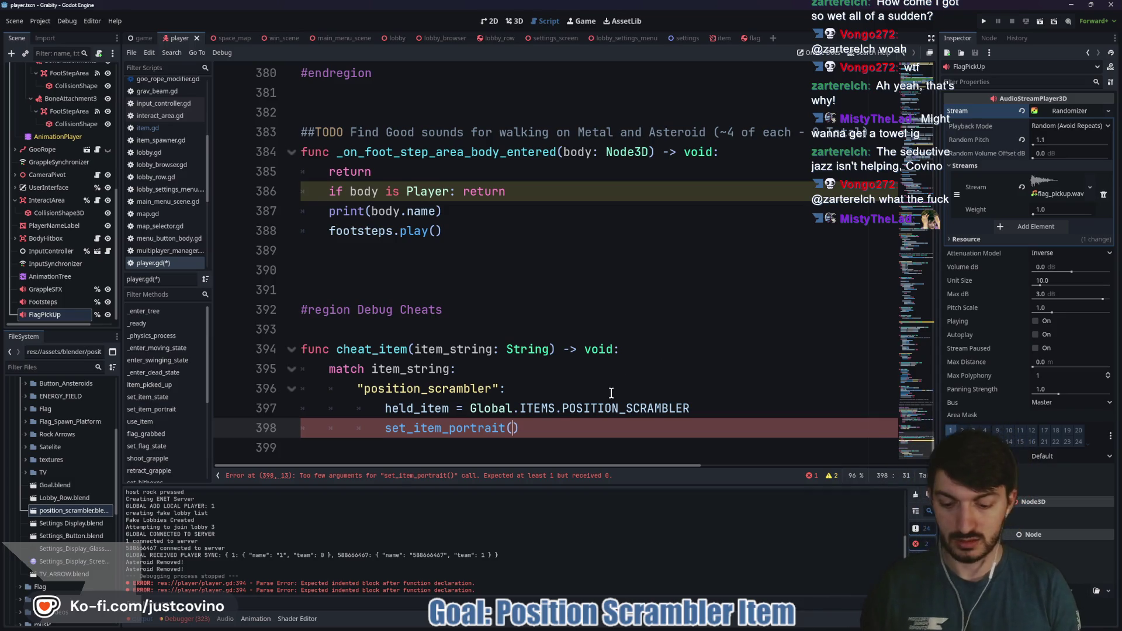
pyautogui.write('Global.I')
pyautogui.press('Return')
pyautogui.write('.')
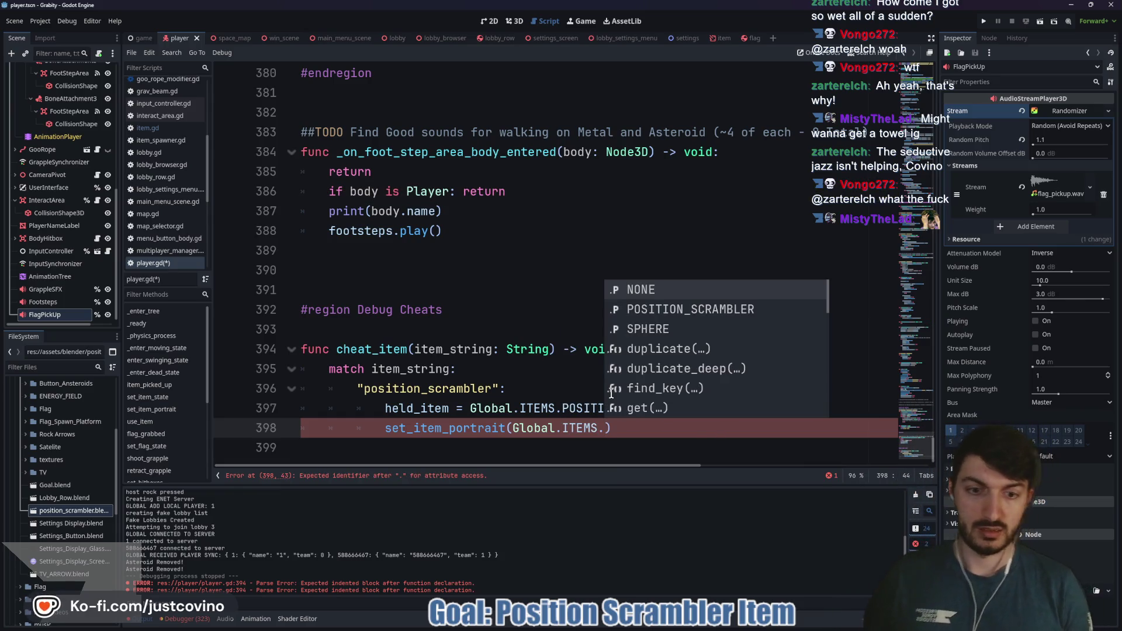
pyautogui.write('P')
pyautogui.press('Return')
pyautogui.hotkey('ctrl', 's')
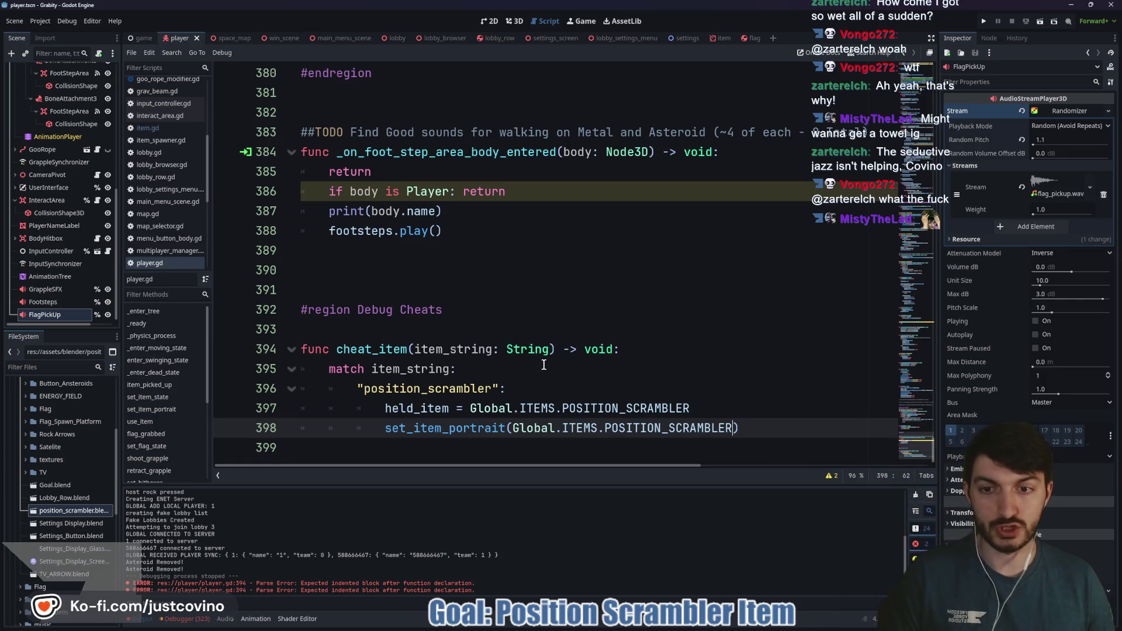
# - Run the game, host a lobby in one window, join from the other, and start the match
pyautogui.click(983, 21)
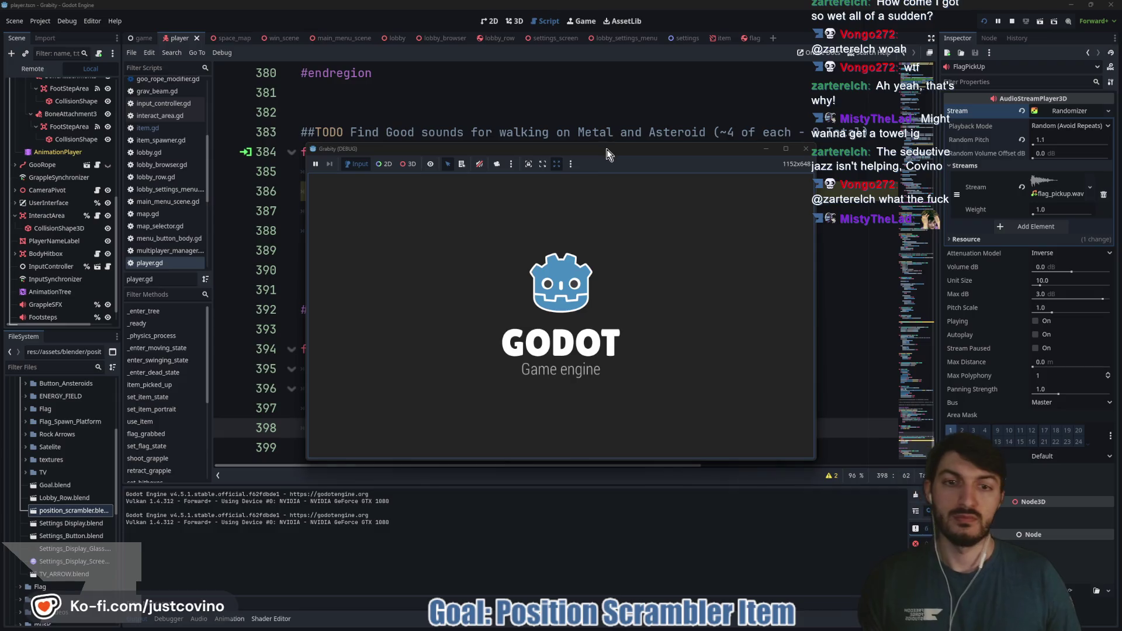
pyautogui.moveTo(607, 149)
pyautogui.mouseDown()
pyautogui.moveTo(374, 125)
pyautogui.moveTo(335, 142)
pyautogui.mouseUp()
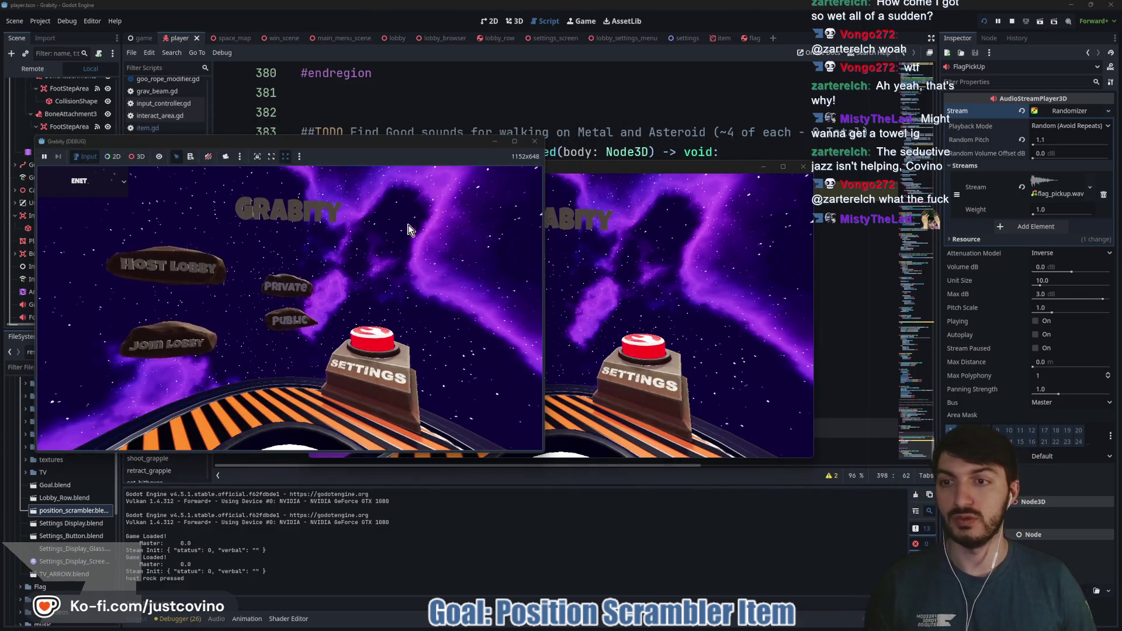
pyautogui.click(307, 250)
pyautogui.moveTo(643, 167); pyautogui.dragTo(902, 124)
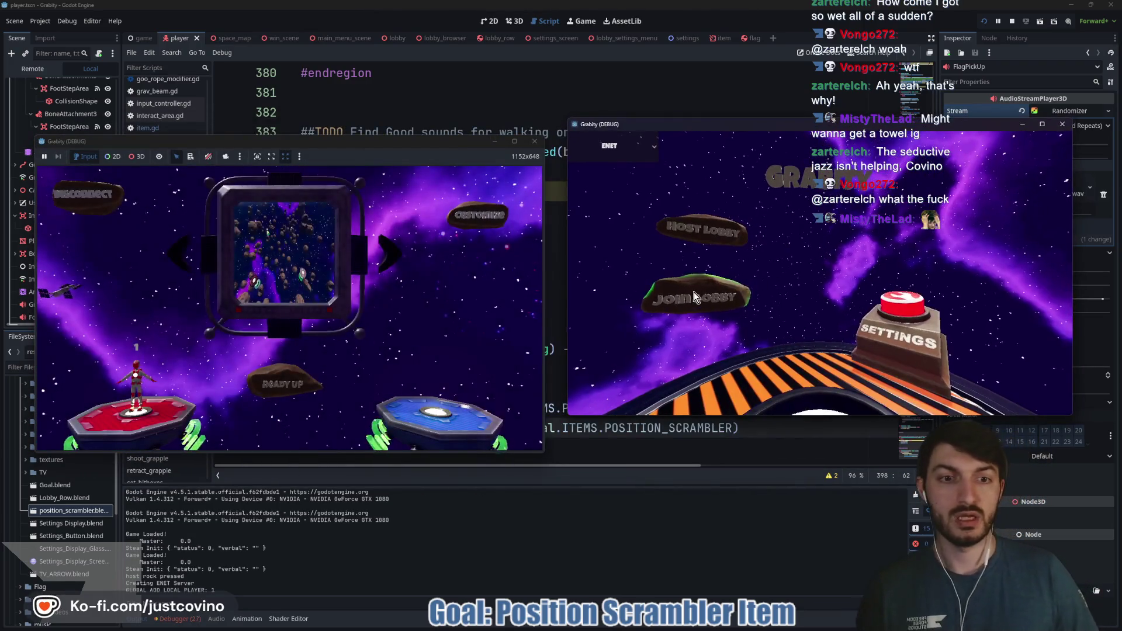
pyautogui.click(707, 297)
pyautogui.click(759, 286)
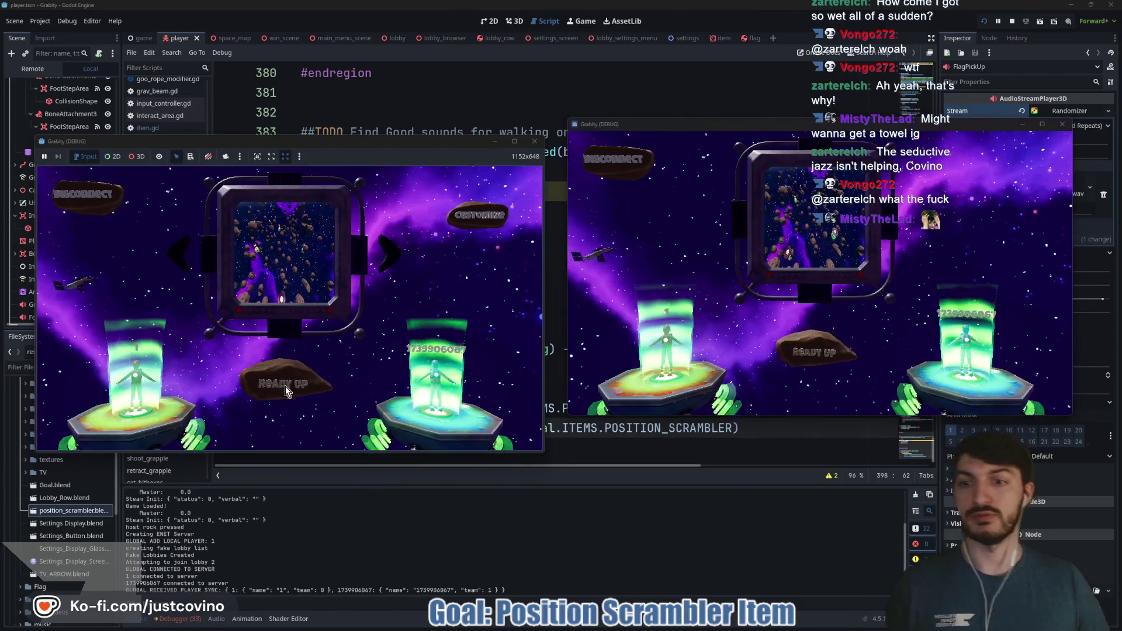
pyautogui.click(286, 389)
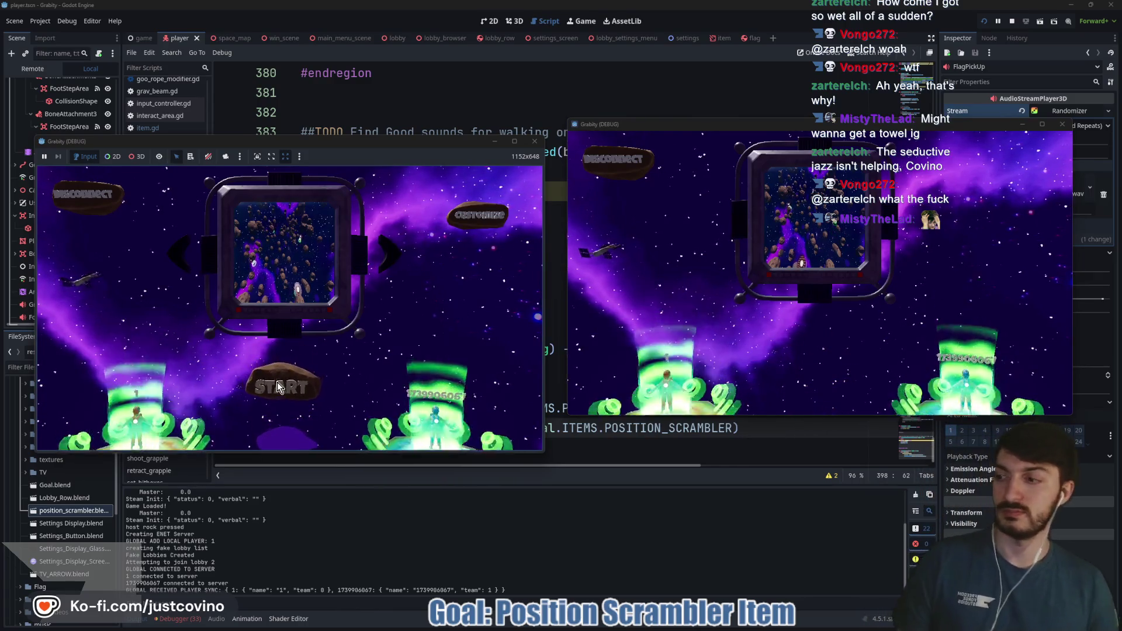
pyautogui.click(279, 387)
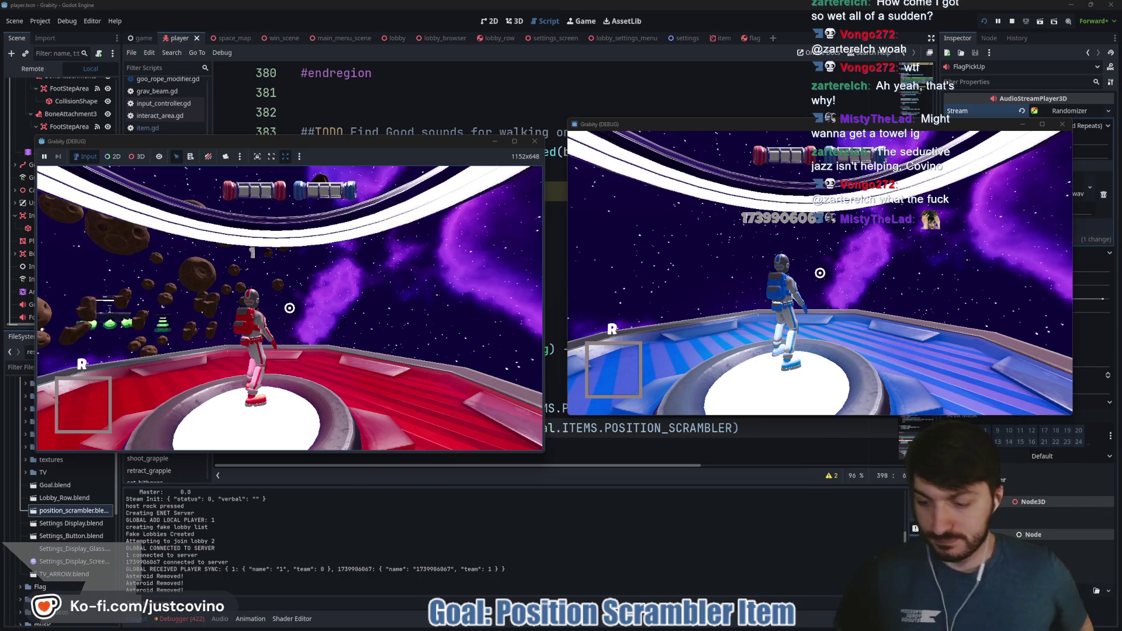
# - Try the in-game development console, then stop both instances and return to cheat_item
pyautogui.press('super')
pyautogui.press('Escape')
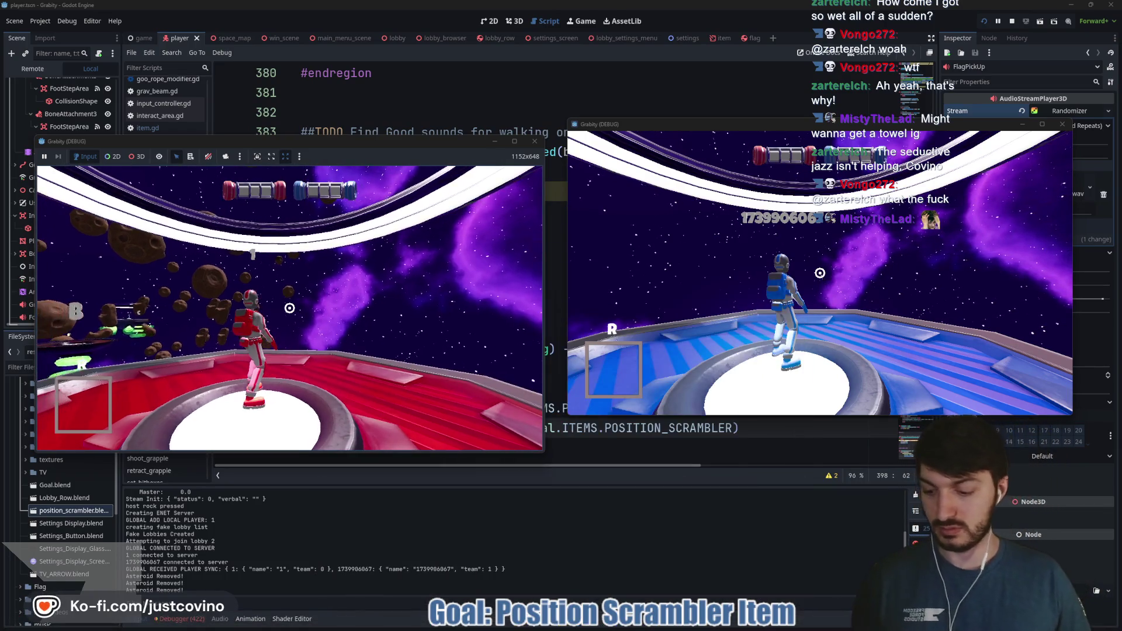
pyautogui.press('`')
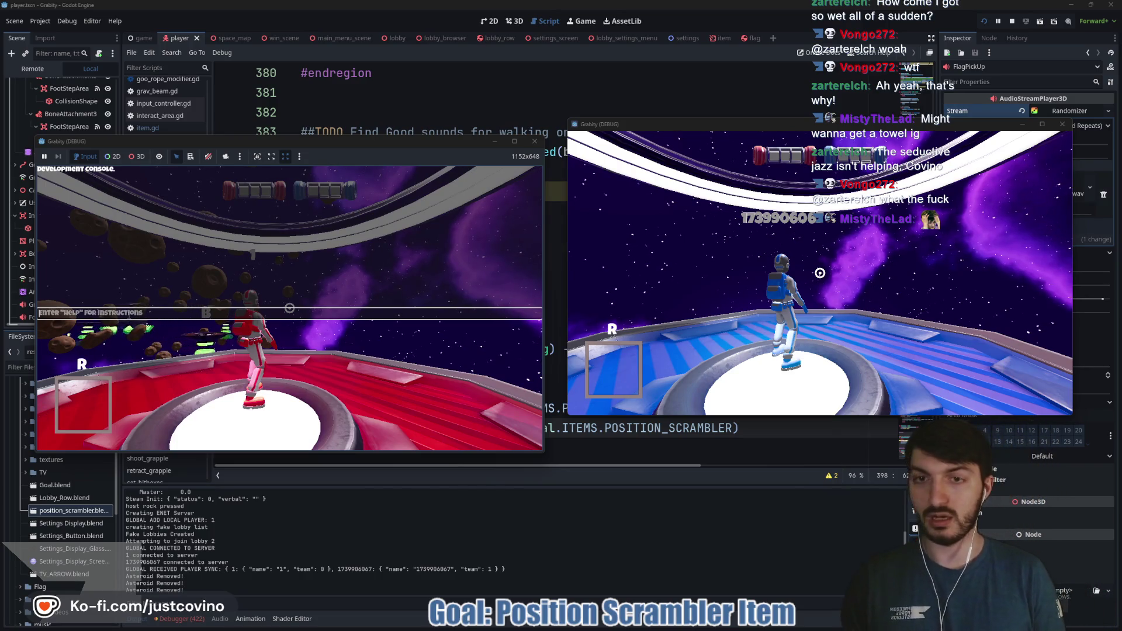
pyautogui.press('F8')
pyautogui.click(384, 353)
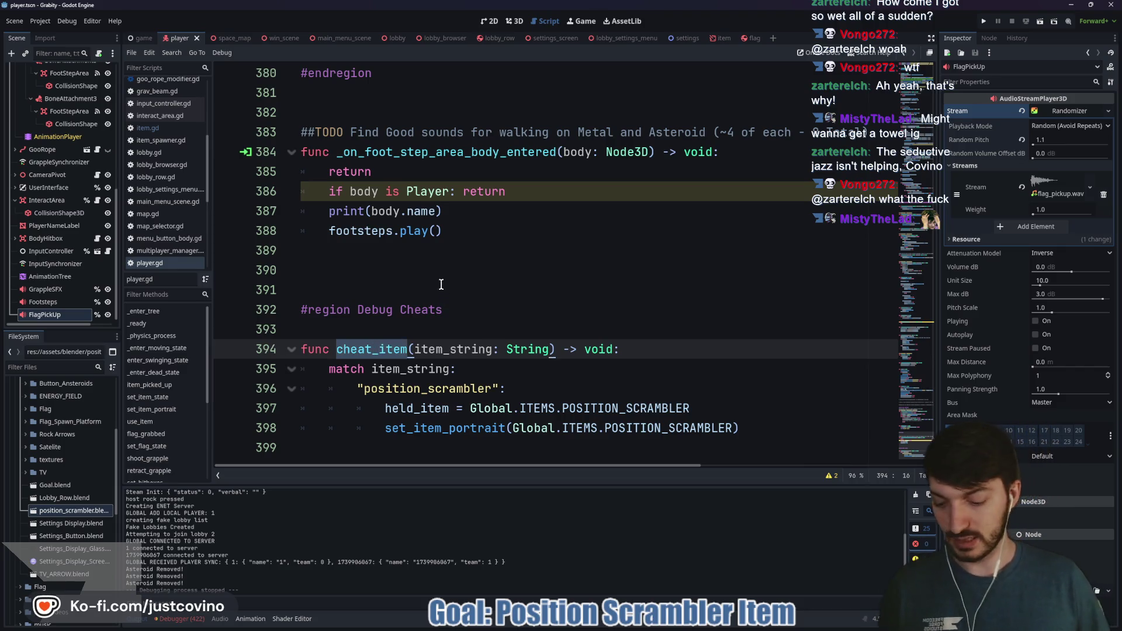
# - Insert a Console.add_command call on a new first line of _ready
pyautogui.scroll(20, 442, 285)
pyautogui.scroll(20, 481, 291)
pyautogui.scroll(7, 444, 290)
pyautogui.scroll(-6, 442, 288)
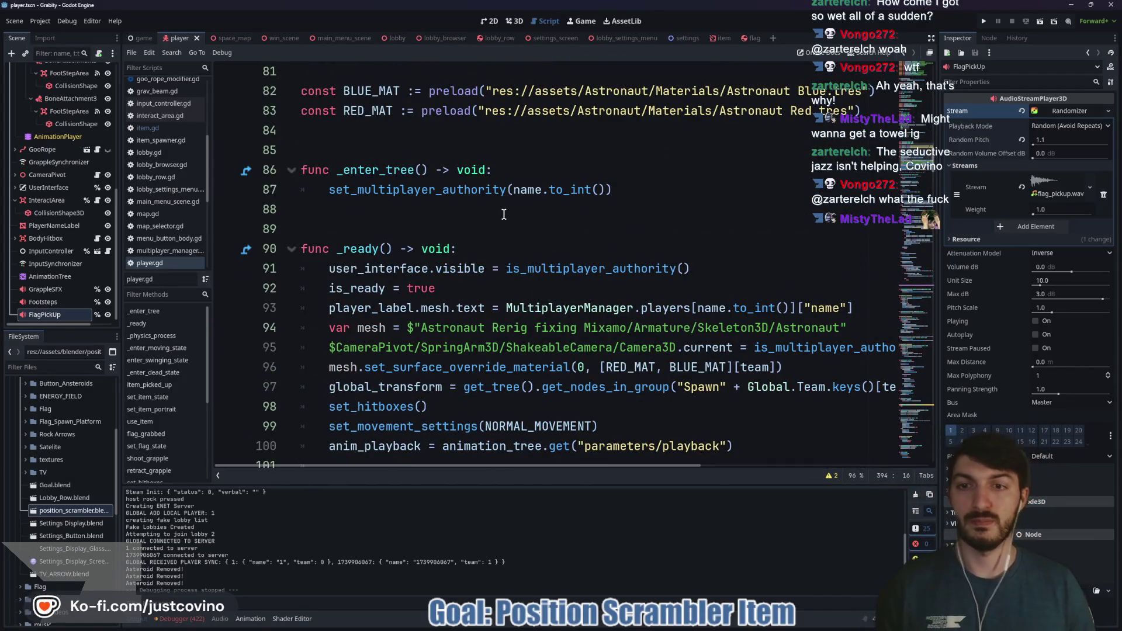
pyautogui.click(492, 250)
pyautogui.press('Return')
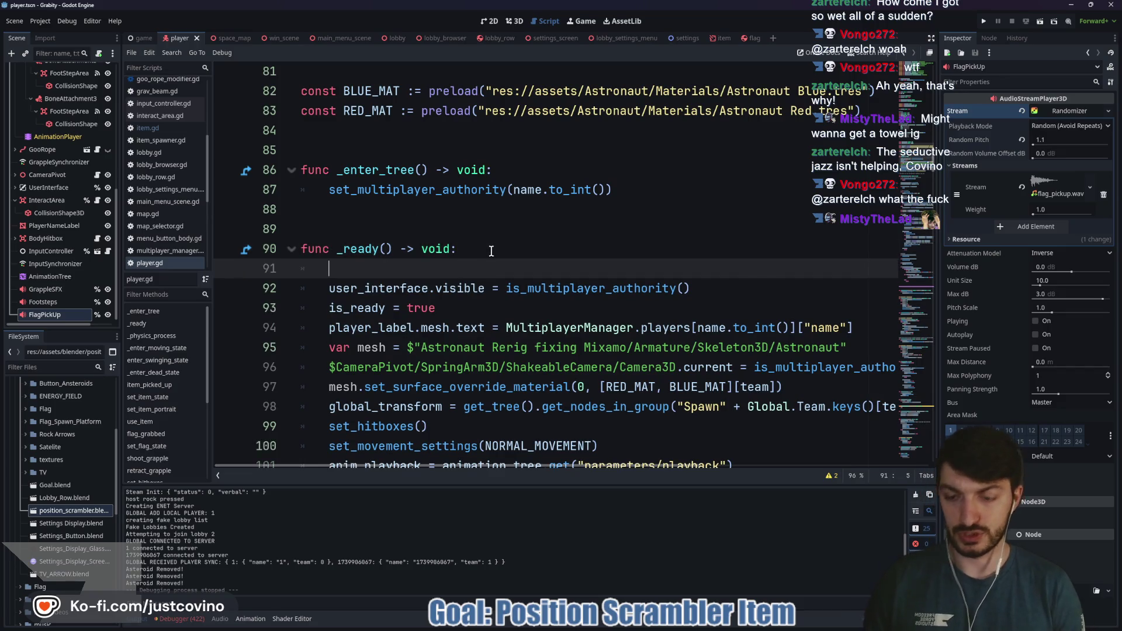
pyautogui.press('Return')
pyautogui.press('Up')
pyautogui.write('Consol')
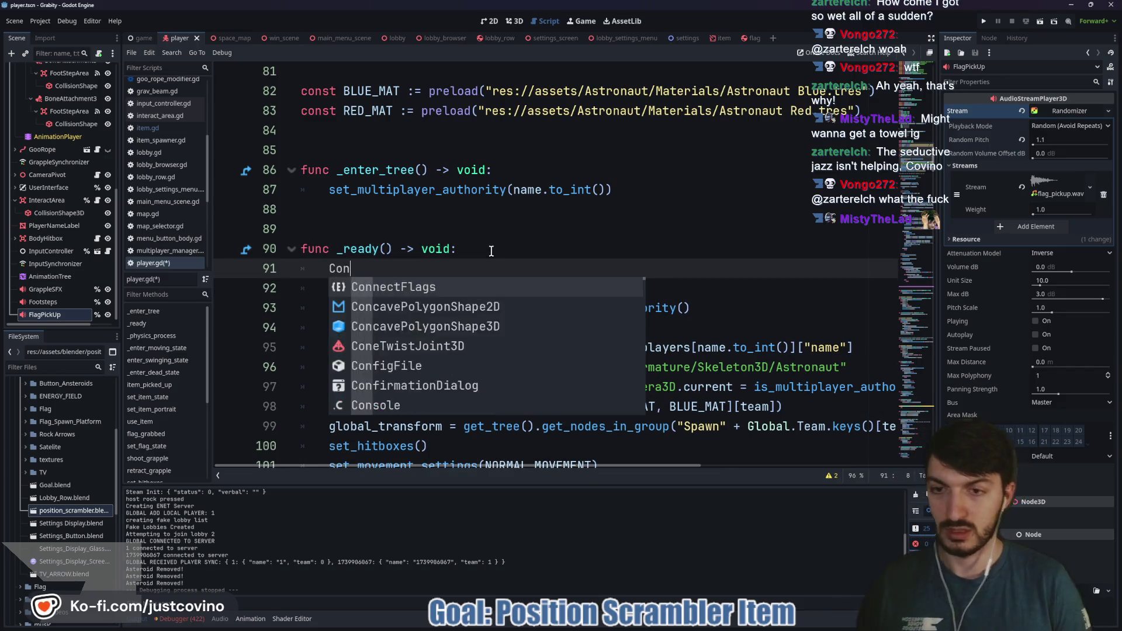
pyautogui.write('e.a')
pyautogui.press('Return')
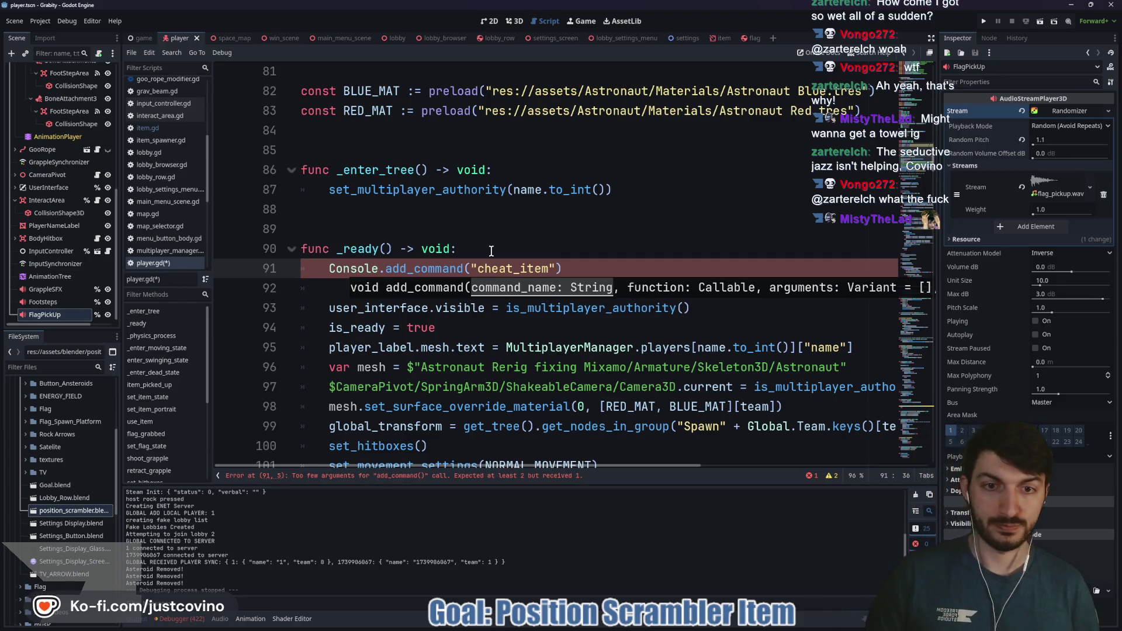
# - Complete it as add_command("cheat_item", cheat_item, 1, true), save, and run the game
pyautogui.write(', ')
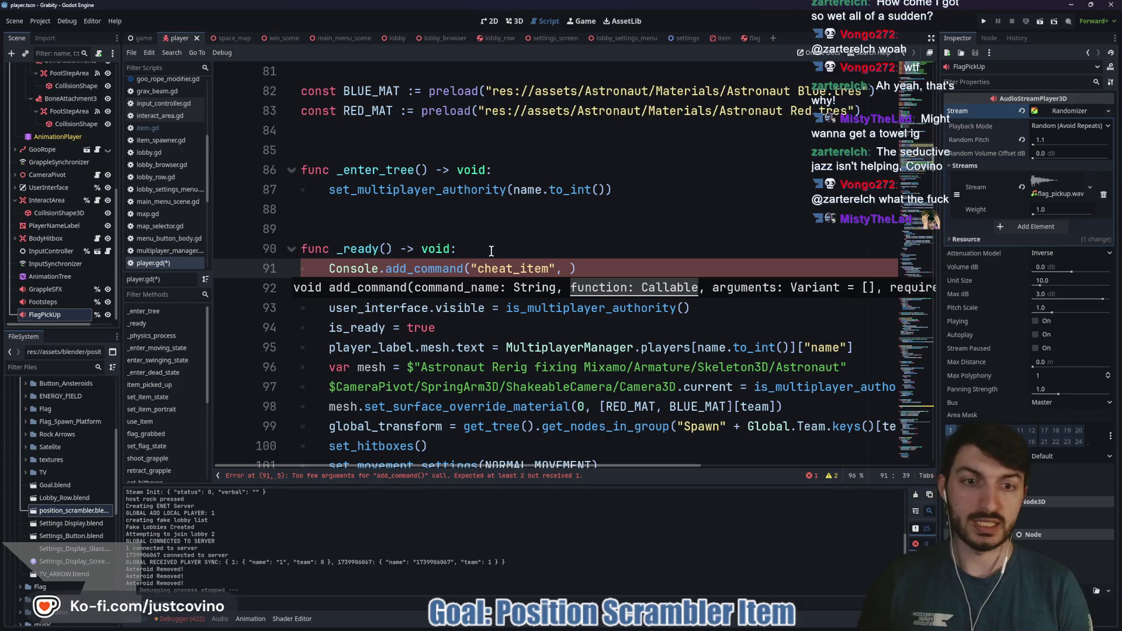
pyautogui.write('ch')
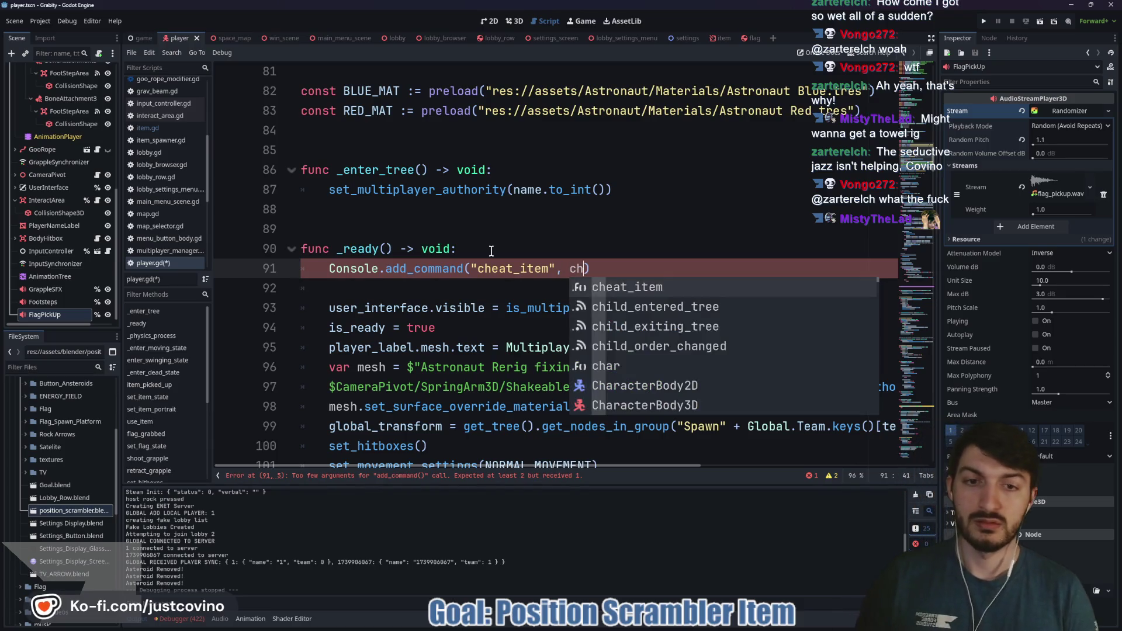
pyautogui.press('Return')
pyautogui.write(', ')
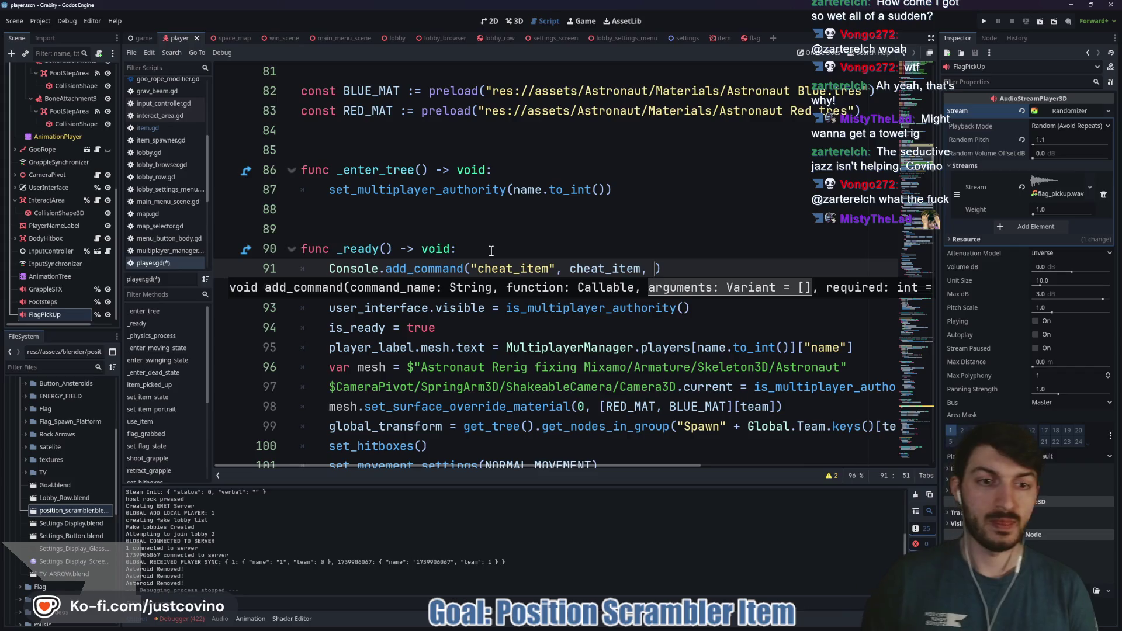
pyautogui.write('String')
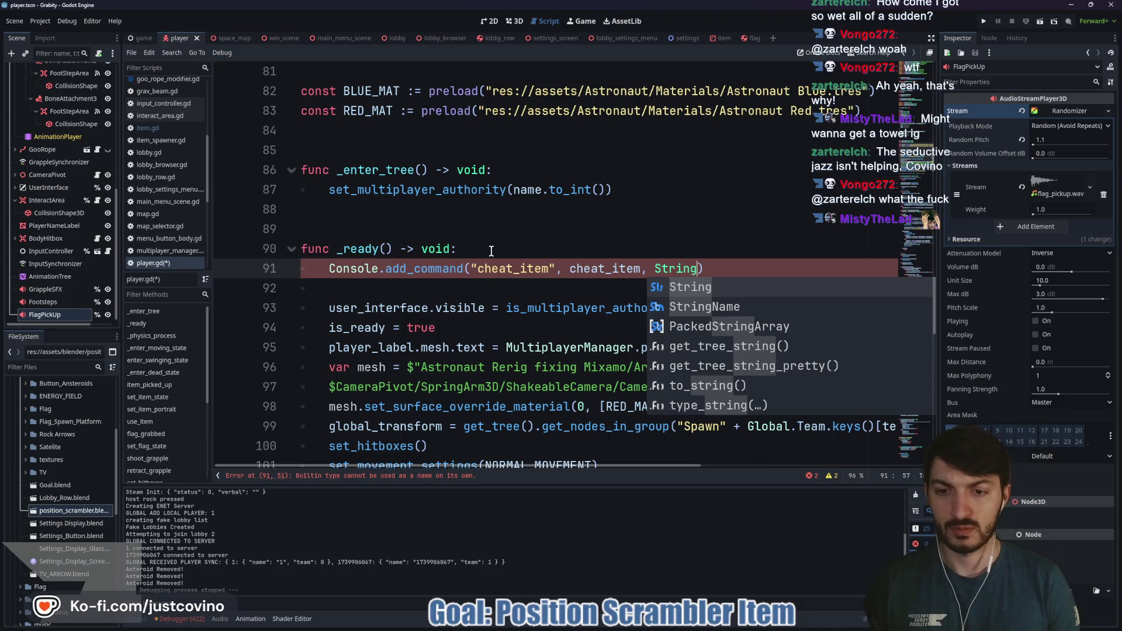
pyautogui.press('BackSpace')
pyautogui.press('BackSpace')
pyautogui.press('BackSpace')
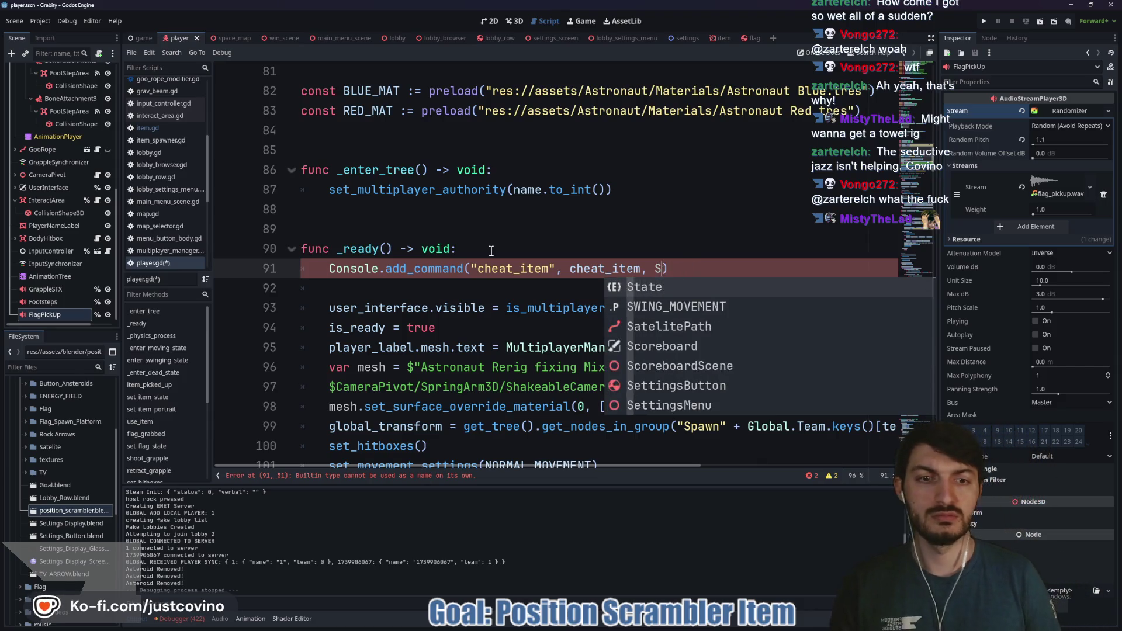
pyautogui.write('1')
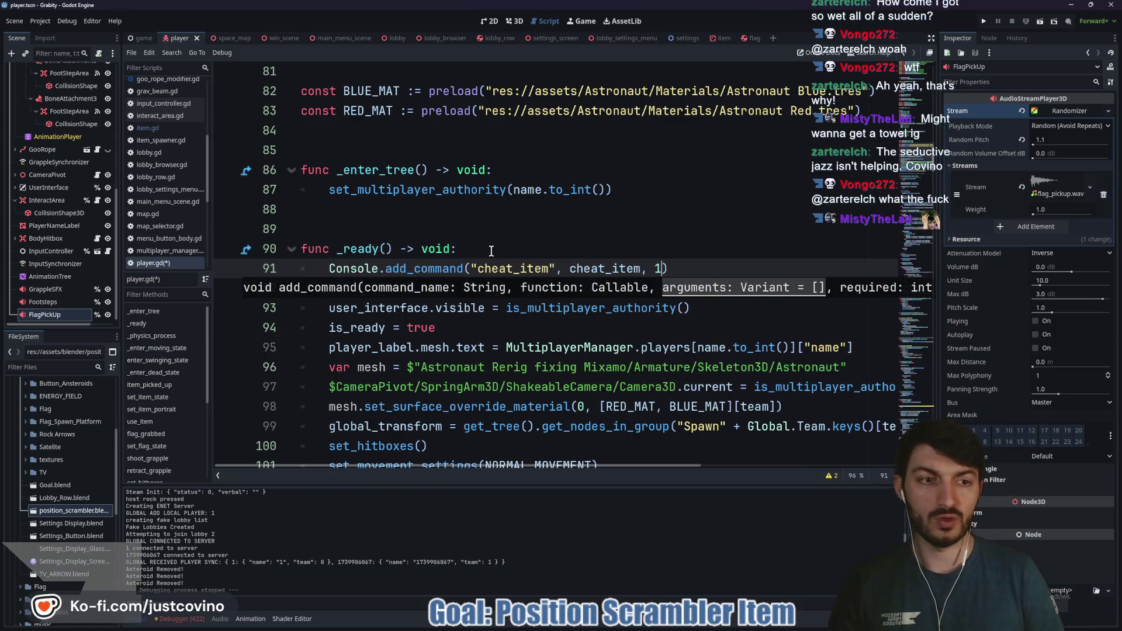
pyautogui.write(', true')
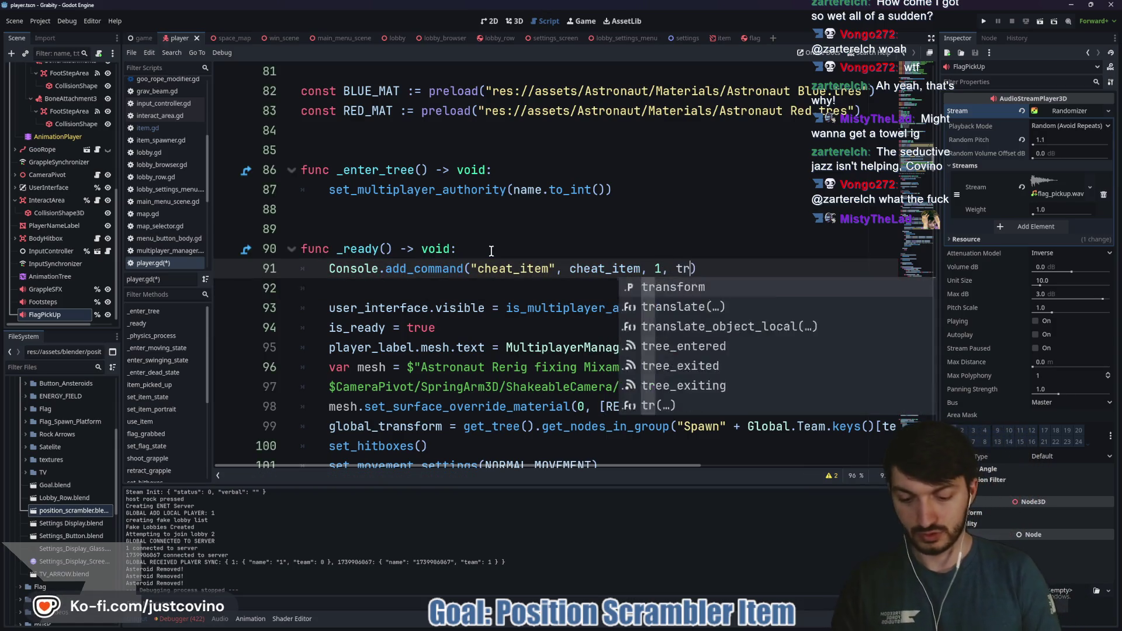
pyautogui.click(540, 247)
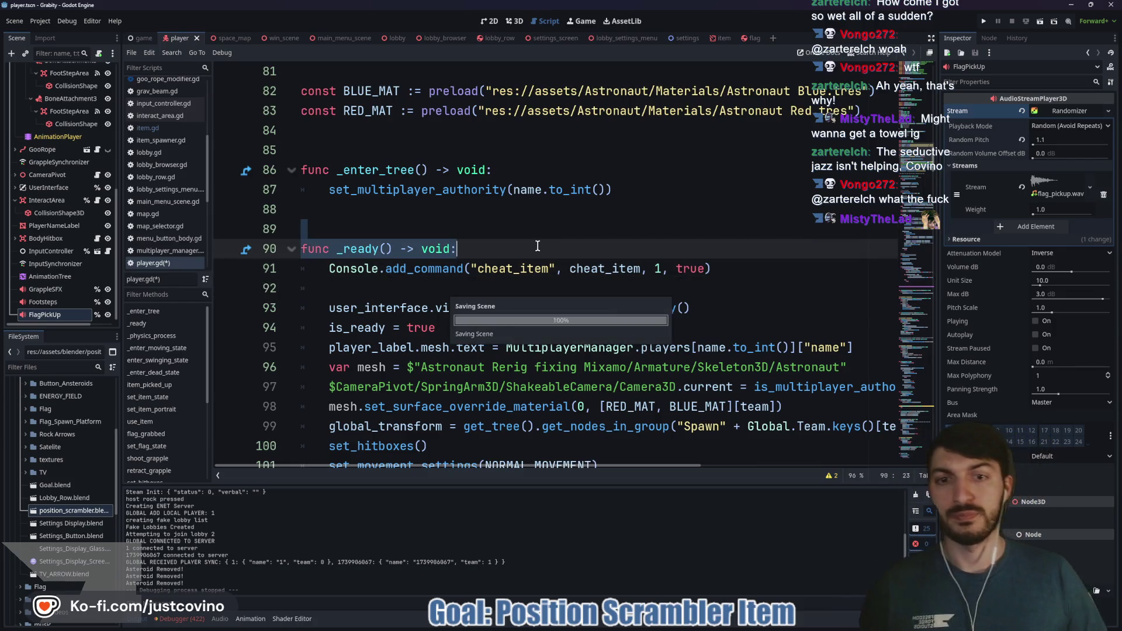
pyautogui.hotkey('ctrl', 's')
pyautogui.click(984, 23)
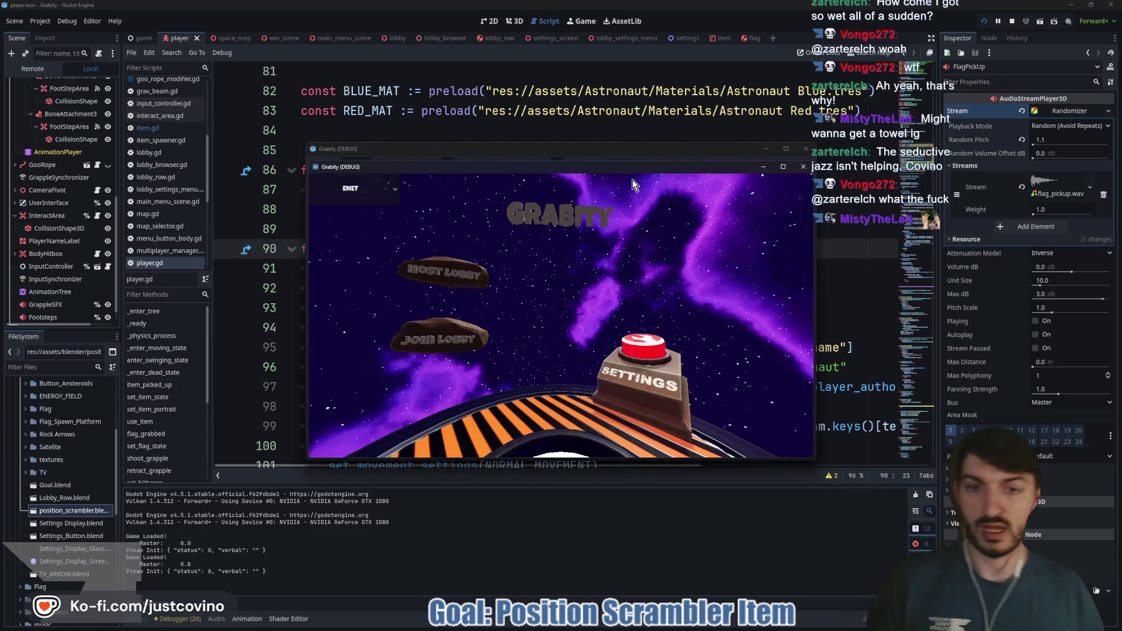
# - Host a private lobby, place both game windows side by side, join, ready up and START
pyautogui.click(463, 269)
pyautogui.click(503, 269)
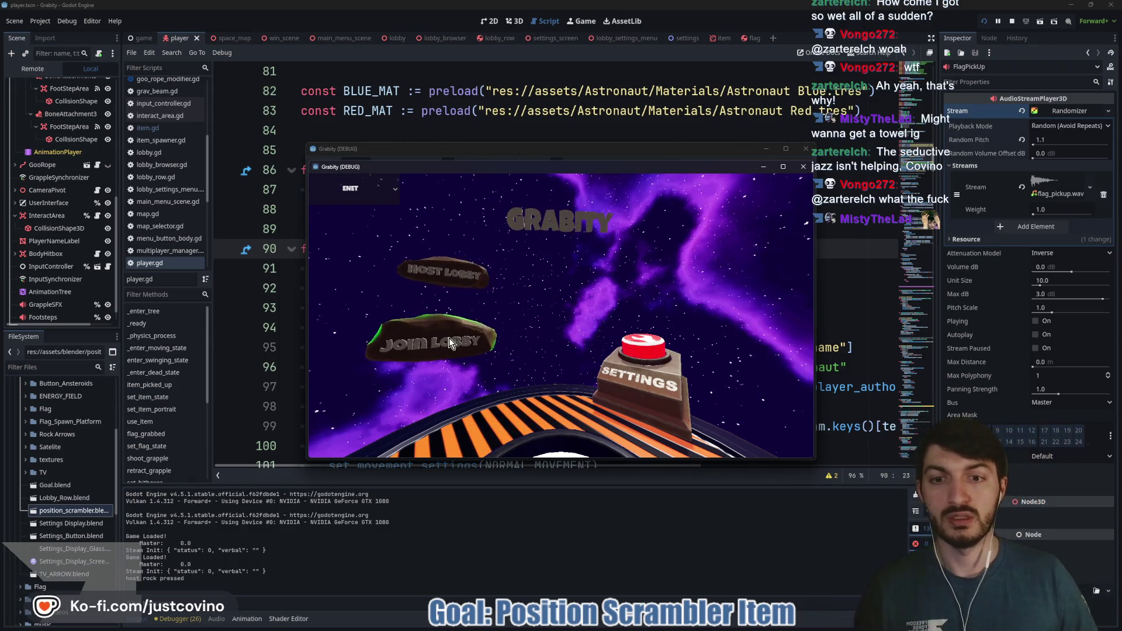
pyautogui.click(452, 336)
pyautogui.click(458, 266)
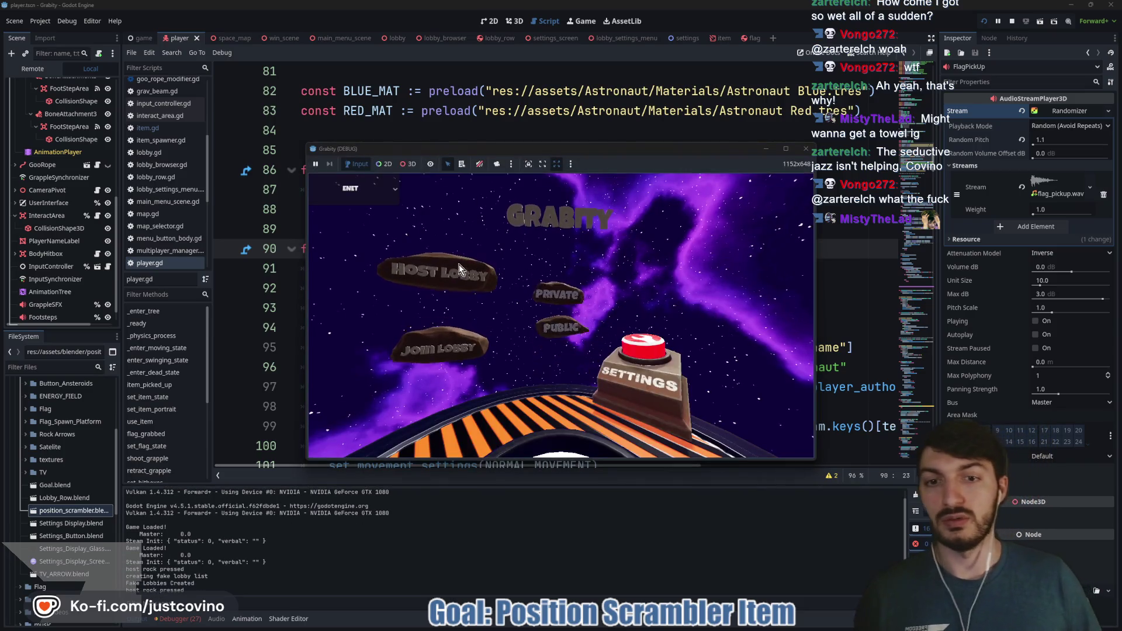
pyautogui.click(557, 256)
pyautogui.moveTo(534, 150); pyautogui.dragTo(265, 145)
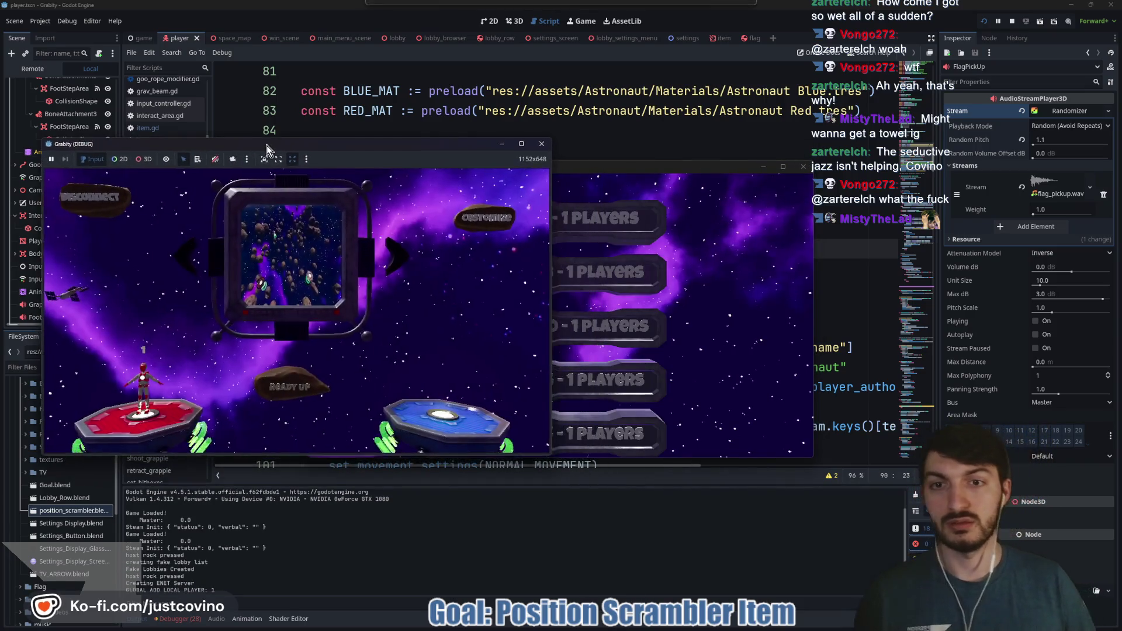
pyautogui.click(627, 272)
pyautogui.moveTo(647, 170); pyautogui.dragTo(892, 156)
pyautogui.click(761, 368)
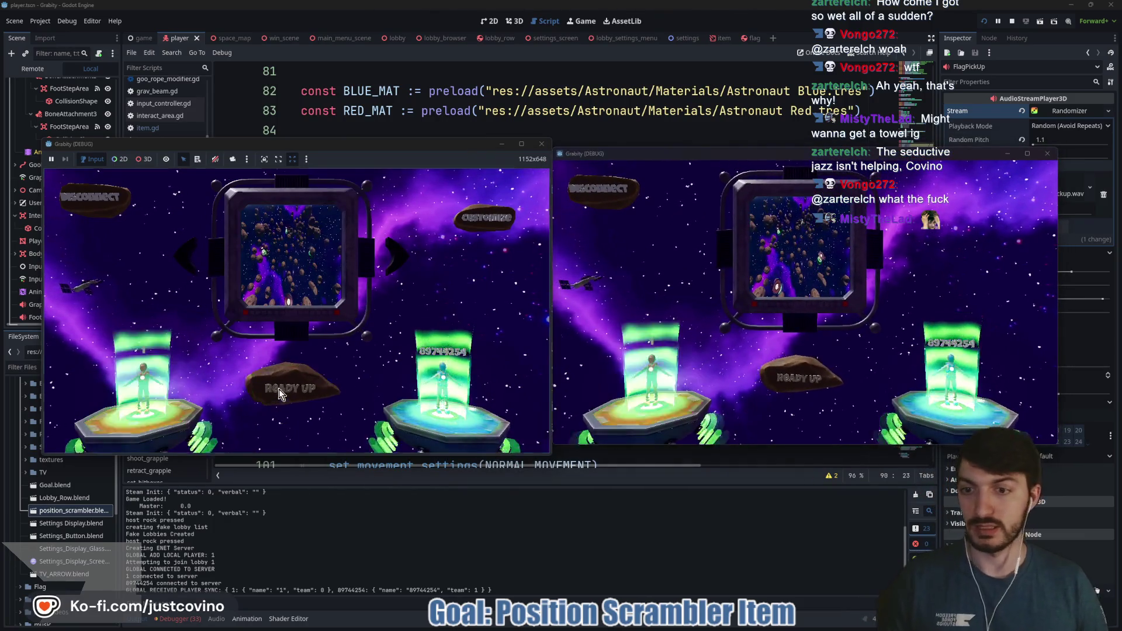
pyautogui.click(280, 391)
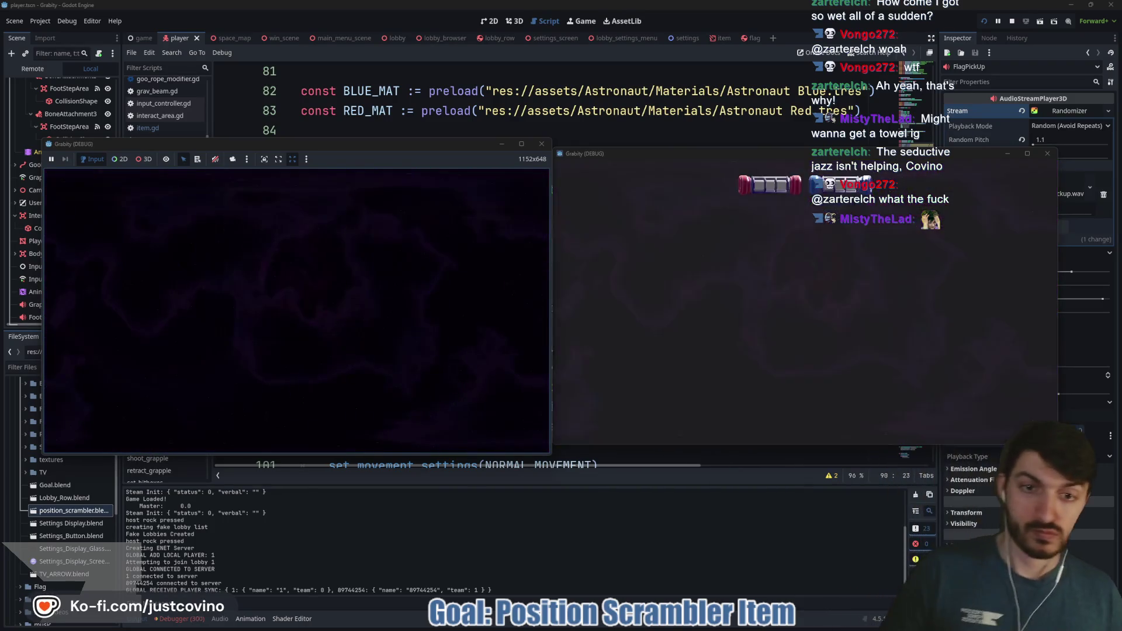
pyautogui.press('super')
pyautogui.press('super')
# - Enter 'cheat_item position_scrambler' in the host's dev console, recheck it, then stop both instances
pyautogui.press('`')
pyautogui.write('heat_item')
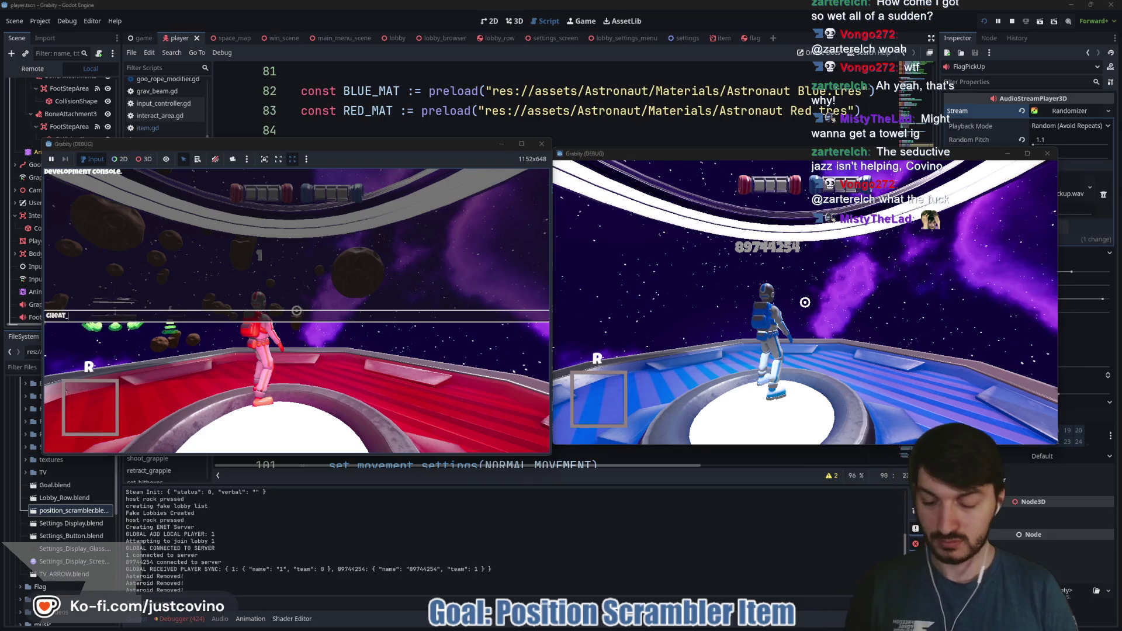
pyautogui.write(' position')
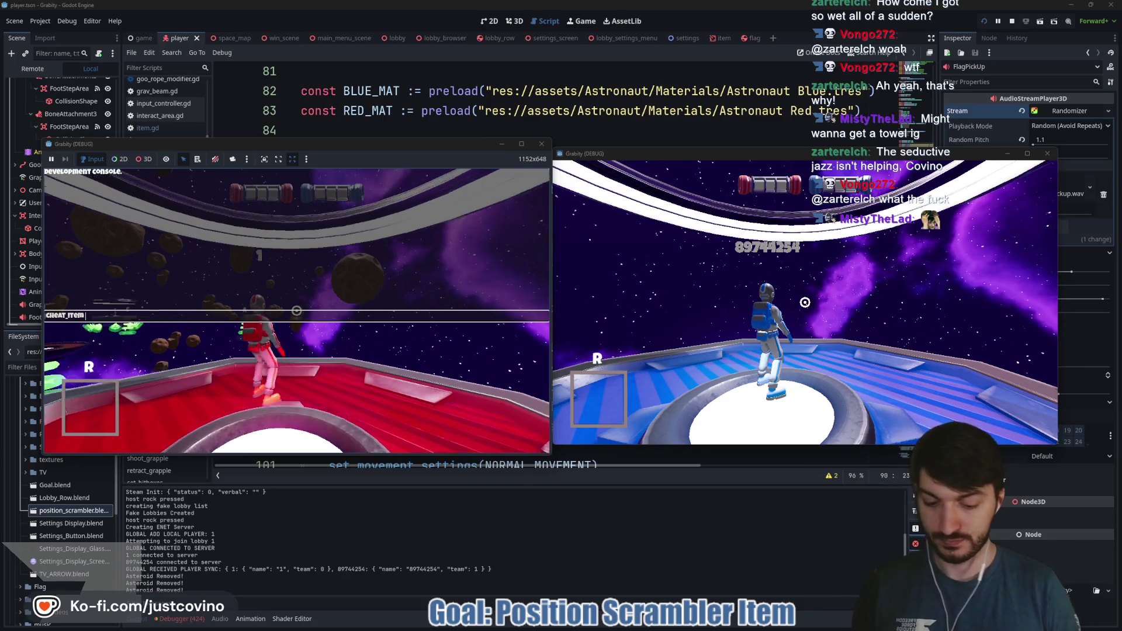
pyautogui.write('_scrambl')
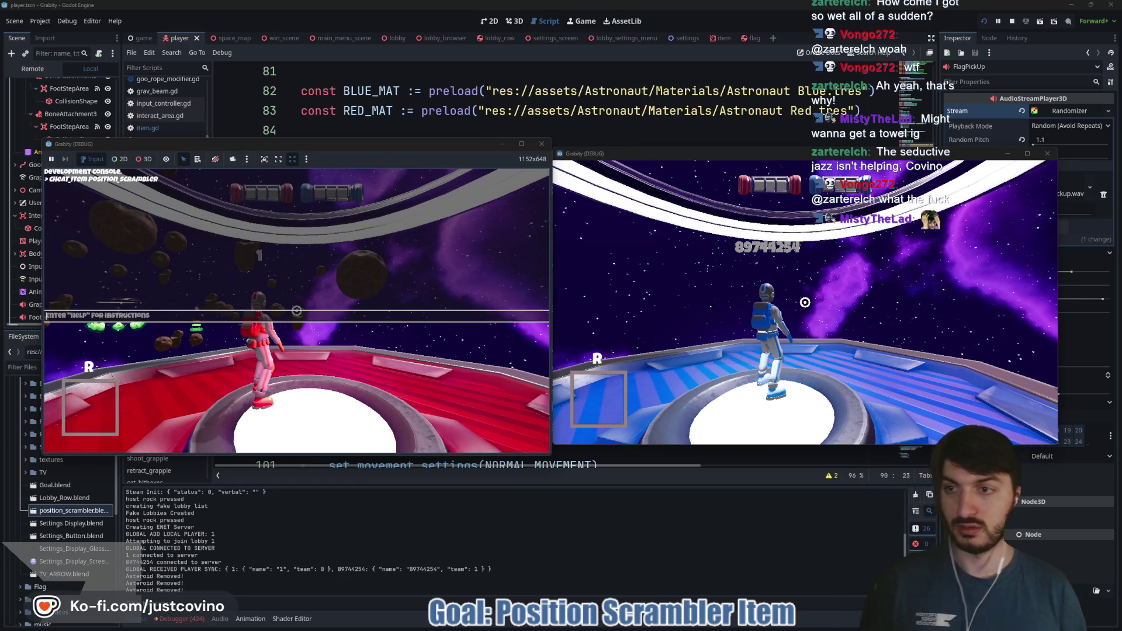
pyautogui.press('Return')
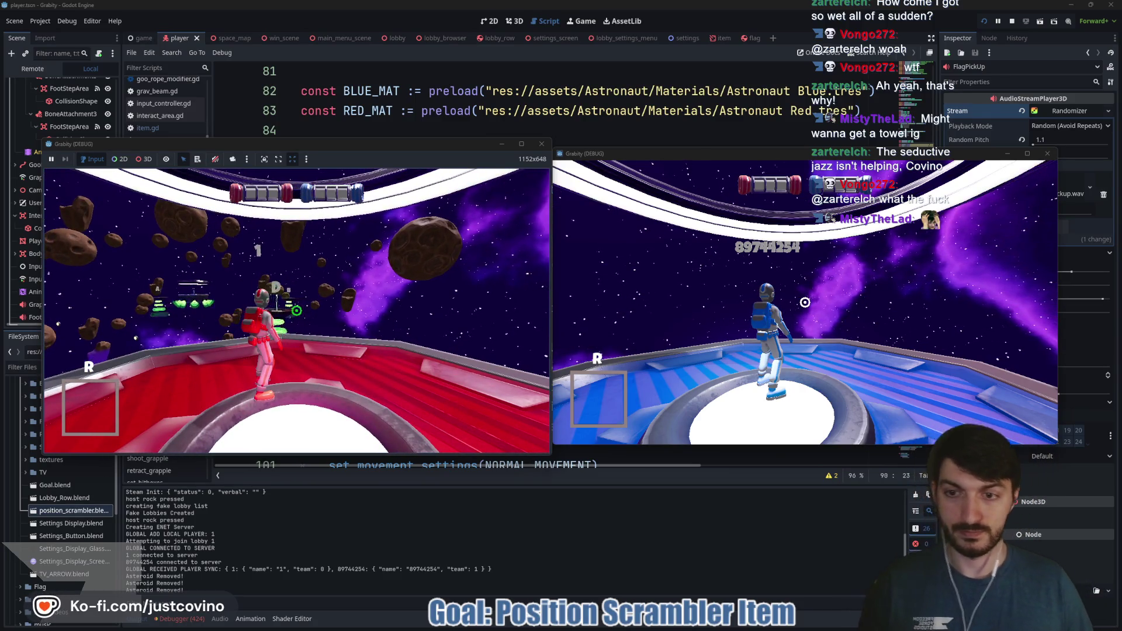
pyautogui.press('`')
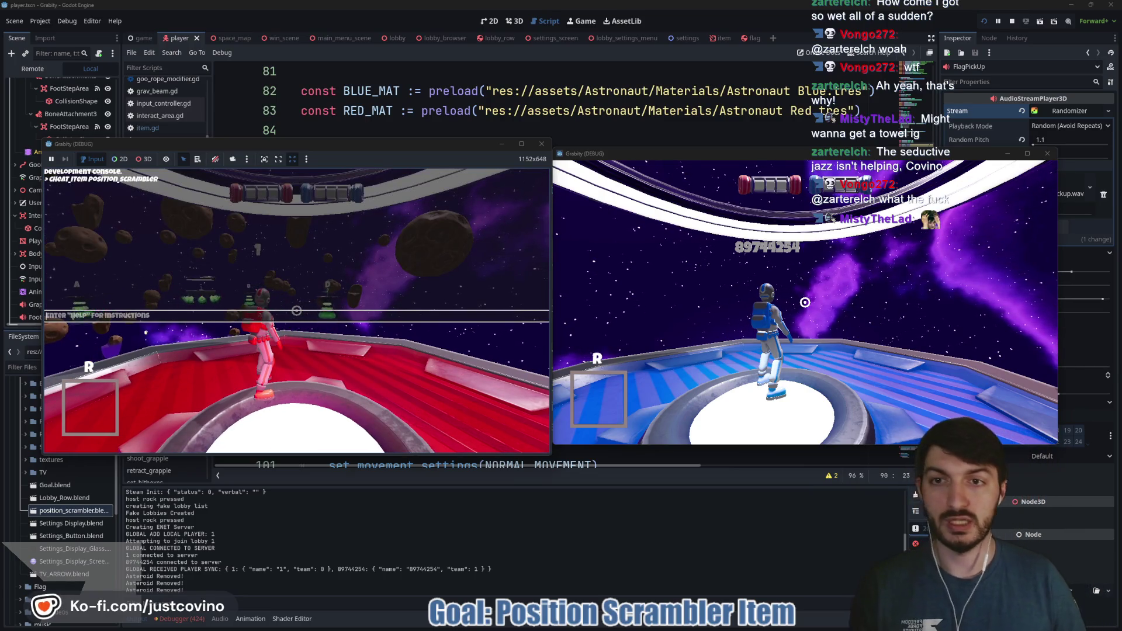
pyautogui.press('super')
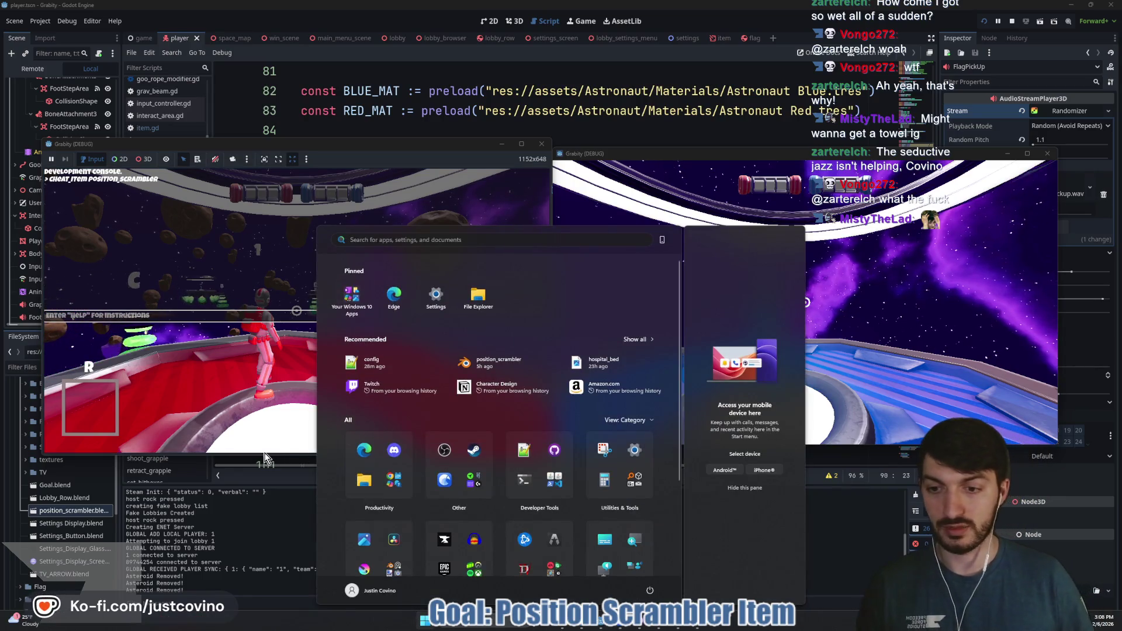
pyautogui.click(272, 411)
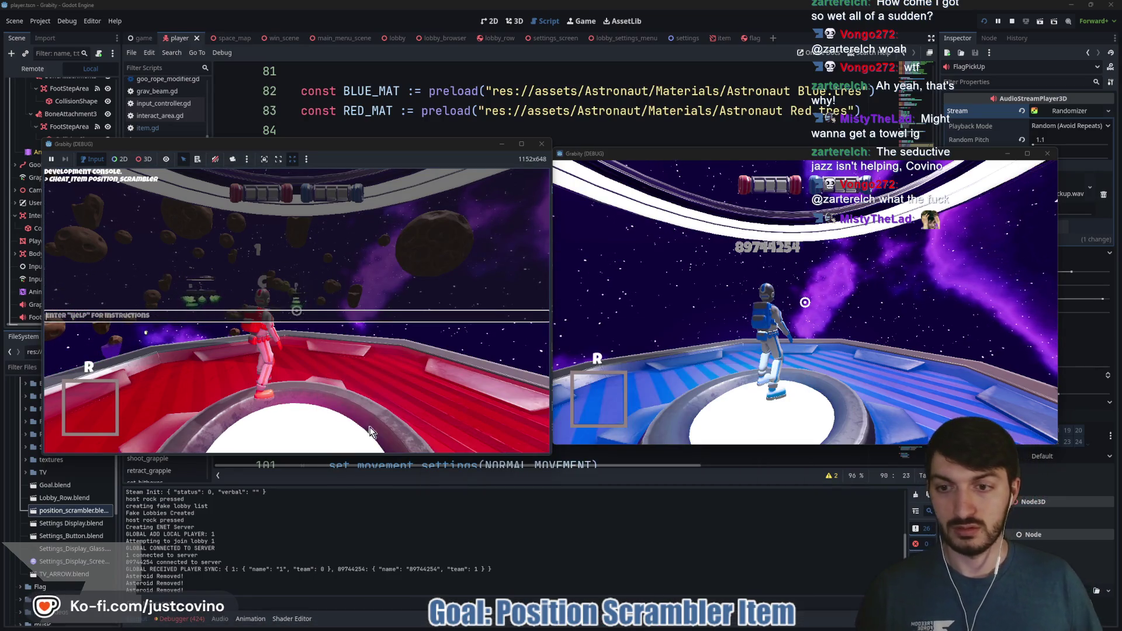
pyautogui.press('F8')
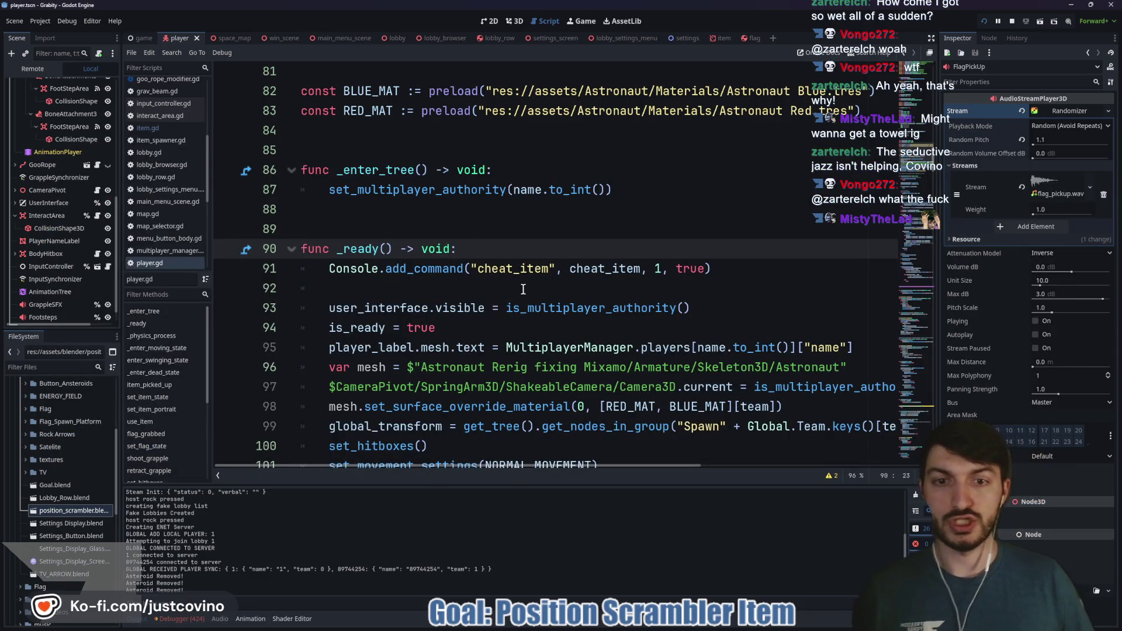
# - In the game's console, submit 'cheat_item position_scrambler', then a bare 'cheat_item', and retype 'cheat_item position'
pyautogui.moveTo(670, 626)
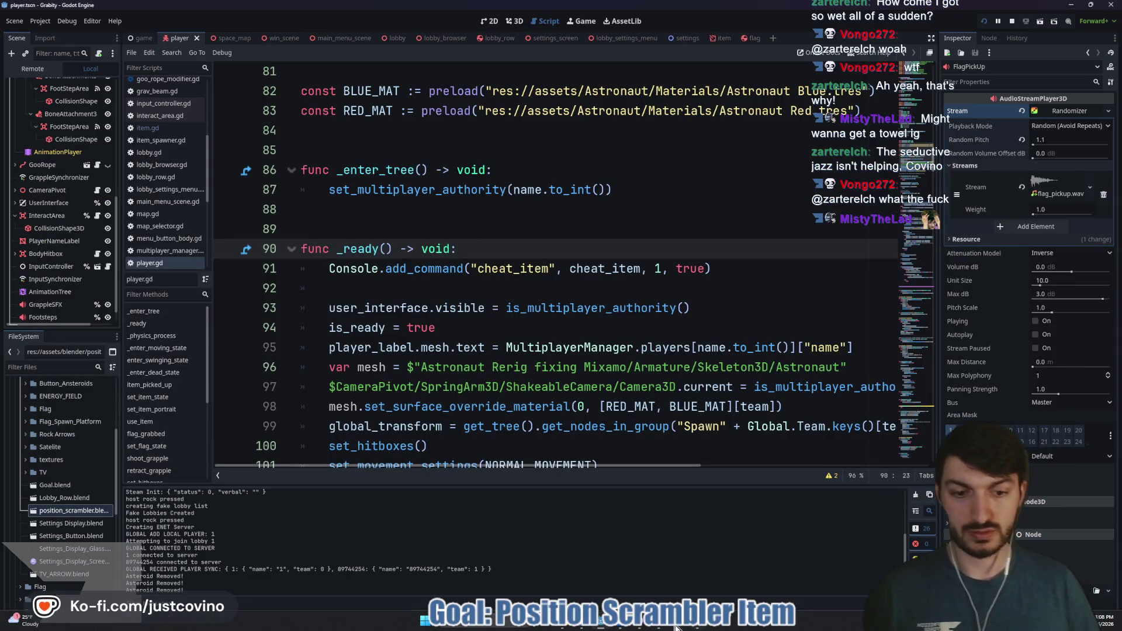
pyautogui.click(641, 579)
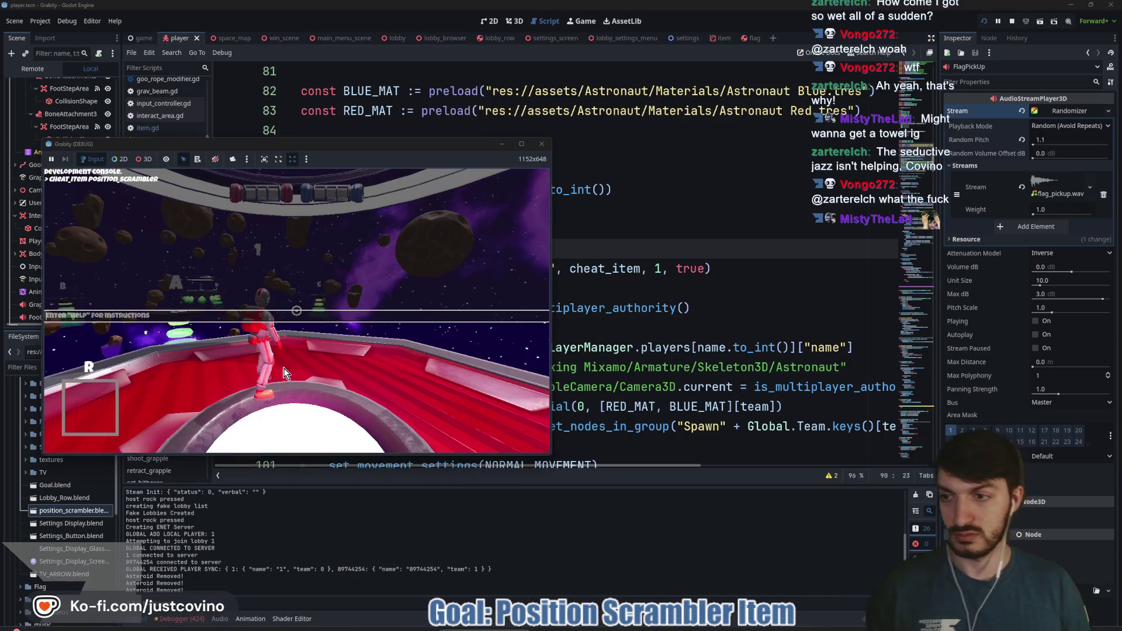
pyautogui.write('cheat_item')
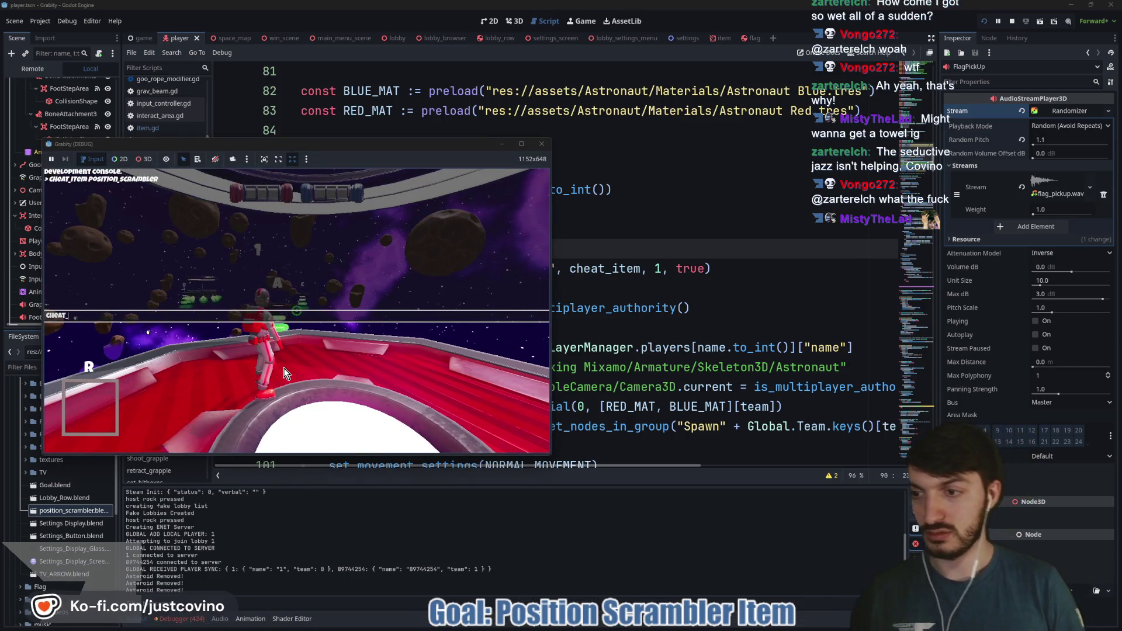
pyautogui.write(' position_s')
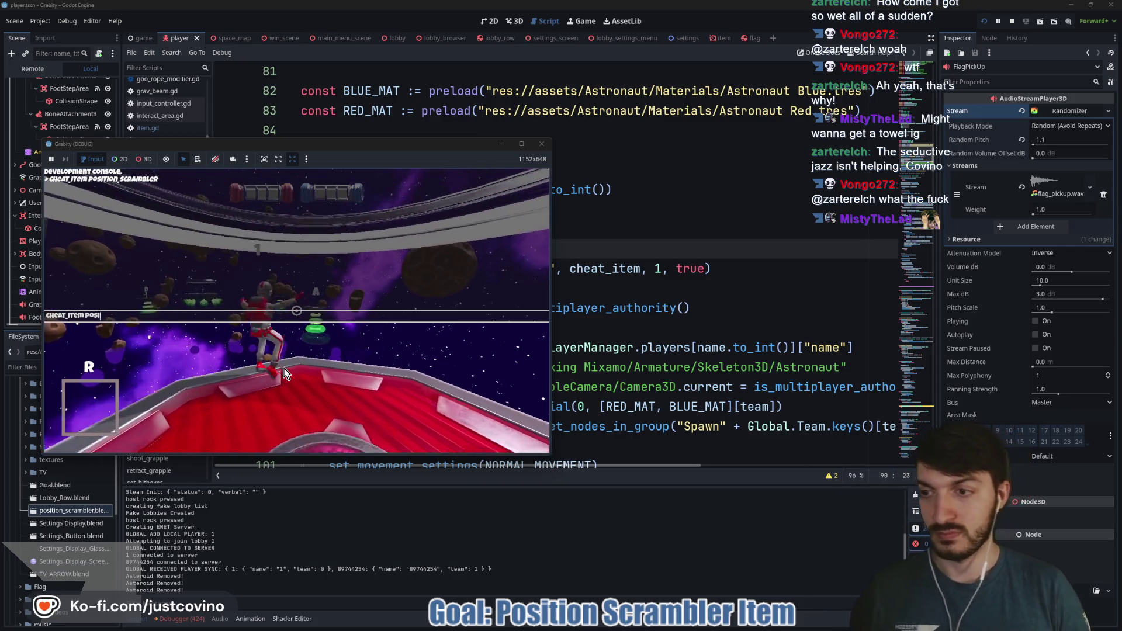
pyautogui.write('crambler')
pyautogui.press('Return')
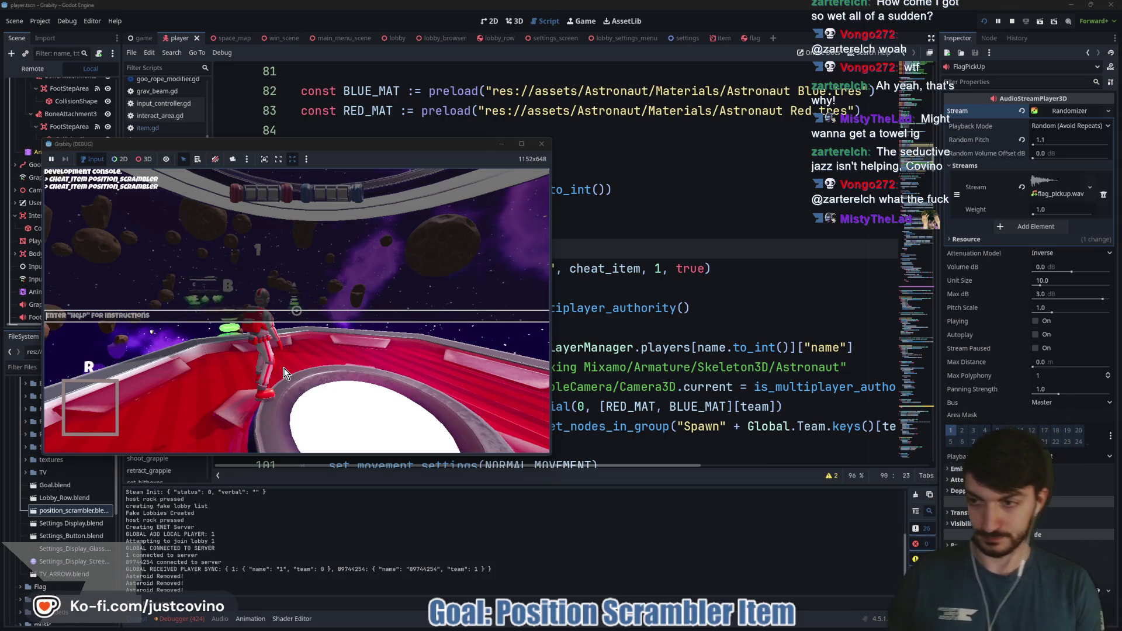
pyautogui.write('cheat_item')
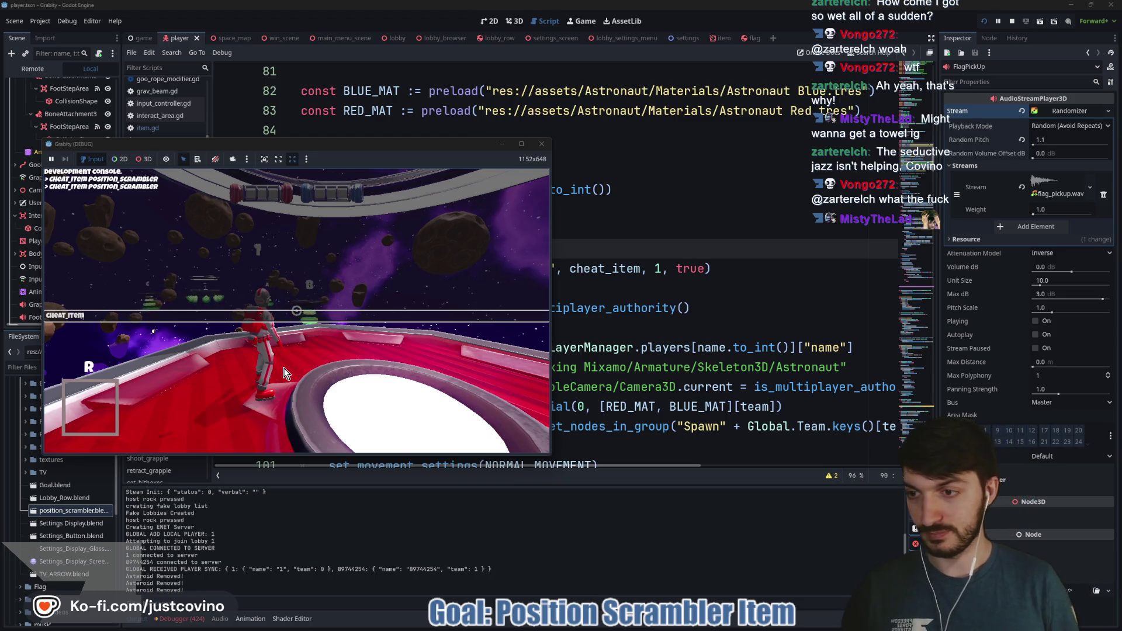
pyautogui.press('Return')
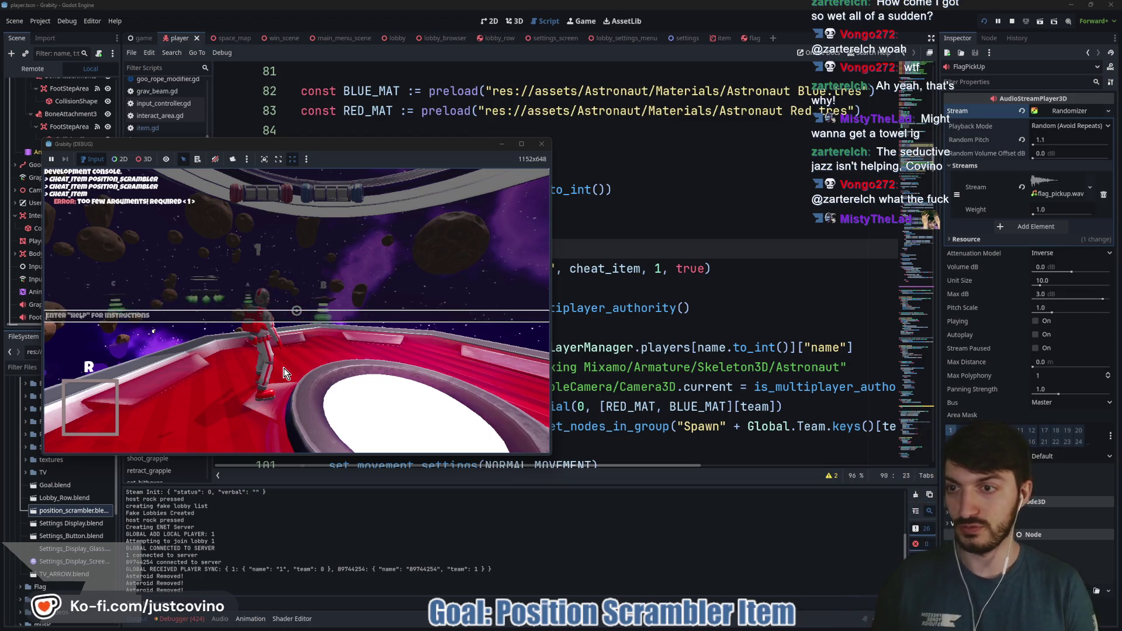
pyautogui.write('cheat_item position')
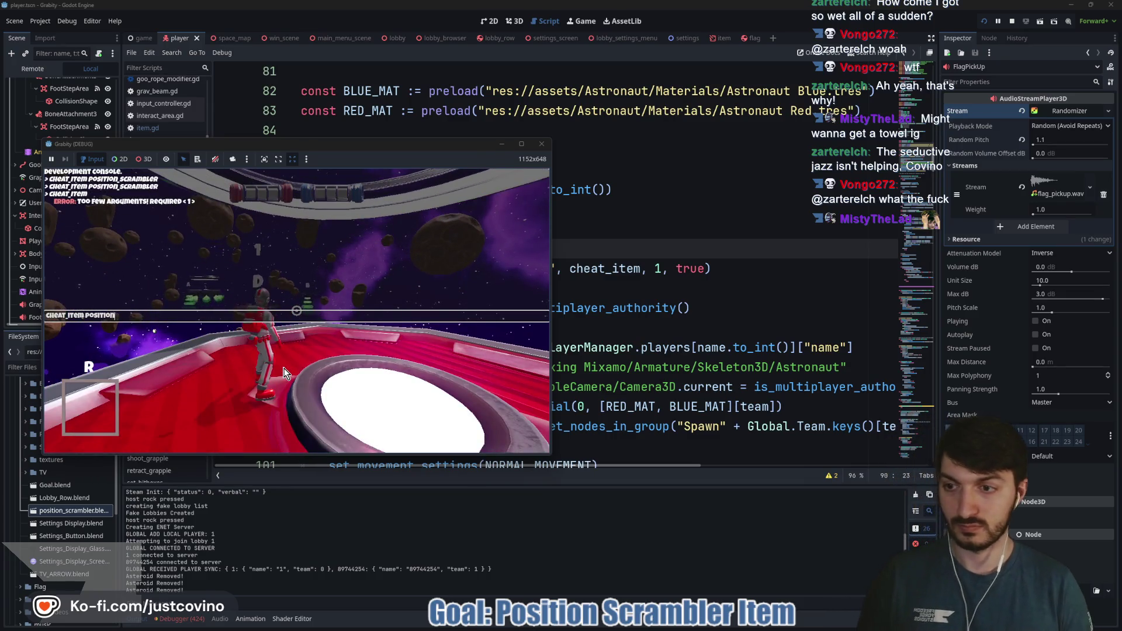
# - Check the "position_scrambler" string in cheat_item, then retype the cheat command in the game console
pyautogui.click(703, 339)
pyautogui.scroll(-20, 584, 339)
pyautogui.scroll(-20, 344, 338)
pyautogui.scroll(-5, 162, 444)
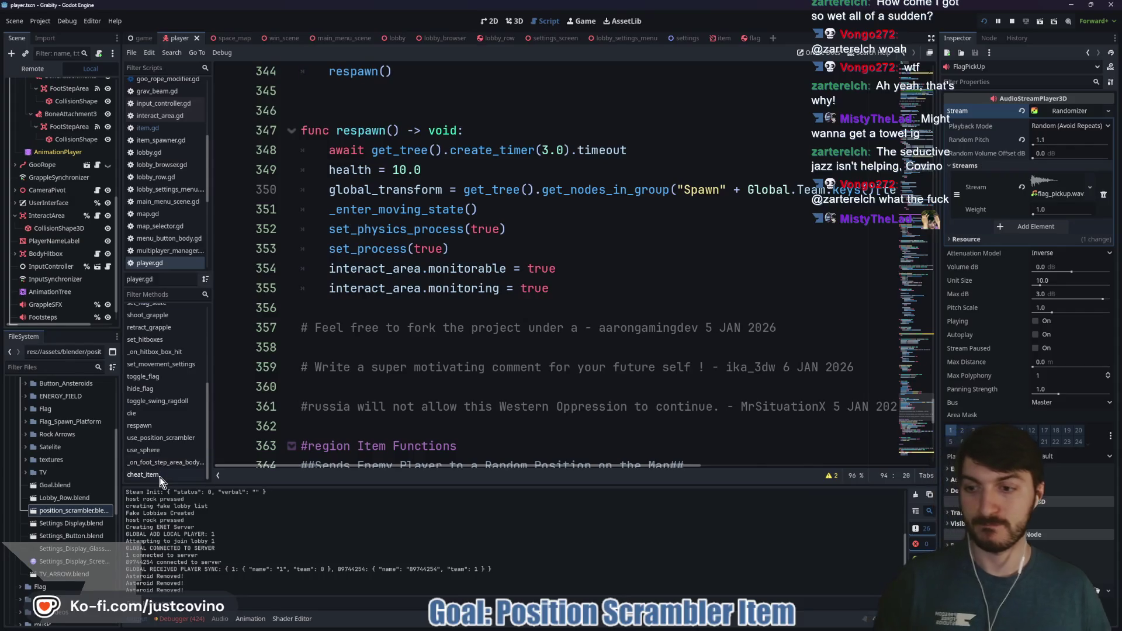
pyautogui.click(160, 475)
pyautogui.moveTo(365, 391); pyautogui.dragTo(493, 391)
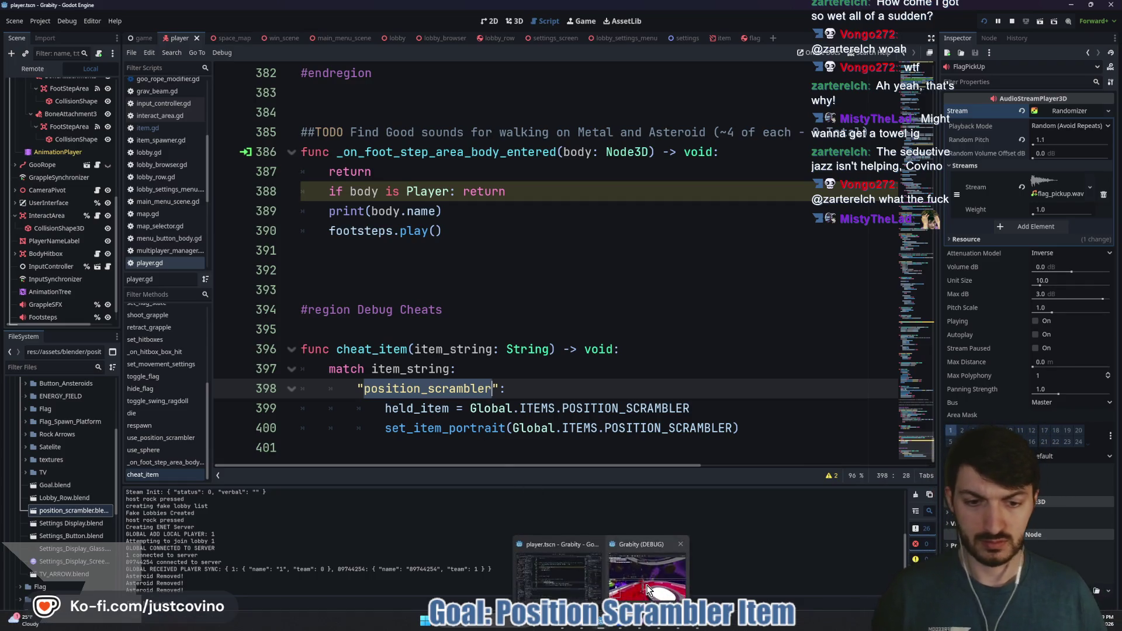
pyautogui.click(600, 625)
pyautogui.write('cheat_item position_scrambler')
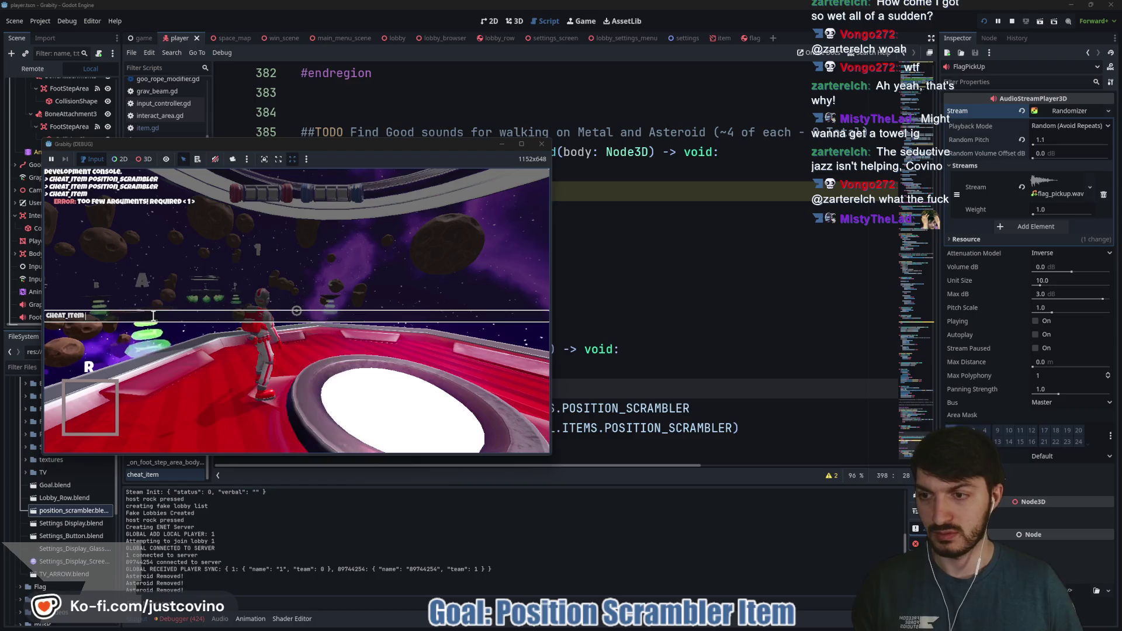
# - Submit 'cheat_item position_scrambler' in the first instance, close the console and walk forward
pyautogui.press('Return')
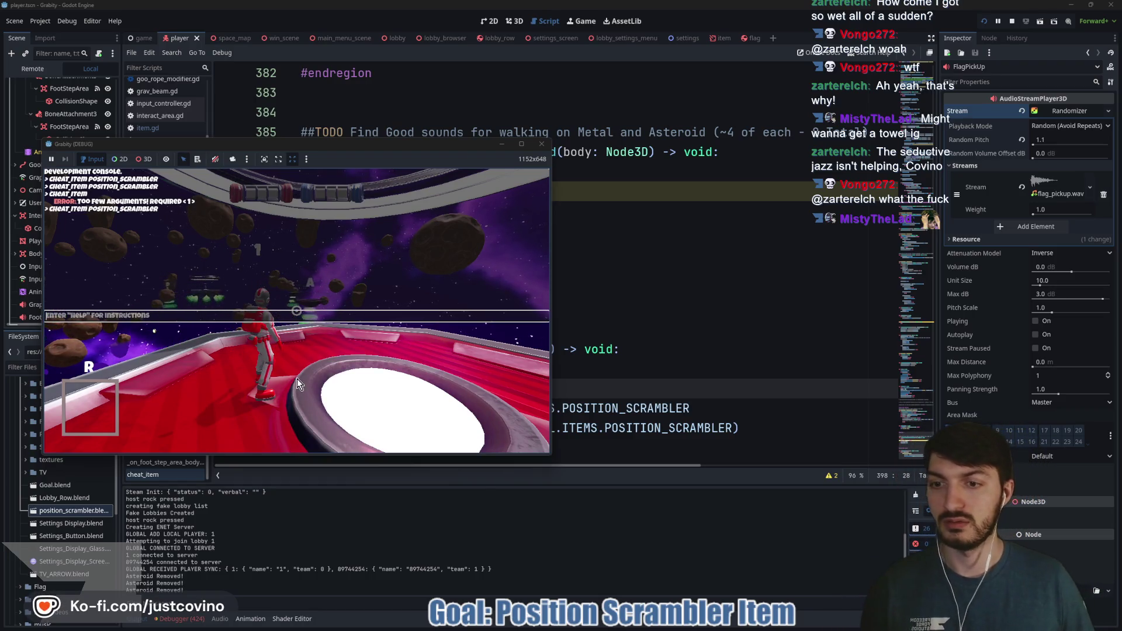
pyautogui.press('`')
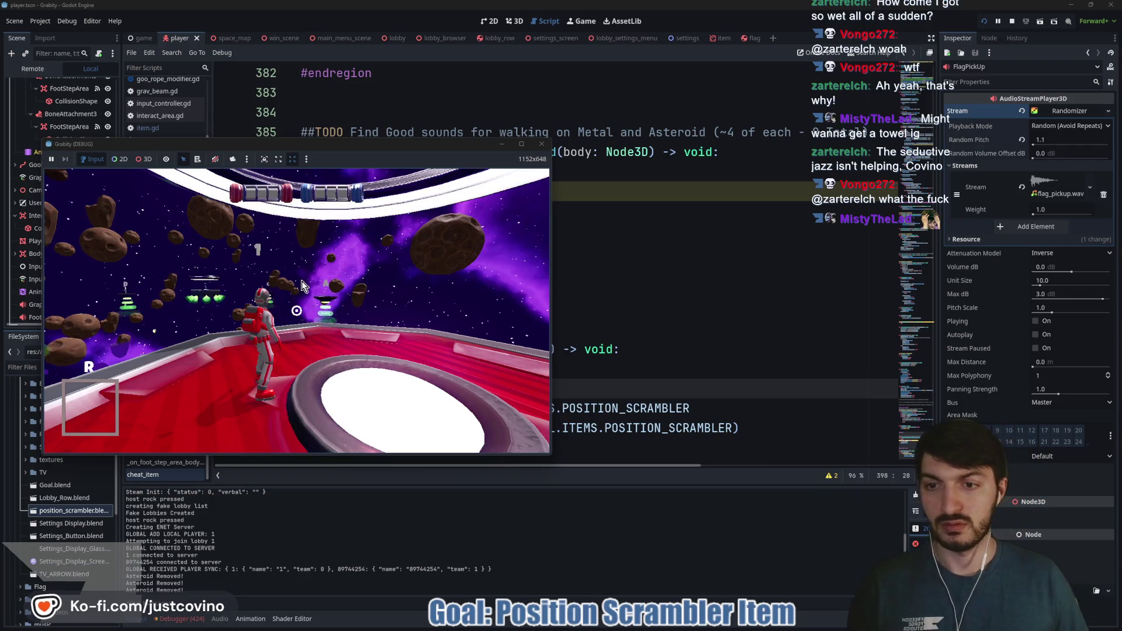
pyautogui.click(303, 285)
pyautogui.press('w')
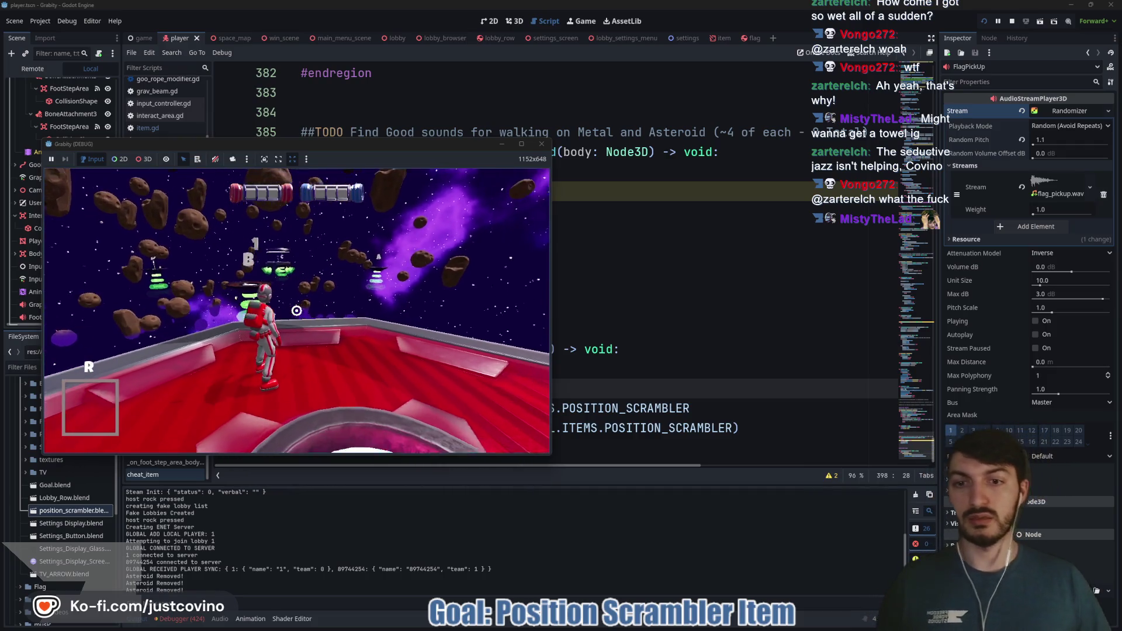
# - Grant the position scrambler with the same cheat in the second instance, move, then stop debugging
pyautogui.moveTo(576, 628)
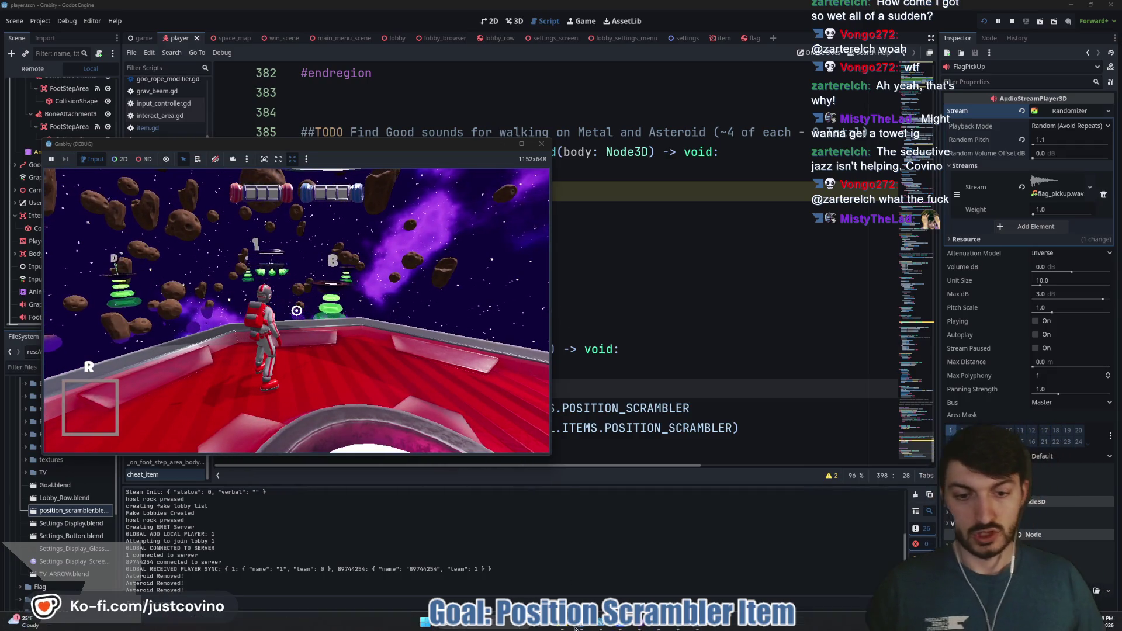
pyautogui.click(688, 567)
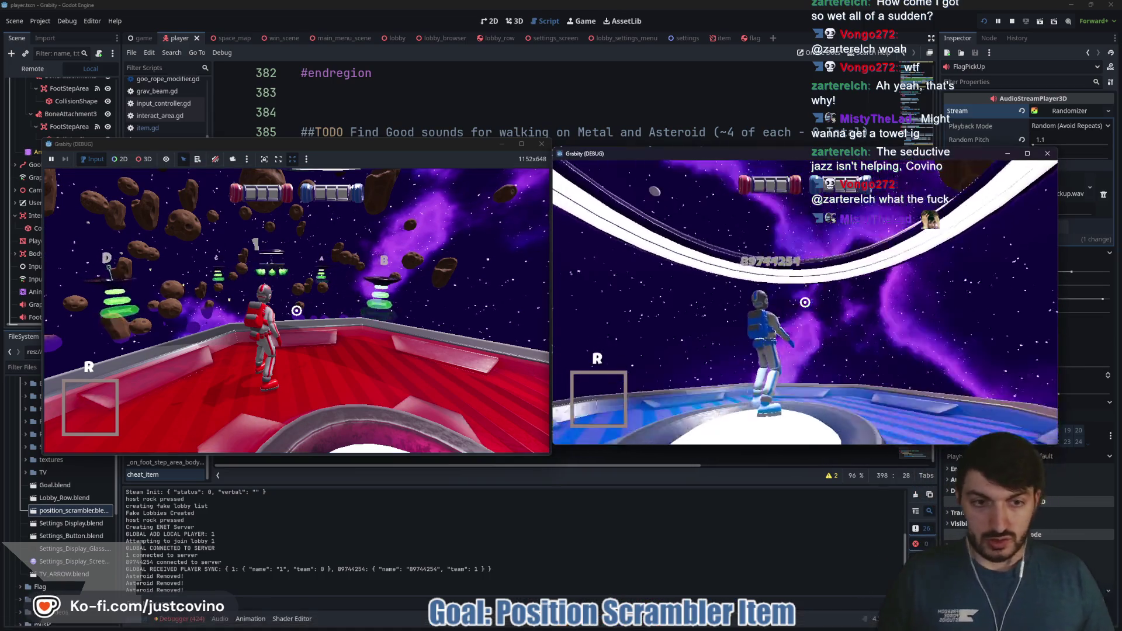
pyautogui.press('`')
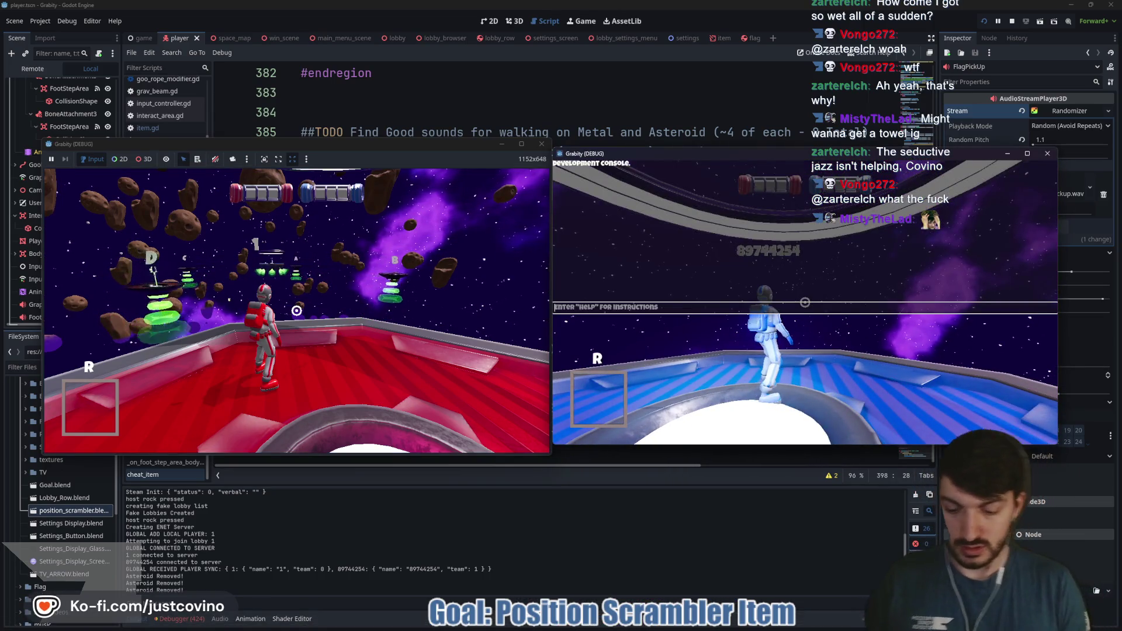
pyautogui.write('cheat_item position_scrambler')
pyautogui.press('Return')
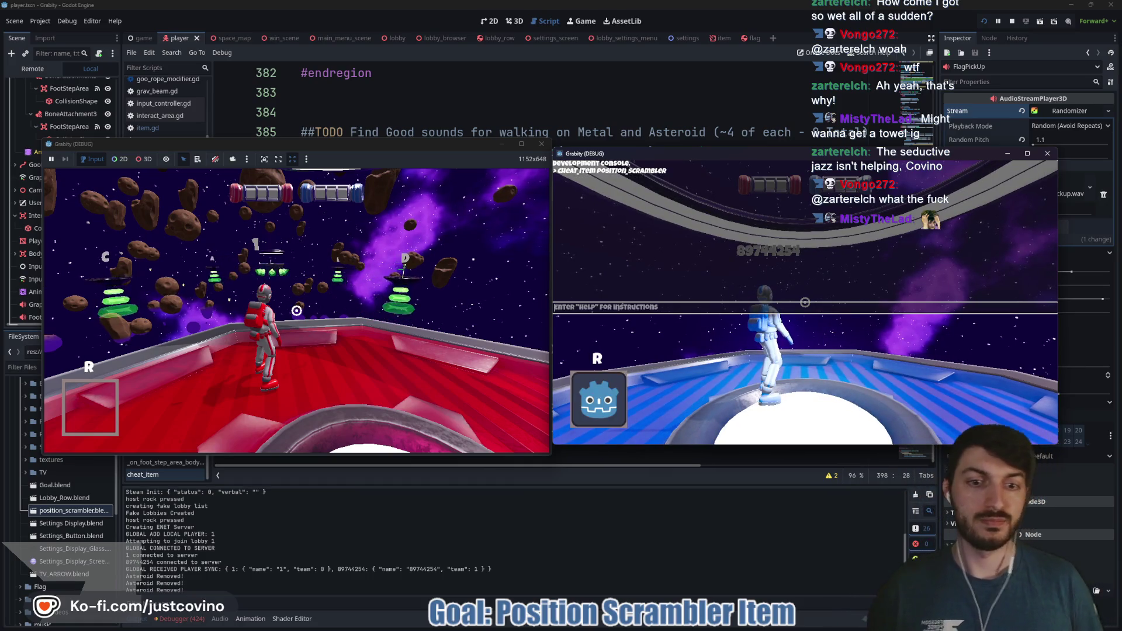
pyautogui.press('Escape')
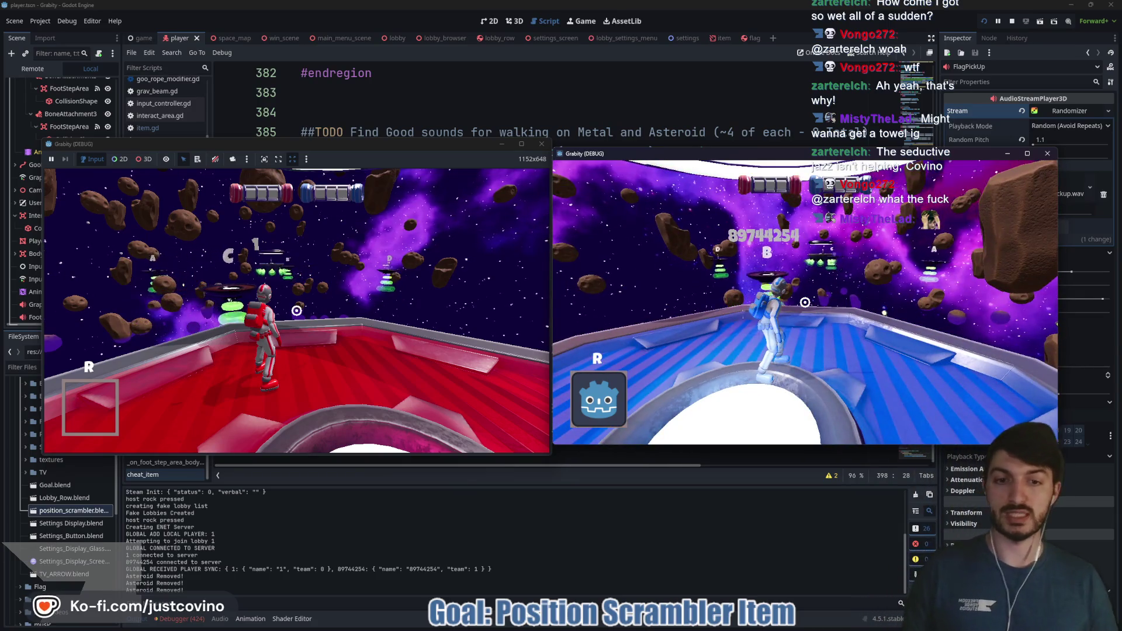
pyautogui.press('w')
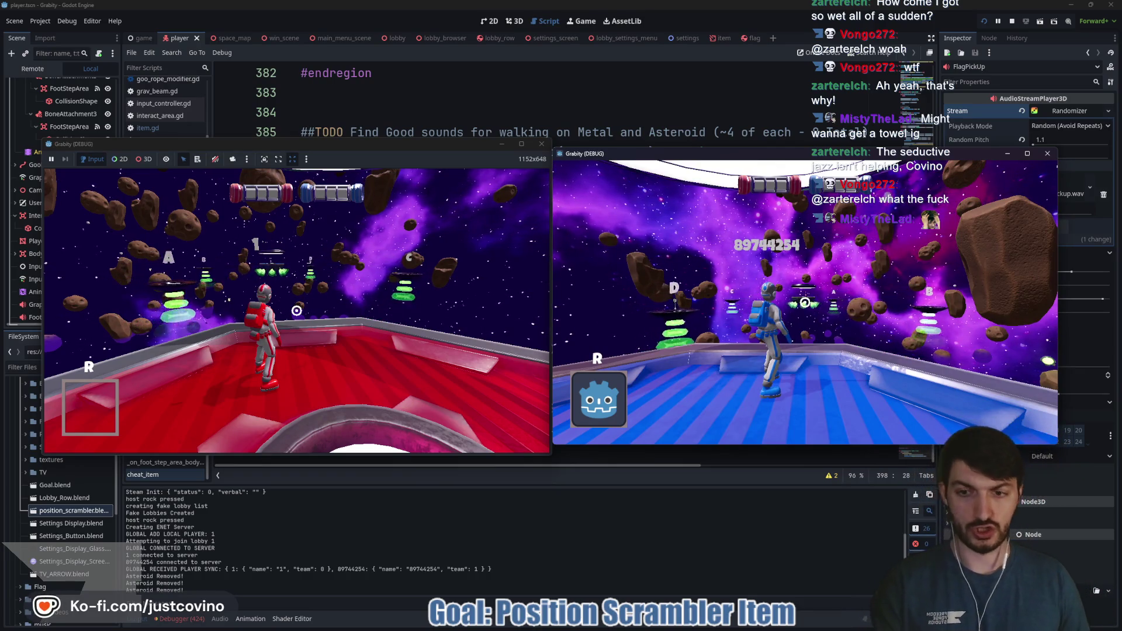
pyautogui.press('F8')
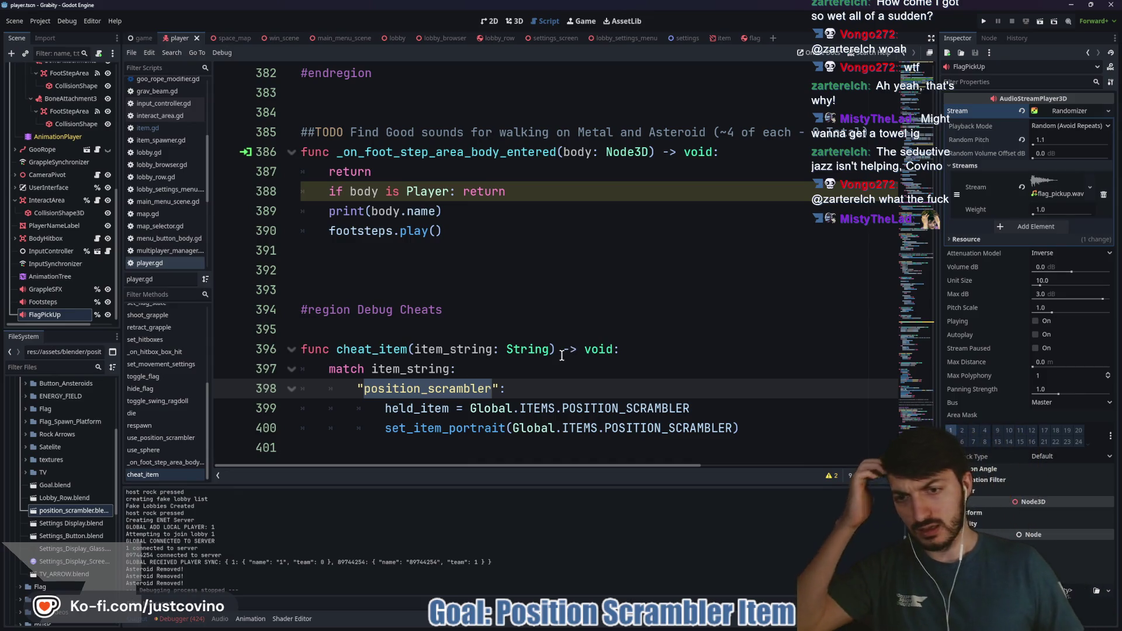
# - Review use_sphere, use_position_scrambler and the use_item function in player.gd
pyautogui.scroll(8, 580, 330)
pyautogui.scroll(12, 517, 391)
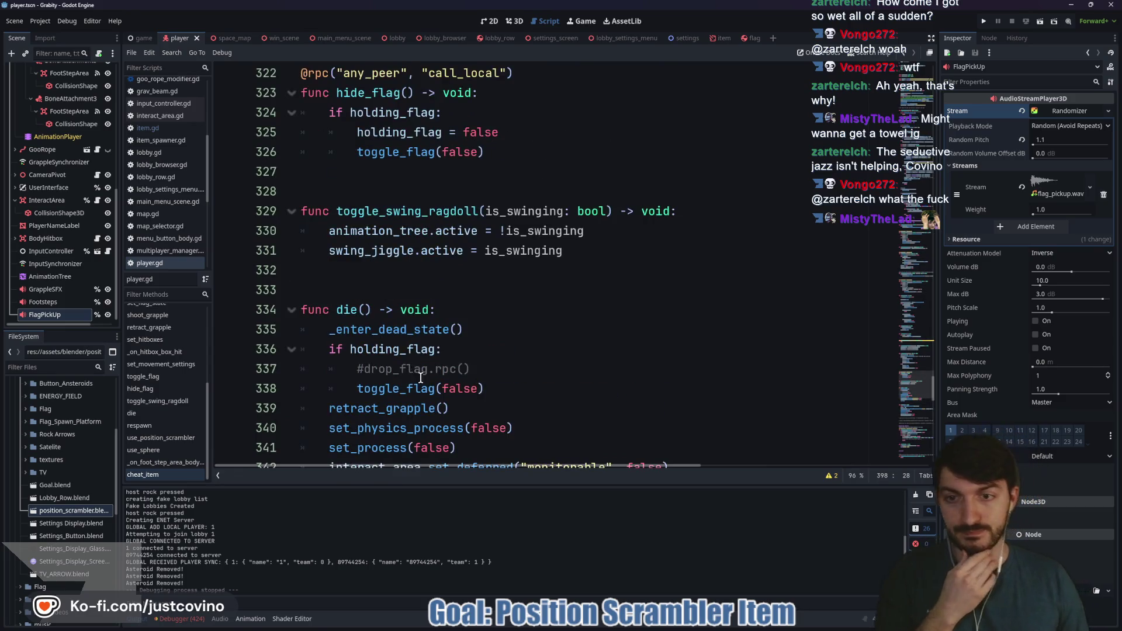
pyautogui.scroll(4, 418, 377)
pyautogui.scroll(6, 501, 398)
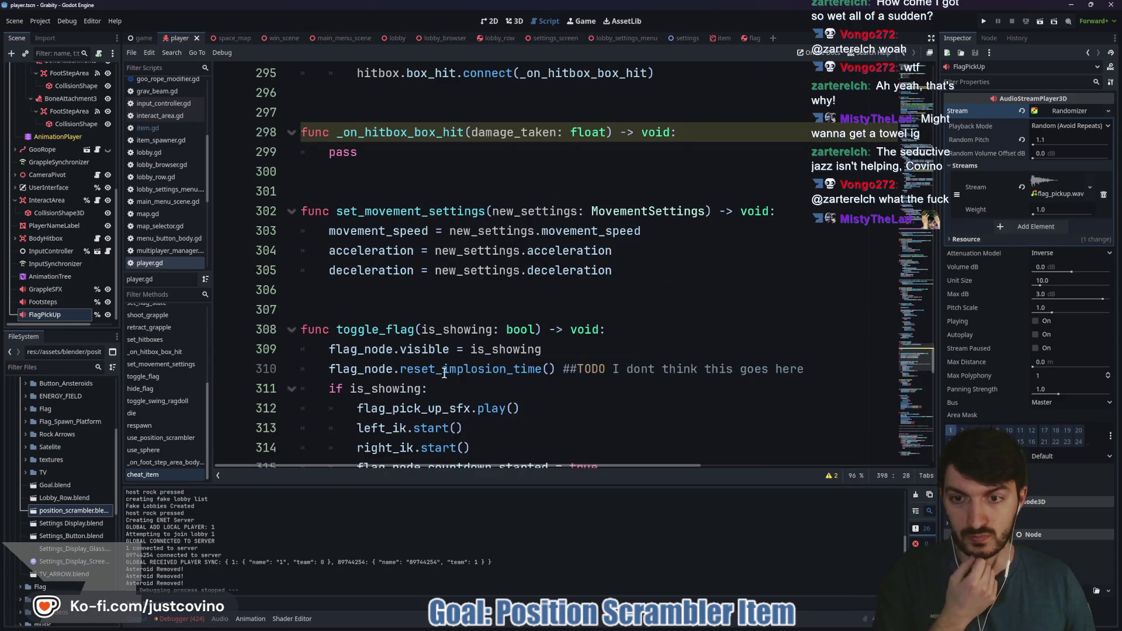
pyautogui.scroll(-1, 438, 363)
pyautogui.scroll(5, 439, 364)
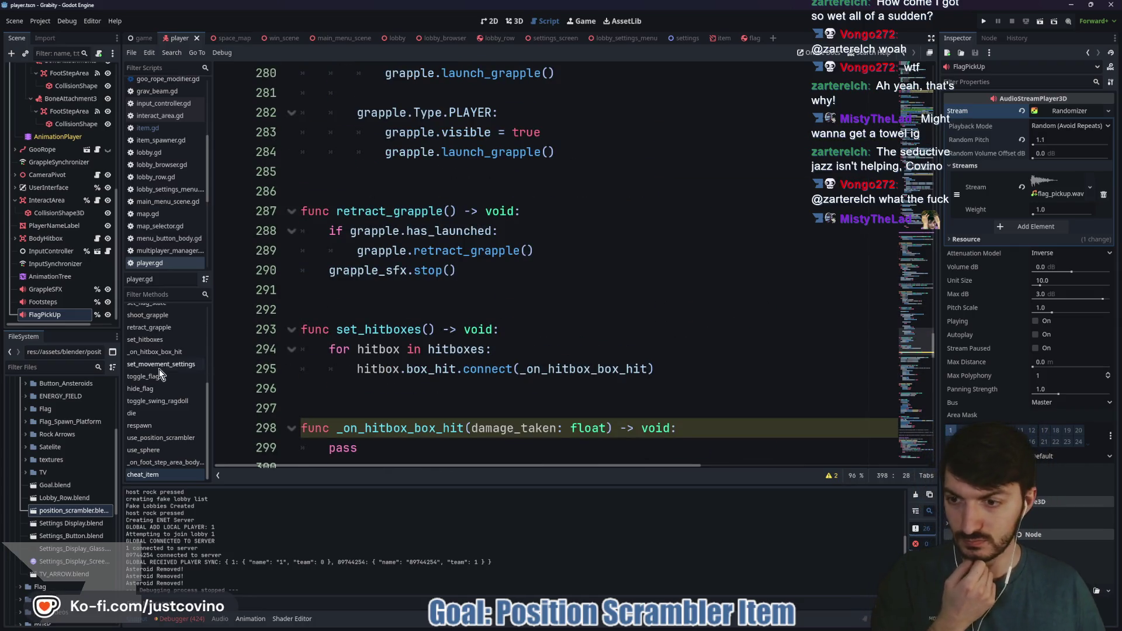
pyautogui.click(166, 452)
pyautogui.click(165, 437)
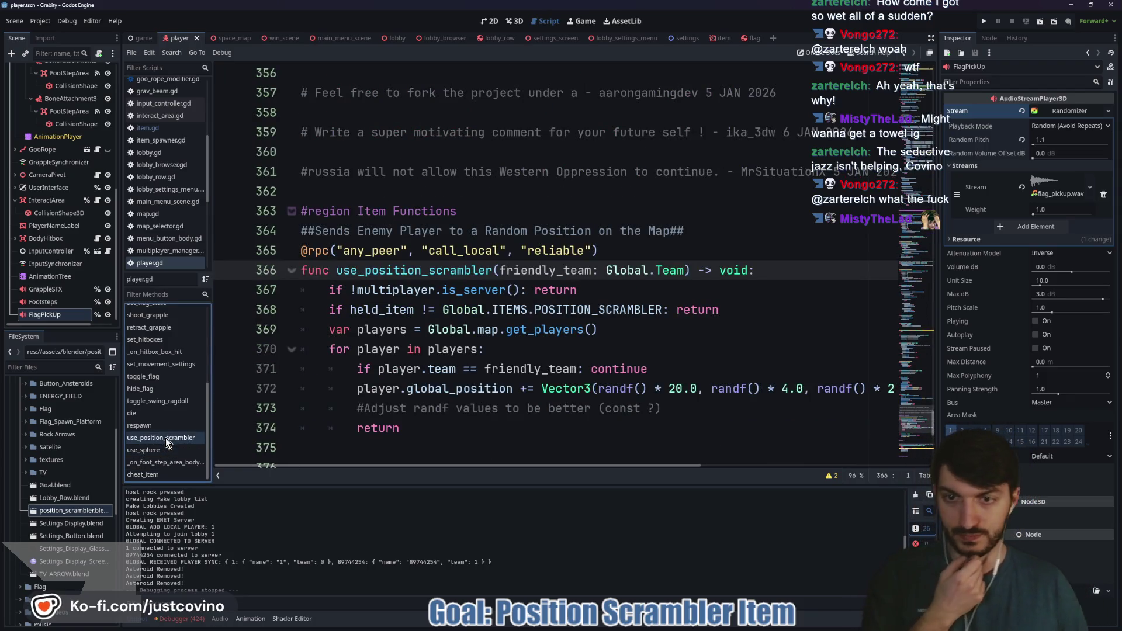
pyautogui.scroll(6, 442, 389)
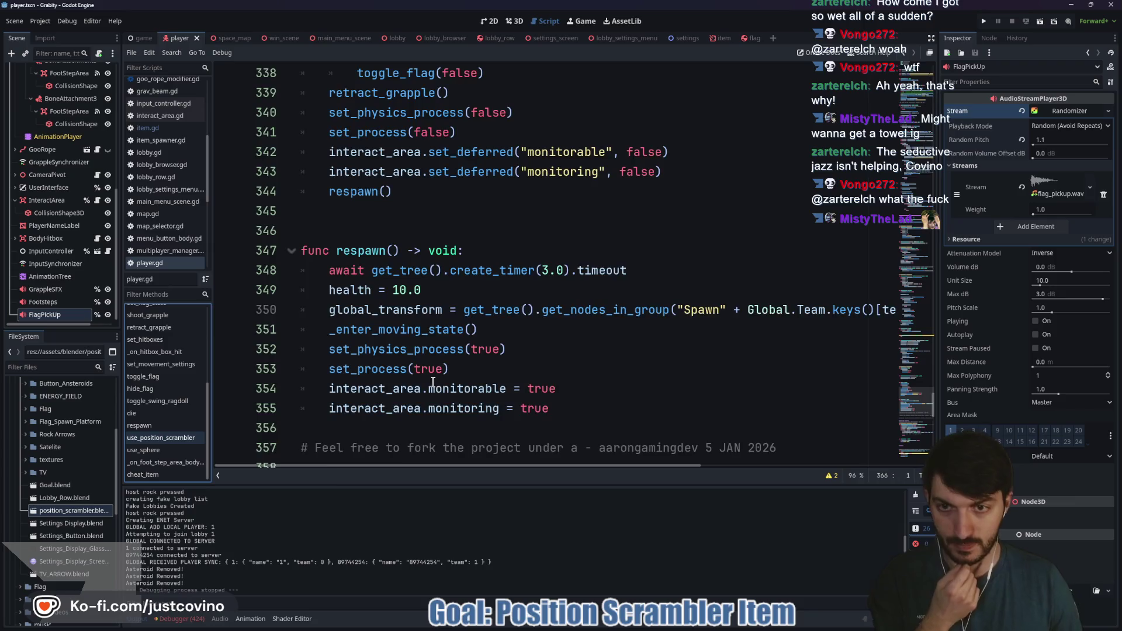
pyautogui.scroll(10, 433, 382)
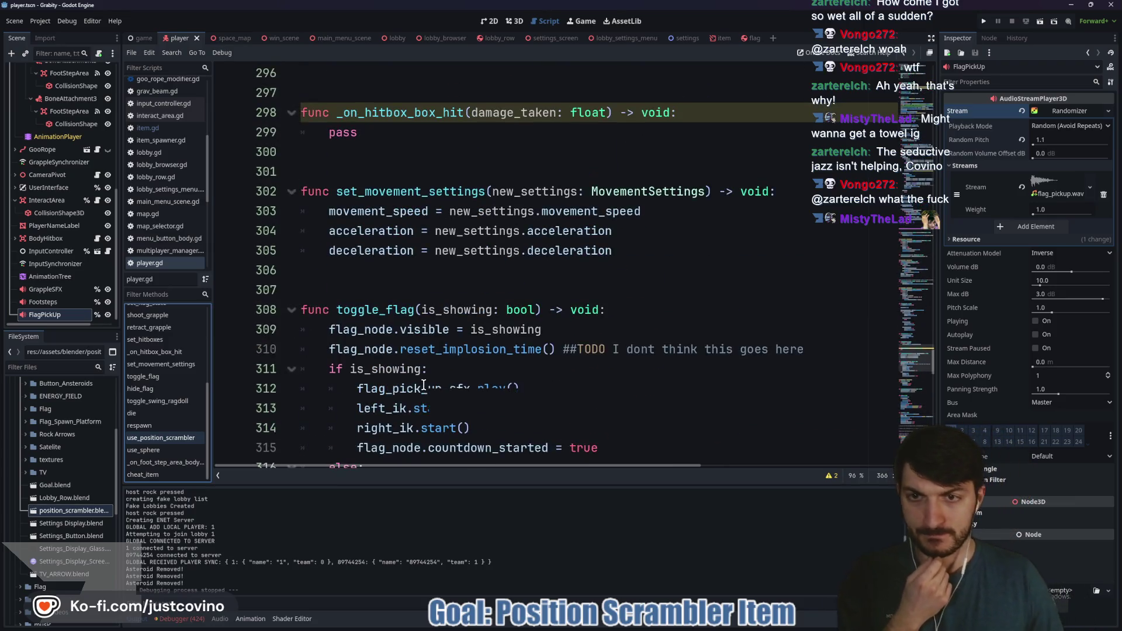
pyautogui.scroll(8, 423, 386)
pyautogui.scroll(8, 421, 387)
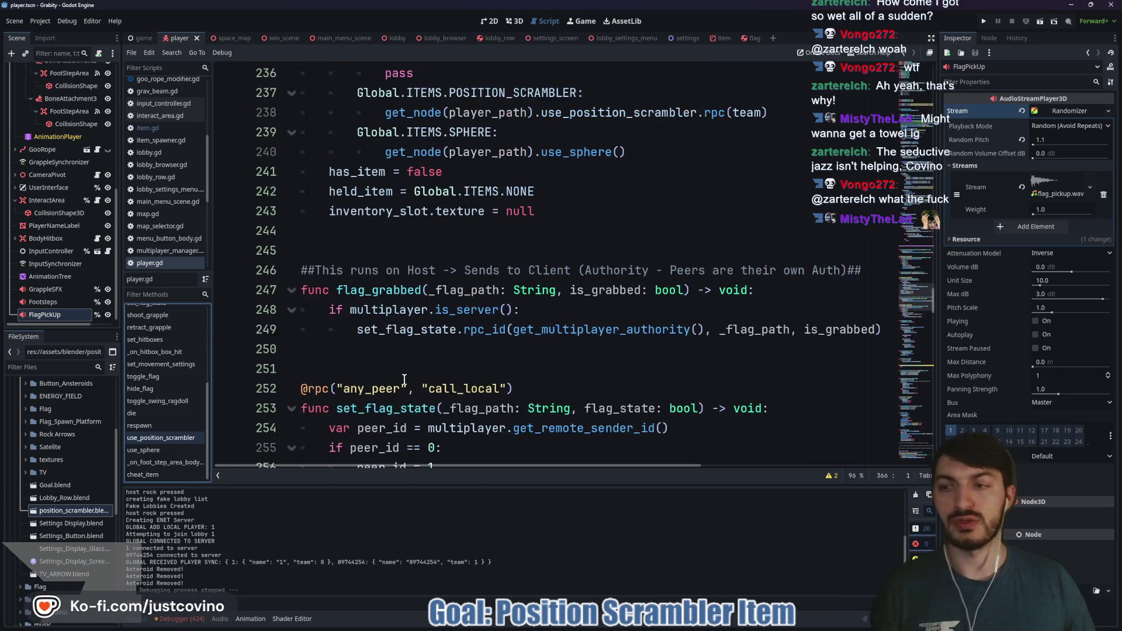
pyautogui.scroll(1, 403, 378)
pyautogui.scroll(2, 392, 373)
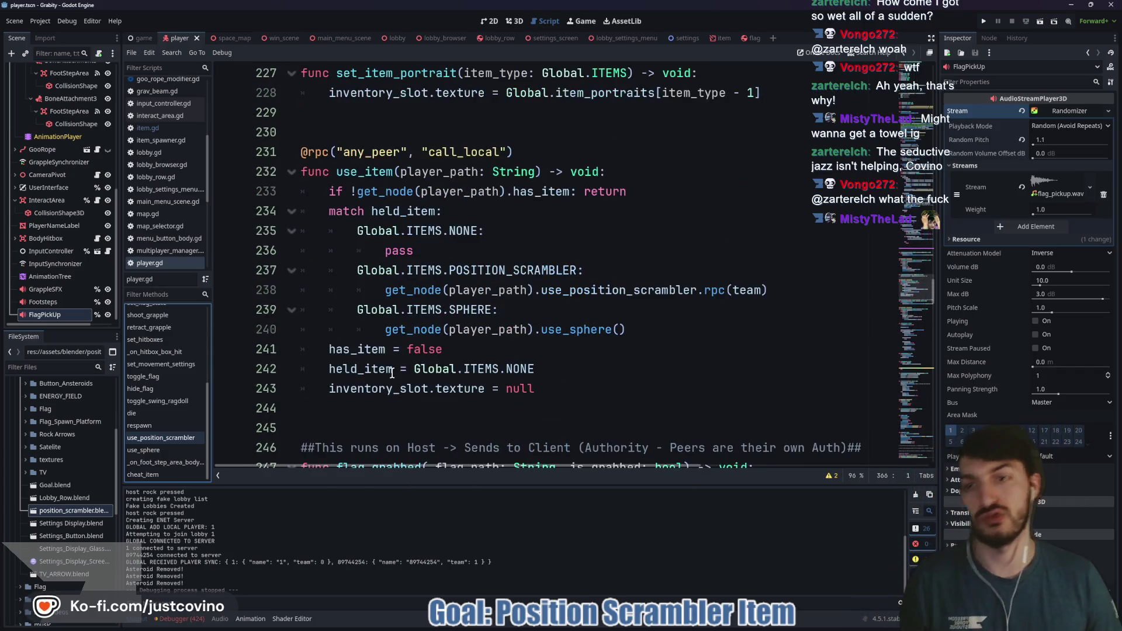
pyautogui.scroll(1, 392, 373)
pyautogui.doubleClick(371, 230)
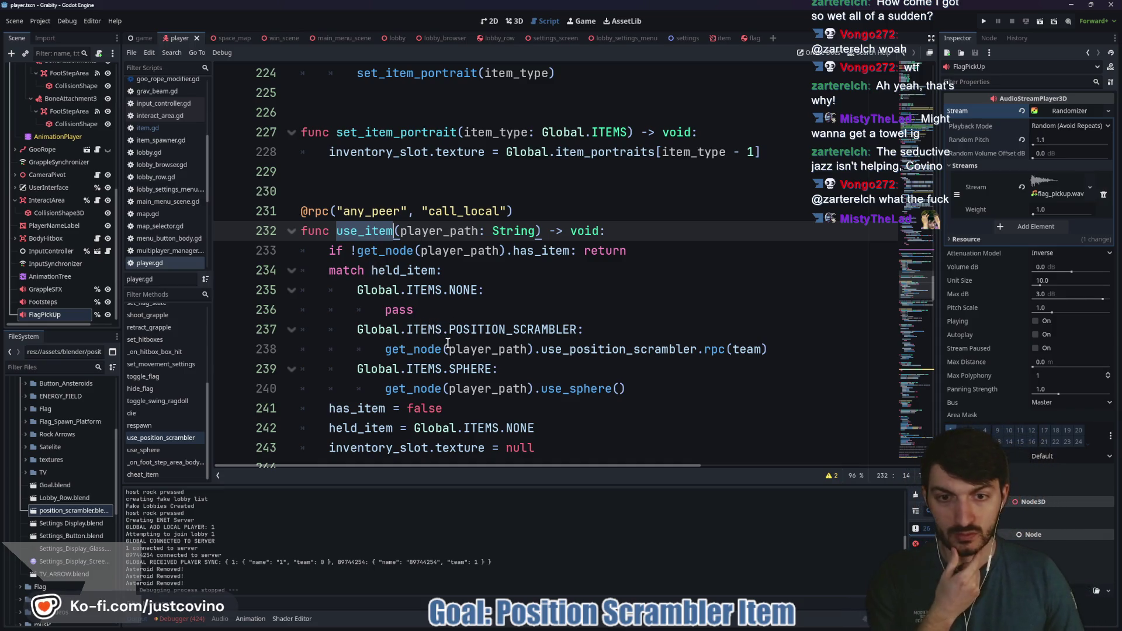
# - Check the debugger's Errors list and launch the game in two debug instances
pyautogui.scroll(5, 483, 343)
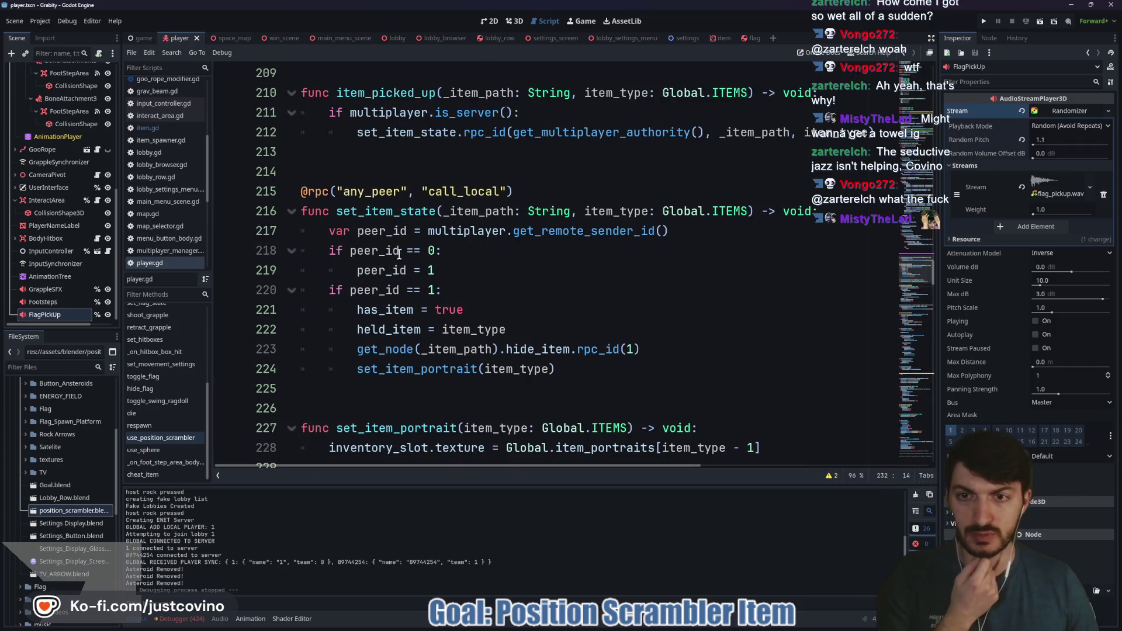
pyautogui.scroll(13, 398, 250)
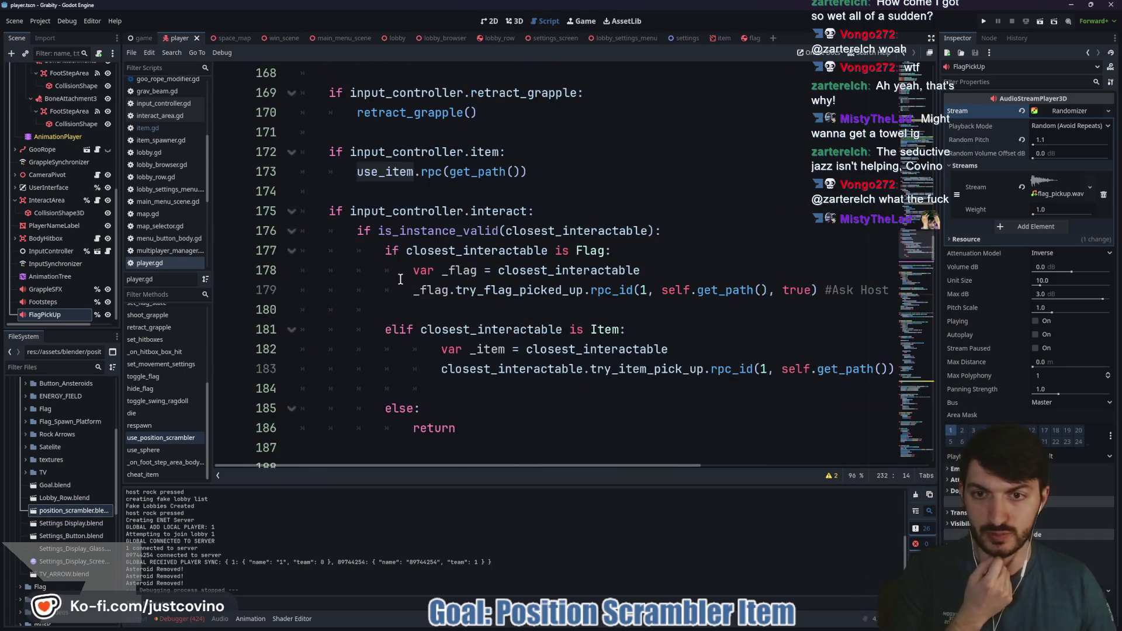
pyautogui.moveTo(430, 181)
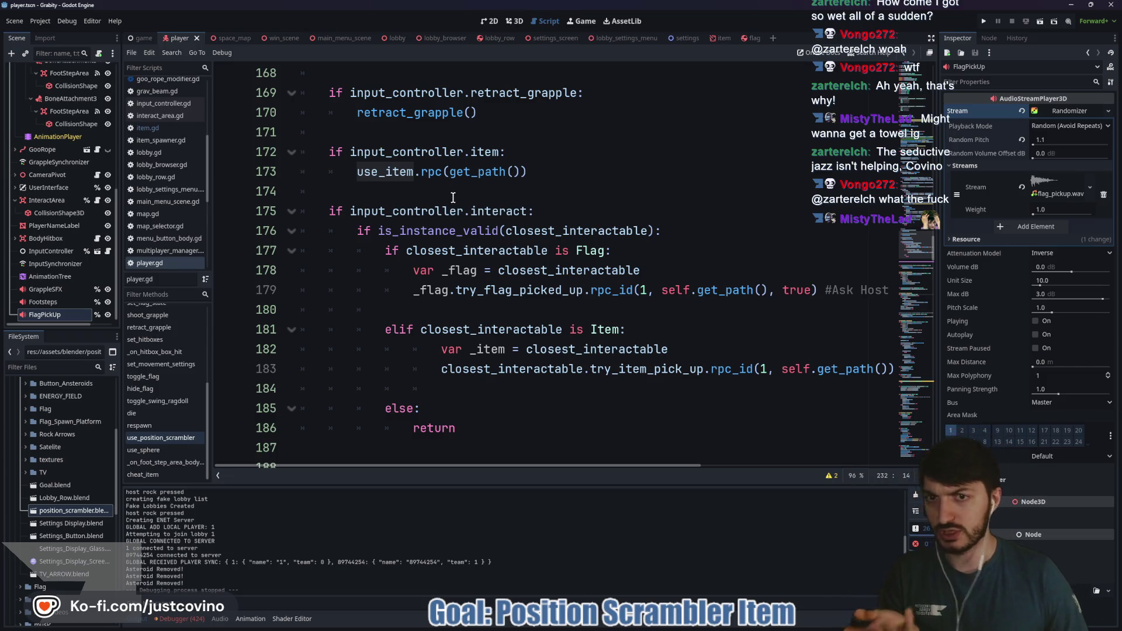
pyautogui.click(186, 620)
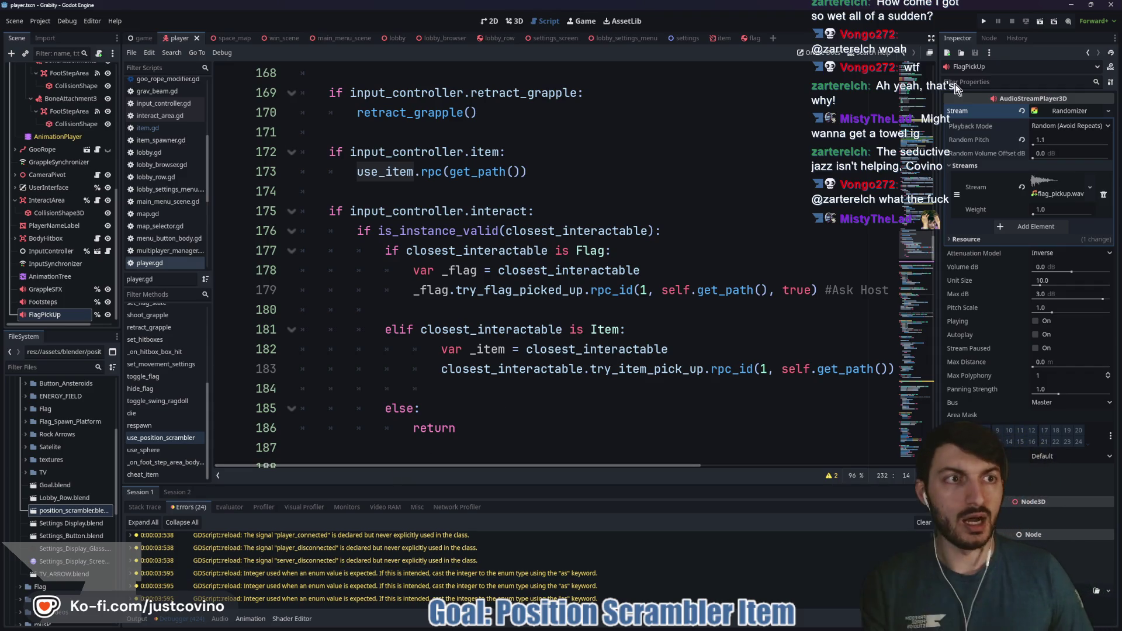
pyautogui.click(981, 19)
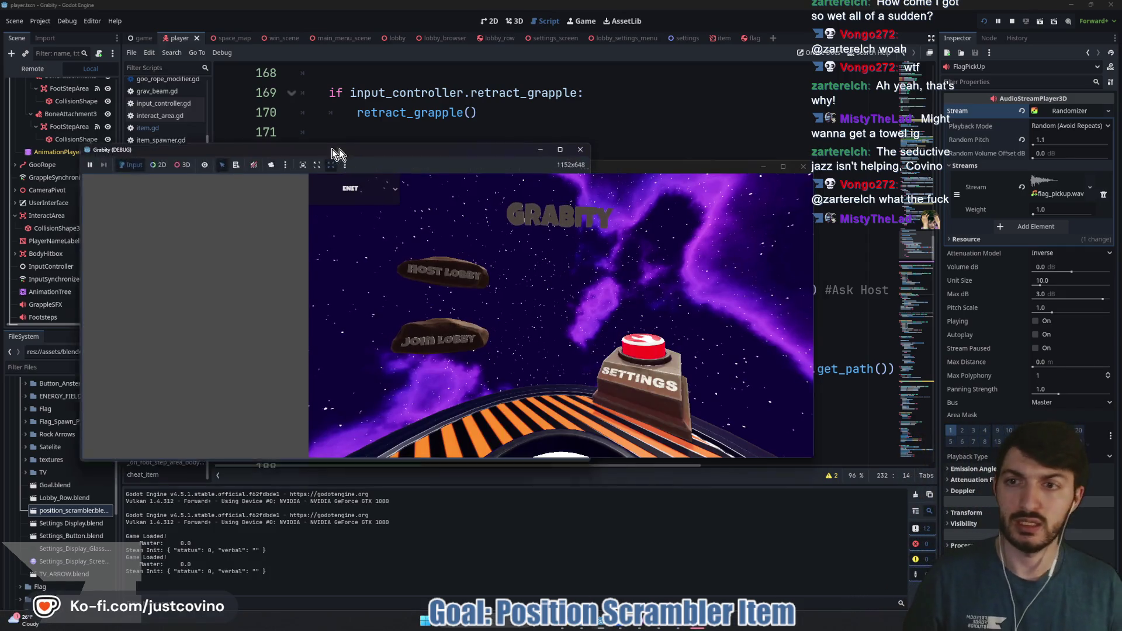
# - Host a private lobby in the first game window, join it from the second, ready both players, and start the match
pyautogui.moveTo(565, 148); pyautogui.dragTo(278, 143)
pyautogui.click(150, 272)
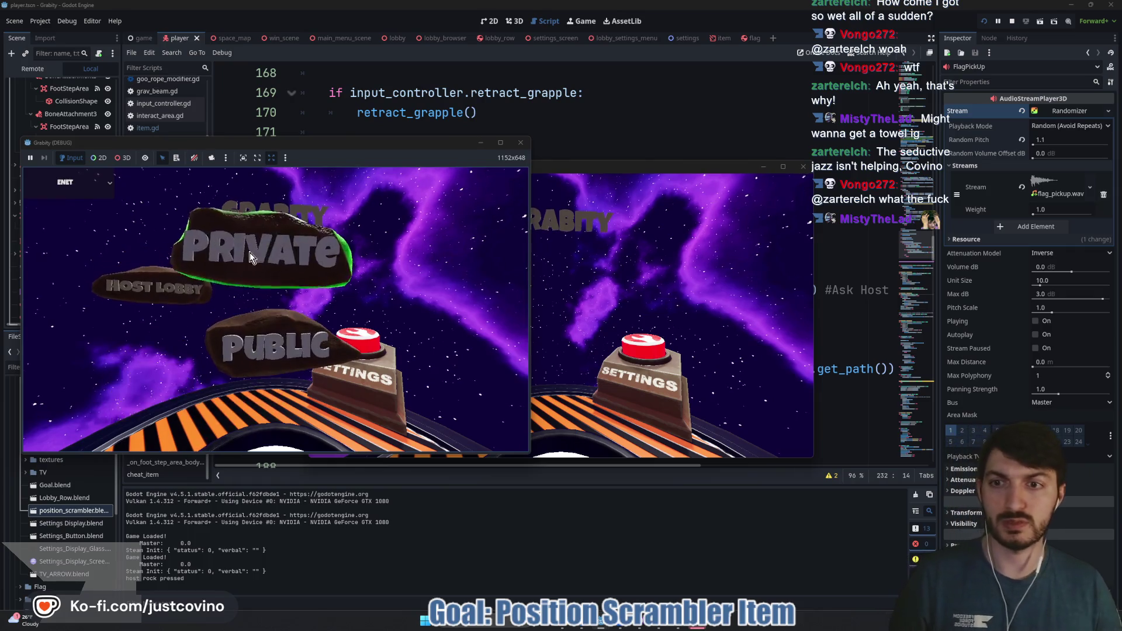
pyautogui.click(250, 253)
pyautogui.moveTo(565, 170)
pyautogui.mouseDown()
pyautogui.moveTo(575, 149)
pyautogui.moveTo(766, 150)
pyautogui.mouseUp()
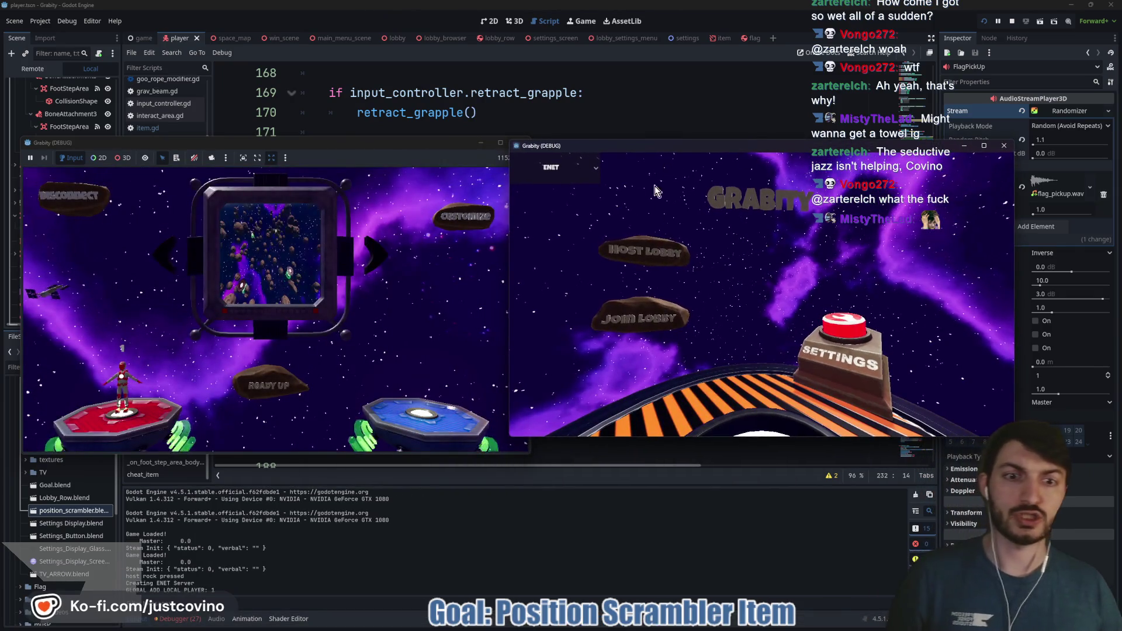
pyautogui.click(608, 313)
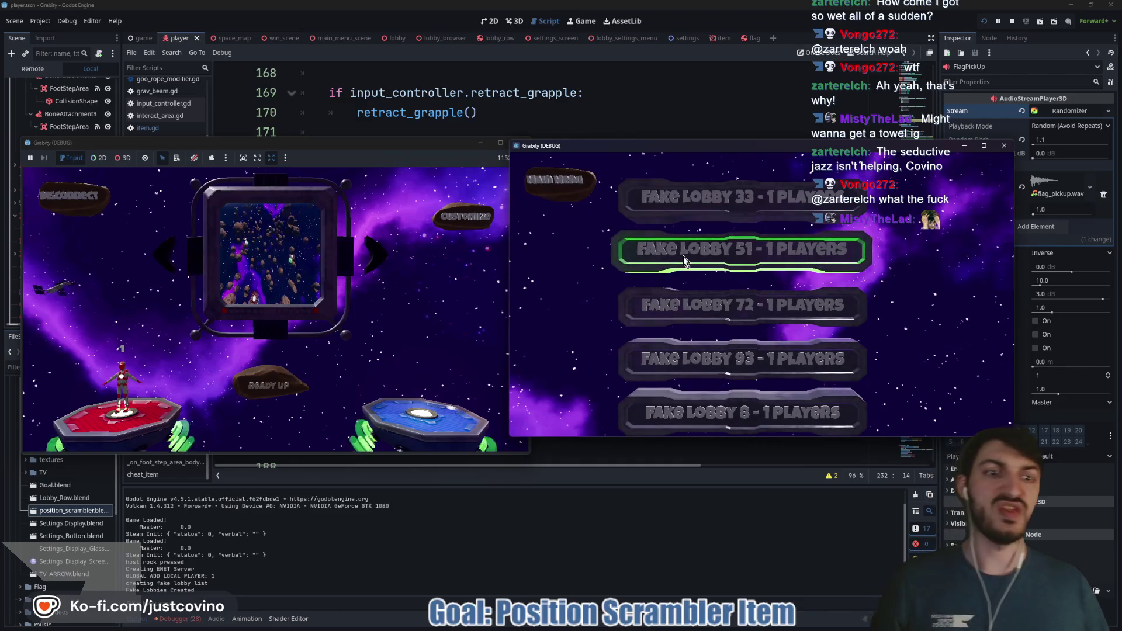
pyautogui.click(671, 255)
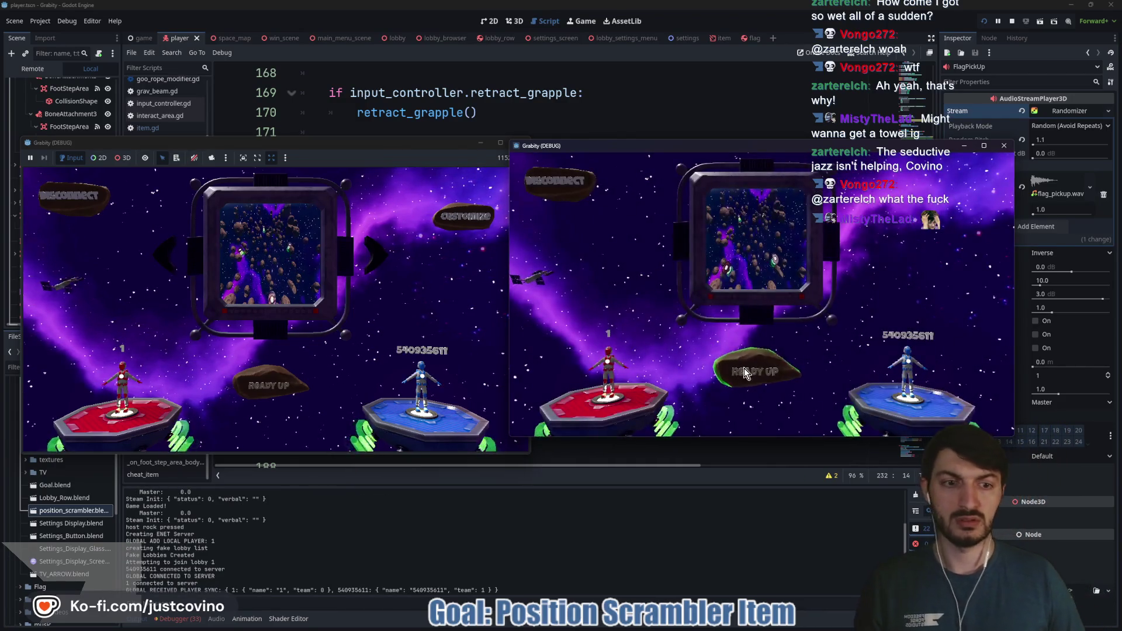
pyautogui.click(755, 371)
pyautogui.click(270, 384)
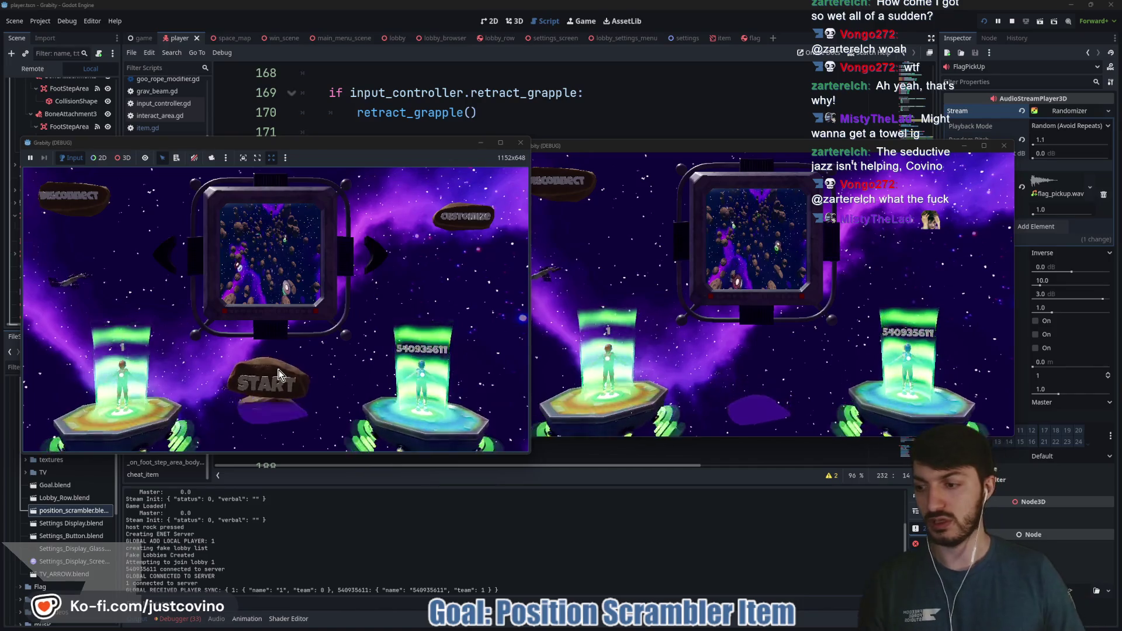
pyautogui.click(278, 374)
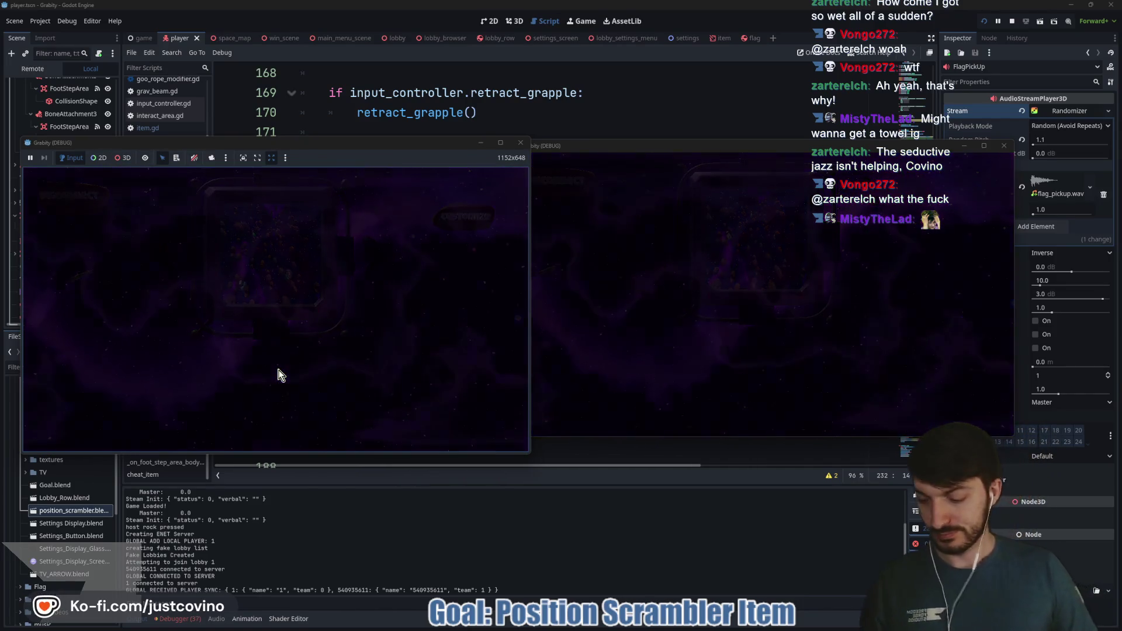
# - Dismiss the system start menu, play the match, then stop the running game instances
pyautogui.press('super')
pyautogui.press('Escape')
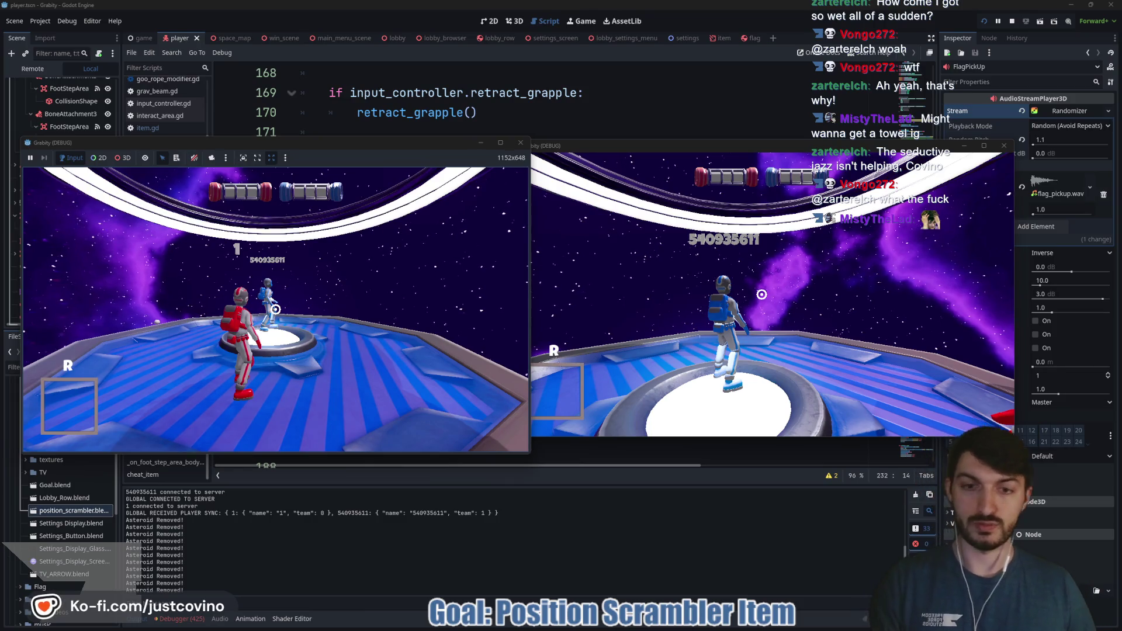
pyautogui.press('F8')
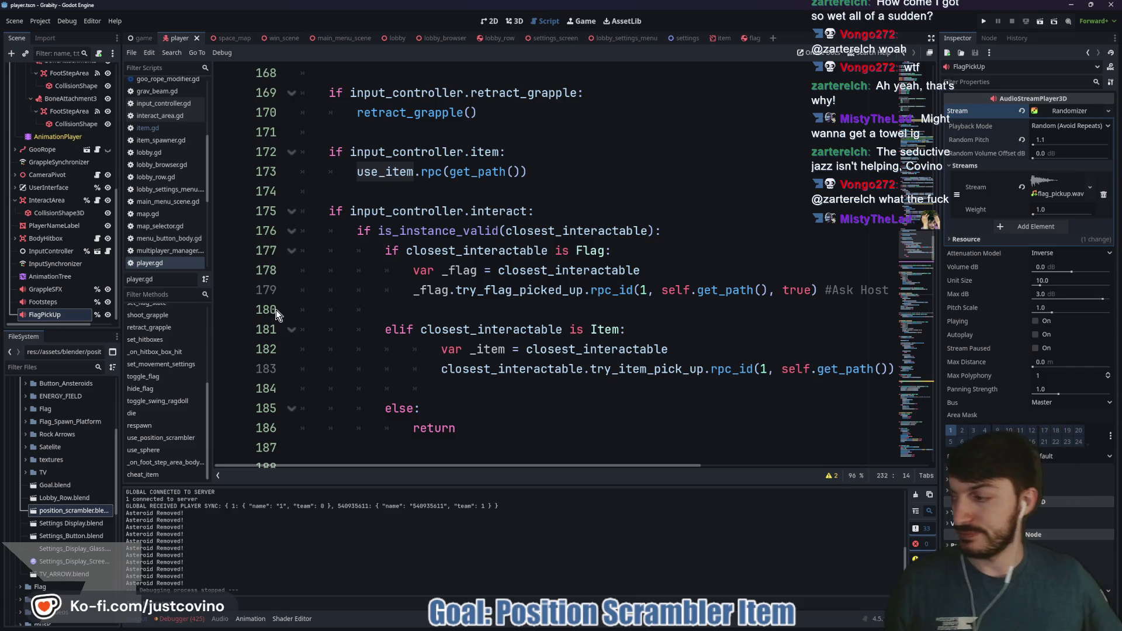
# - Save the project from player.gd at line 180
pyautogui.click(499, 309)
pyautogui.hotkey('ctrl', 's')
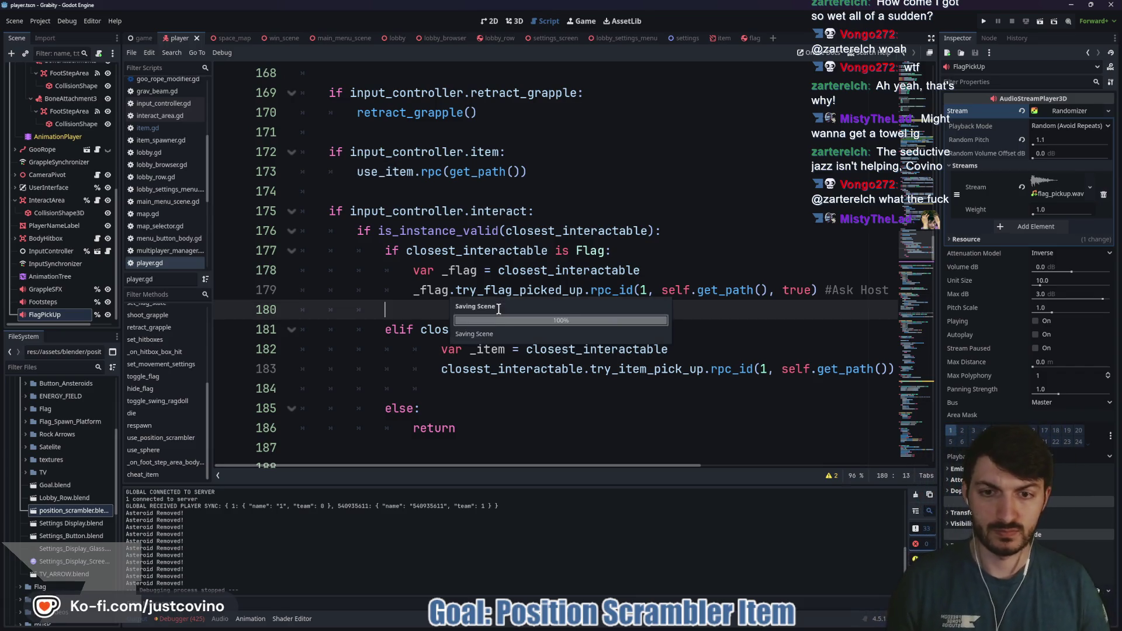
pyautogui.scroll(-3, 491, 304)
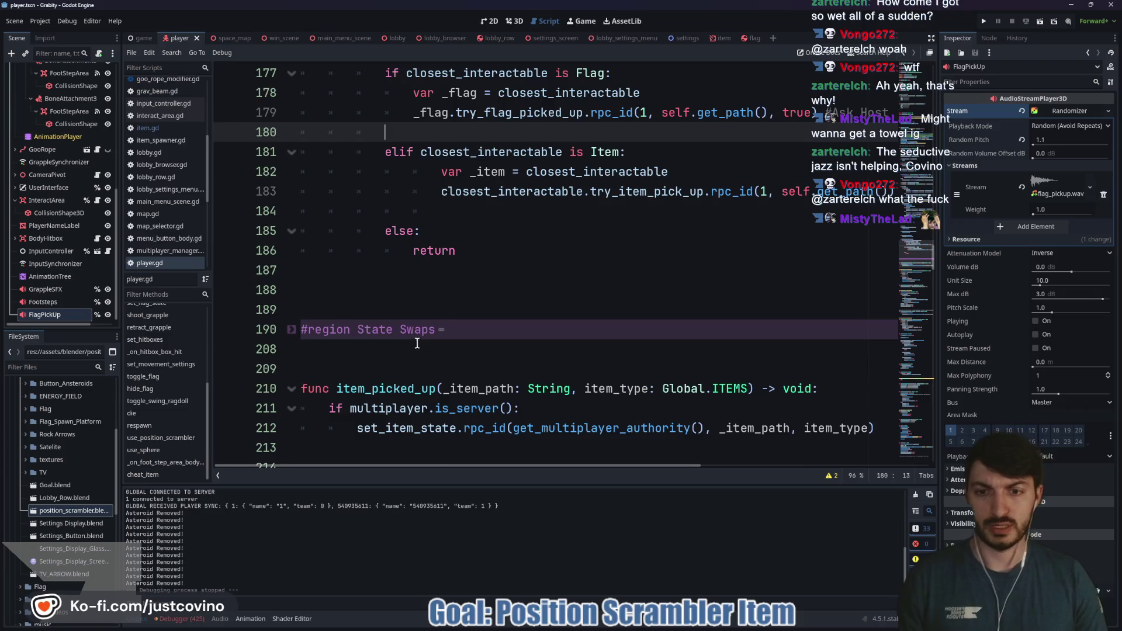
pyautogui.scroll(1, 451, 369)
# - Scroll up through player.gd from the item pick-up call on line 183 to the jump code
pyautogui.click(489, 253)
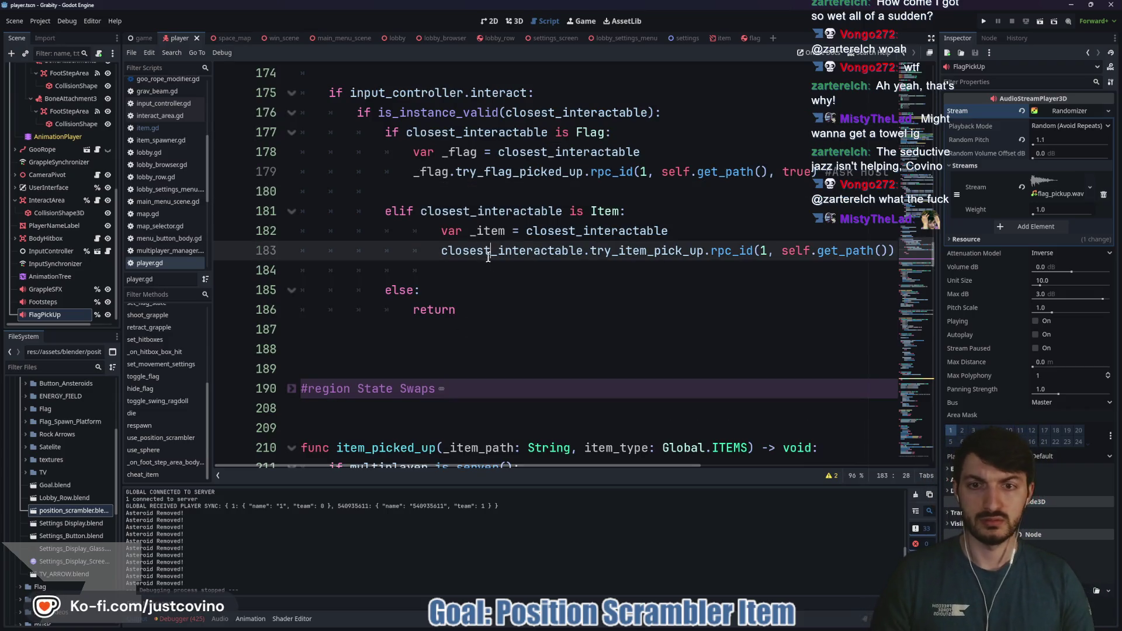
pyautogui.scroll(1, 486, 301)
pyautogui.scroll(1, 479, 312)
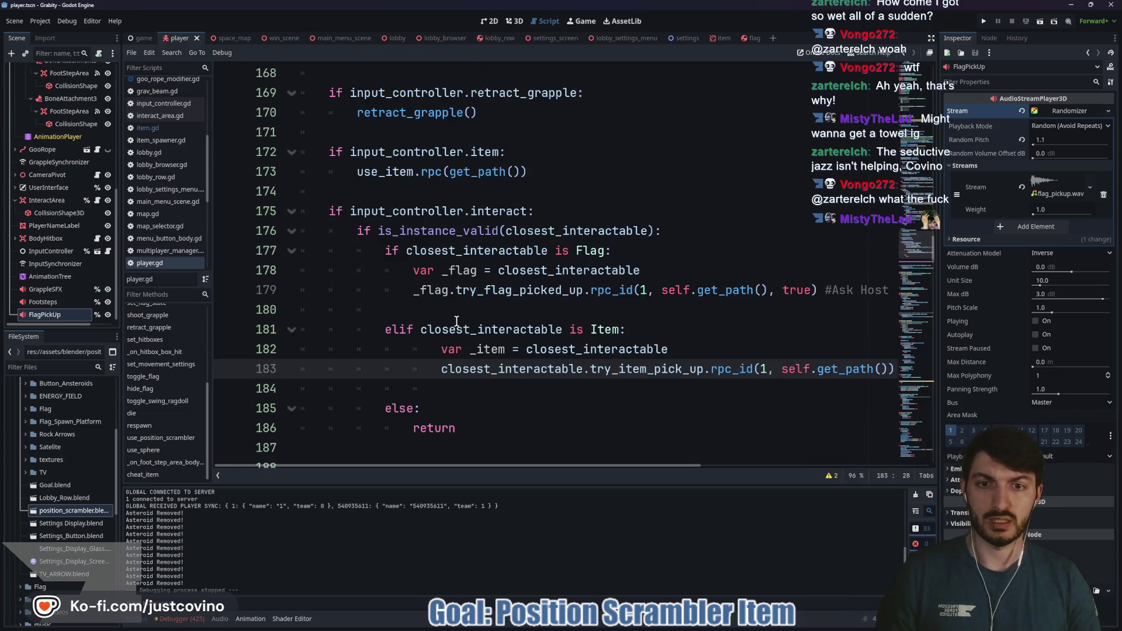
pyautogui.scroll(4, 494, 349)
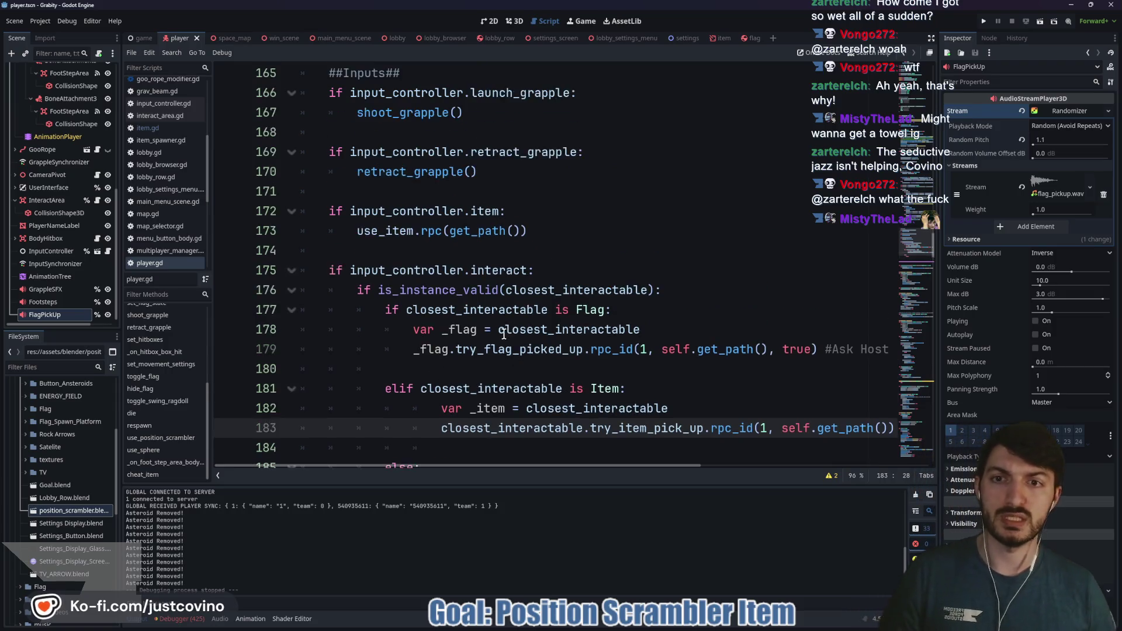
pyautogui.scroll(5, 479, 333)
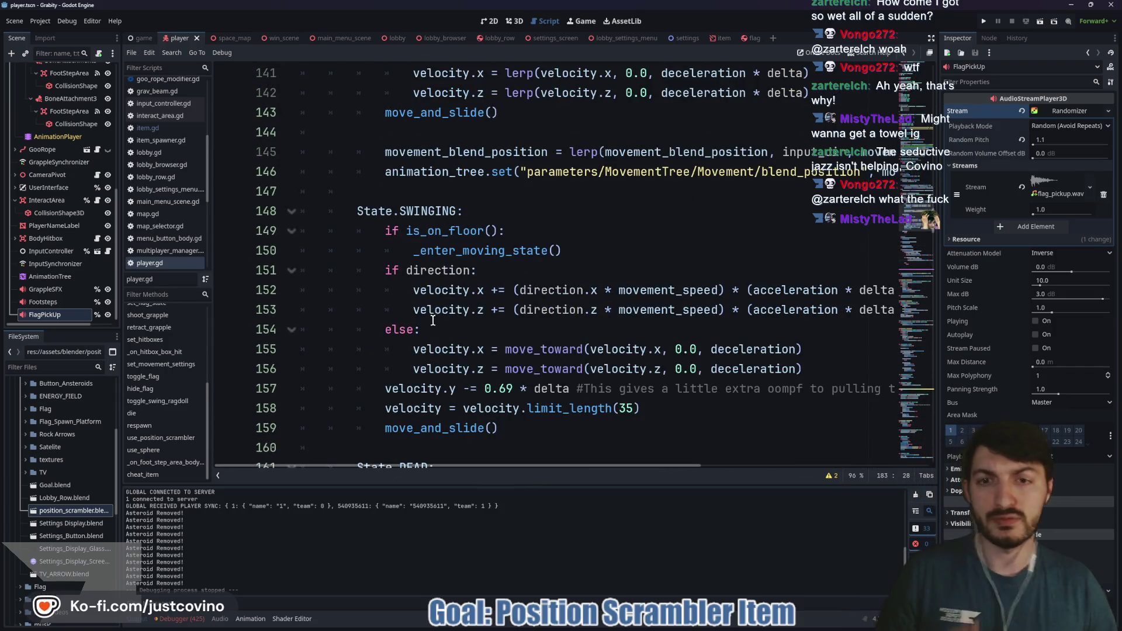
pyautogui.scroll(3, 433, 319)
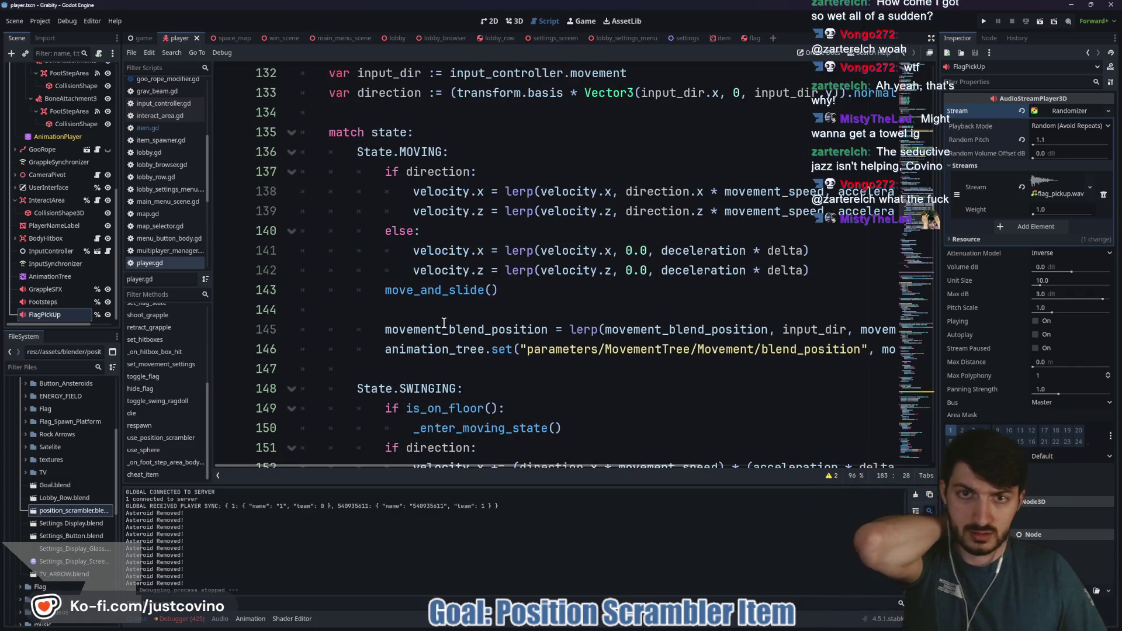
pyautogui.scroll(5, 441, 322)
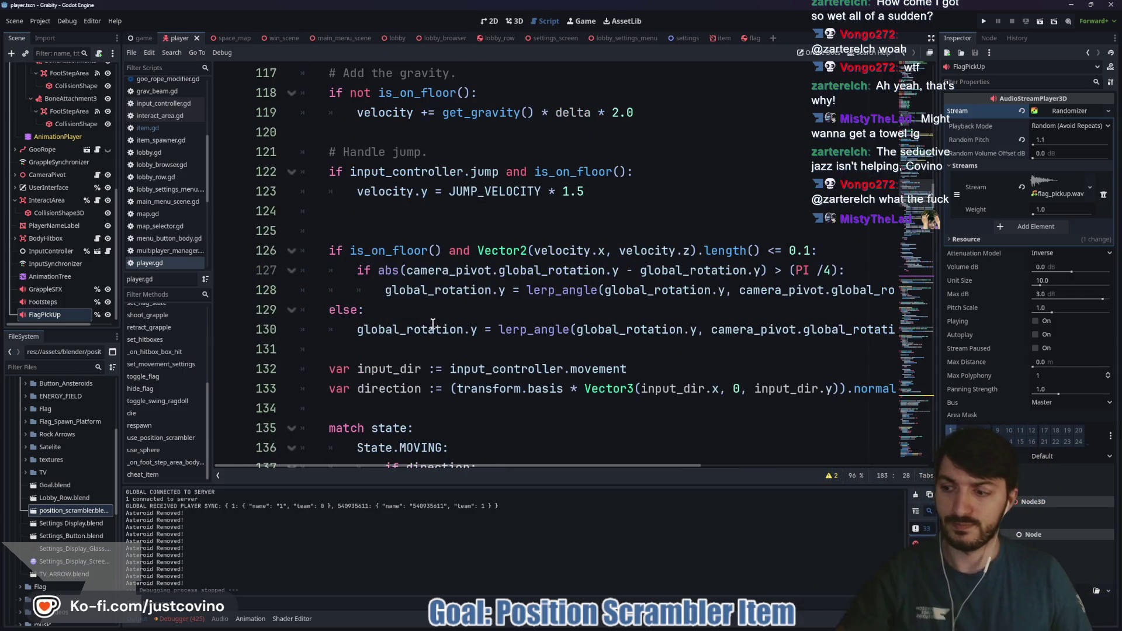
pyautogui.scroll(3, 439, 319)
pyautogui.click(422, 330)
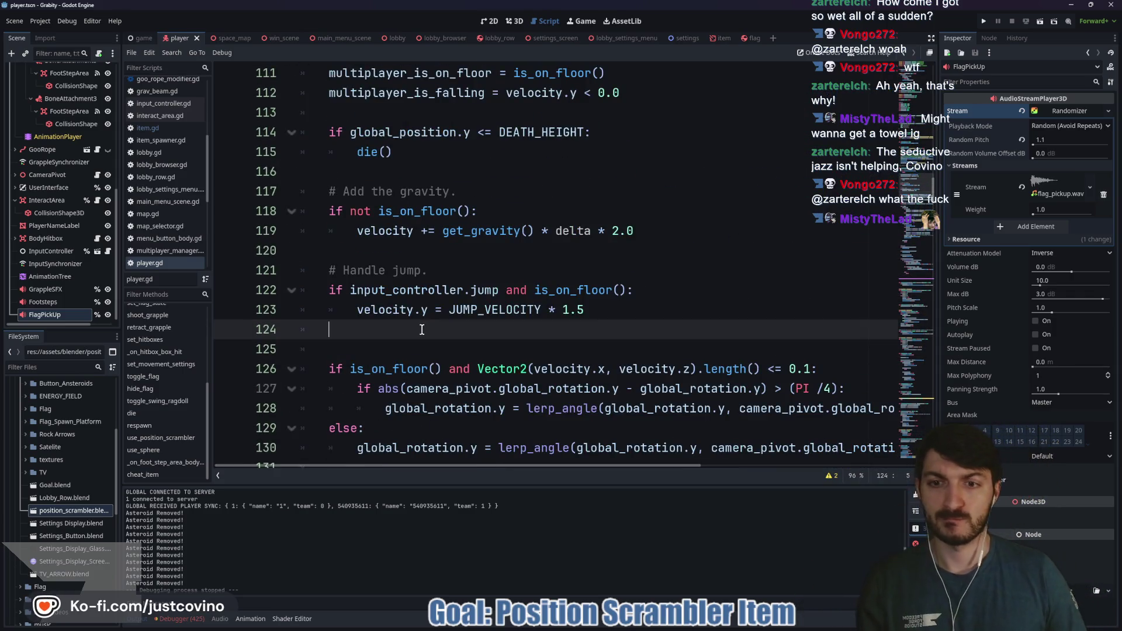
pyautogui.press('Down')
pyautogui.press('Down')
pyautogui.press('Down')
pyautogui.scroll(4, 418, 323)
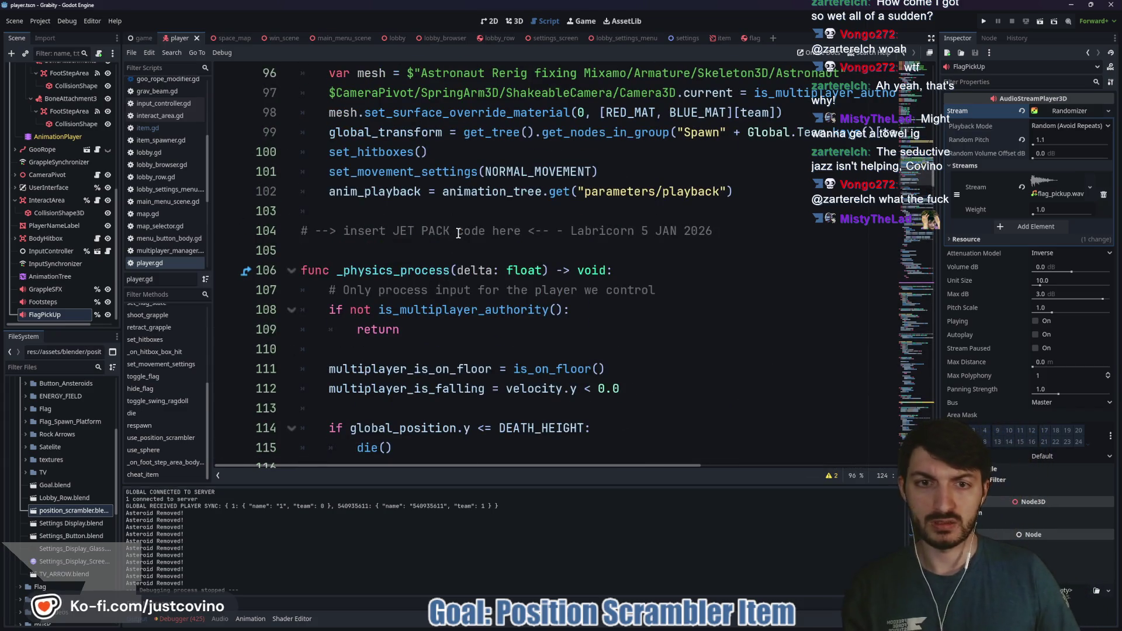
pyautogui.scroll(3, 458, 264)
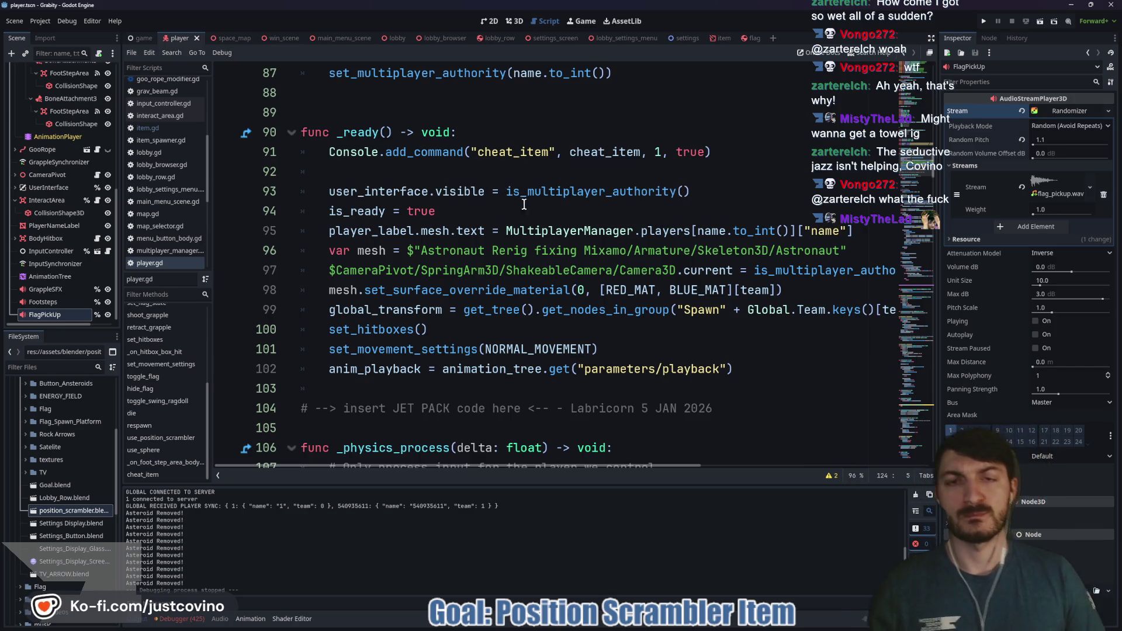
# - Select cheat_item and jump to the cheat_item function from the method list
pyautogui.doubleClick(598, 155)
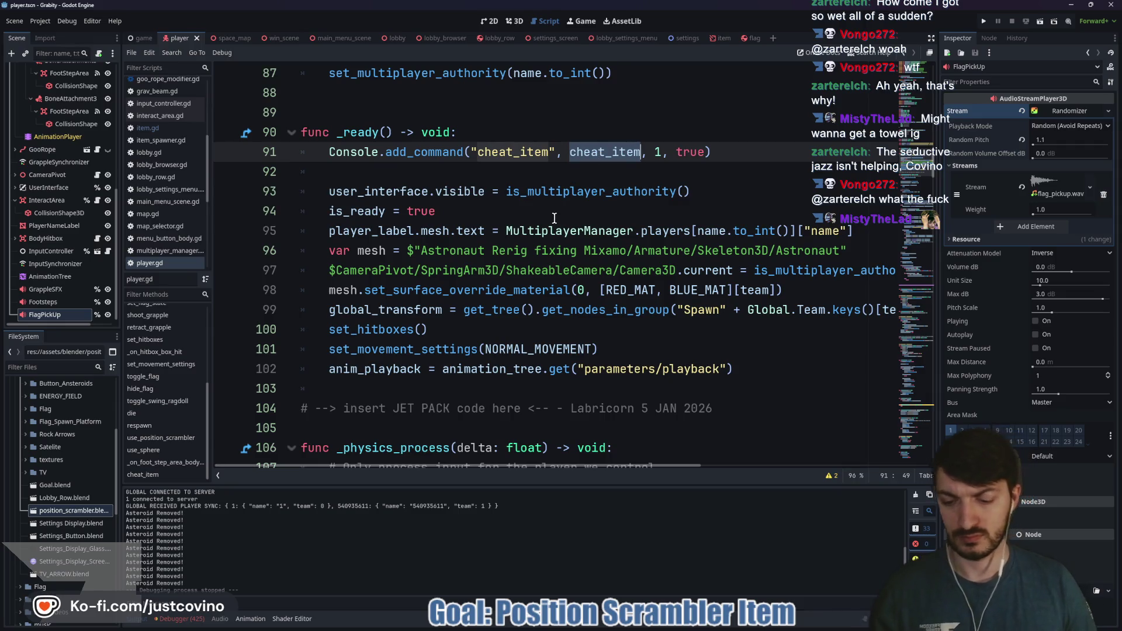
pyautogui.scroll(-18, 554, 218)
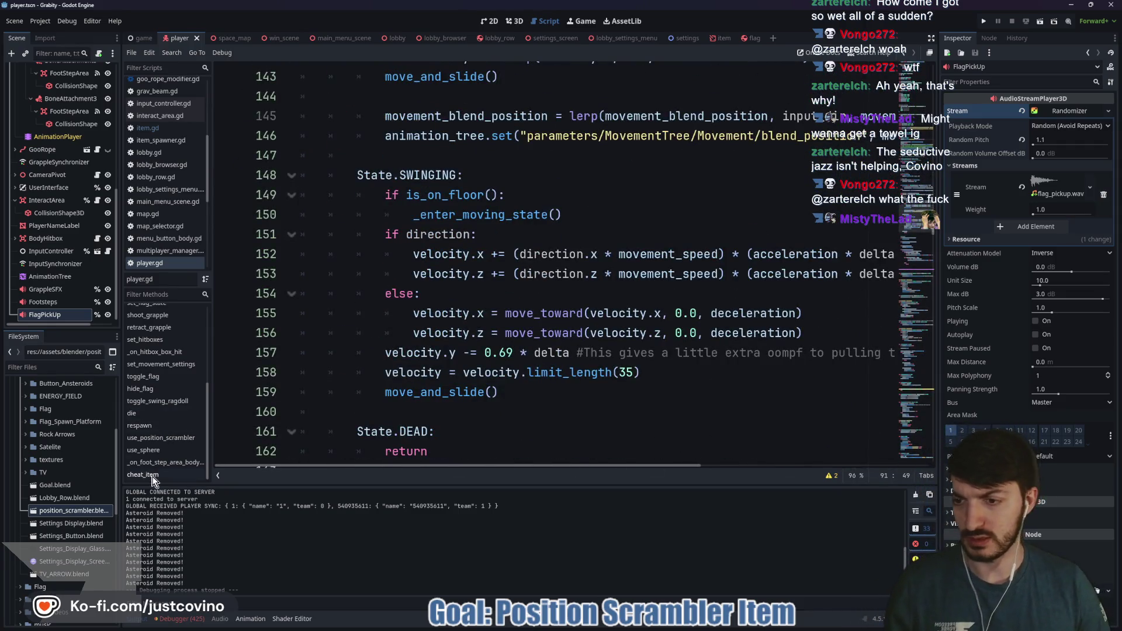
pyautogui.click(152, 476)
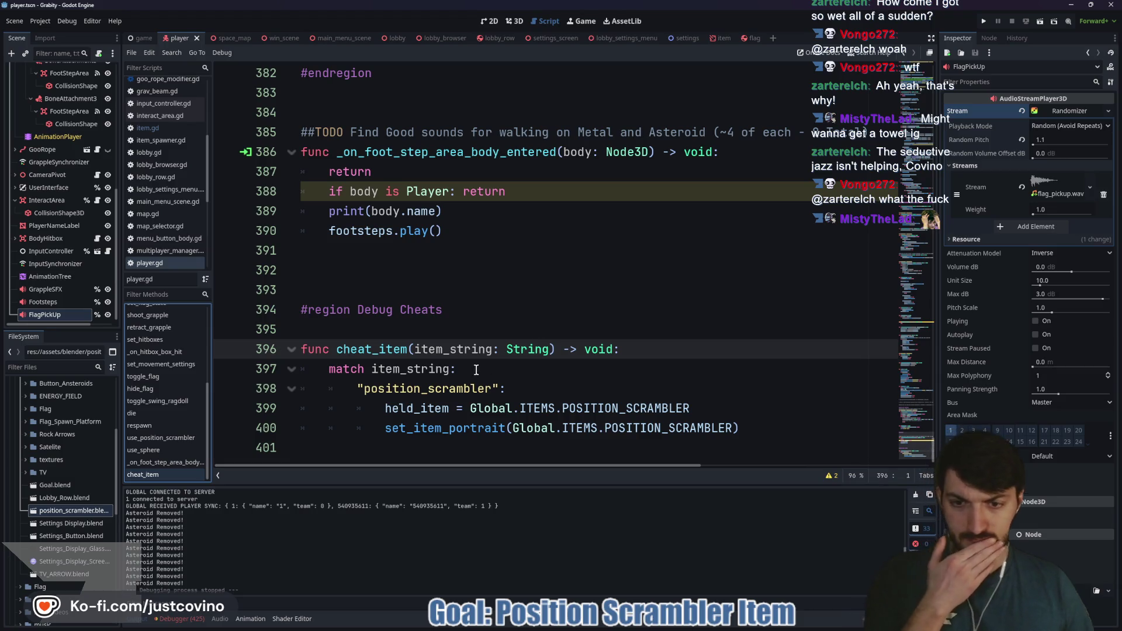
# - Highlight held_item on line 399 and scroll up to the empty _on_hitbox_box_hit handler
pyautogui.moveTo(434, 409)
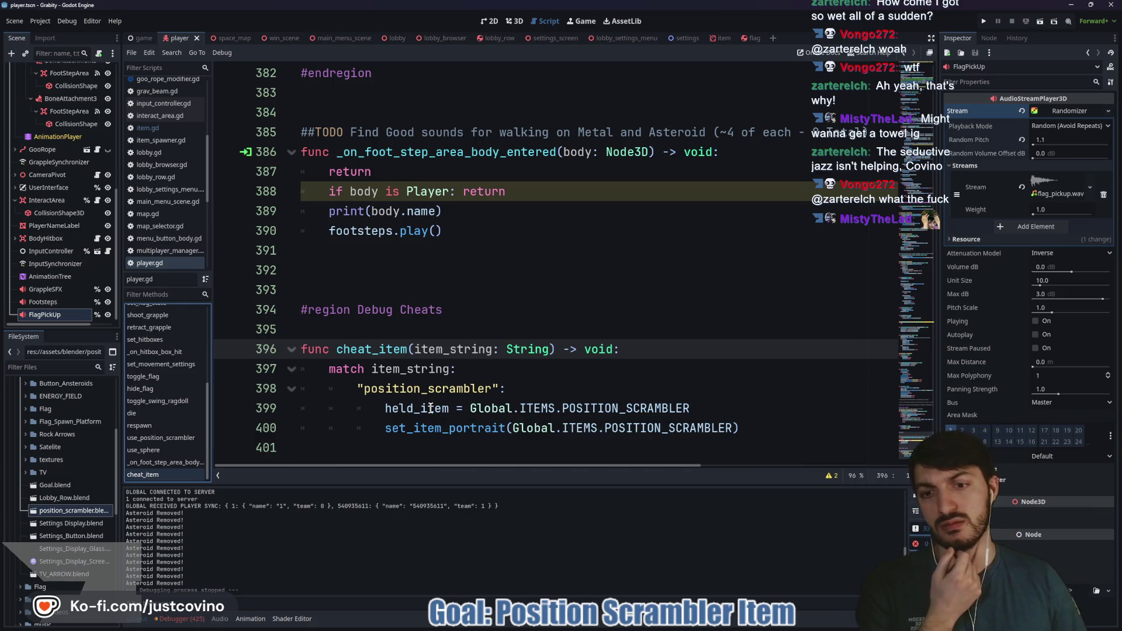
pyautogui.click(431, 408)
pyautogui.doubleClick(420, 408)
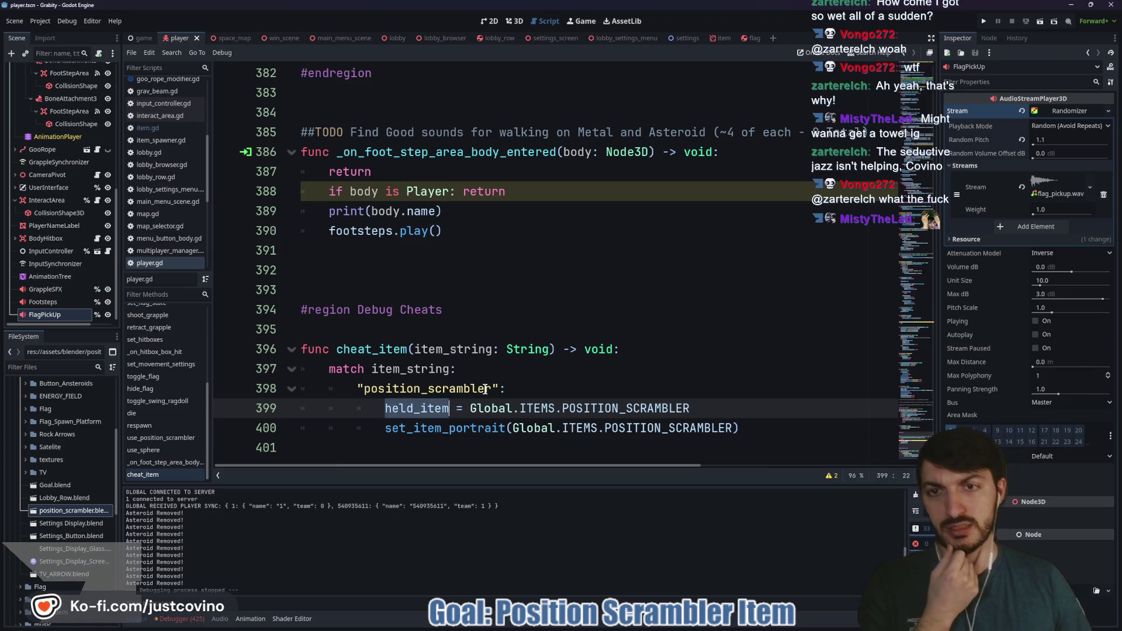
pyautogui.scroll(10, 456, 403)
pyautogui.scroll(10, 462, 383)
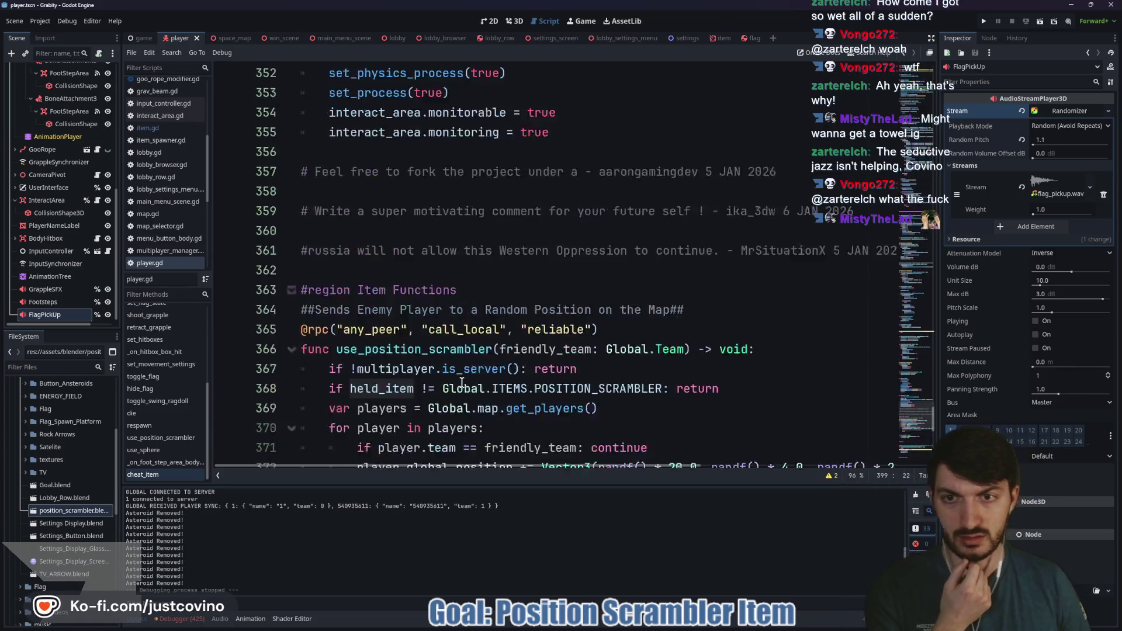
pyautogui.scroll(8, 464, 385)
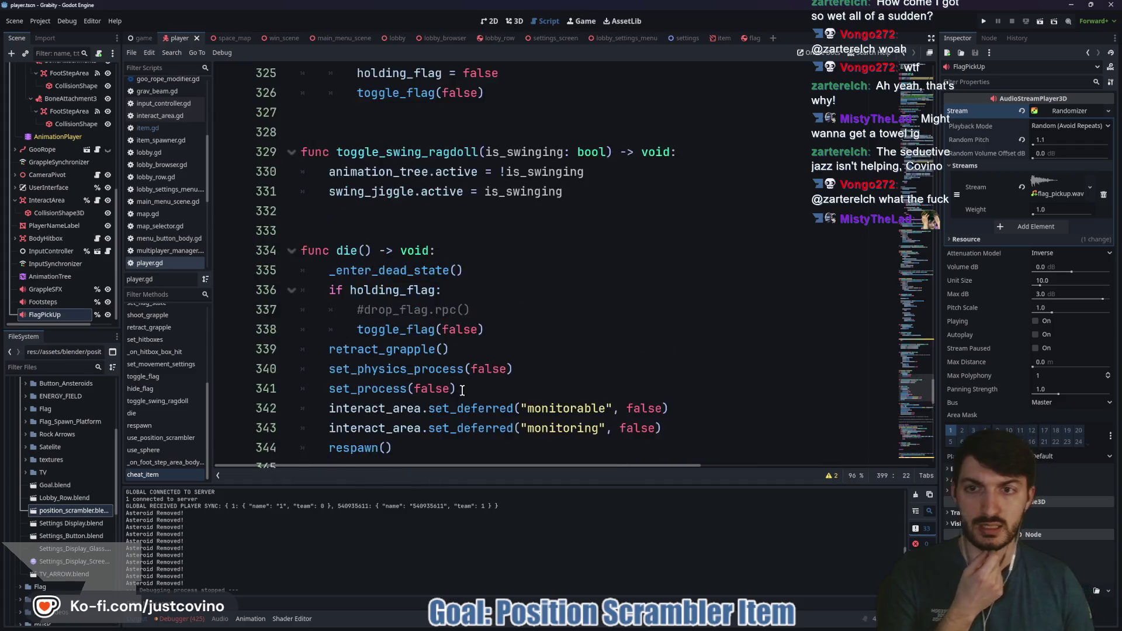
pyautogui.scroll(5, 461, 396)
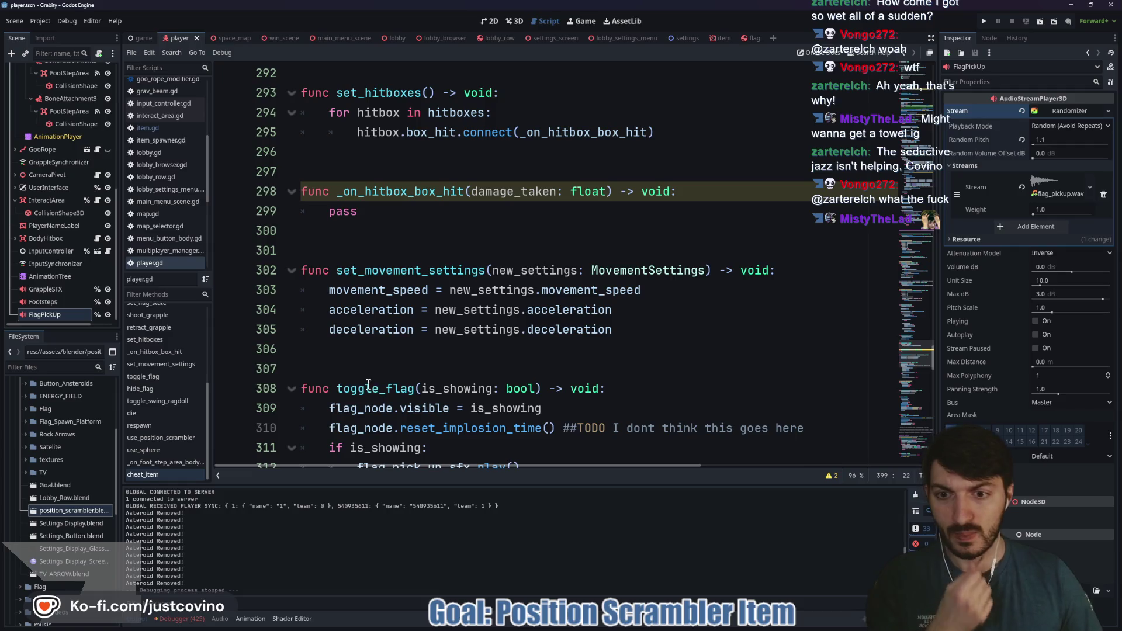
pyautogui.moveTo(215, 124); pyautogui.dragTo(408, 257)
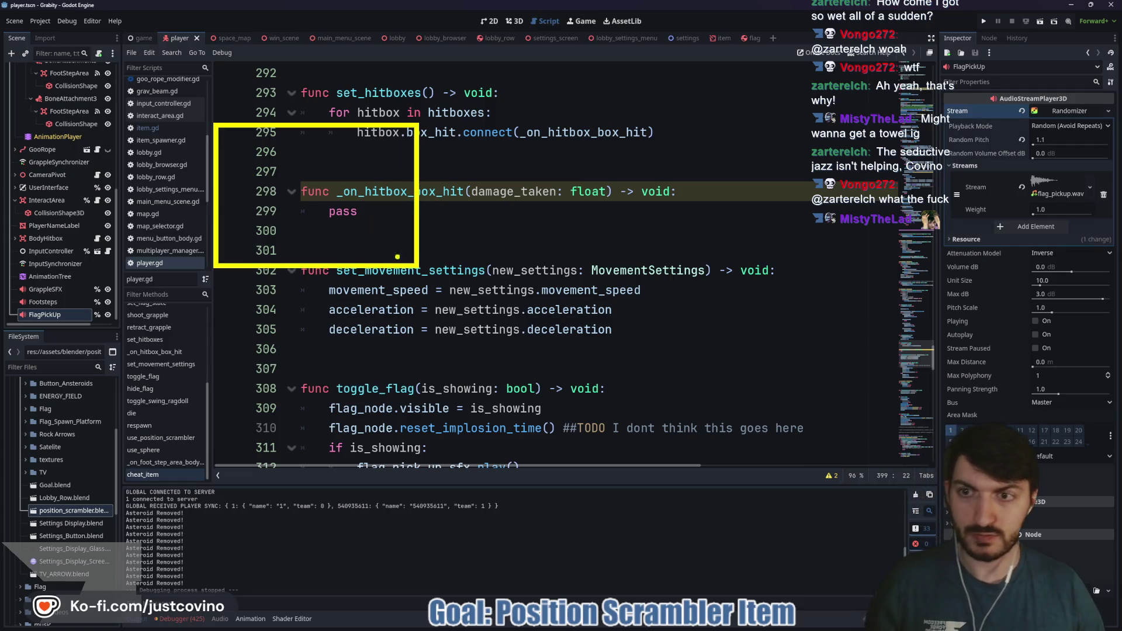
pyautogui.moveTo(589, 126); pyautogui.dragTo(823, 286)
pyautogui.moveTo(245, 159); pyautogui.dragTo(255, 195)
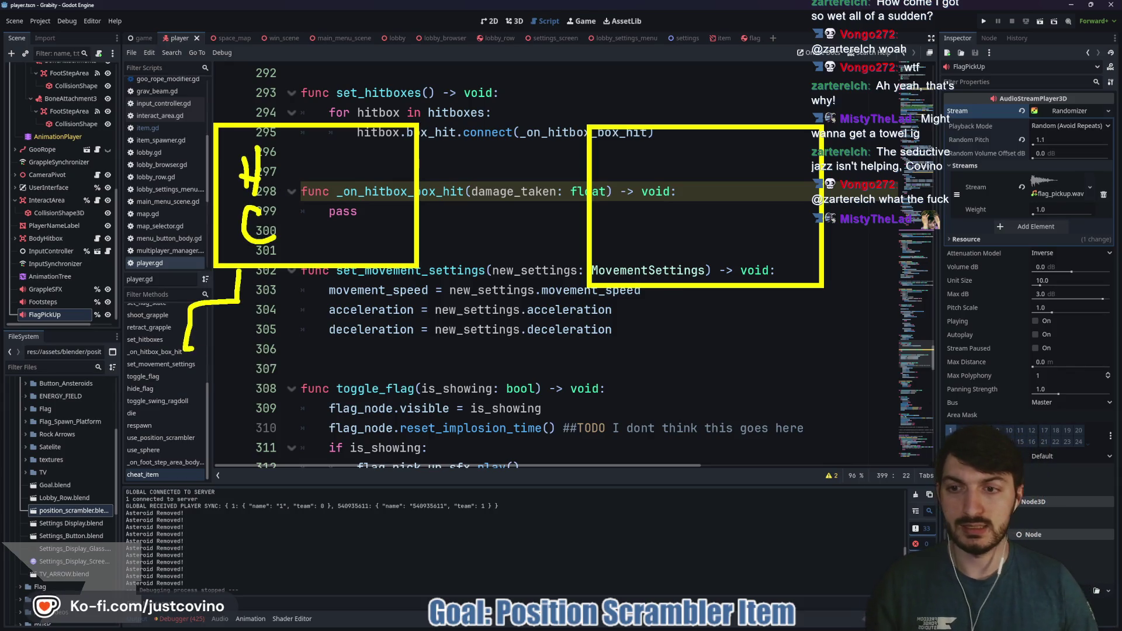
pyautogui.moveTo(186, 350); pyautogui.dragTo(226, 297)
pyautogui.moveTo(368, 269)
pyautogui.mouseDown()
pyautogui.moveTo(319, 308)
pyautogui.moveTo(397, 351)
pyautogui.moveTo(374, 306)
pyautogui.moveTo(362, 346)
pyautogui.mouseUp()
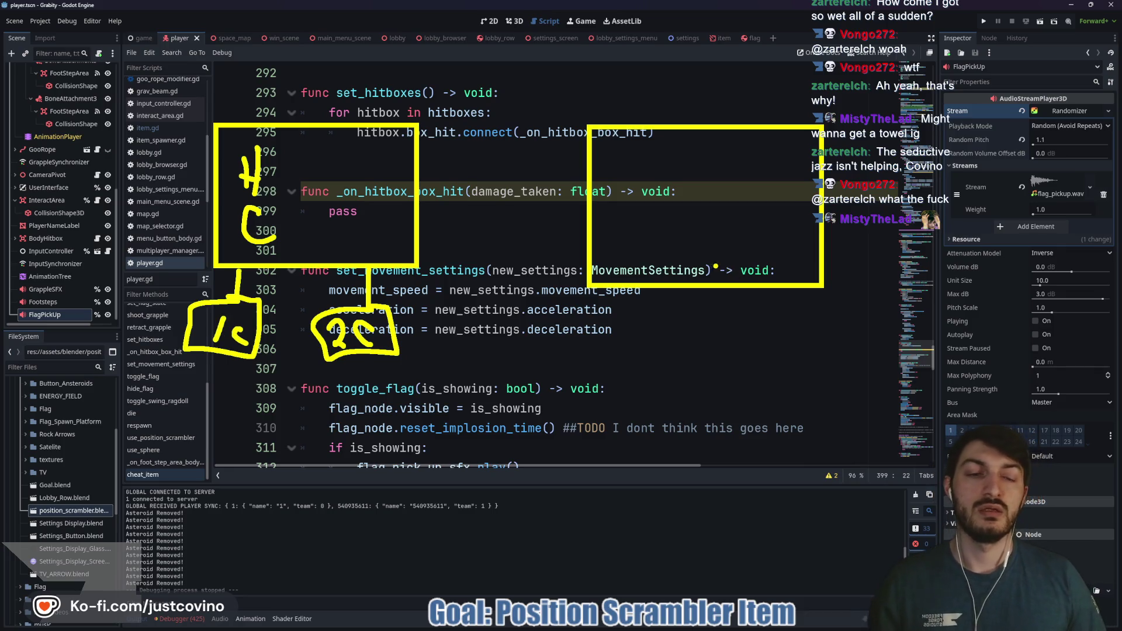
pyautogui.moveTo(656, 287)
pyautogui.mouseDown()
pyautogui.moveTo(583, 330)
pyautogui.moveTo(658, 310)
pyautogui.mouseUp()
pyautogui.moveTo(789, 288)
pyautogui.mouseDown()
pyautogui.moveTo(769, 359)
pyautogui.moveTo(792, 320)
pyautogui.mouseUp()
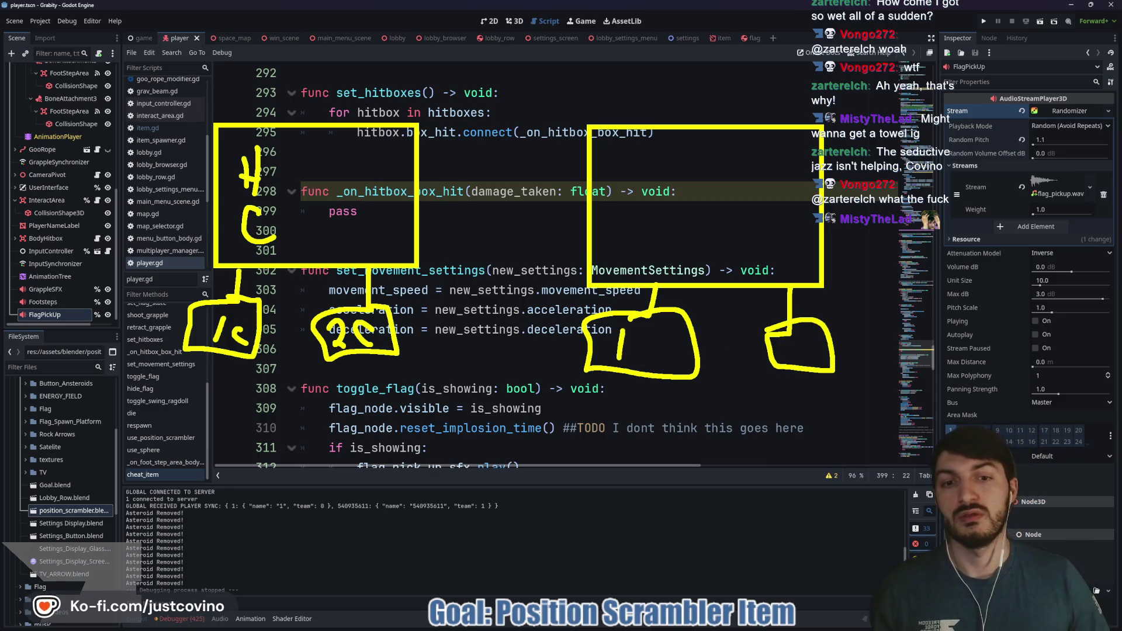
pyautogui.moveTo(620, 351); pyautogui.dragTo(618, 360)
pyautogui.moveTo(657, 344); pyautogui.dragTo(693, 367)
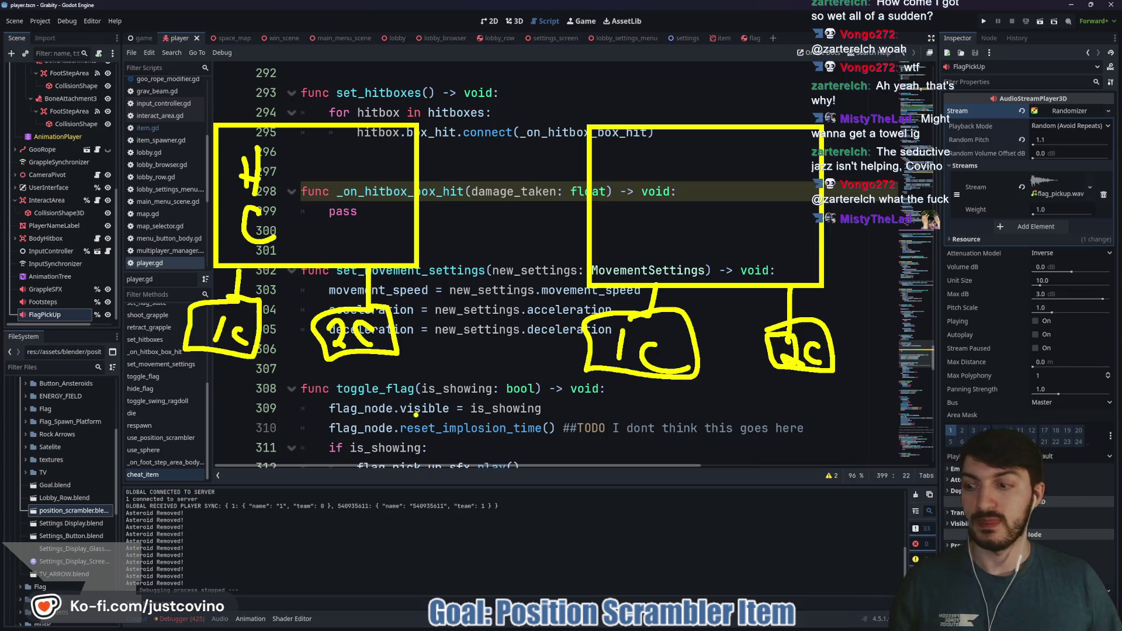
pyautogui.moveTo(629, 399); pyautogui.dragTo(605, 500)
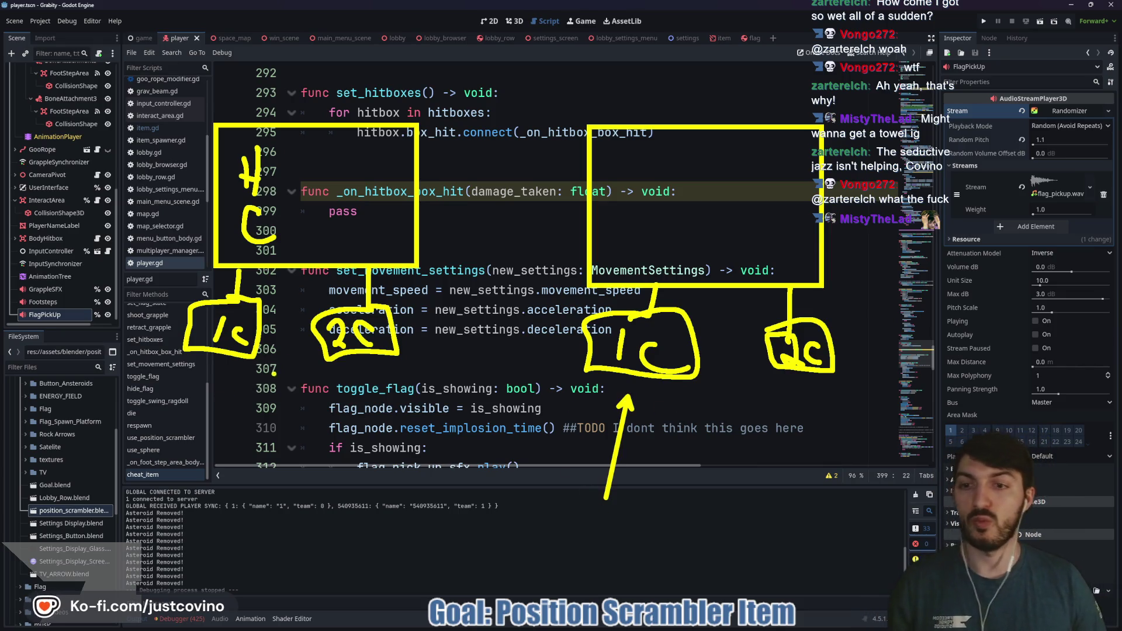
pyautogui.moveTo(366, 275)
pyautogui.mouseDown()
pyautogui.moveTo(471, 403)
pyautogui.moveTo(500, 291)
pyautogui.moveTo(348, 277)
pyautogui.mouseUp()
pyautogui.moveTo(579, 284); pyautogui.dragTo(885, 394)
pyautogui.press('Escape')
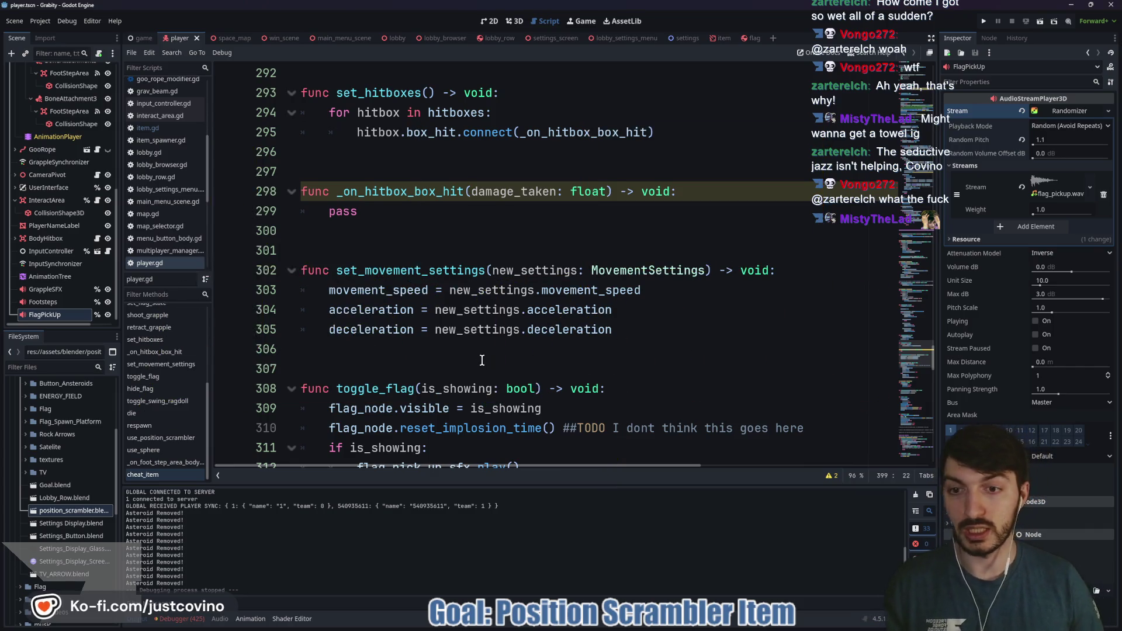
# - Scroll up through player.gd past lines 296 and 262, then switch to the Item scene's item.gd
pyautogui.scroll(1, 453, 320)
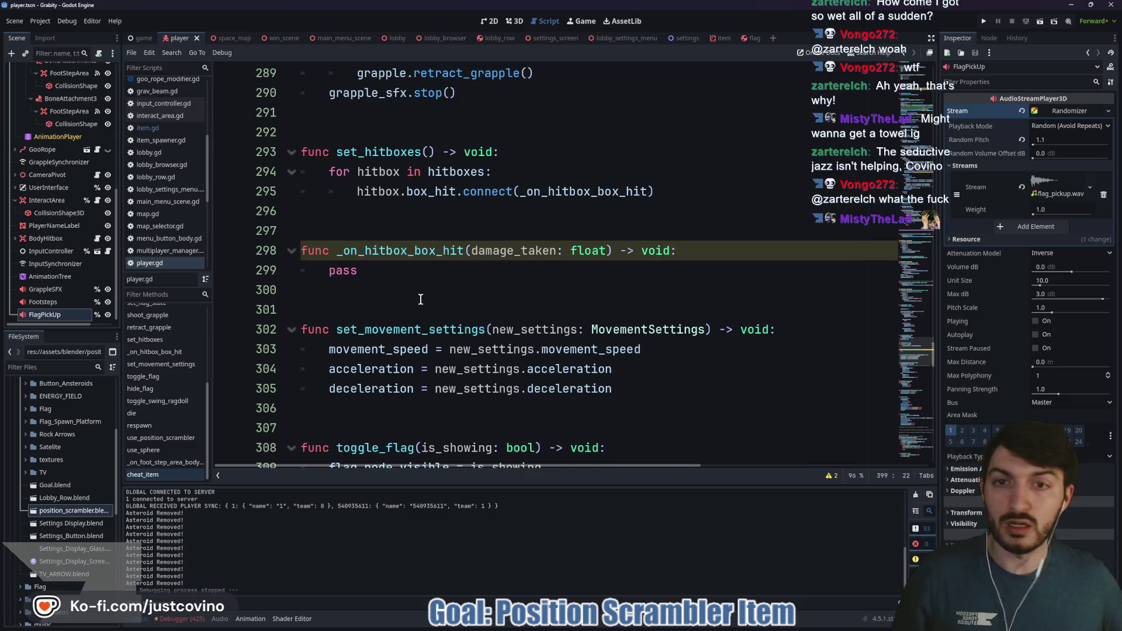
pyautogui.click(420, 211)
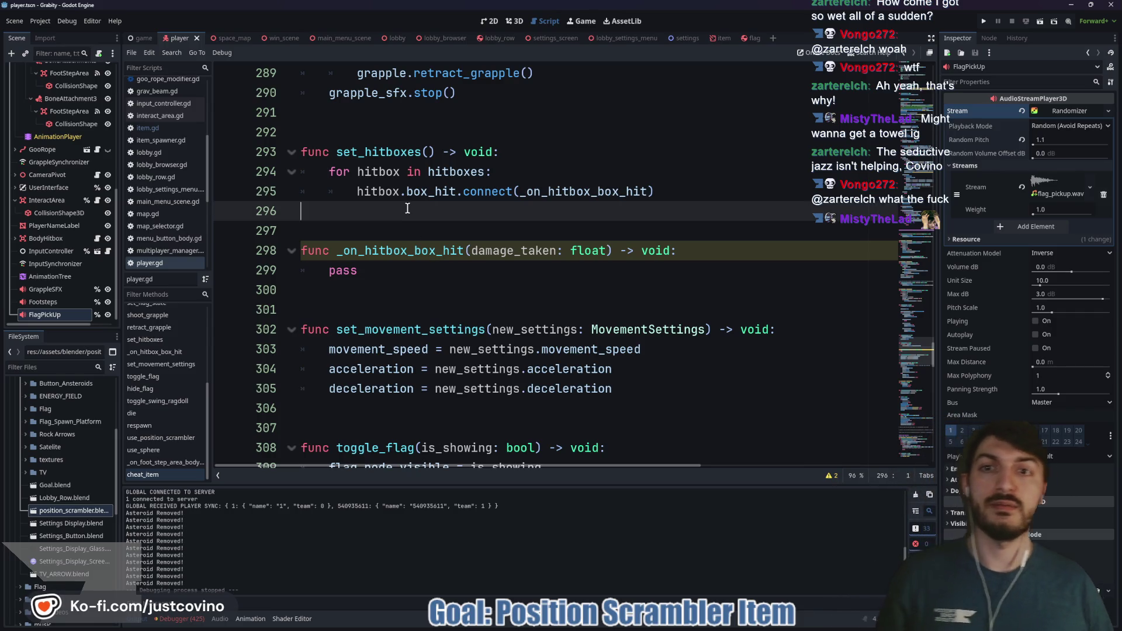
pyautogui.scroll(3, 420, 244)
pyautogui.scroll(2, 440, 304)
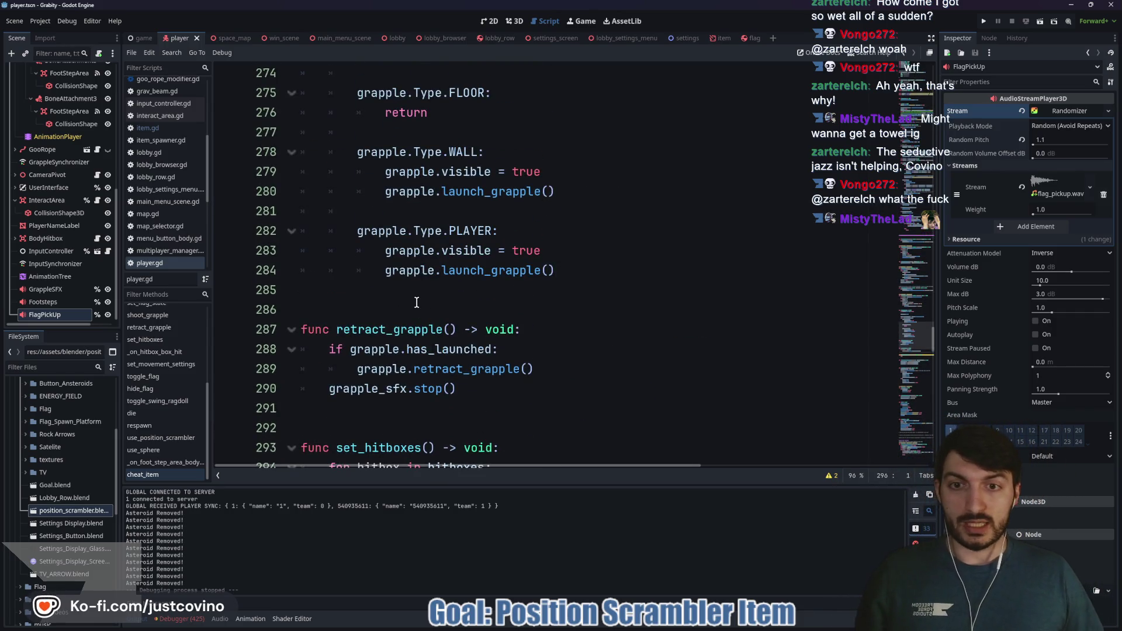
pyautogui.scroll(3, 408, 301)
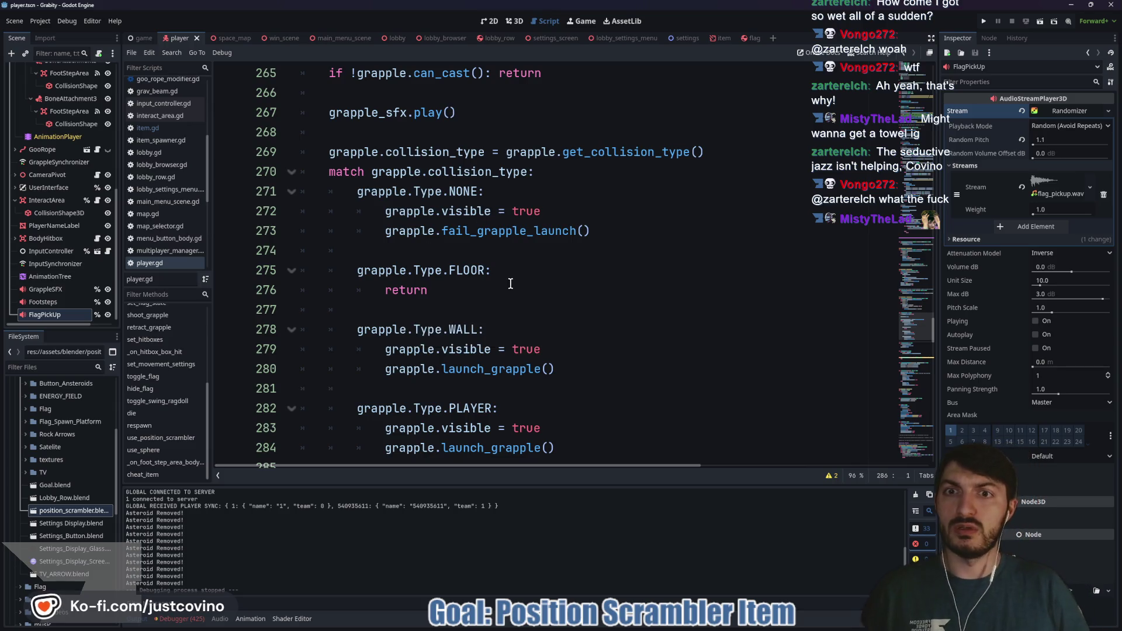
pyautogui.scroll(4, 509, 322)
pyautogui.click(428, 252)
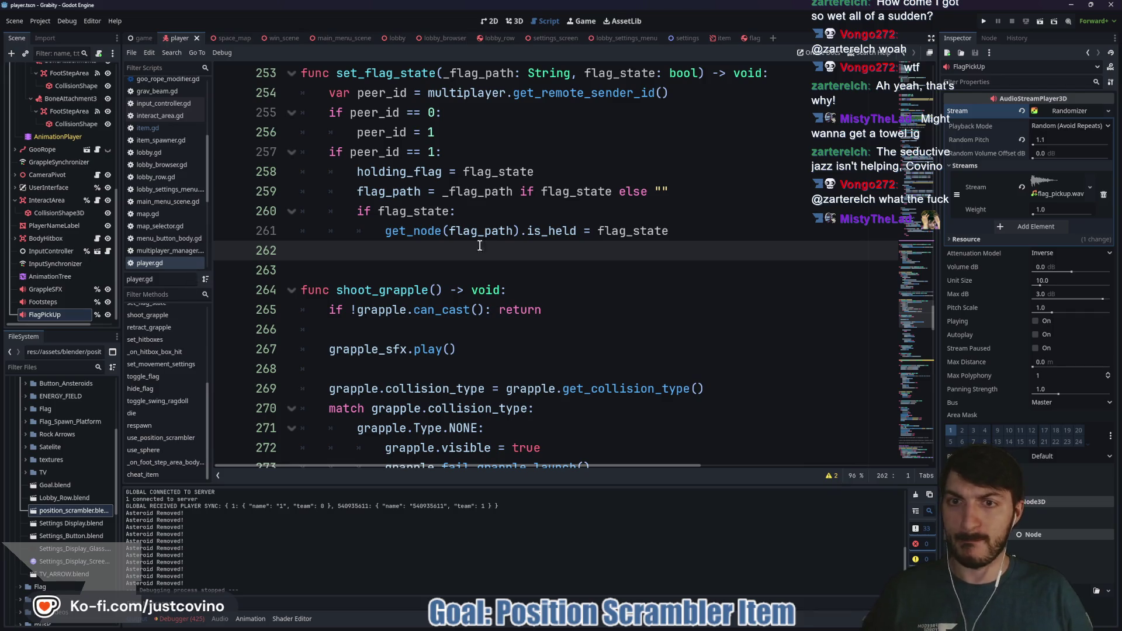
pyautogui.scroll(3, 479, 245)
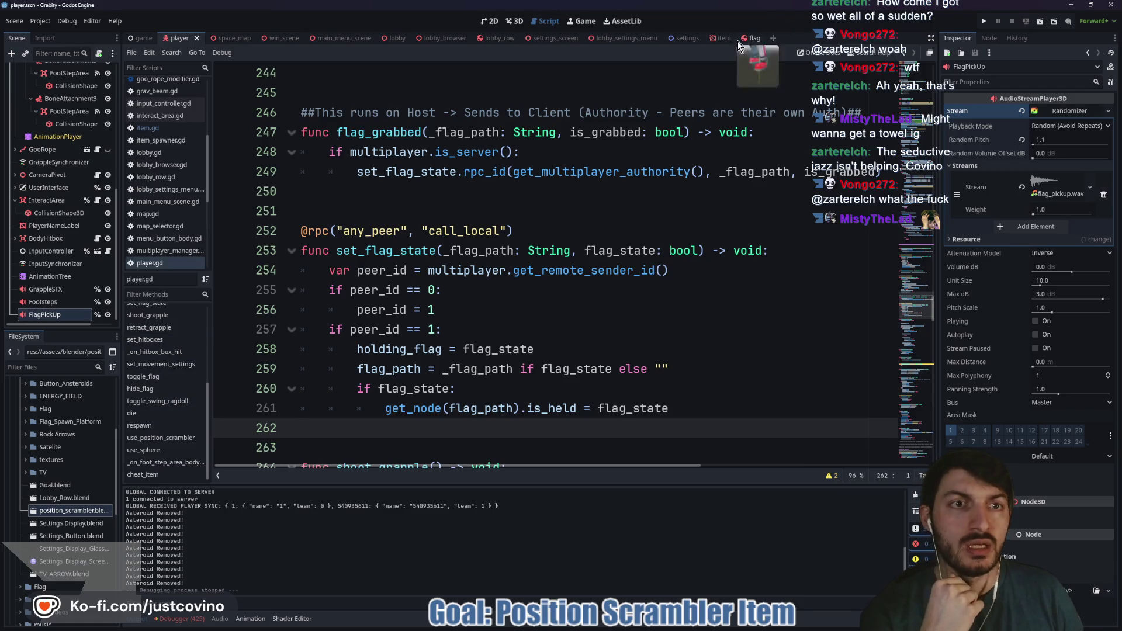
pyautogui.click(722, 37)
pyautogui.scroll(-2, 368, 352)
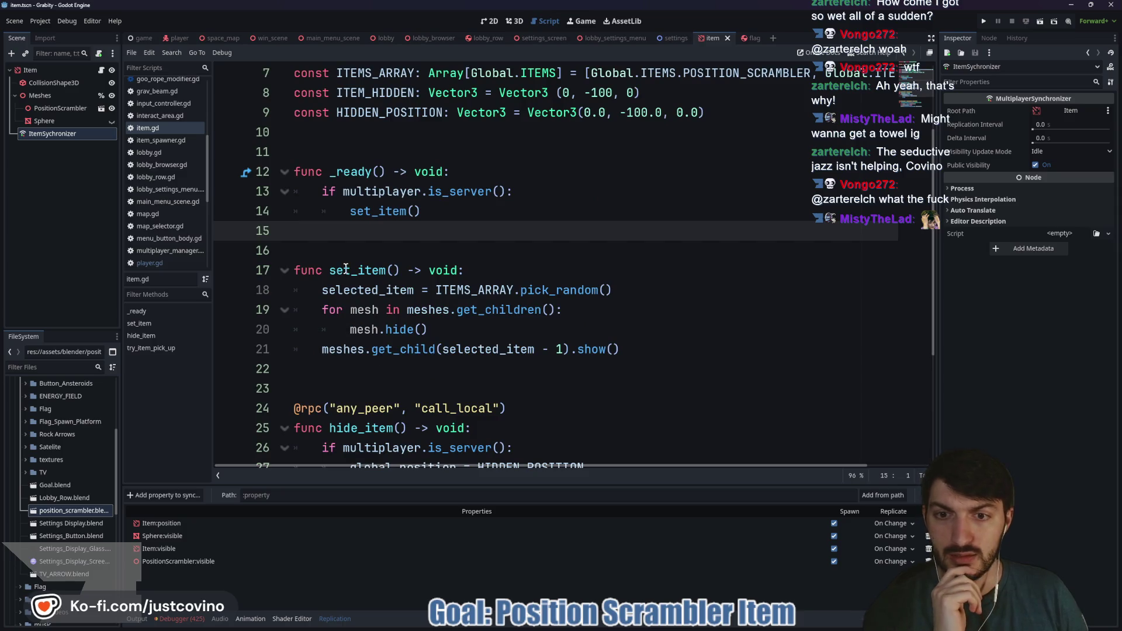
# - Check that try_item_pick_up in item.gd calls item_picked_up on line 35, then return to the player scene's player.gd
pyautogui.scroll(-3, 346, 268)
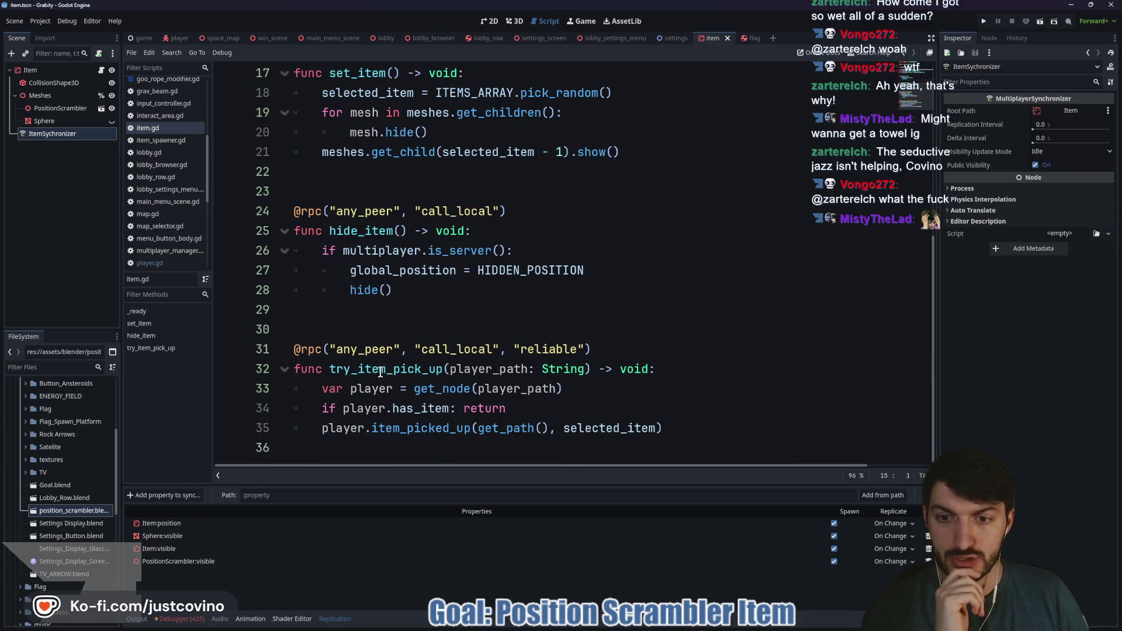
pyautogui.doubleClick(380, 372)
pyautogui.doubleClick(405, 427)
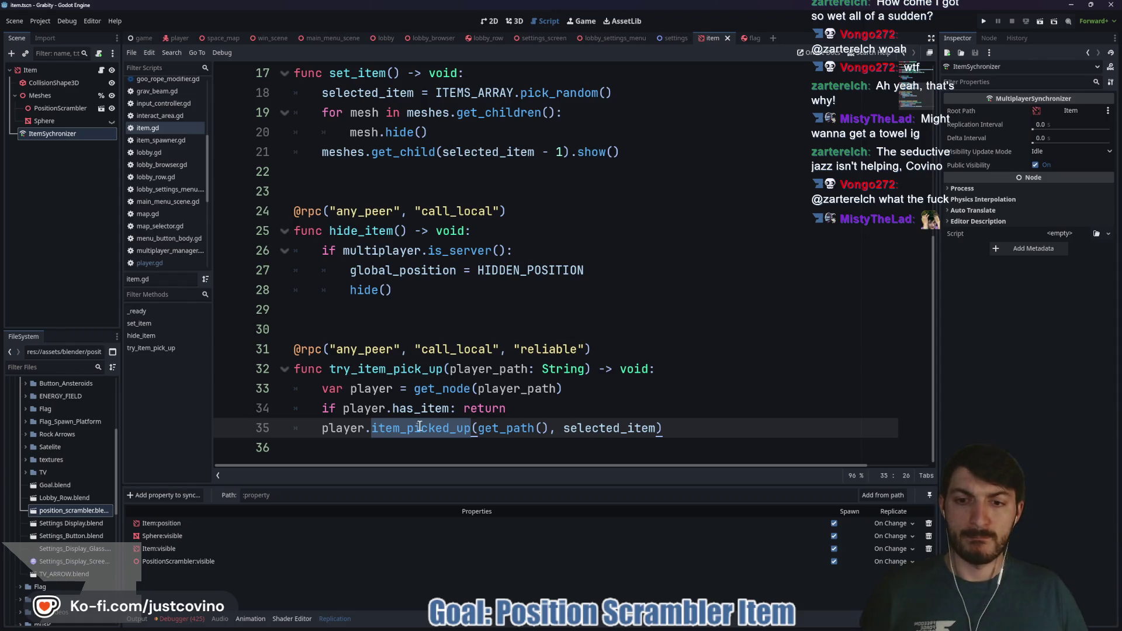
pyautogui.click(178, 37)
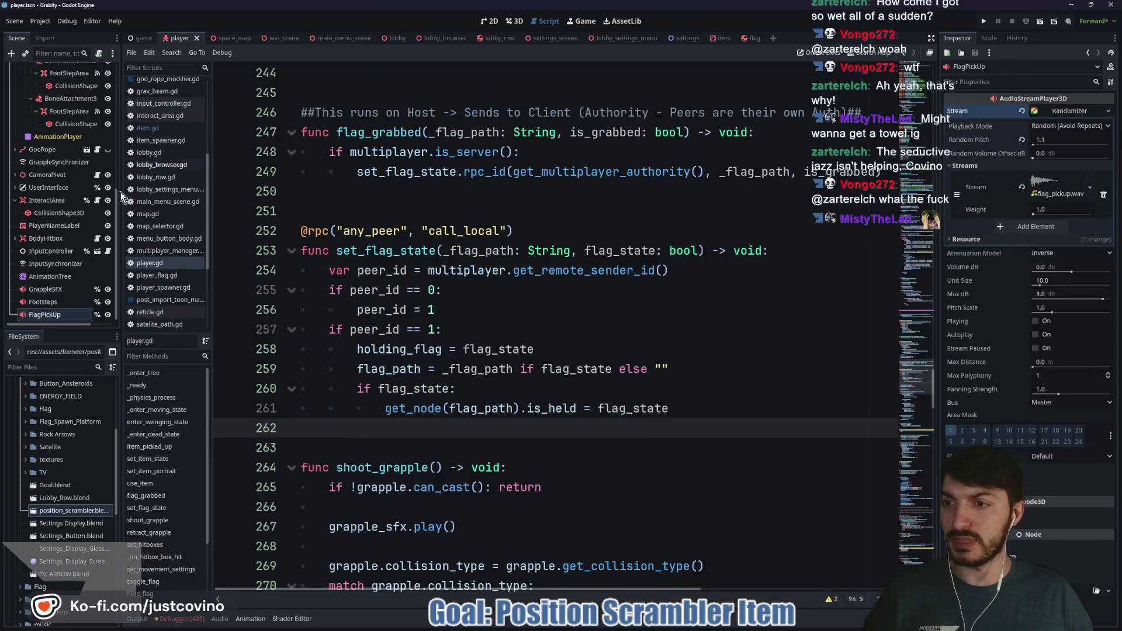
pyautogui.click(175, 461)
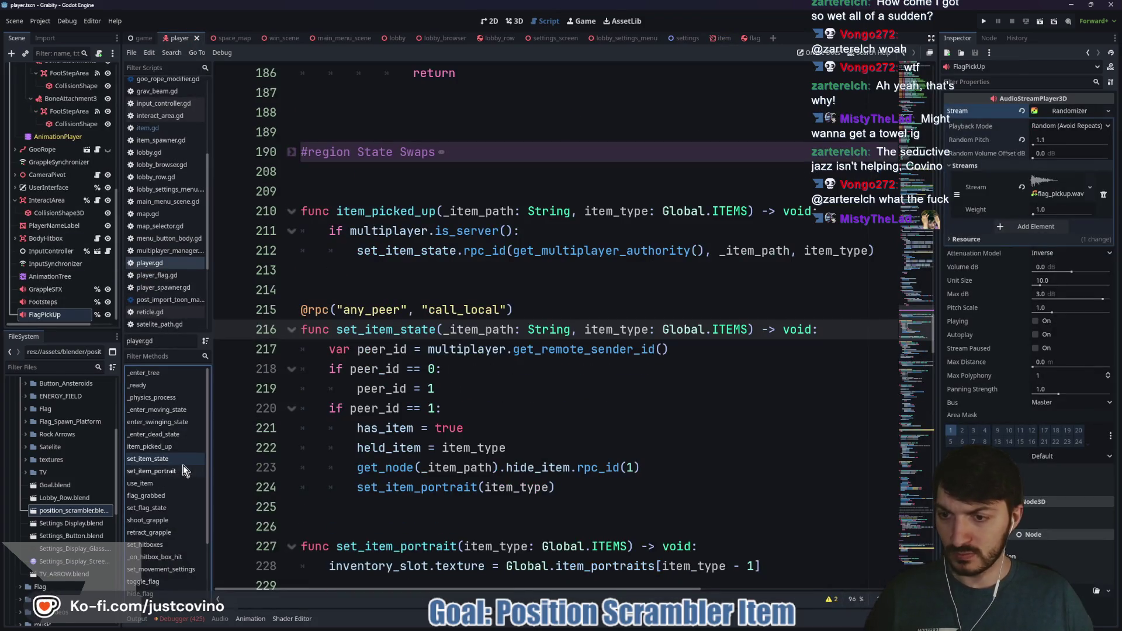
pyautogui.click(167, 448)
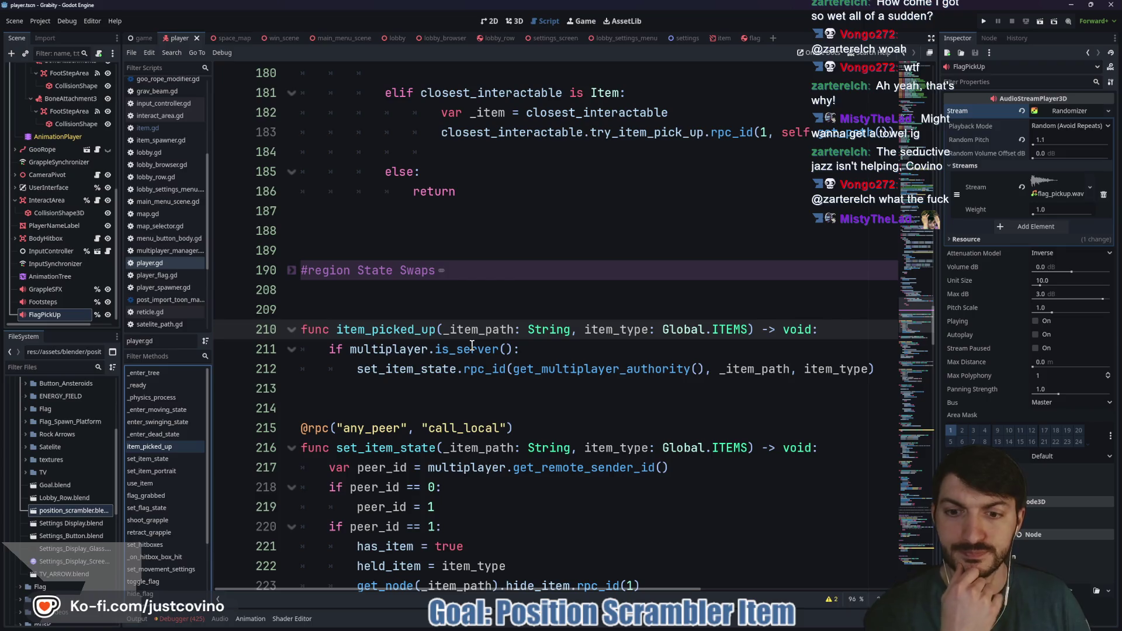
pyautogui.scroll(-2, 442, 361)
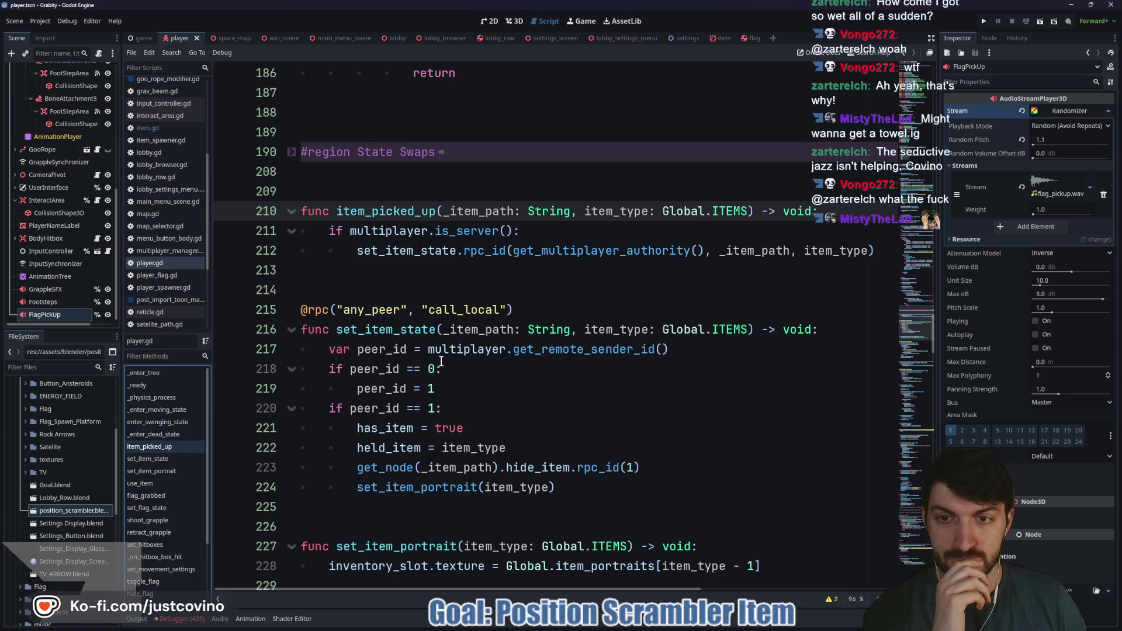
pyautogui.scroll(1, 441, 362)
pyautogui.click(715, 38)
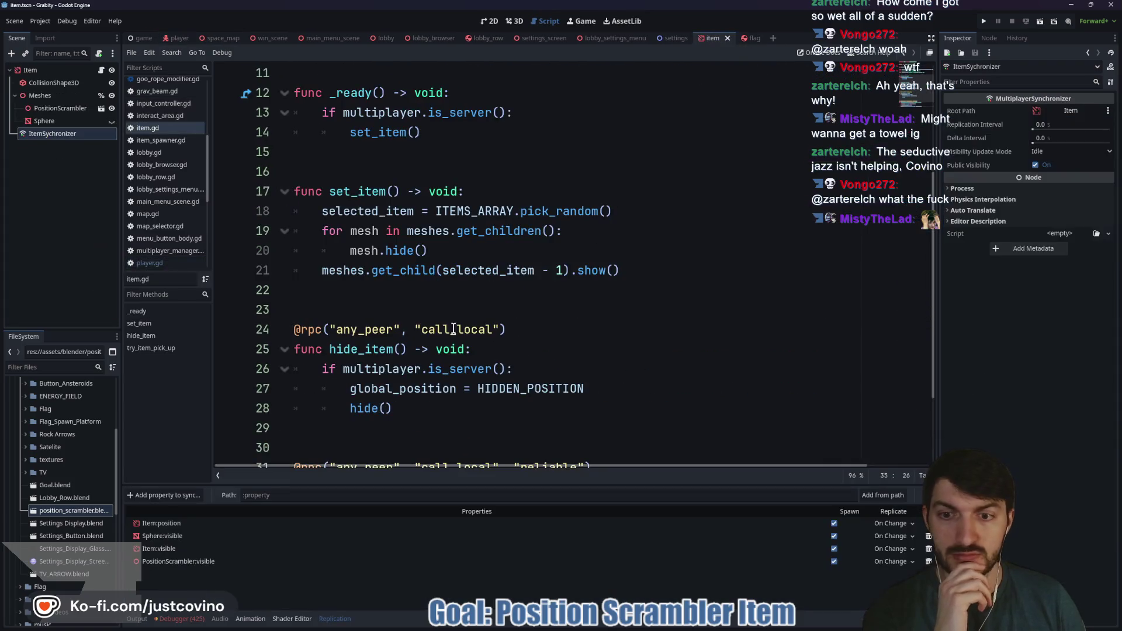
pyautogui.scroll(-2, 426, 351)
pyautogui.click(176, 38)
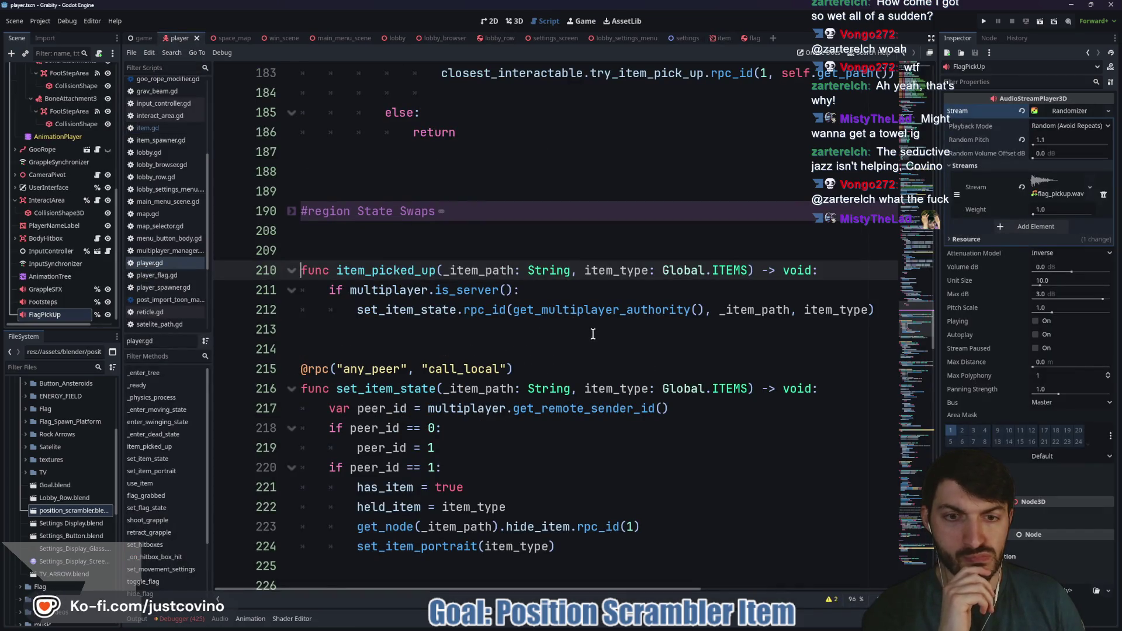
pyautogui.moveTo(418, 313)
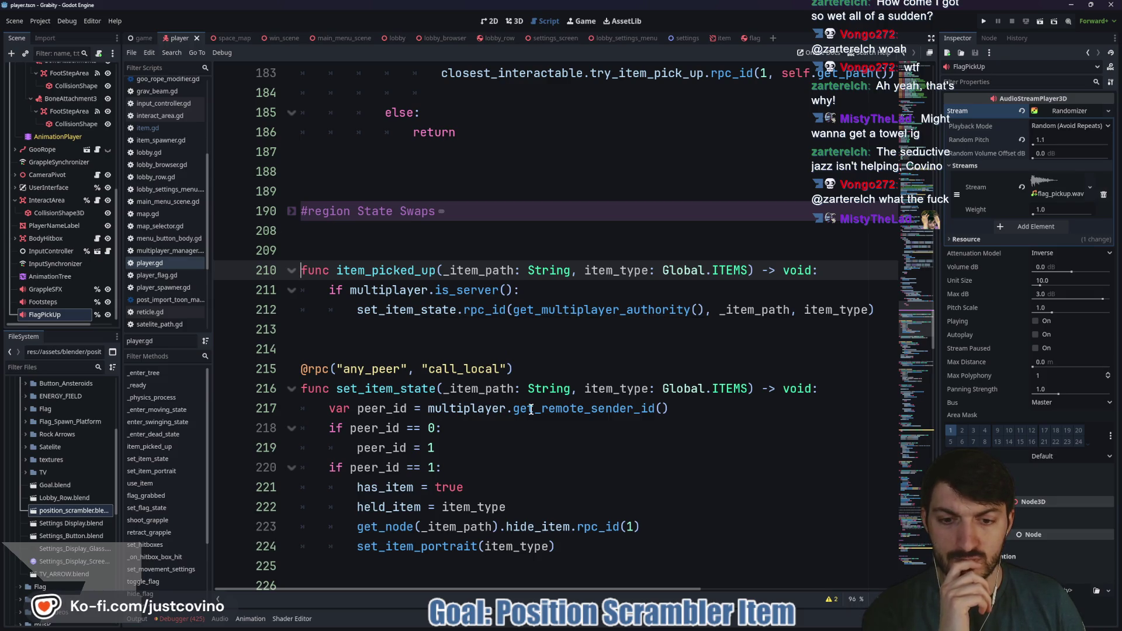
pyautogui.moveTo(519, 406)
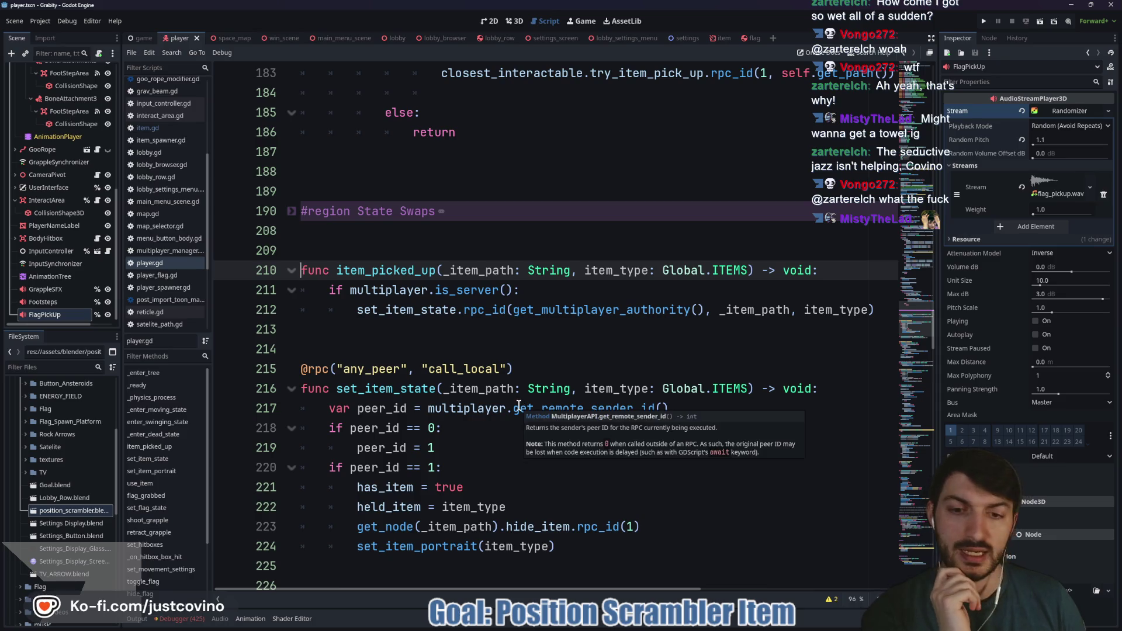
pyautogui.scroll(-2, 507, 406)
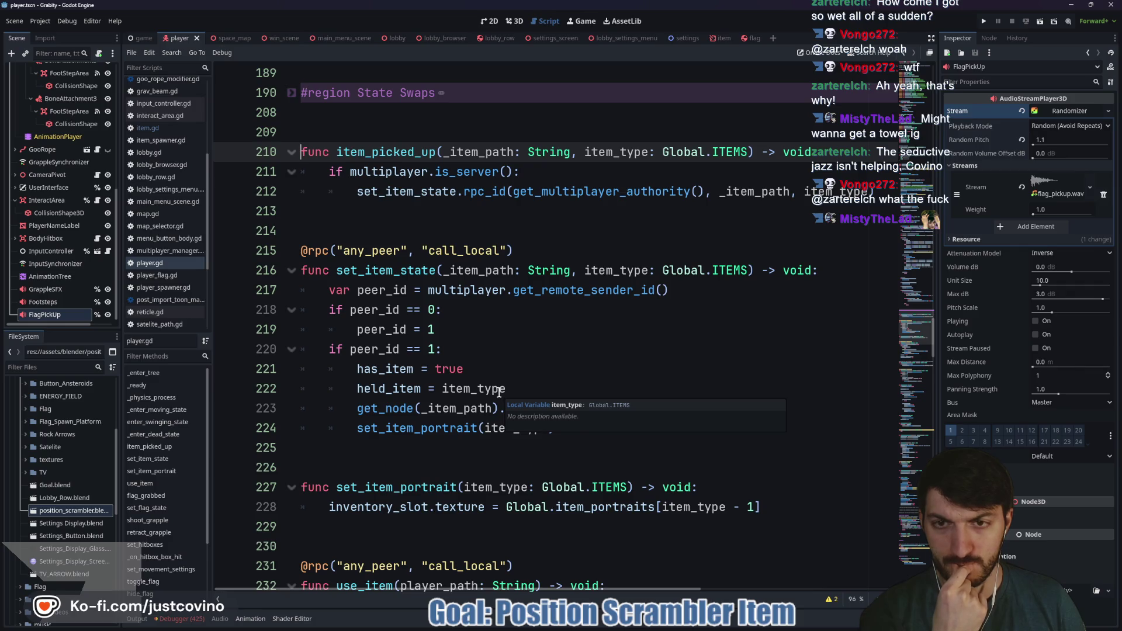
pyautogui.scroll(1, 499, 392)
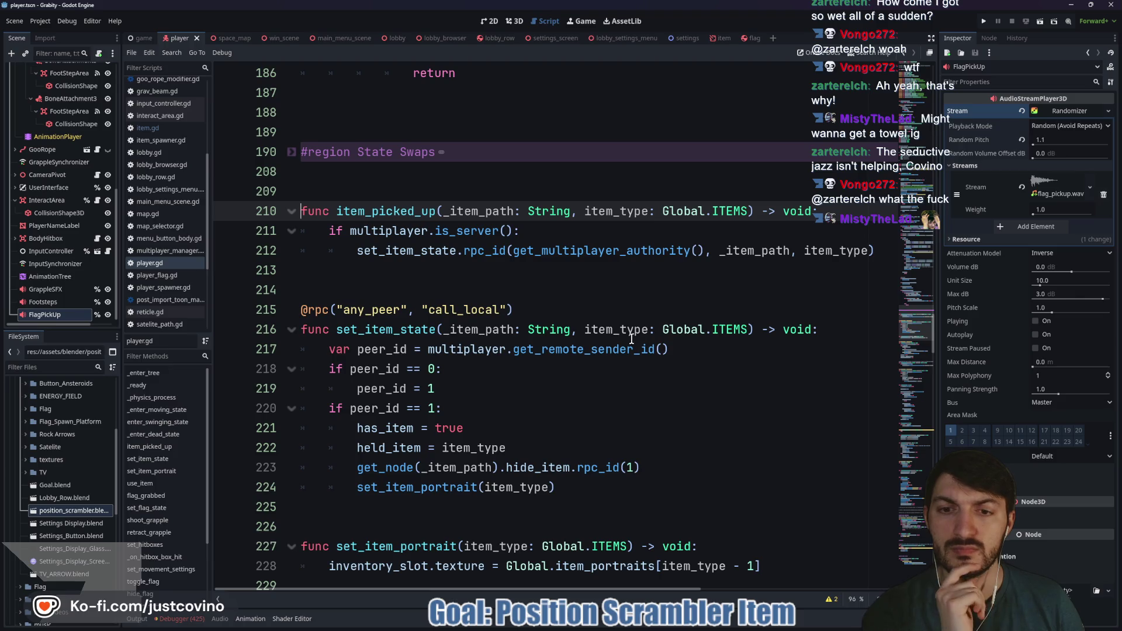
pyautogui.scroll(-3, 594, 353)
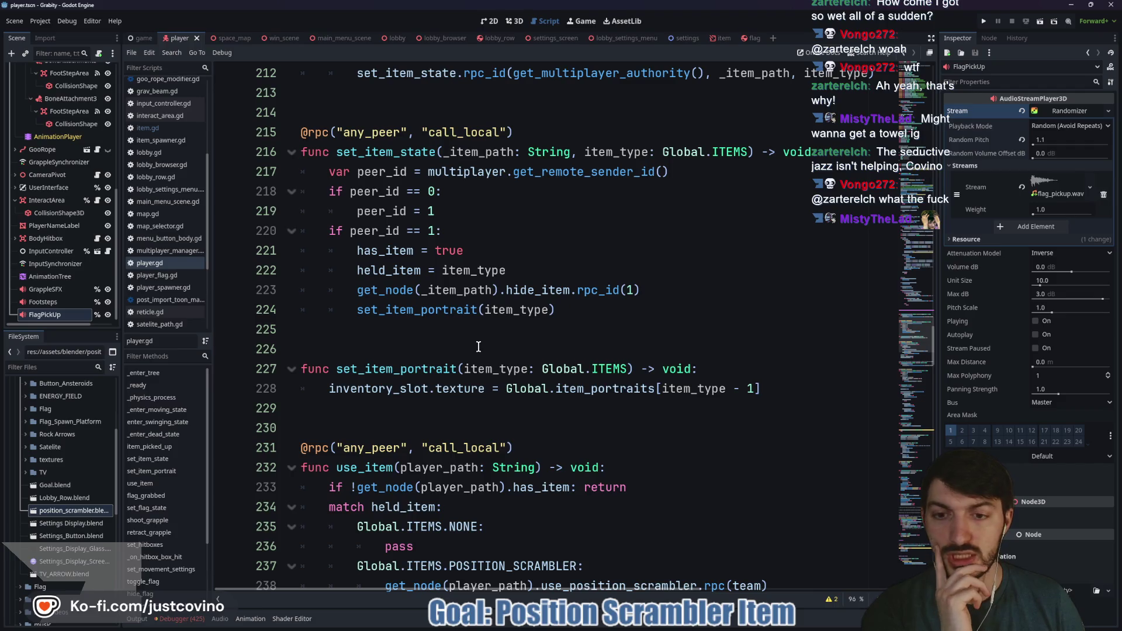
pyautogui.scroll(-1, 478, 347)
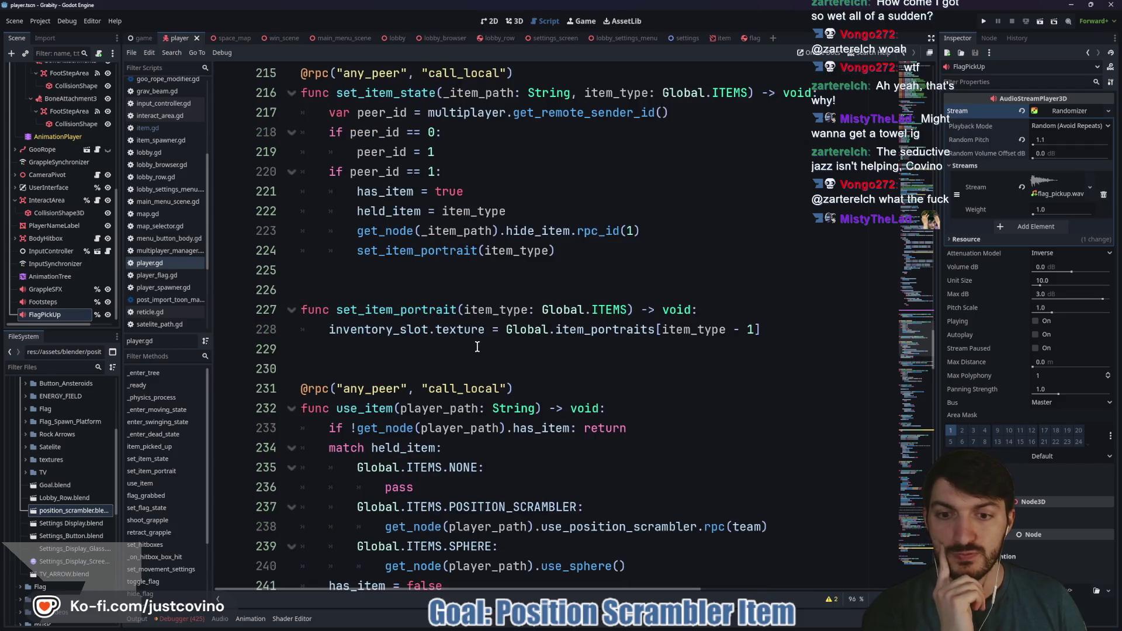
pyautogui.doubleClick(394, 319)
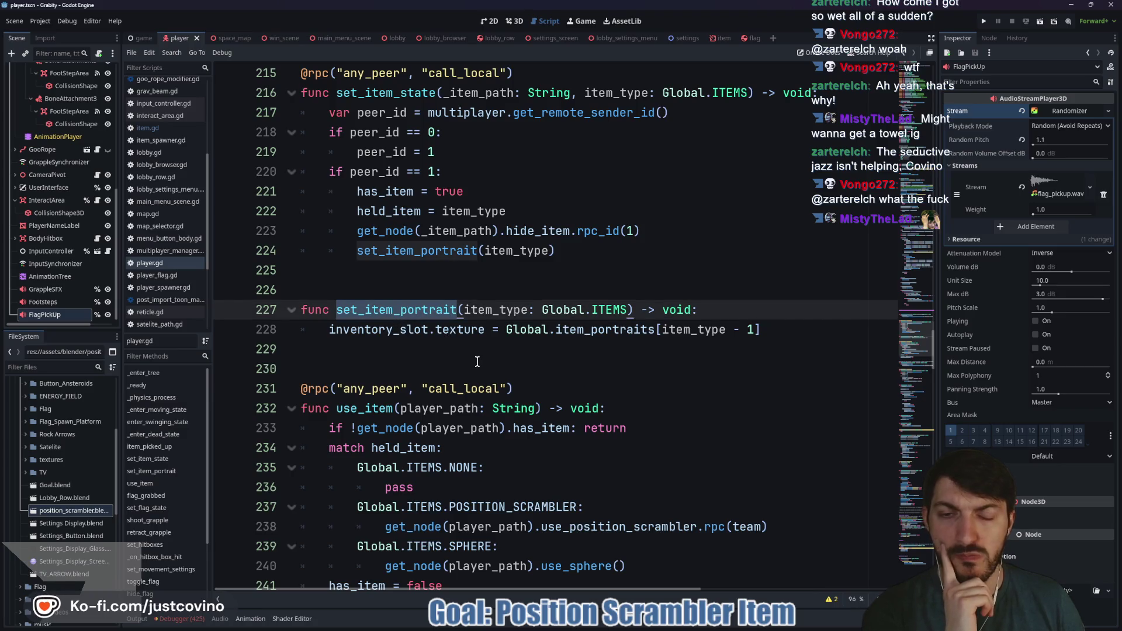
pyautogui.scroll(1, 477, 361)
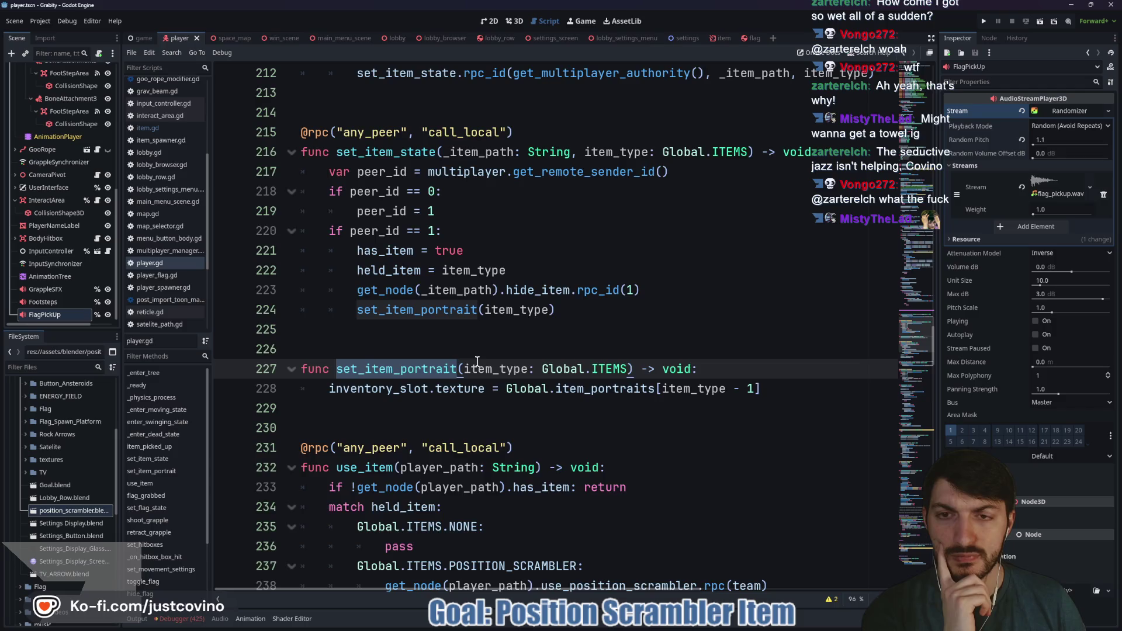
pyautogui.scroll(-7, 478, 362)
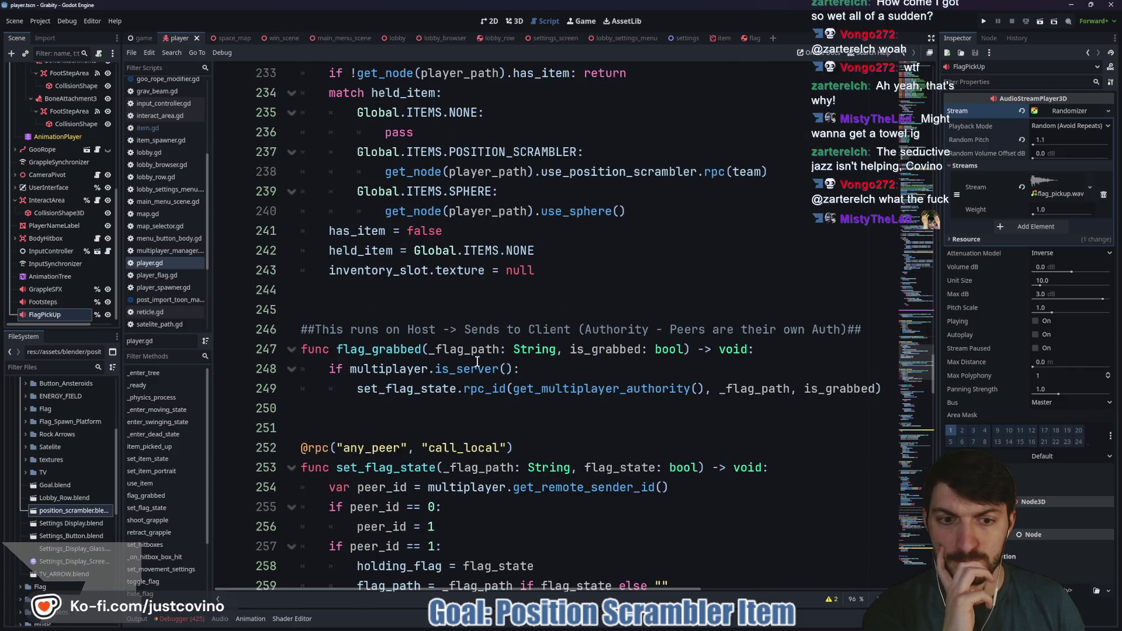
pyautogui.scroll(-11, 477, 362)
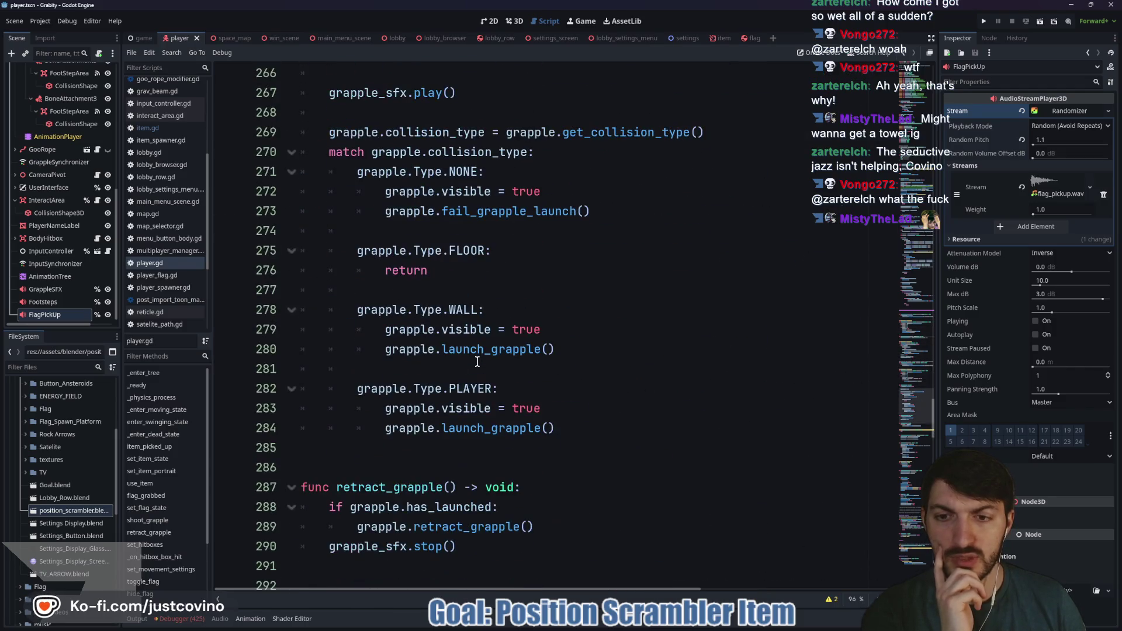
pyautogui.scroll(15, 477, 362)
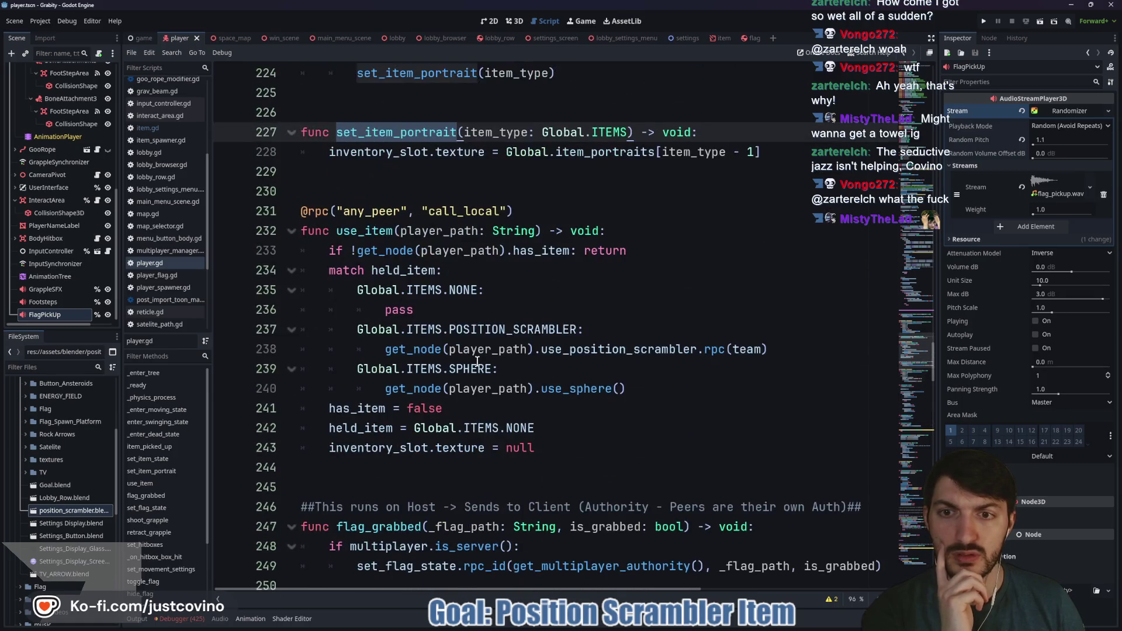
pyautogui.scroll(4, 477, 362)
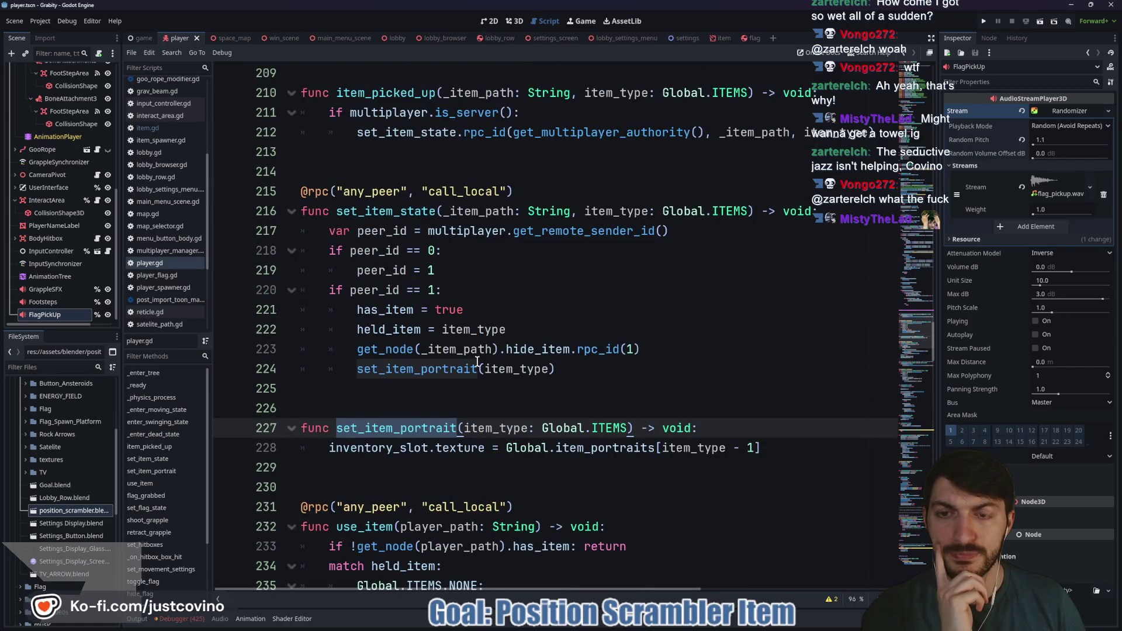
pyautogui.scroll(-1, 478, 362)
pyautogui.scroll(-1, 477, 362)
pyautogui.scroll(2, 478, 361)
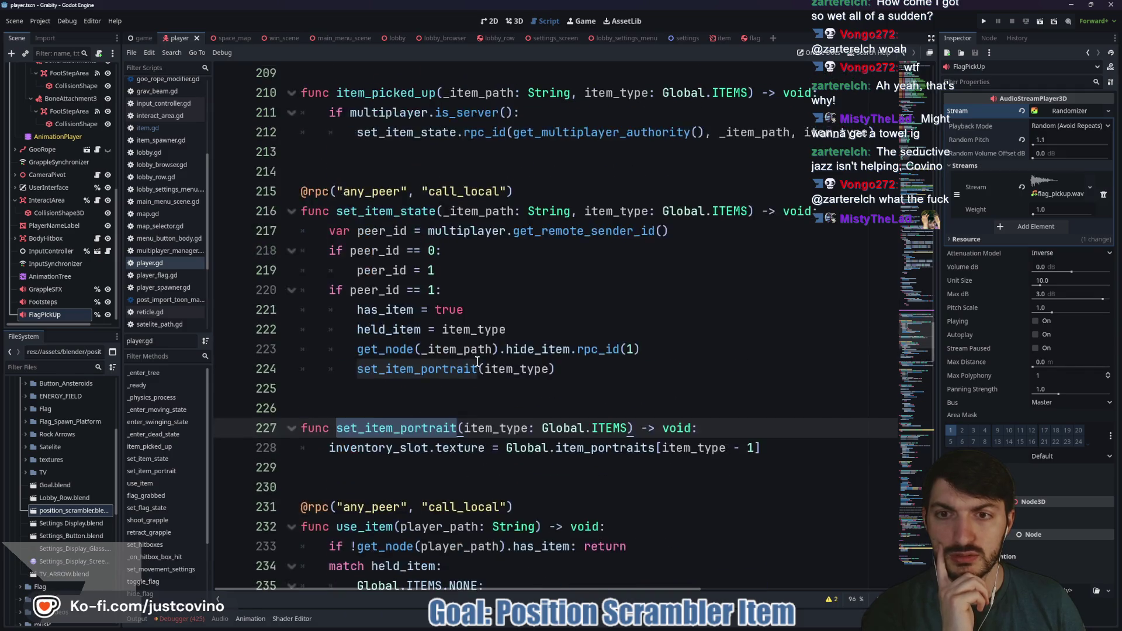
pyautogui.scroll(7, 478, 362)
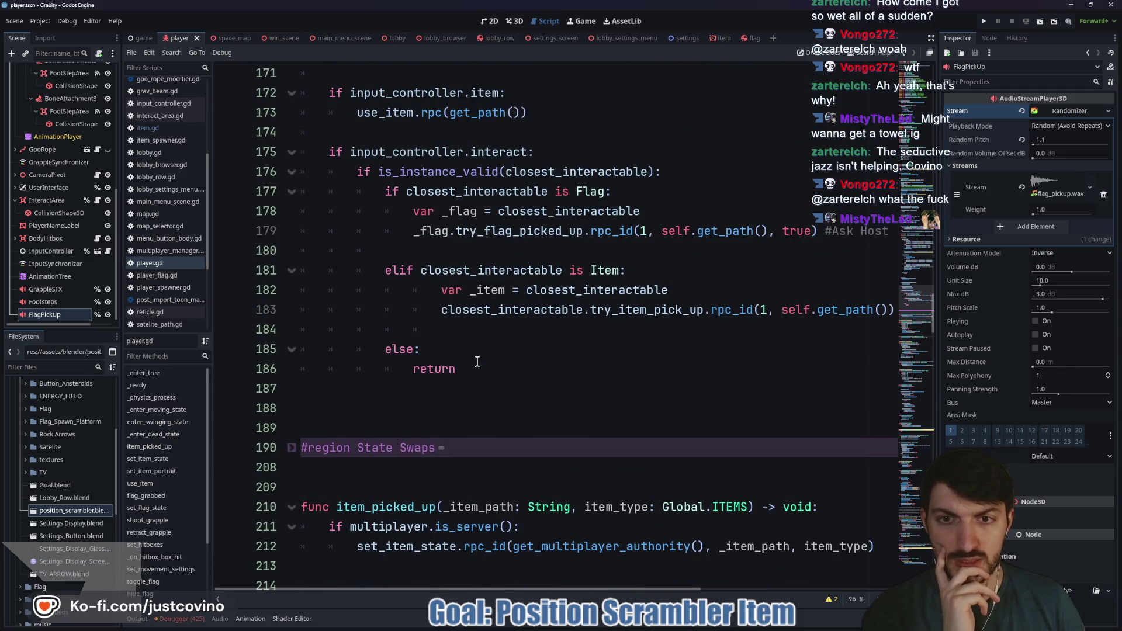
# - Find and select the use_item.rpc(get_path()) call in player.gd's item input code
pyautogui.scroll(2, 477, 362)
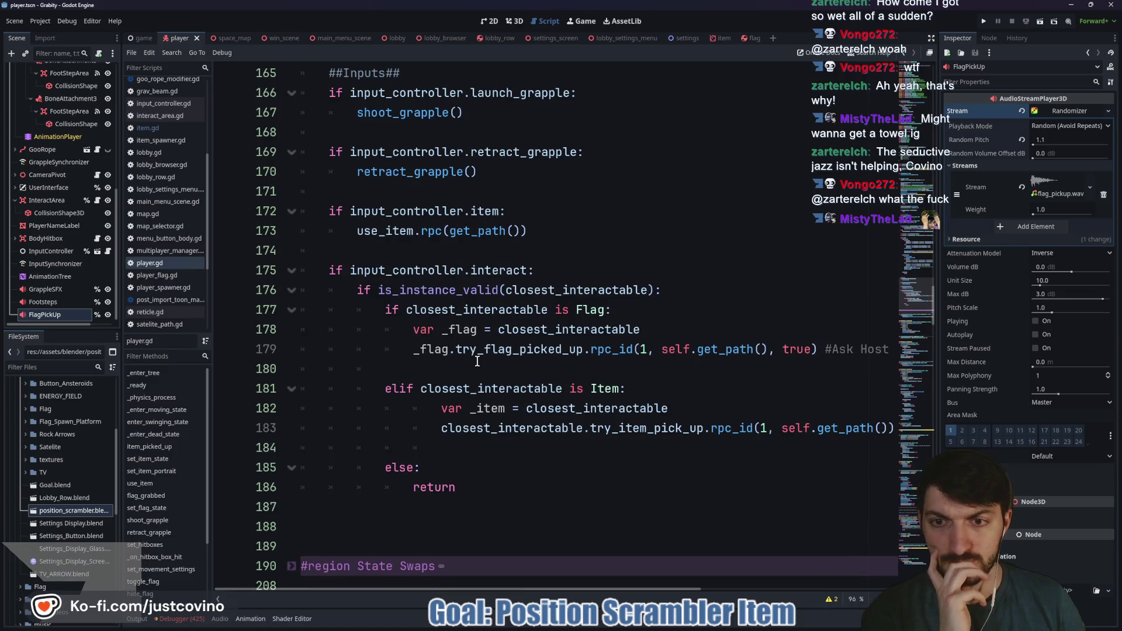
pyautogui.scroll(2, 472, 305)
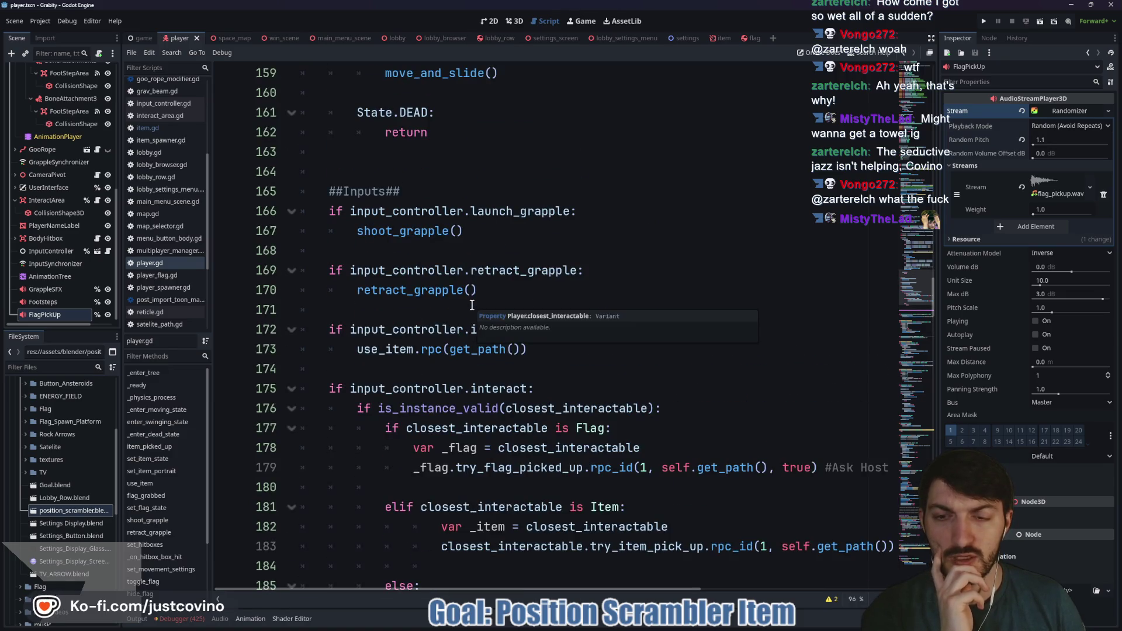
pyautogui.doubleClick(410, 349)
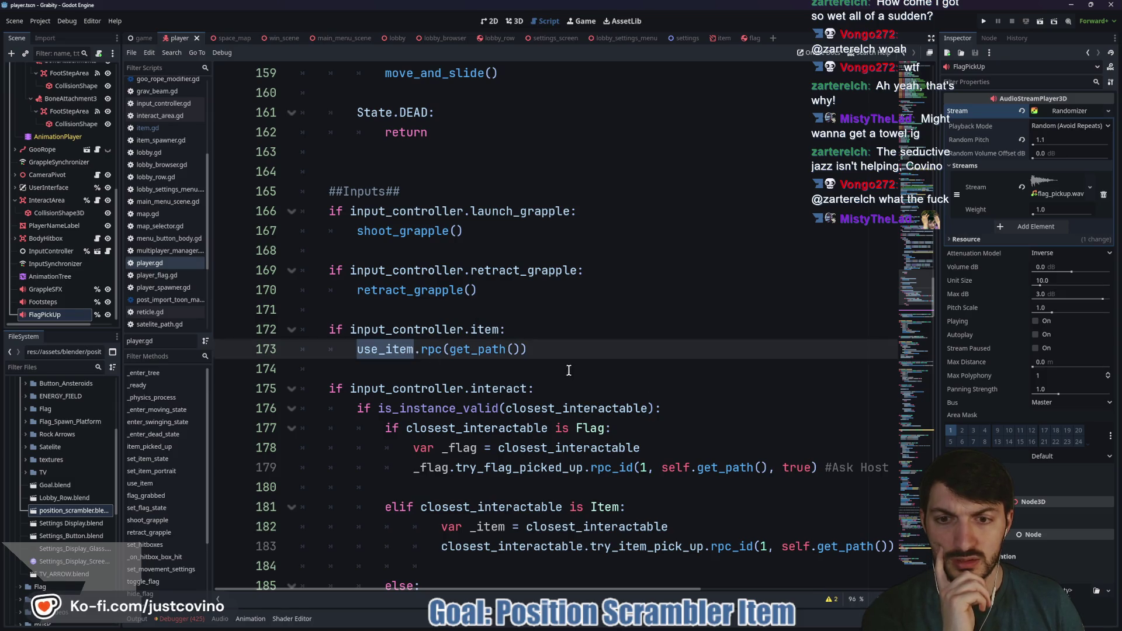
pyautogui.moveTo(439, 354)
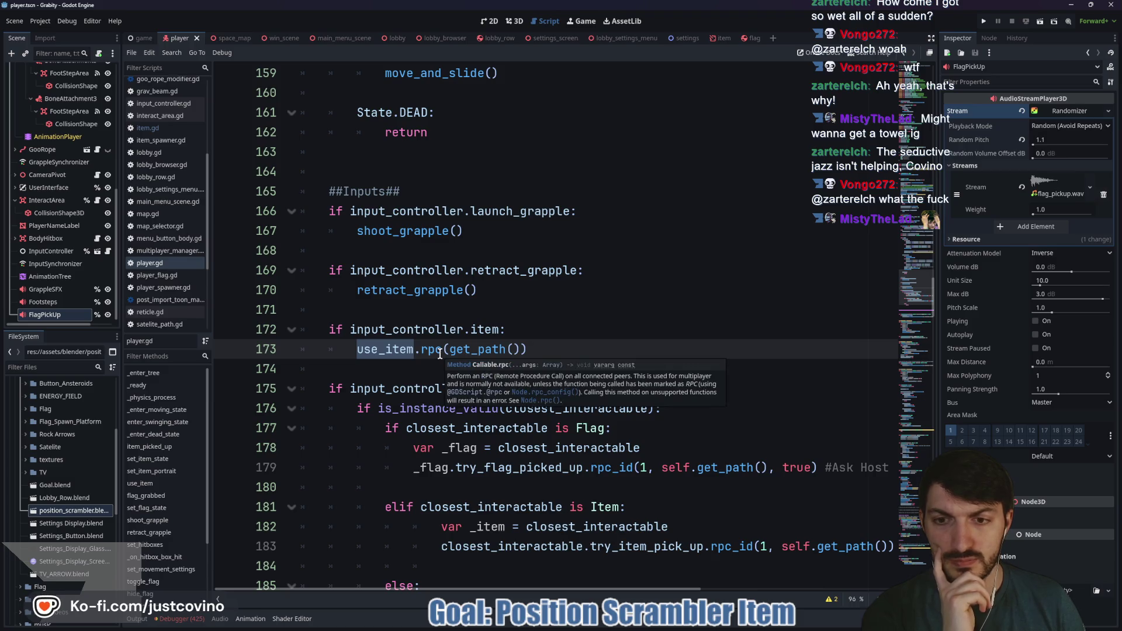
pyautogui.moveTo(442, 331)
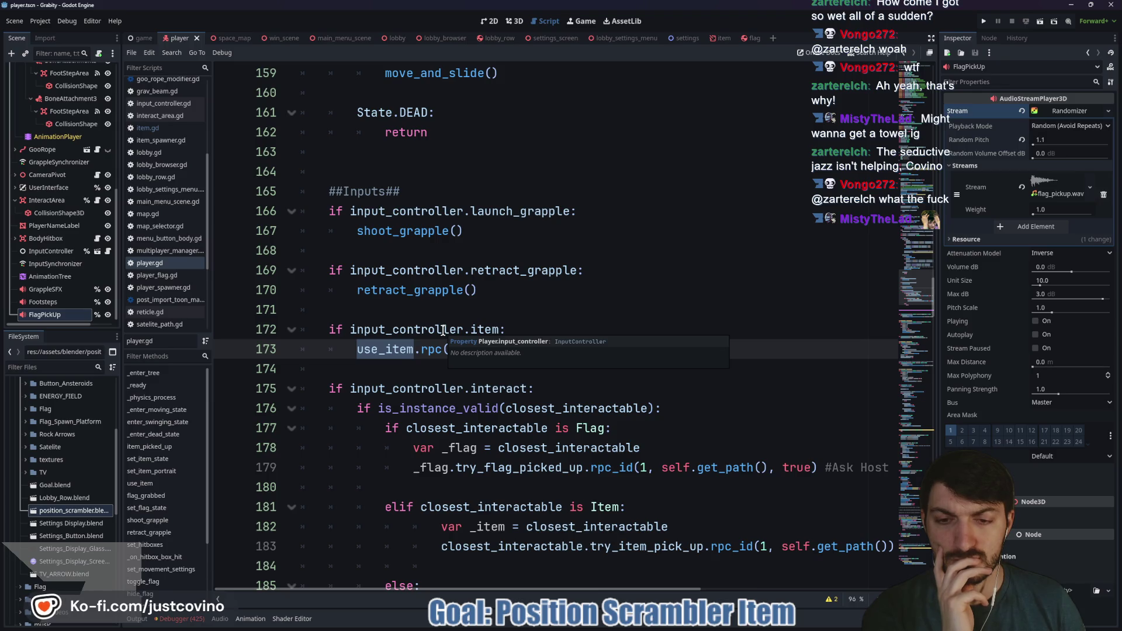
pyautogui.scroll(-1, 443, 331)
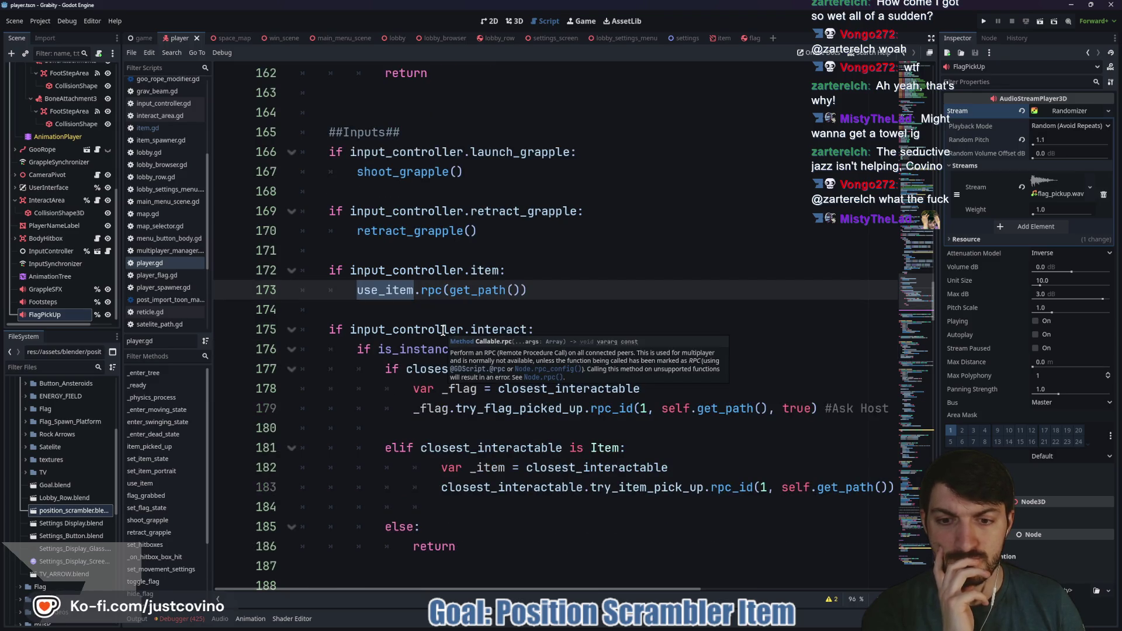
# - Change line 173 to use_item.rpc_id(1, get_path()) and scroll down to the use_item definition
pyautogui.click(445, 290)
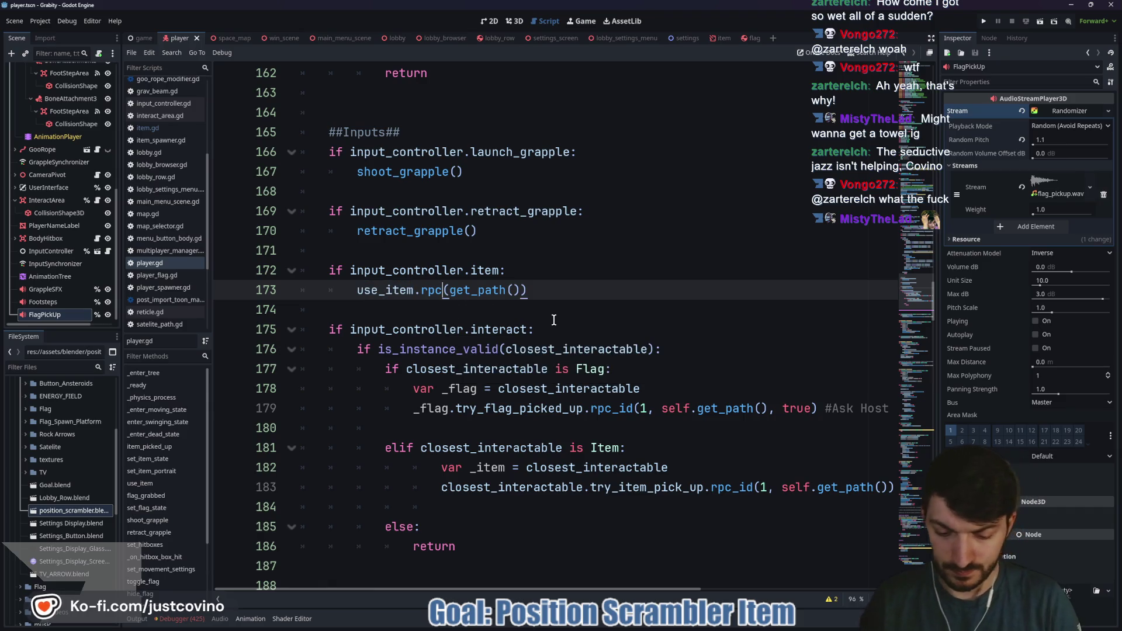
pyautogui.write('_id')
pyautogui.press('Right')
pyautogui.write('1,')
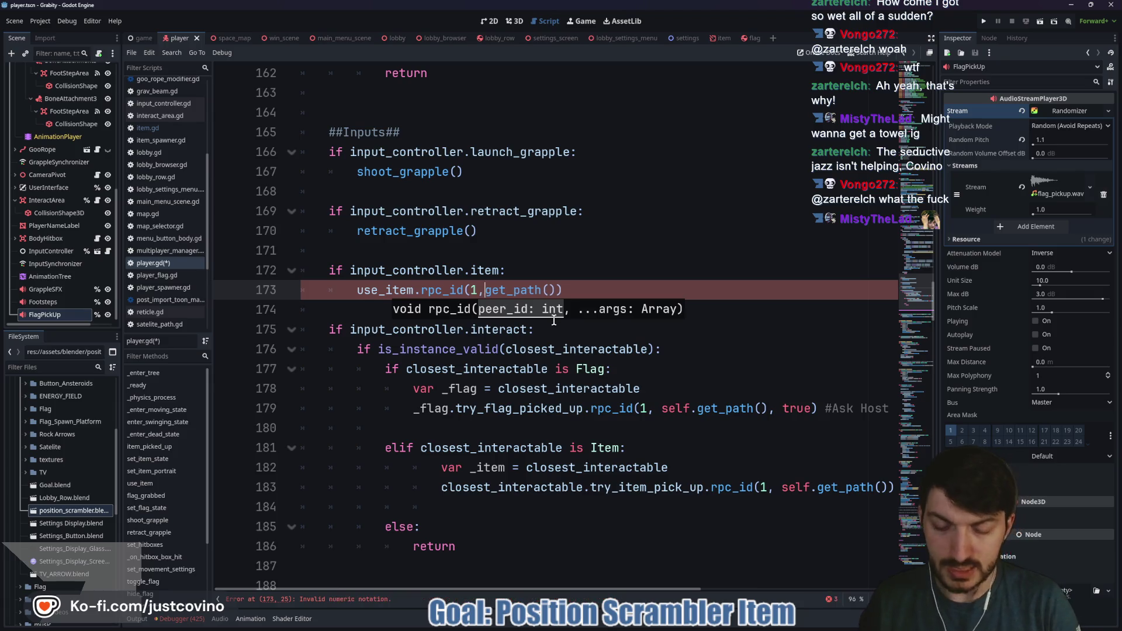
pyautogui.click(602, 289)
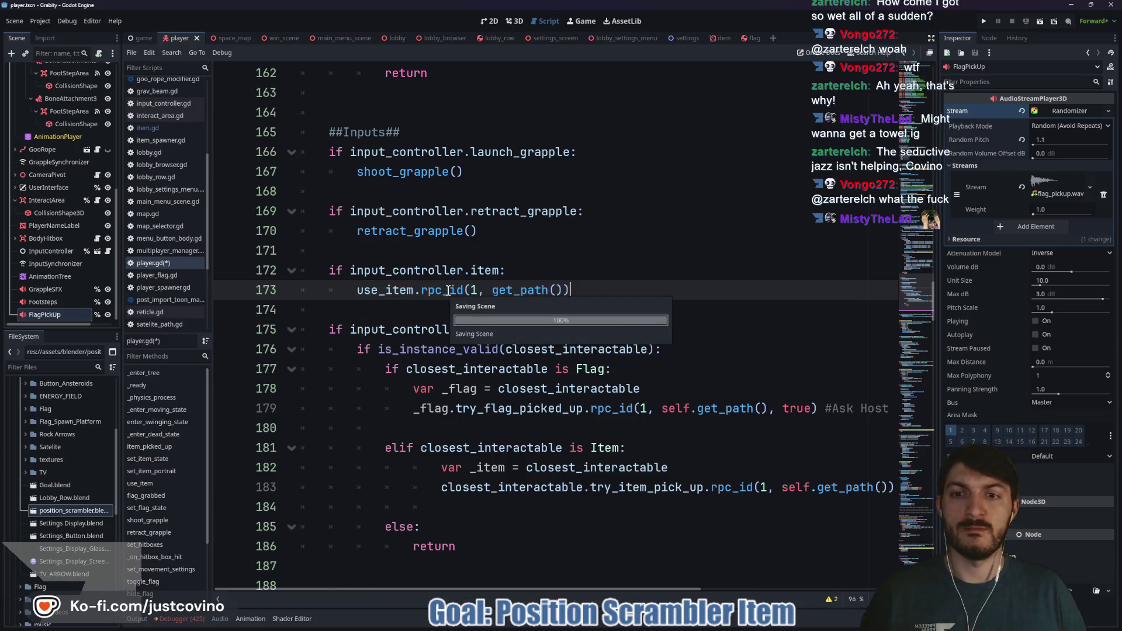
pyautogui.doubleClick(380, 291)
pyautogui.scroll(-5, 529, 316)
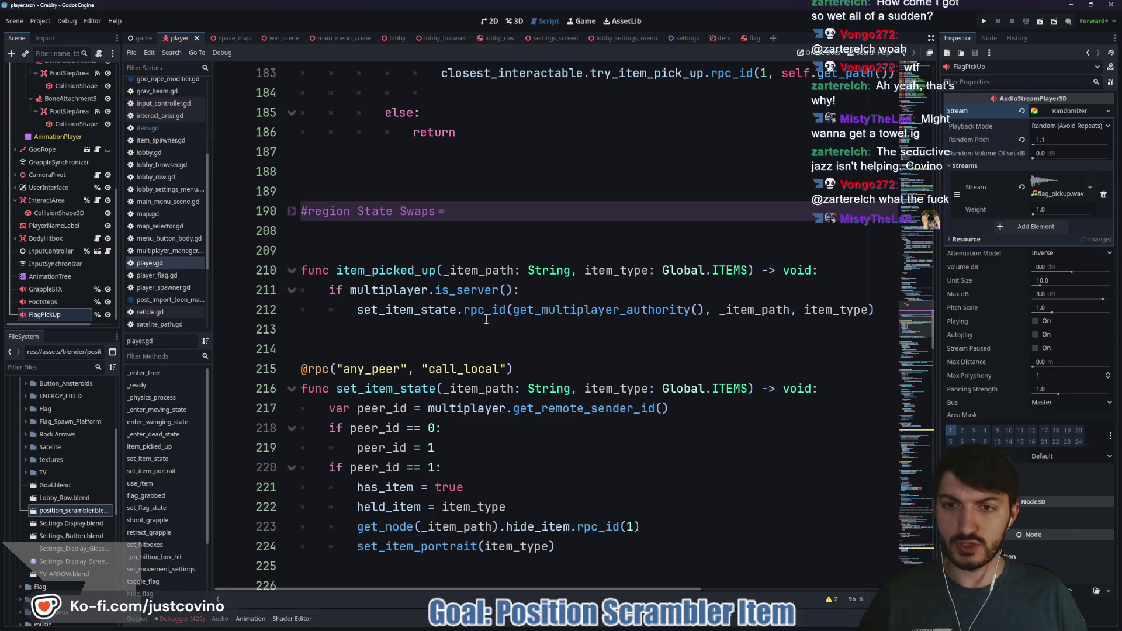
pyautogui.scroll(-8, 459, 336)
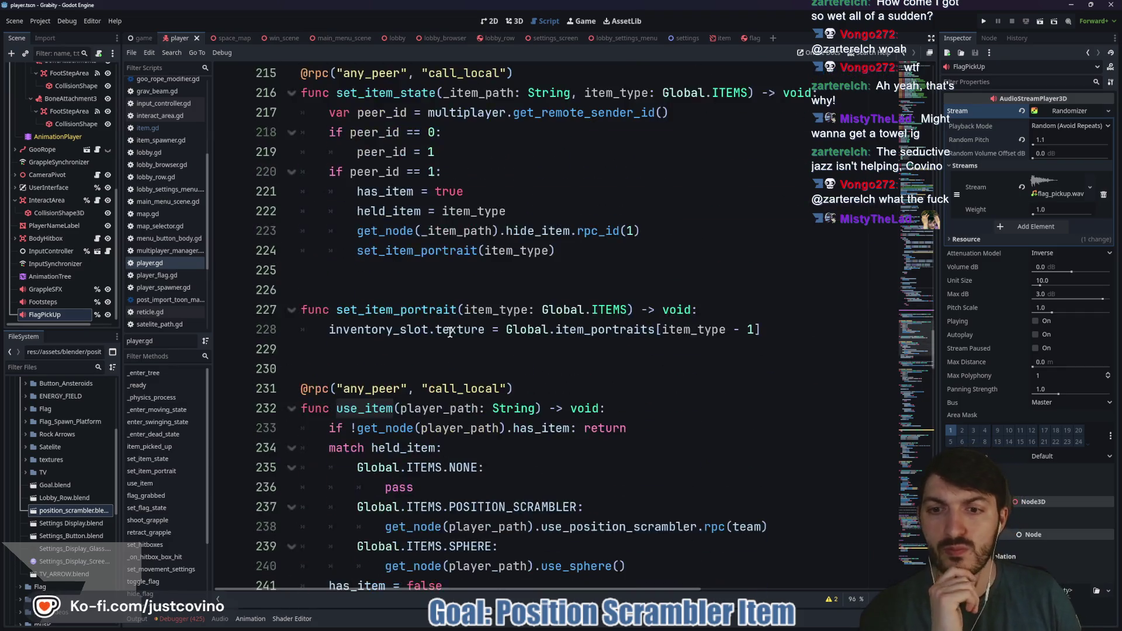
pyautogui.scroll(-2, 450, 332)
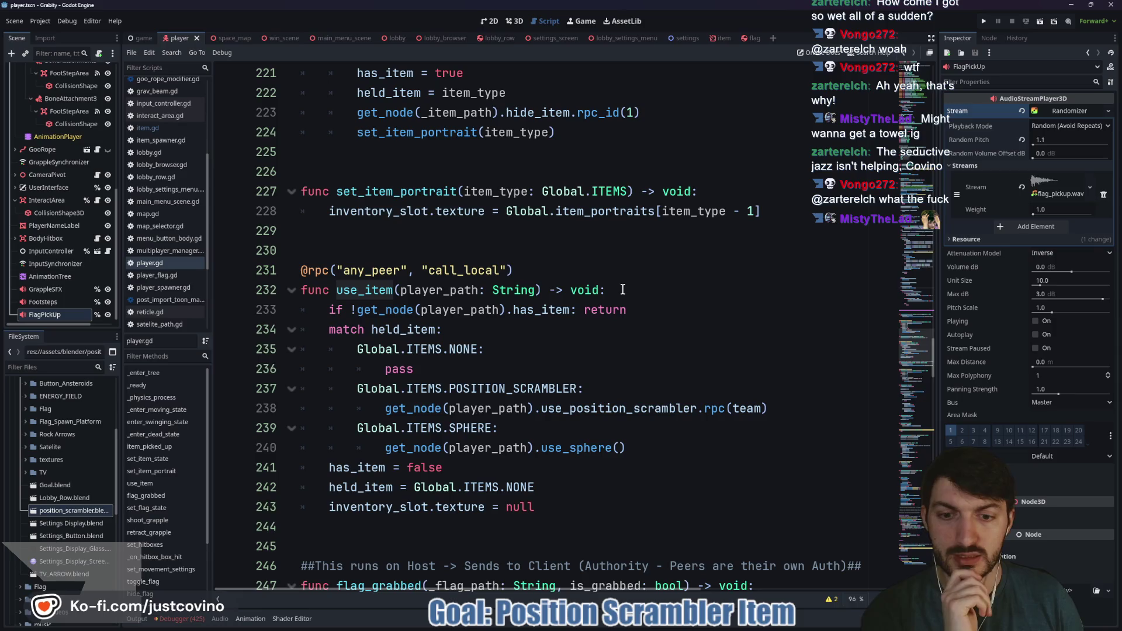
# - Add 'if !multiplayer.is_server(): return' as the first line of use_item and save
pyautogui.click(623, 291)
pyautogui.press('Return')
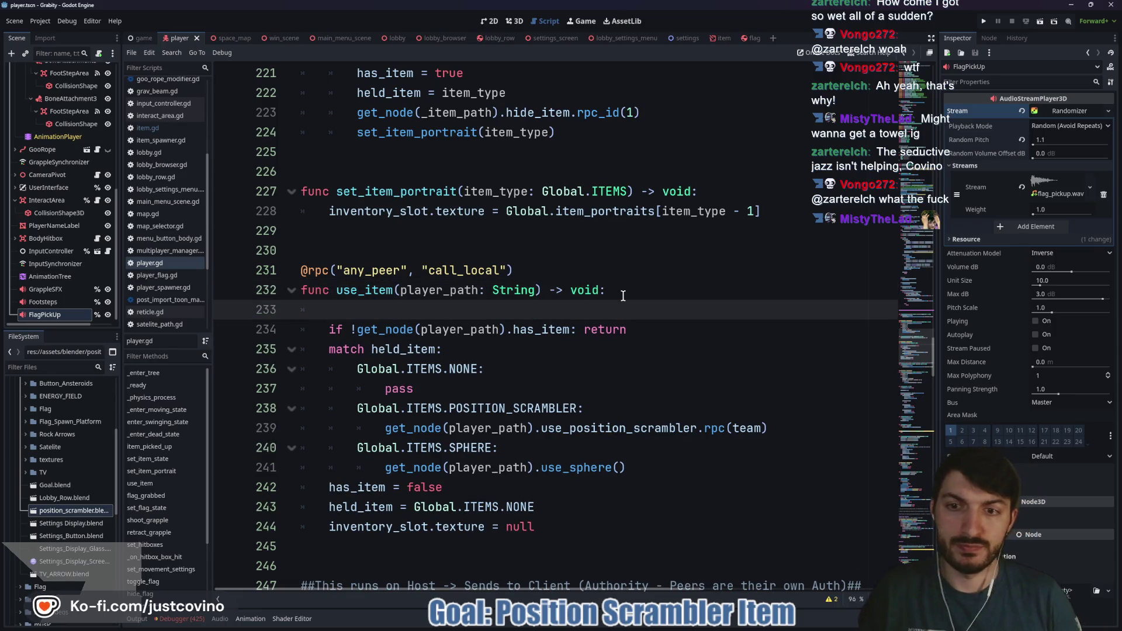
pyautogui.write('if !')
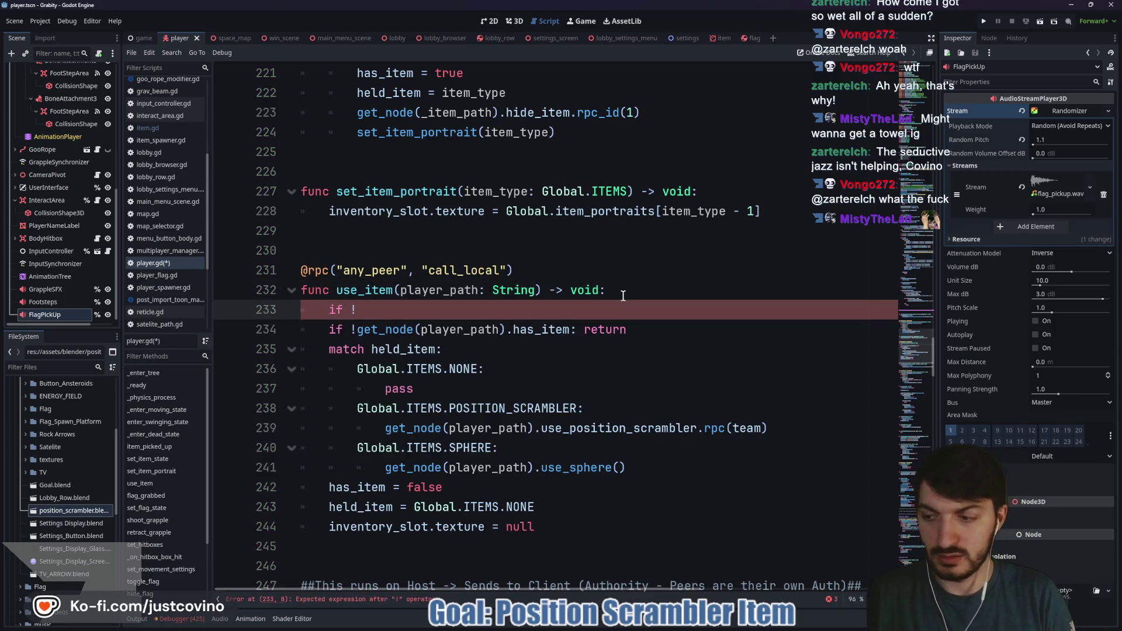
pyautogui.write('multiplayer.')
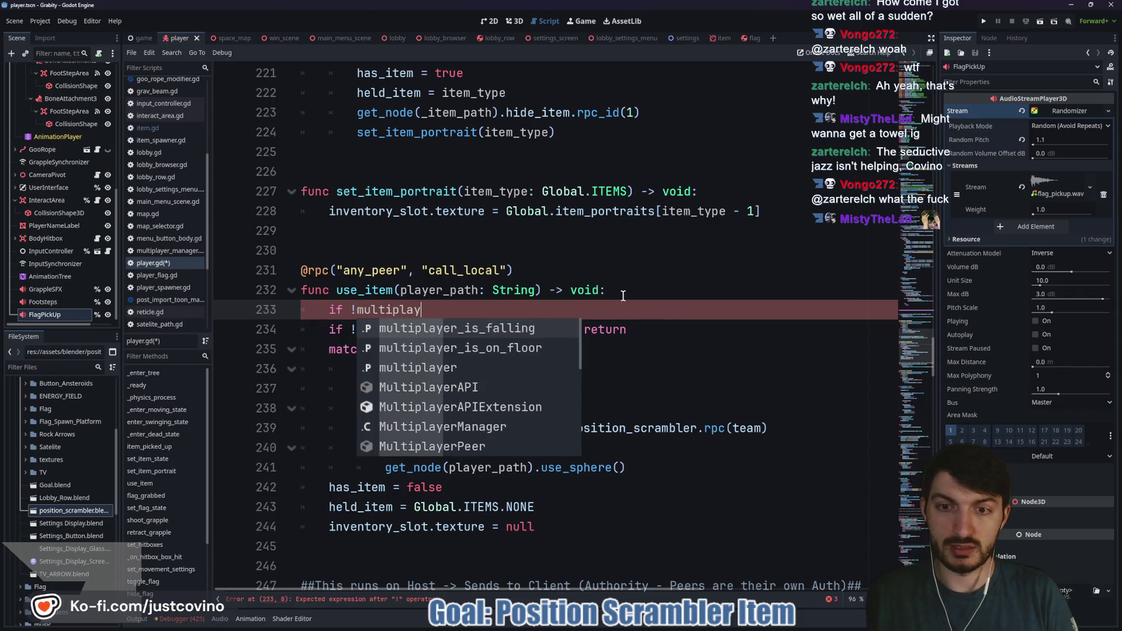
pyautogui.write('is')
pyautogui.press('Return')
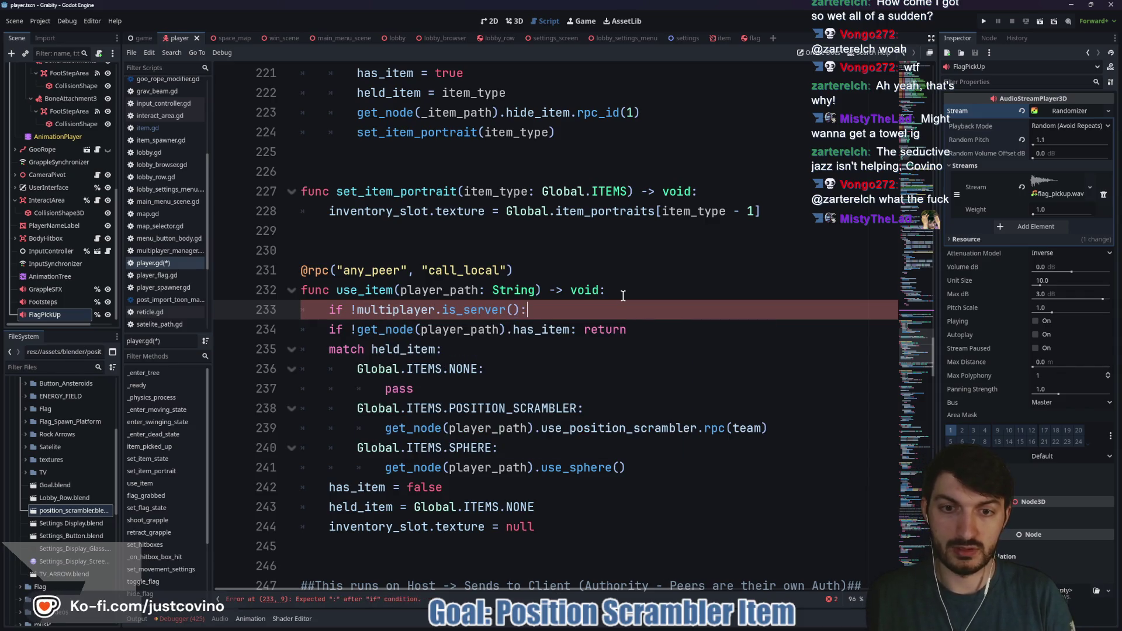
pyautogui.write('turn')
pyautogui.hotkey('ctrl', 's')
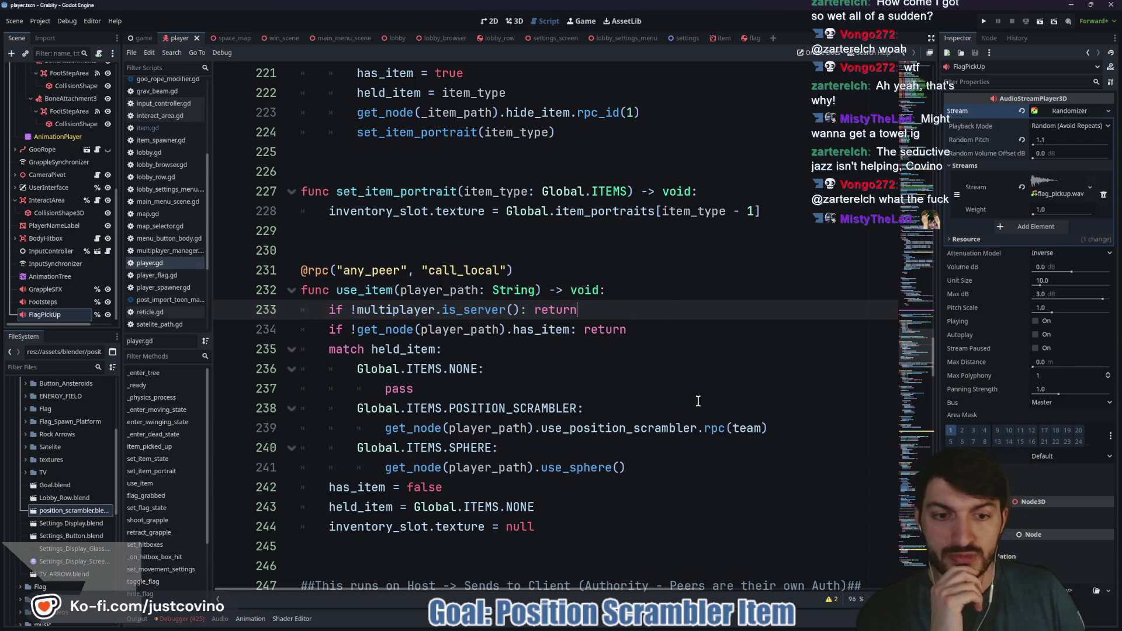
# - Change use_position_scrambler.rpc(team) on line 239 to rpc_id(1, team) and save player.gd
pyautogui.scroll(-1, 698, 401)
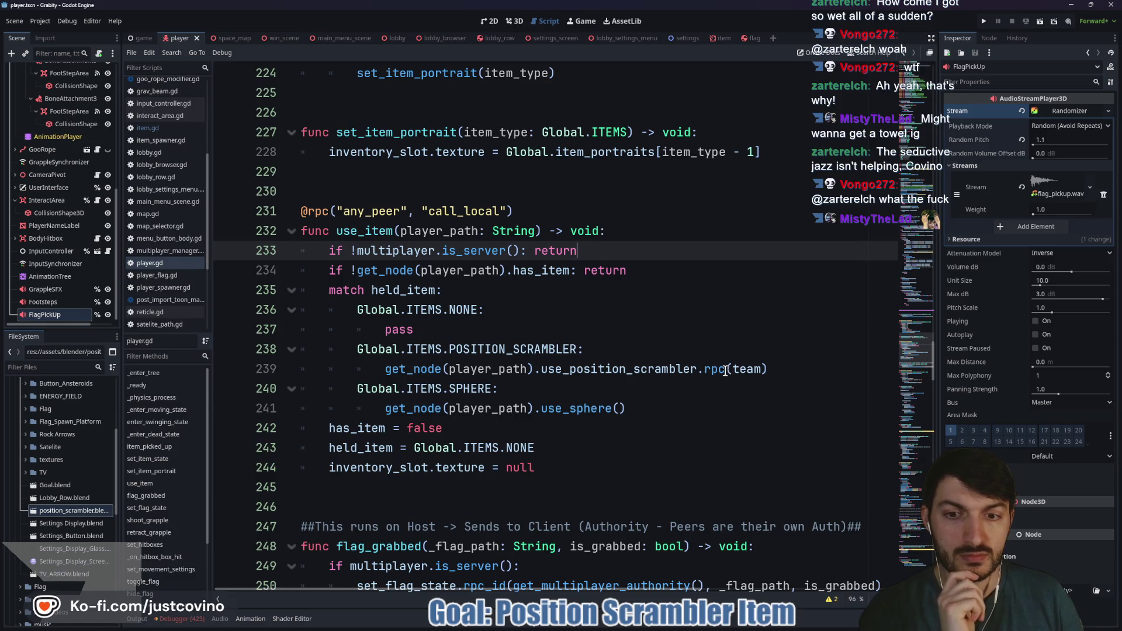
pyautogui.click(725, 369)
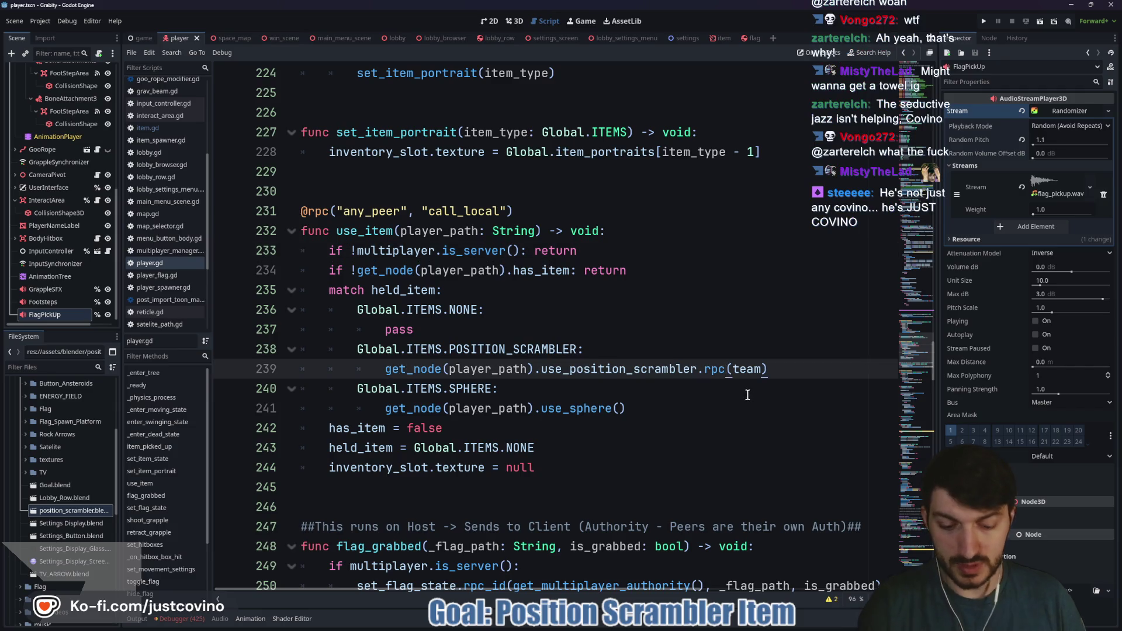
pyautogui.write('_i')
pyautogui.write('1,')
pyautogui.hotkey('ctrl', 's')
pyautogui.scroll(-18, 578, 379)
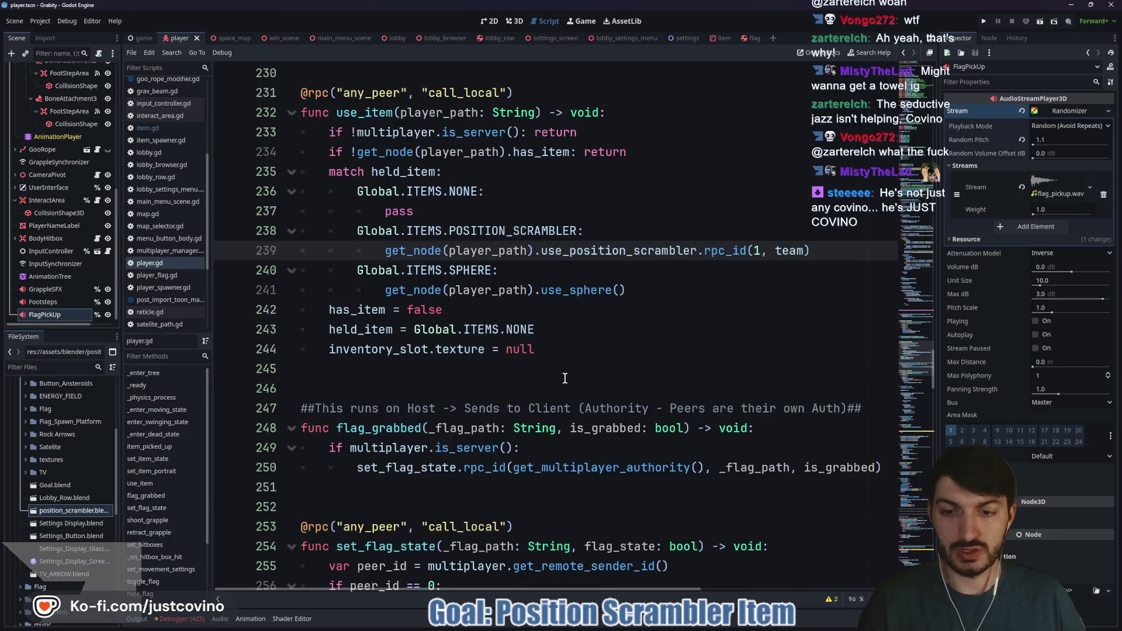
pyautogui.scroll(-20, 546, 370)
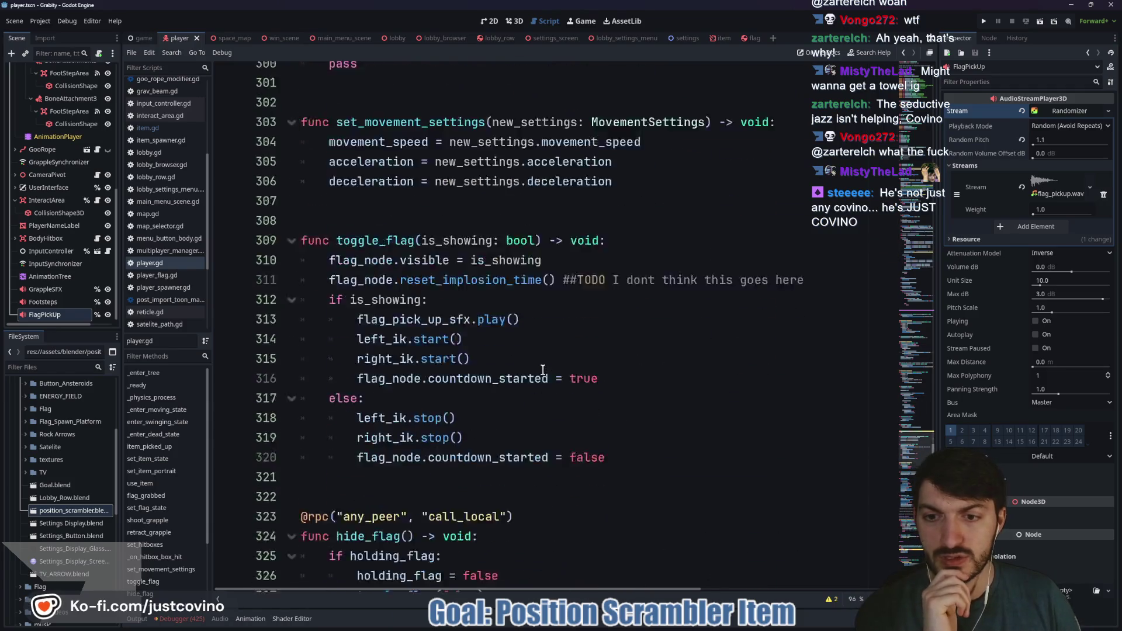
pyautogui.scroll(-4, 470, 286)
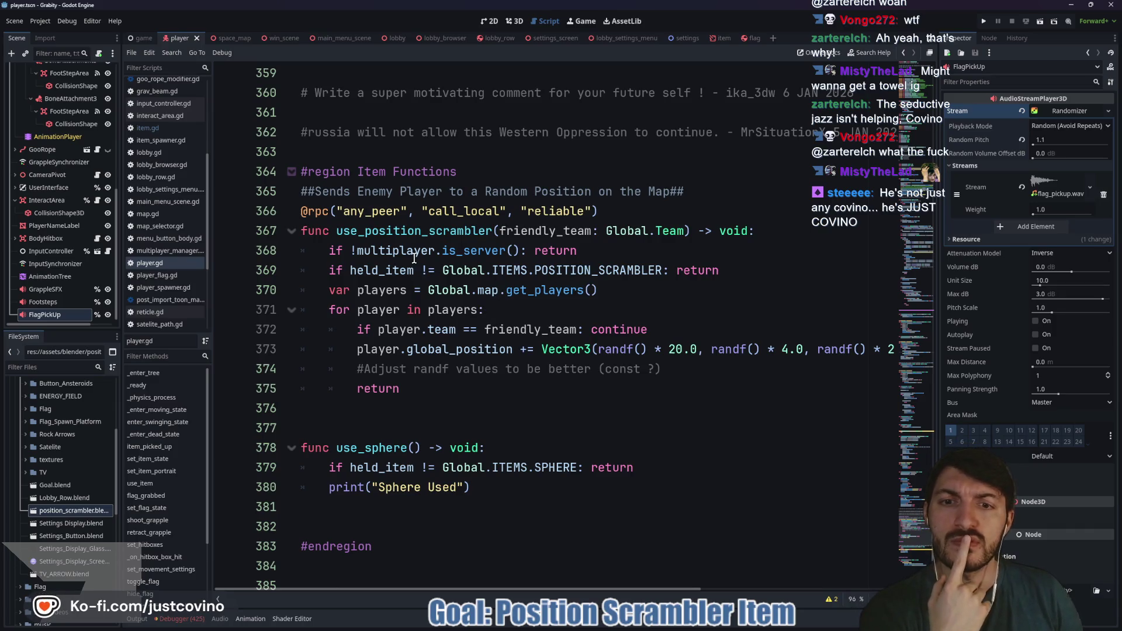
pyautogui.moveTo(417, 246)
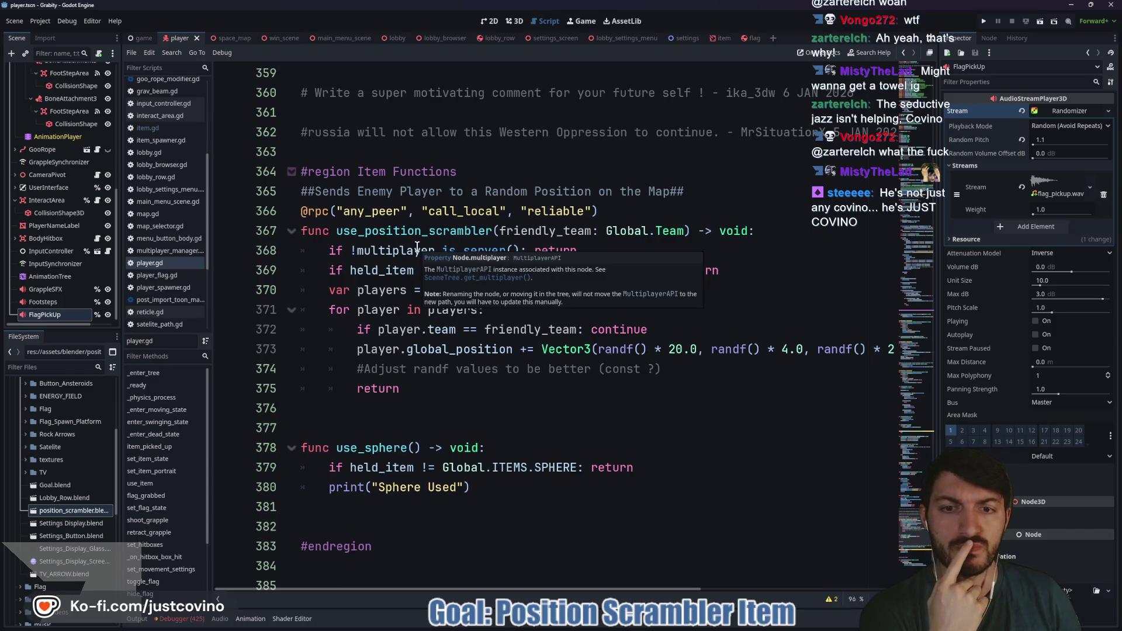
pyautogui.press('F5')
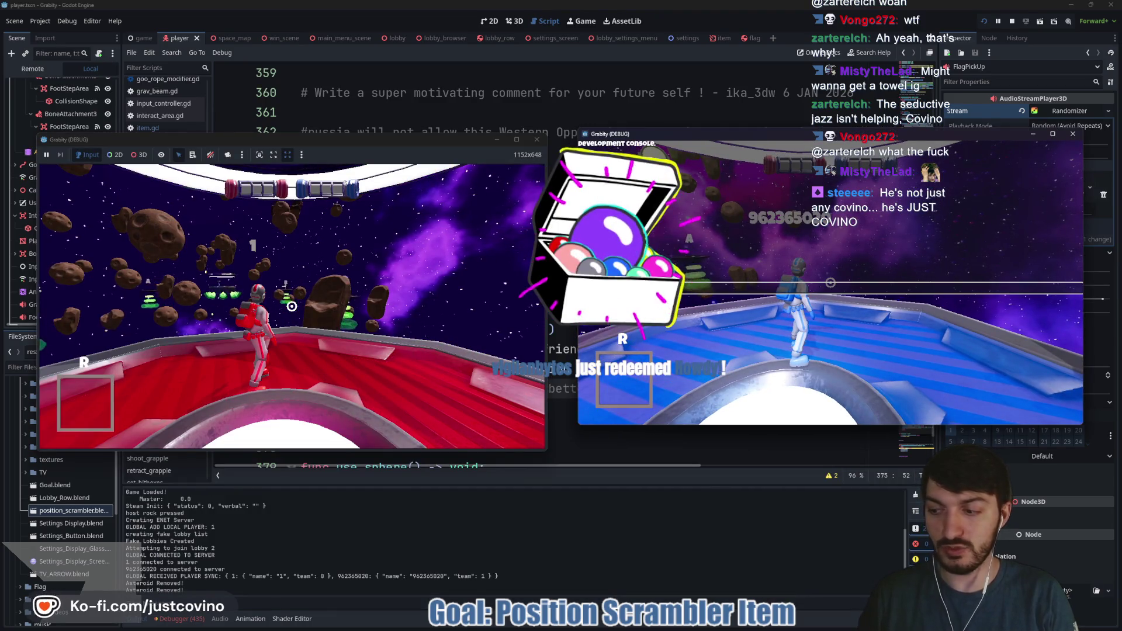
# - Enter the cheat command in the right game's console and move the blue astronaut forward
pyautogui.write('cheat')
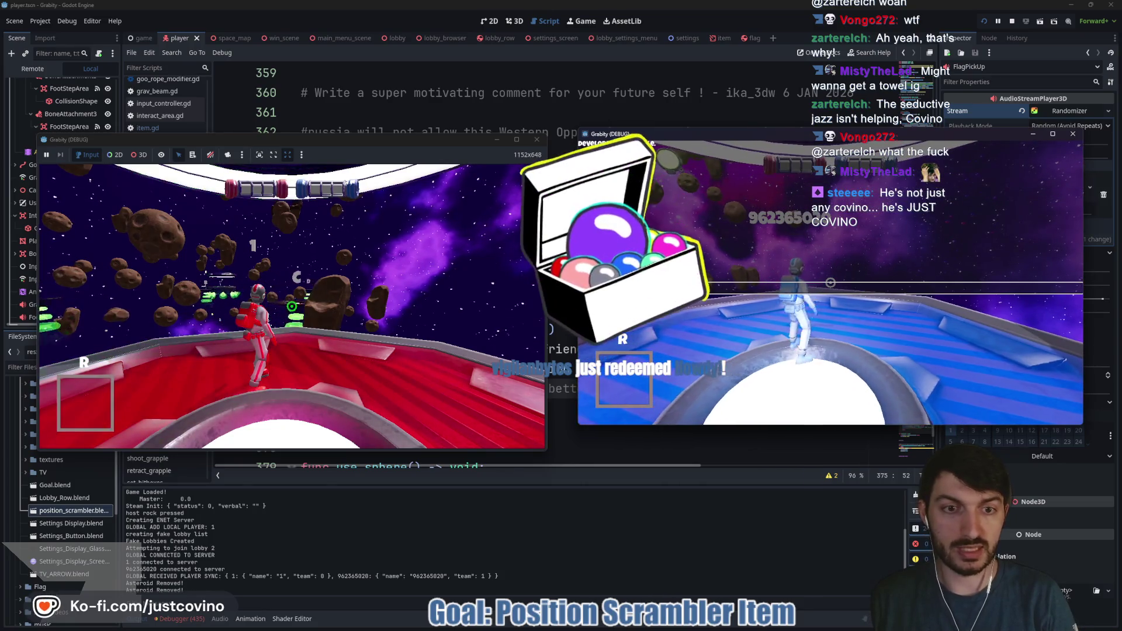
pyautogui.press('Return')
pyautogui.press('w')
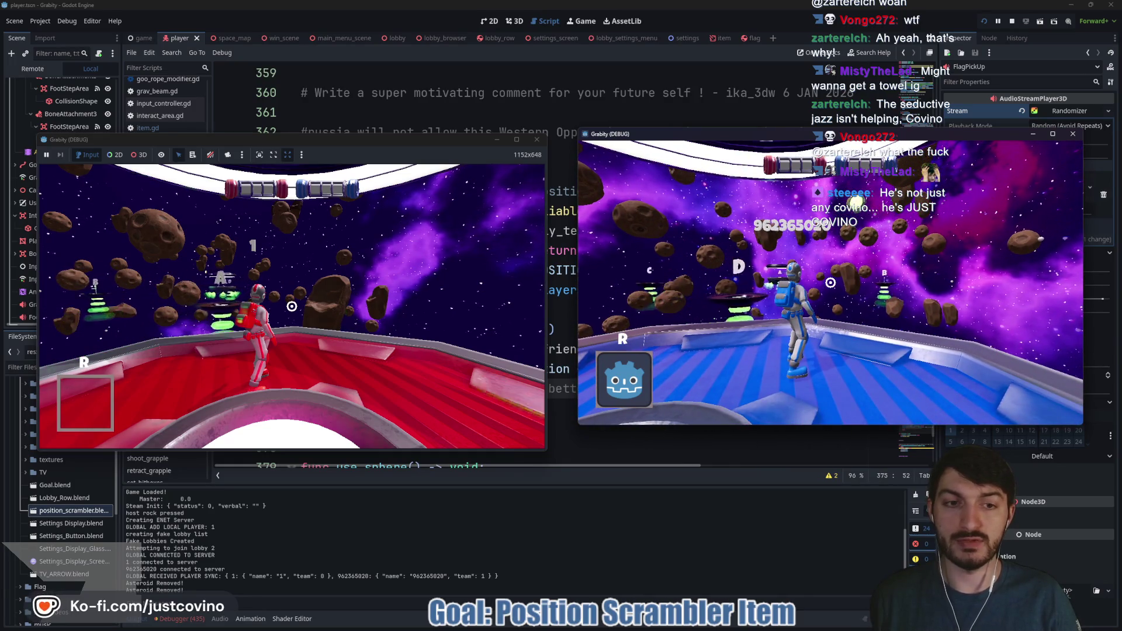
# - Grapple the red astronaut around the asteroids, use the position scrambler with R, then stop both games
pyautogui.click(425, 266)
pyautogui.press('w')
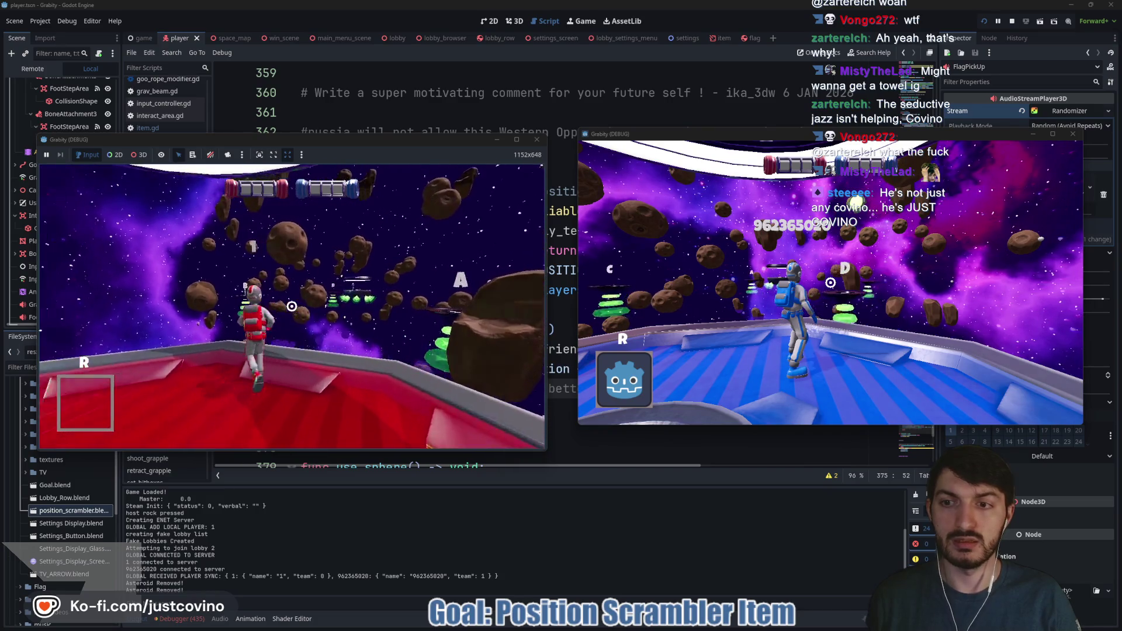
pyautogui.click(292, 306)
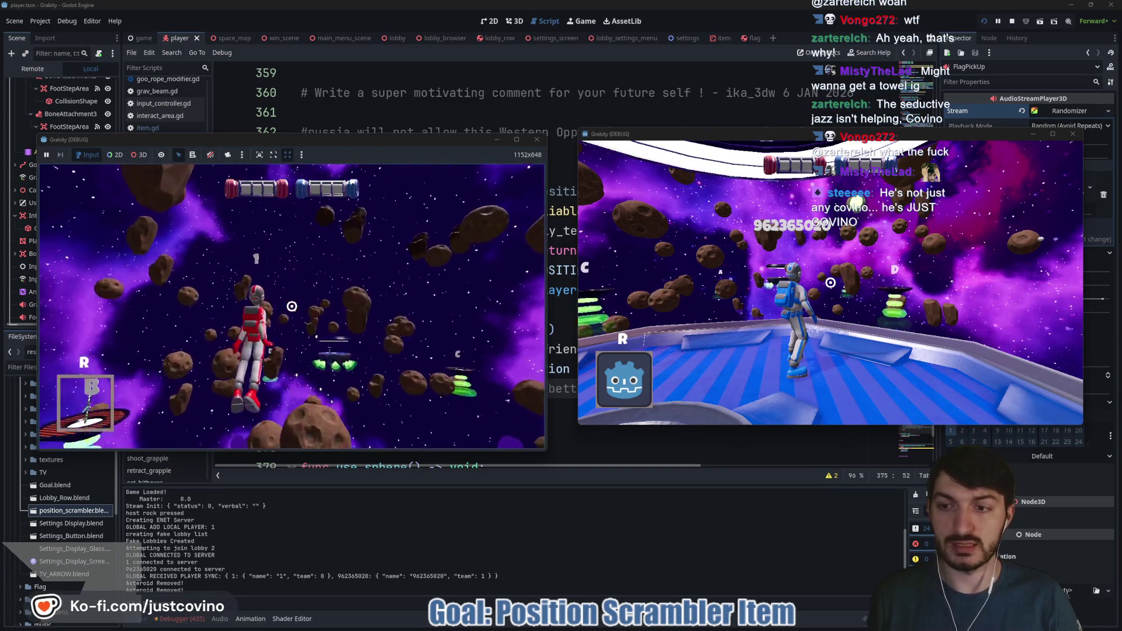
pyautogui.click(291, 307)
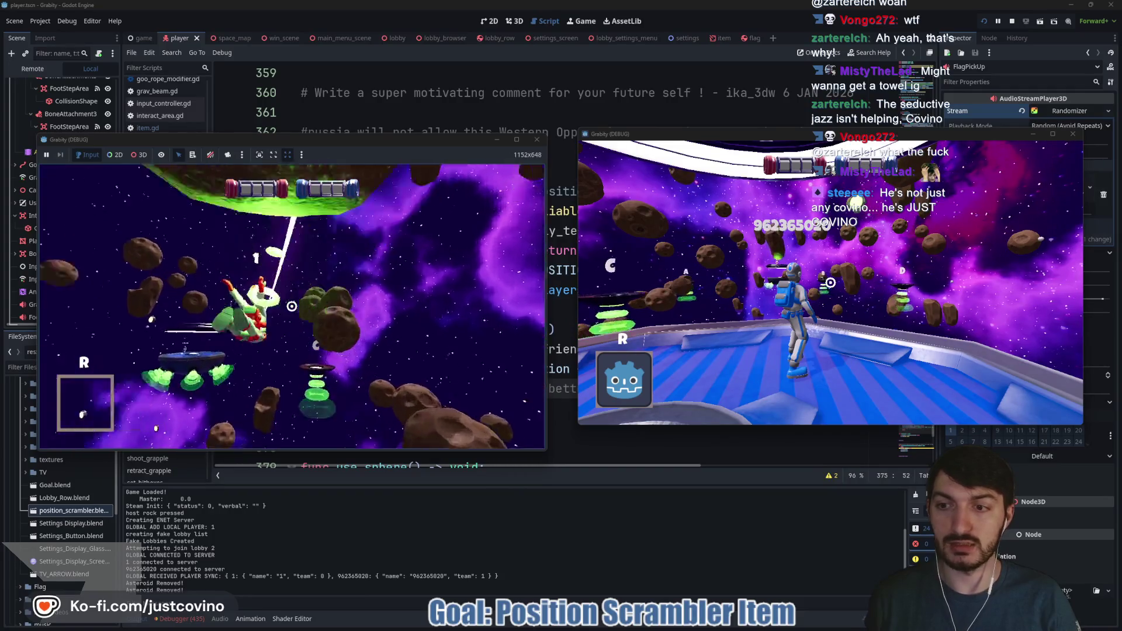
pyautogui.click(292, 306)
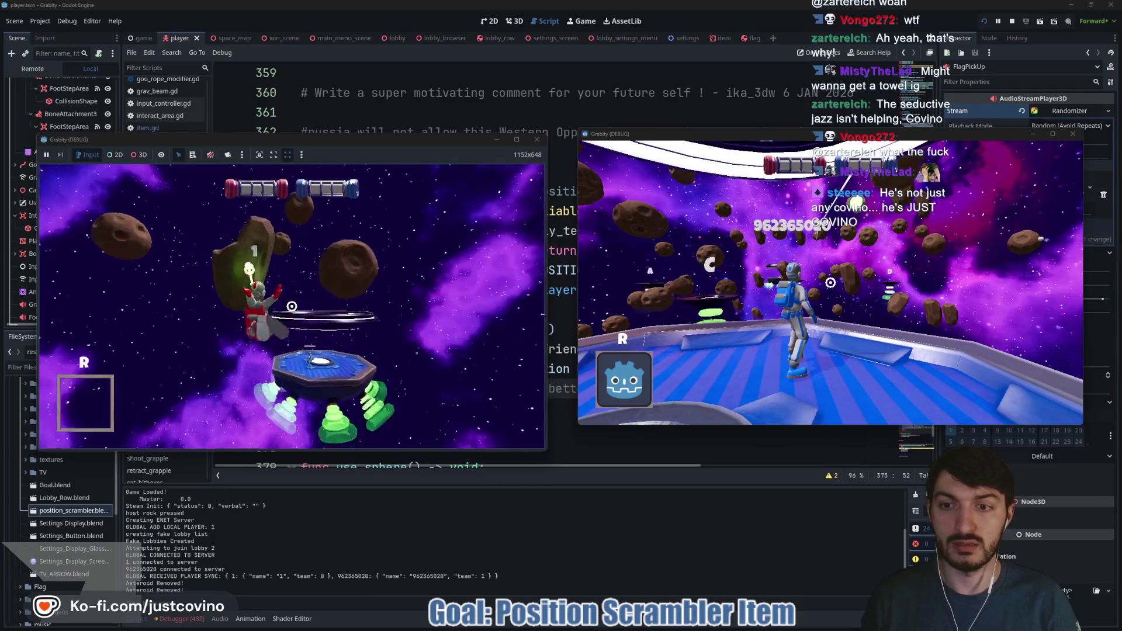
pyautogui.click(292, 307)
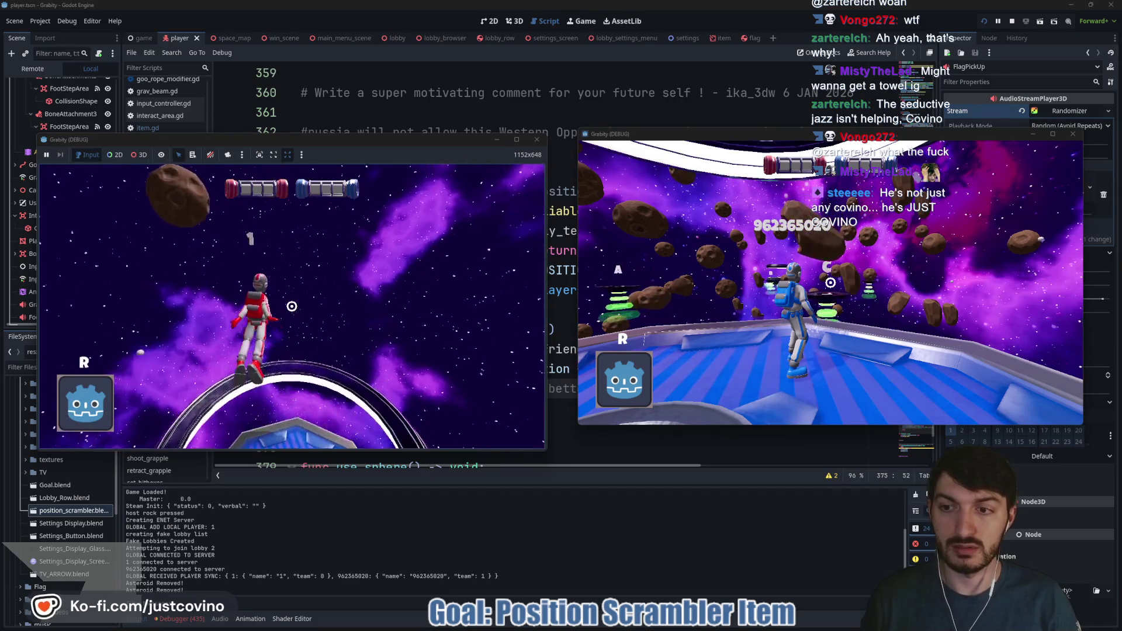
pyautogui.press('r')
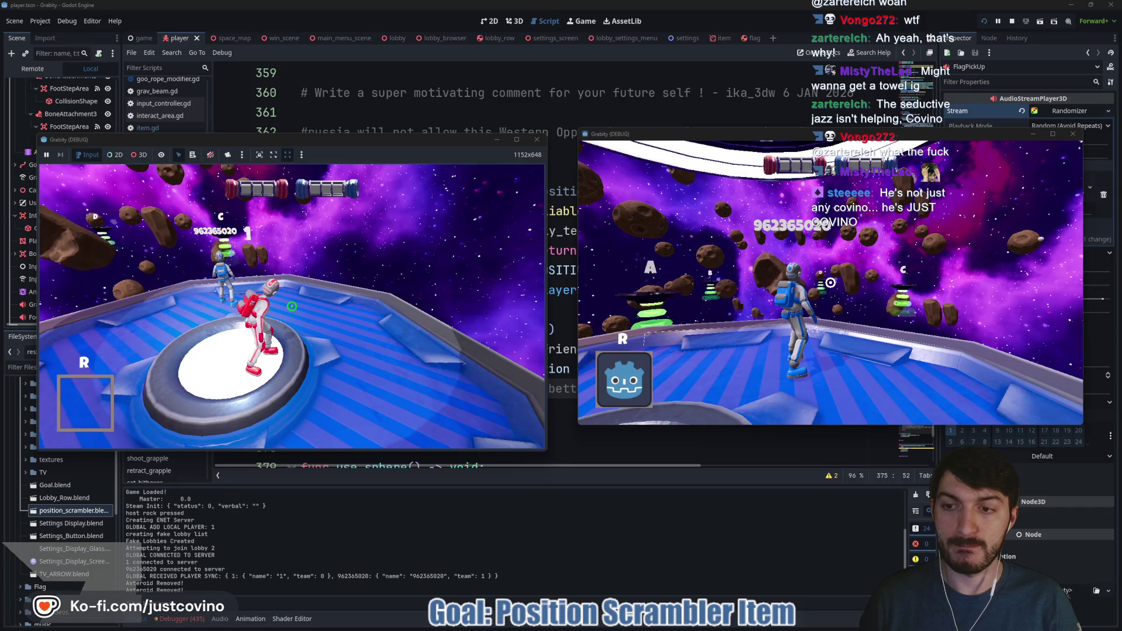
pyautogui.press('w')
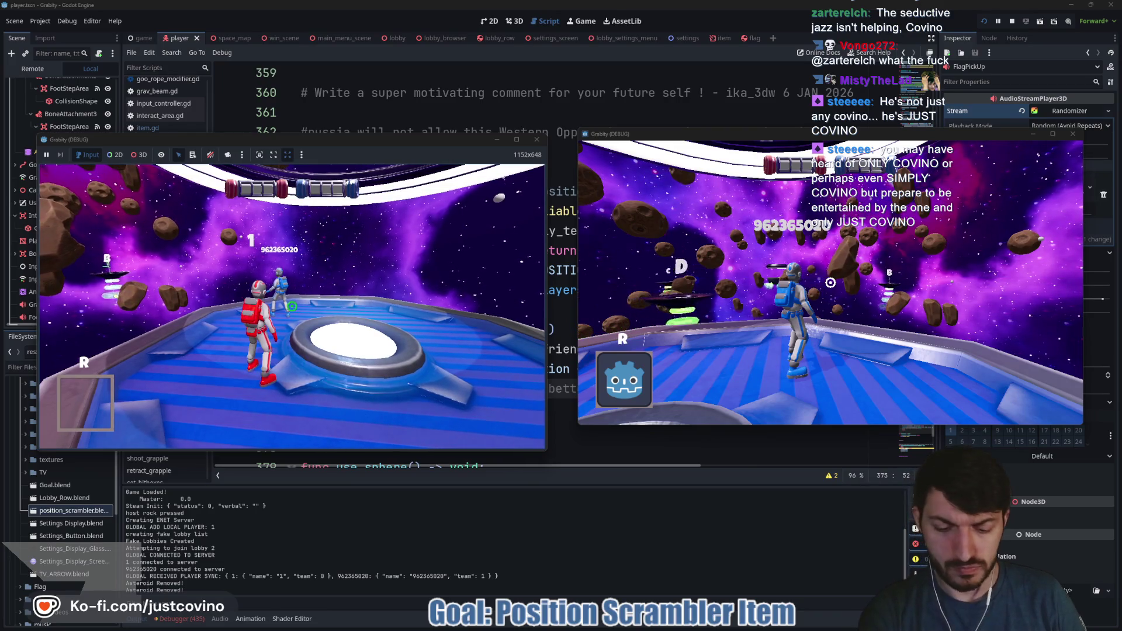
pyautogui.press('F8')
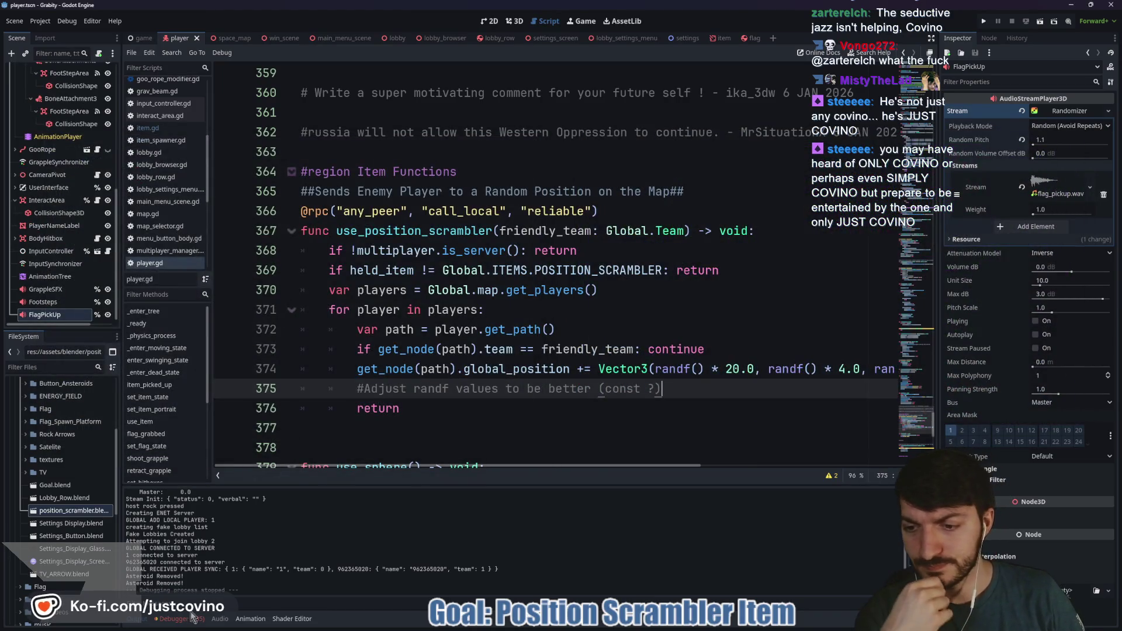
# - Enlarge the Debugger error list, review Session 2's 411 errors, clear them, and restore the script height
pyautogui.click(179, 618)
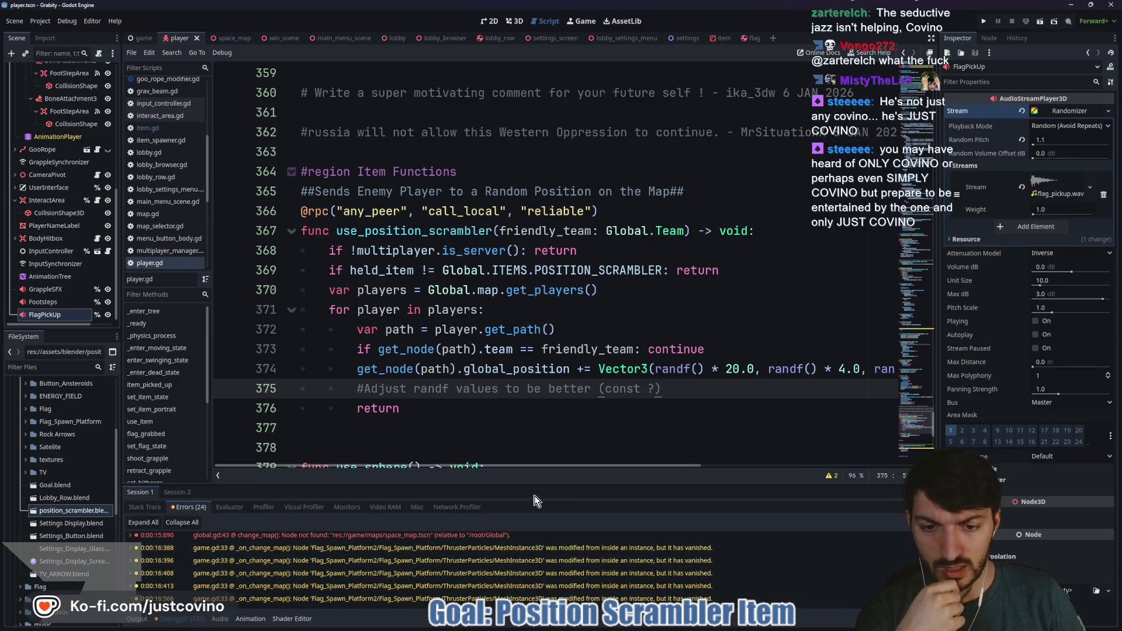
pyautogui.moveTo(528, 485); pyautogui.dragTo(529, 169)
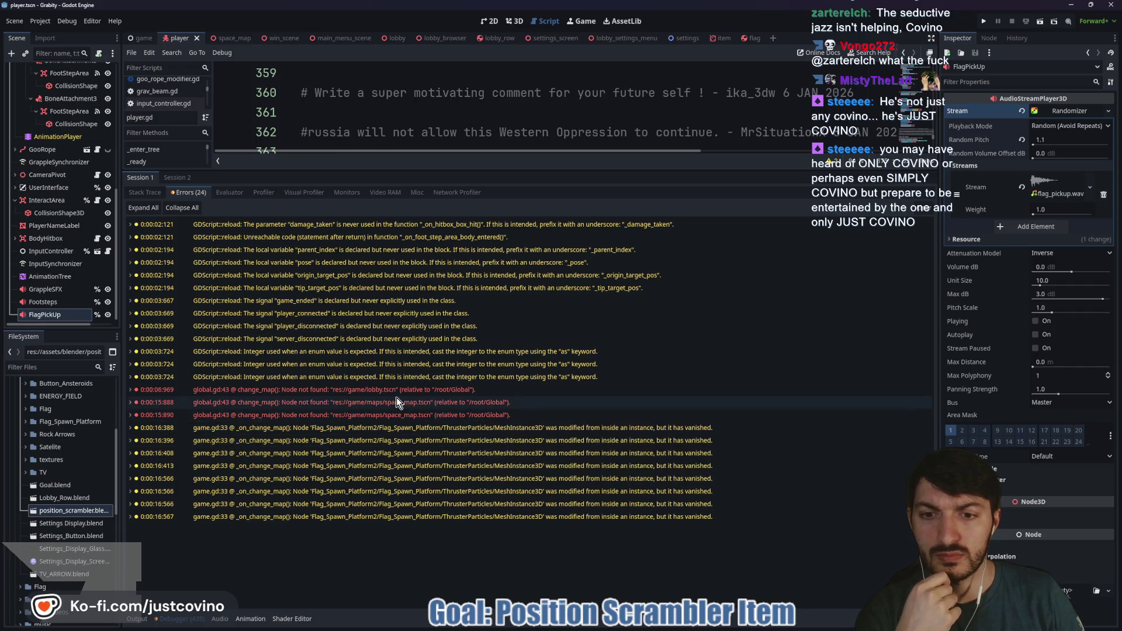
pyautogui.moveTo(396, 397)
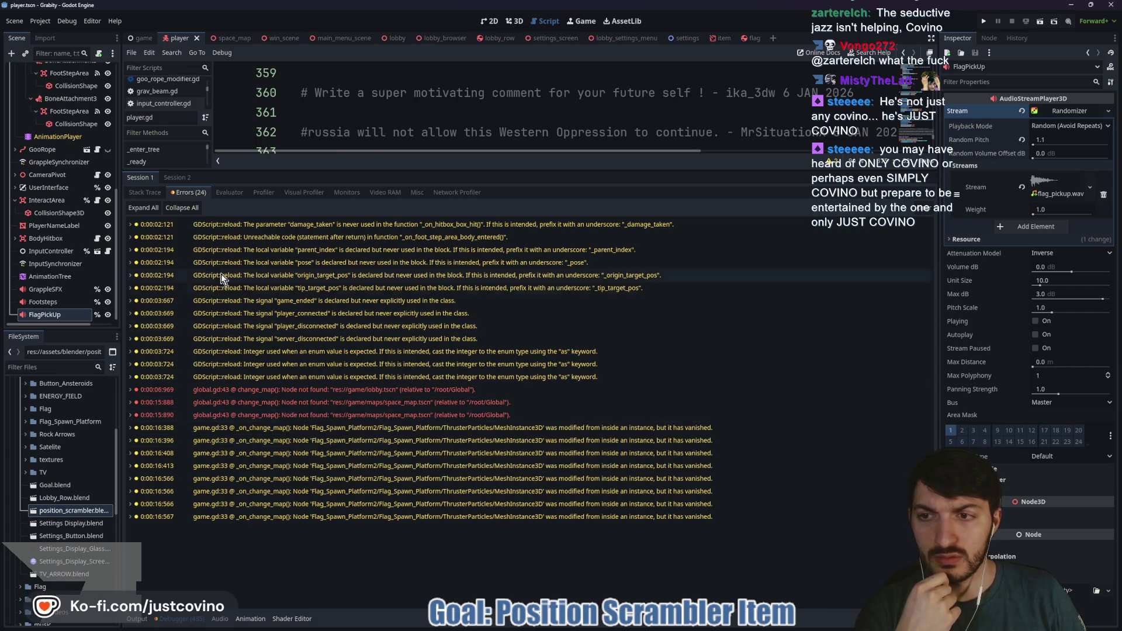
pyautogui.click(186, 180)
pyautogui.scroll(-5, 393, 439)
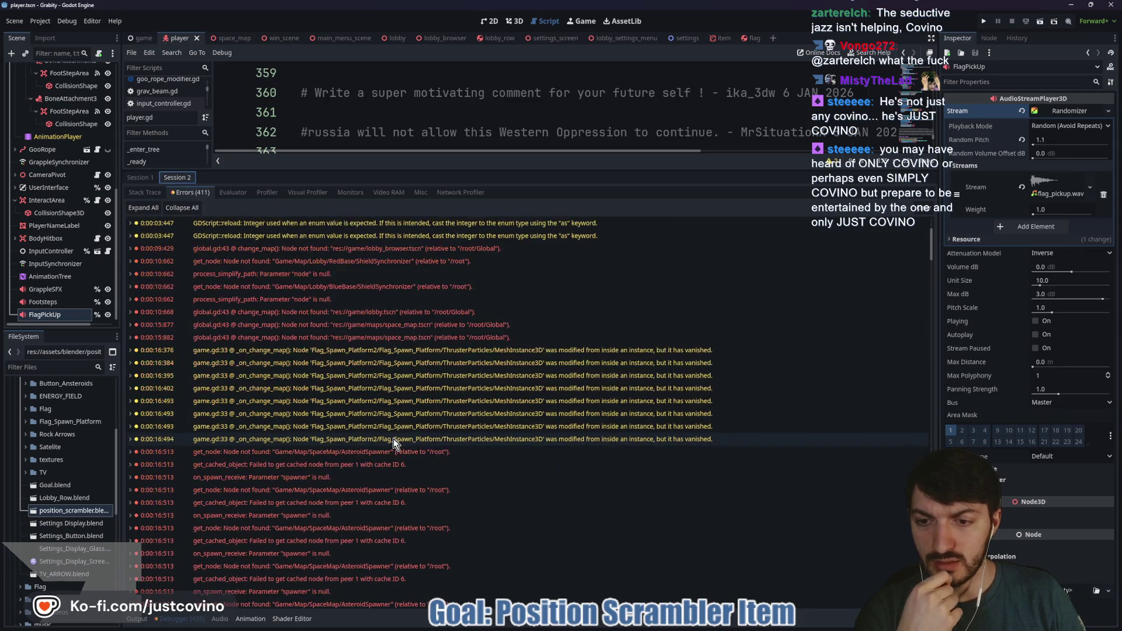
pyautogui.scroll(-3, 402, 444)
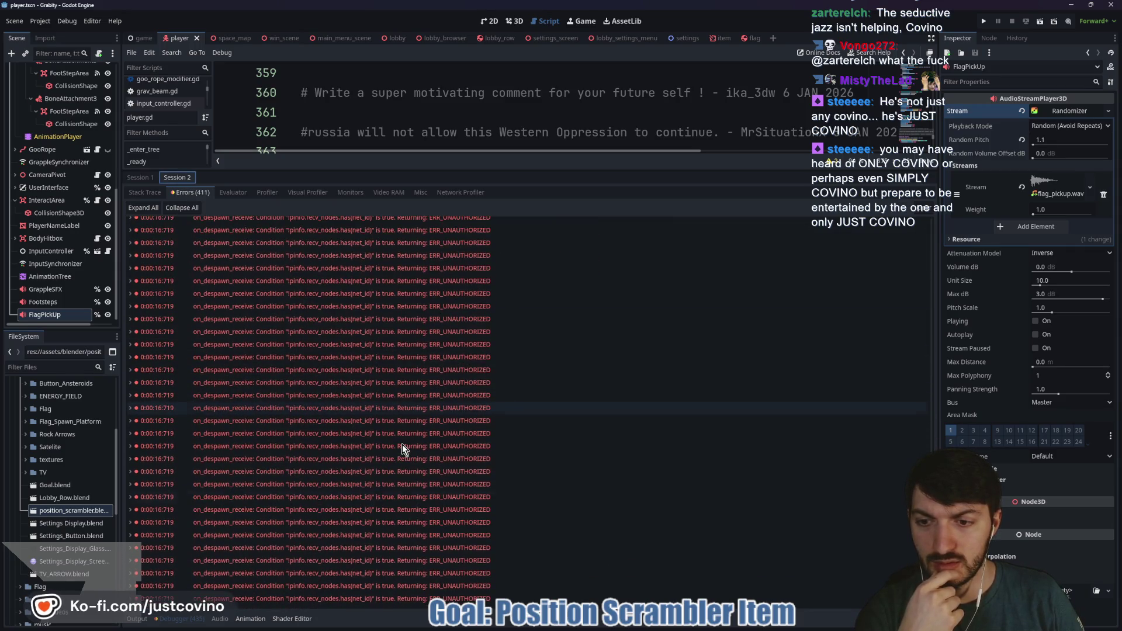
pyautogui.scroll(-3, 403, 444)
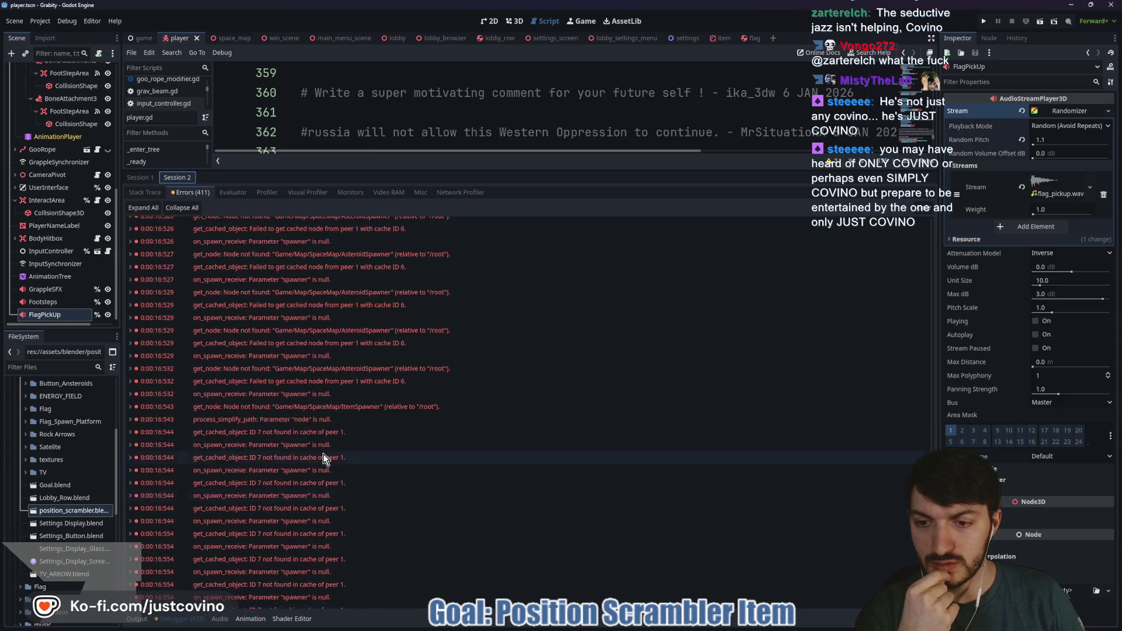
pyautogui.scroll(5, 324, 454)
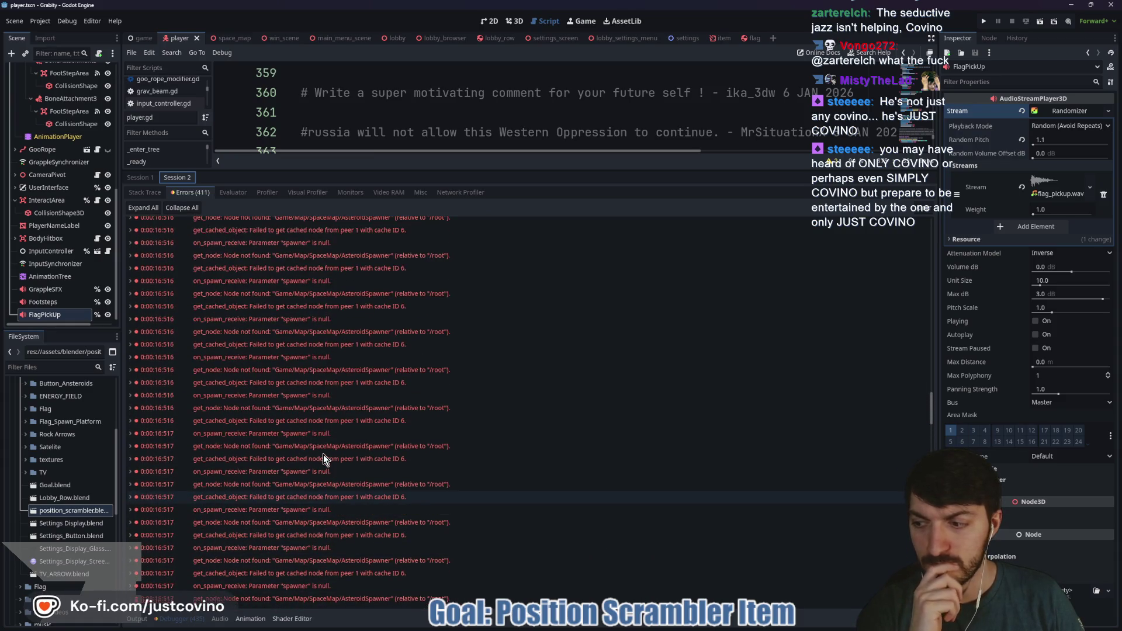
pyautogui.scroll(1, 324, 454)
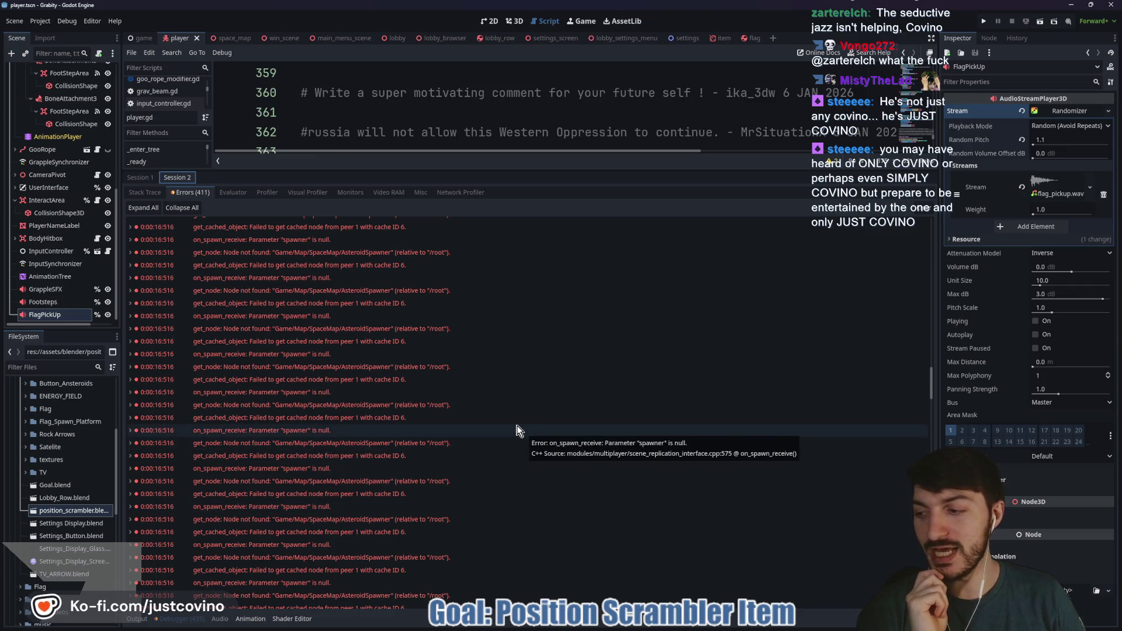
pyautogui.click(923, 209)
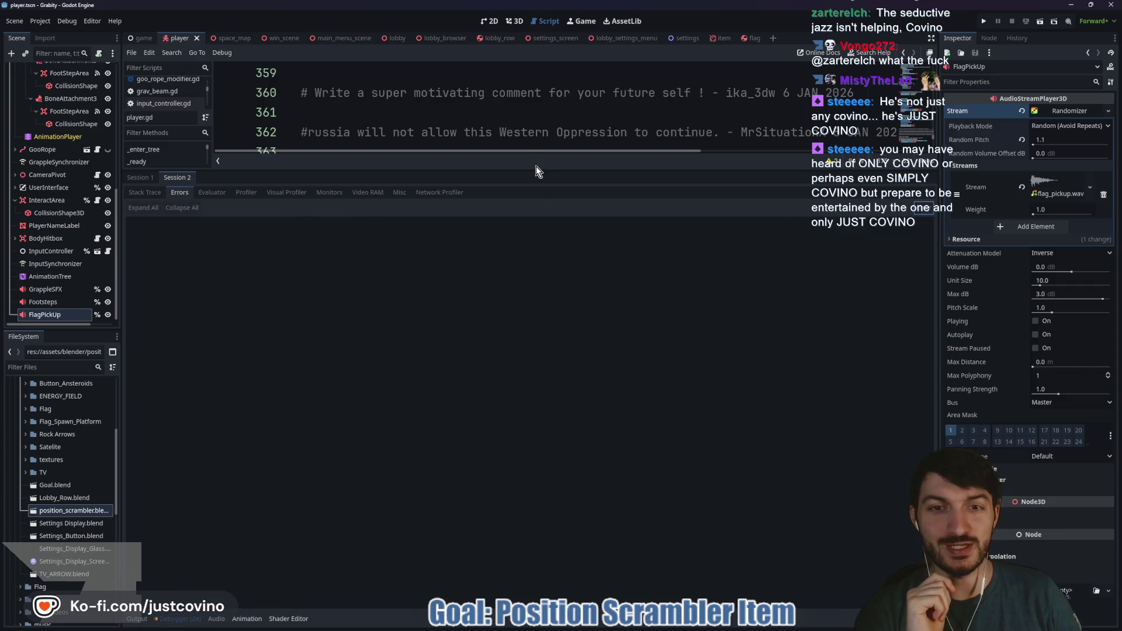
pyautogui.moveTo(540, 171); pyautogui.dragTo(565, 556)
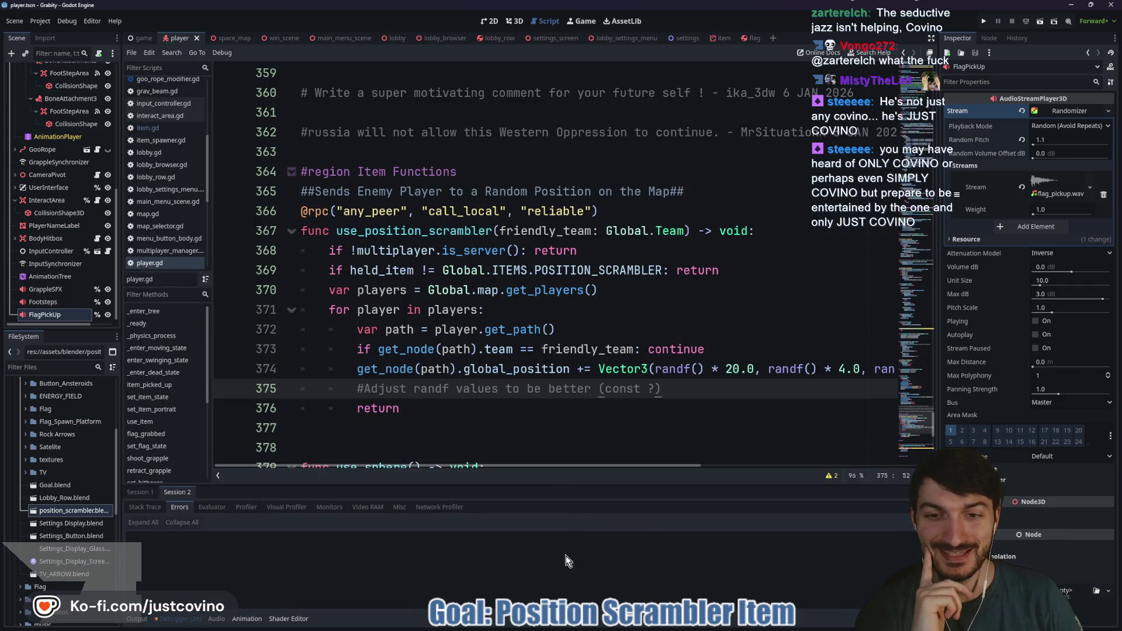
# - Save the player scene and player.gd script
pyautogui.click(512, 407)
pyautogui.hotkey('ctrl', 's')
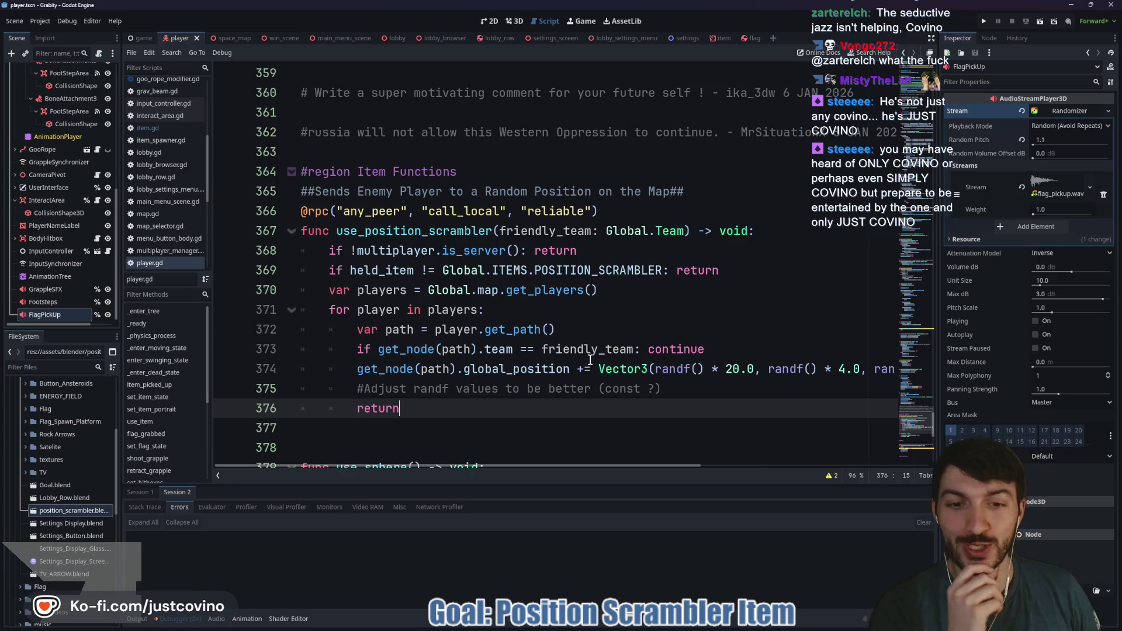
pyautogui.hscroll(3, 671, 380)
pyautogui.hscroll(-3, 670, 365)
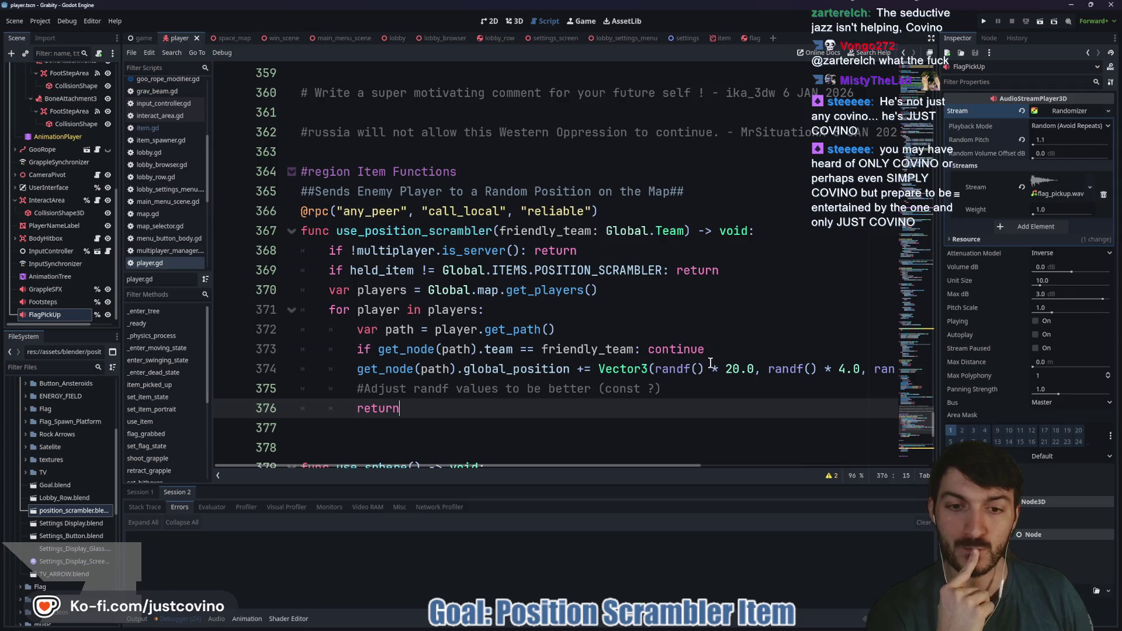
# - Change '+=' to '=' on line 374 so global_position gets the random Vector3
pyautogui.click(581, 368)
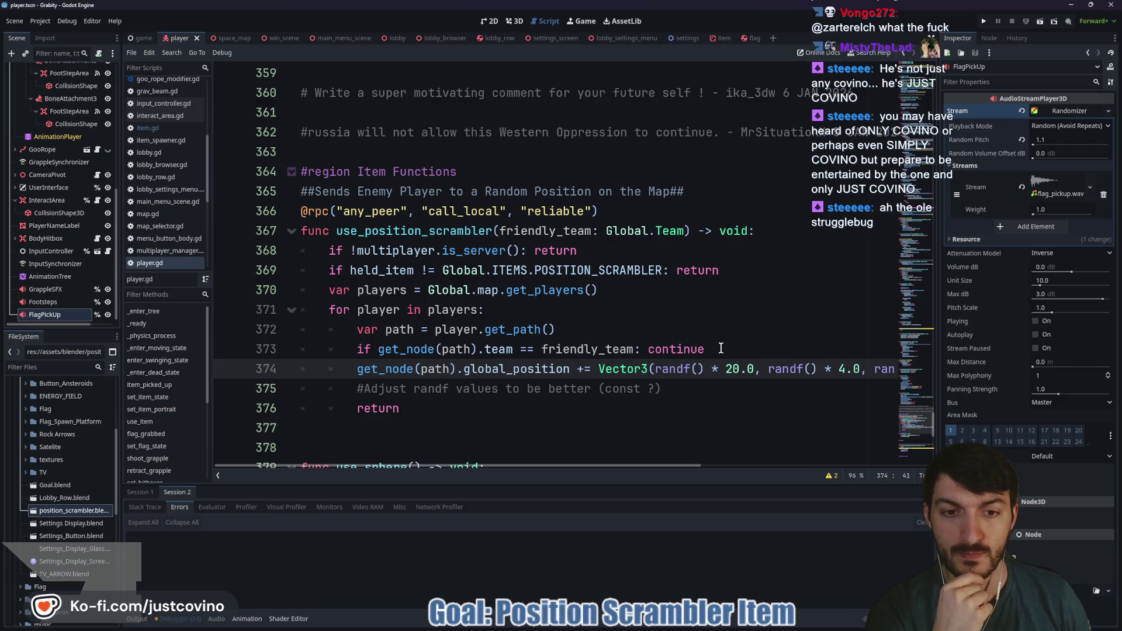
pyautogui.click(721, 348)
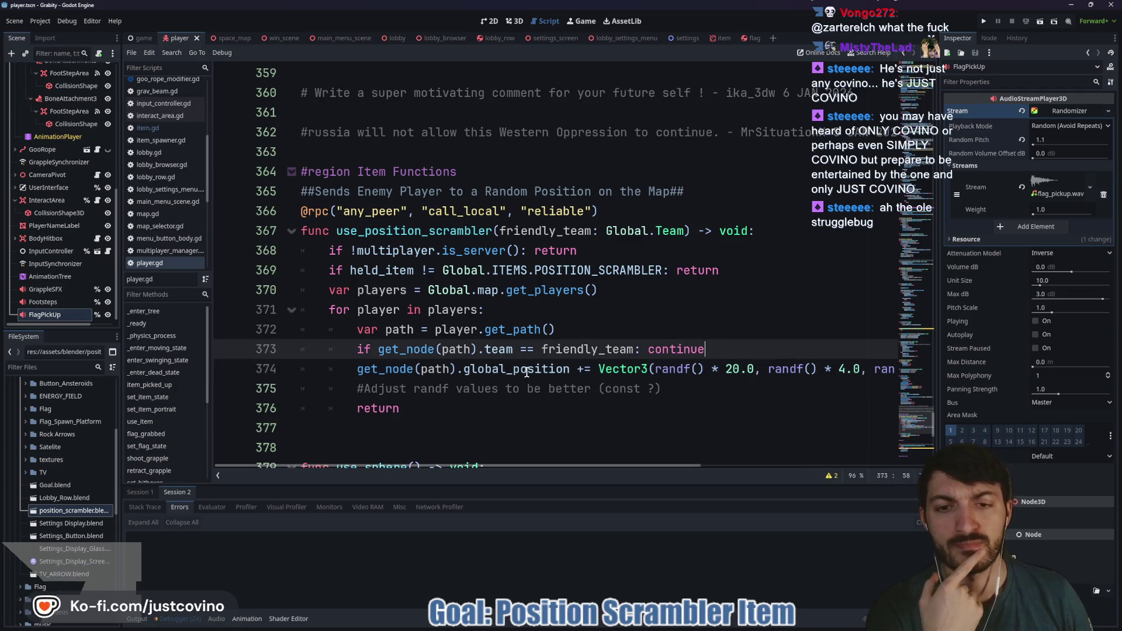
pyautogui.click(583, 370)
pyautogui.press('BackSpace')
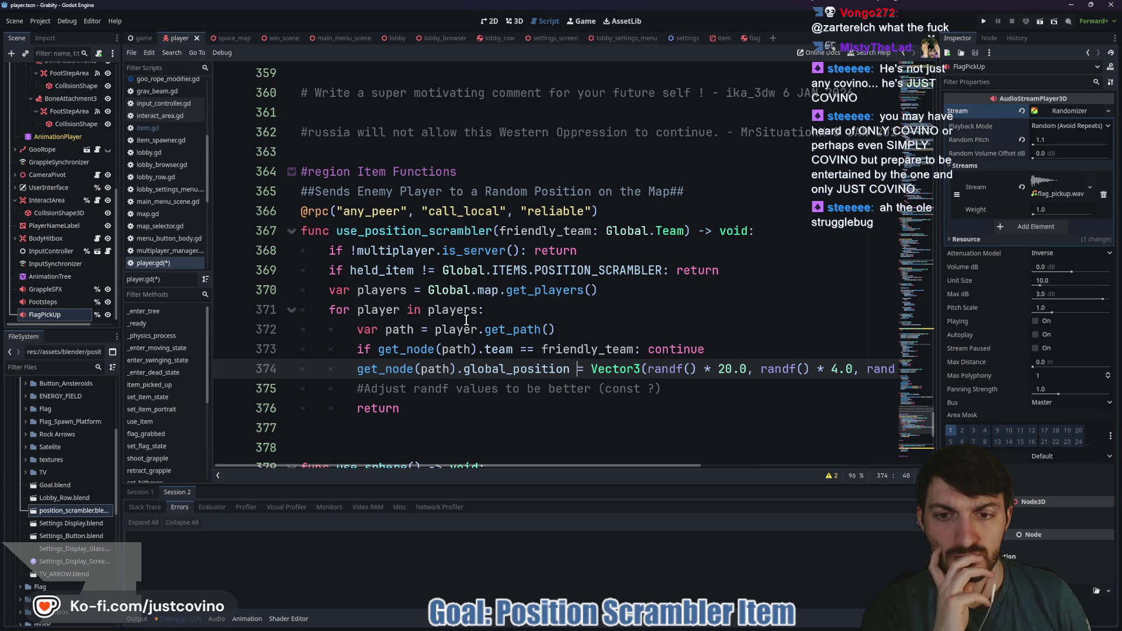
pyautogui.click(503, 313)
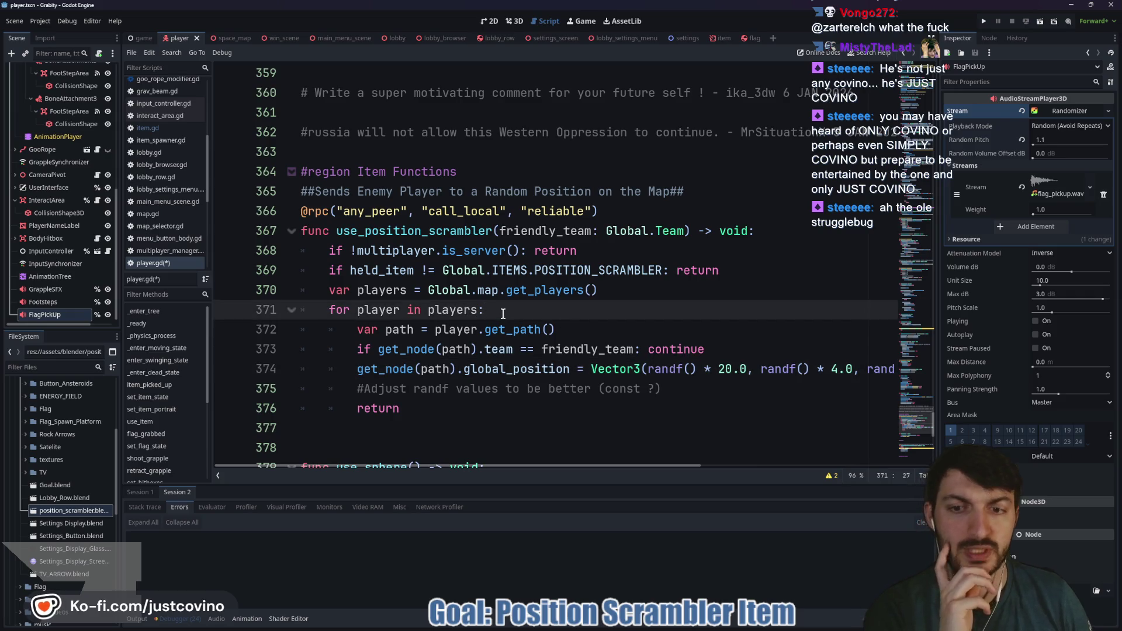
# - Add print("player: ", player) as the first line inside the scrambler loop and save
pyautogui.press('Return')
pyautogui.write('print("pla')
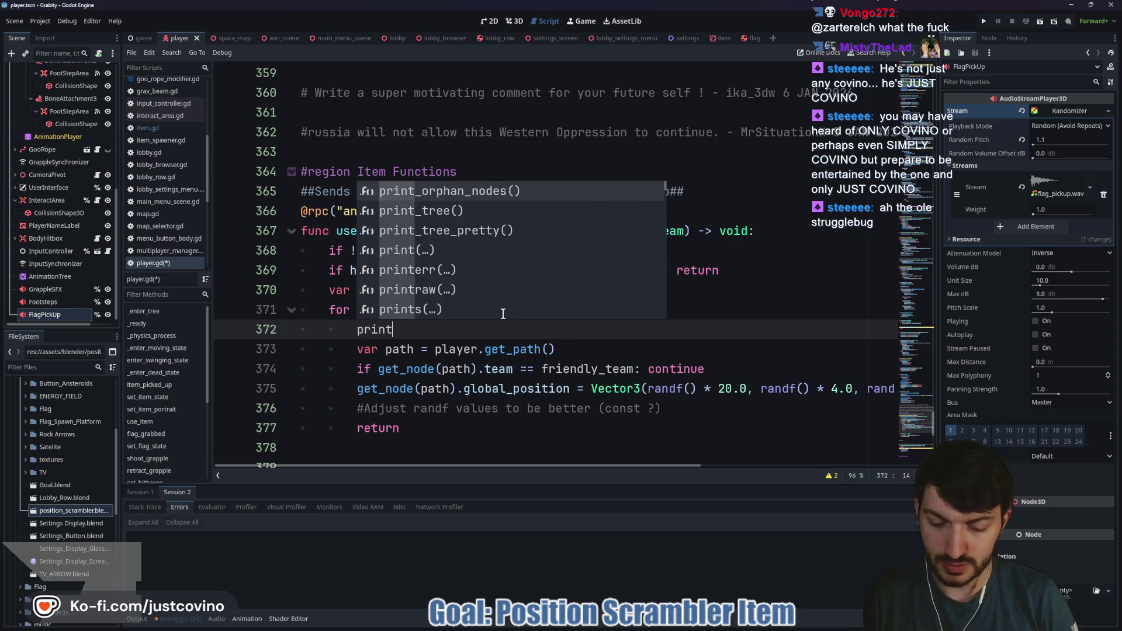
pyautogui.write('yer: "')
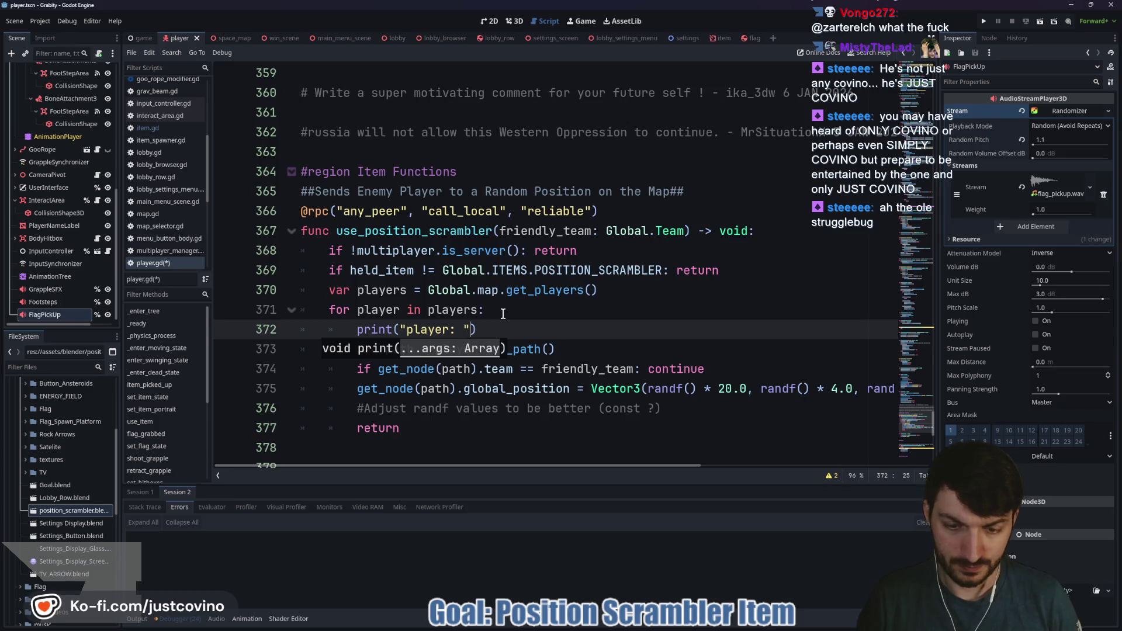
pyautogui.write(', player')
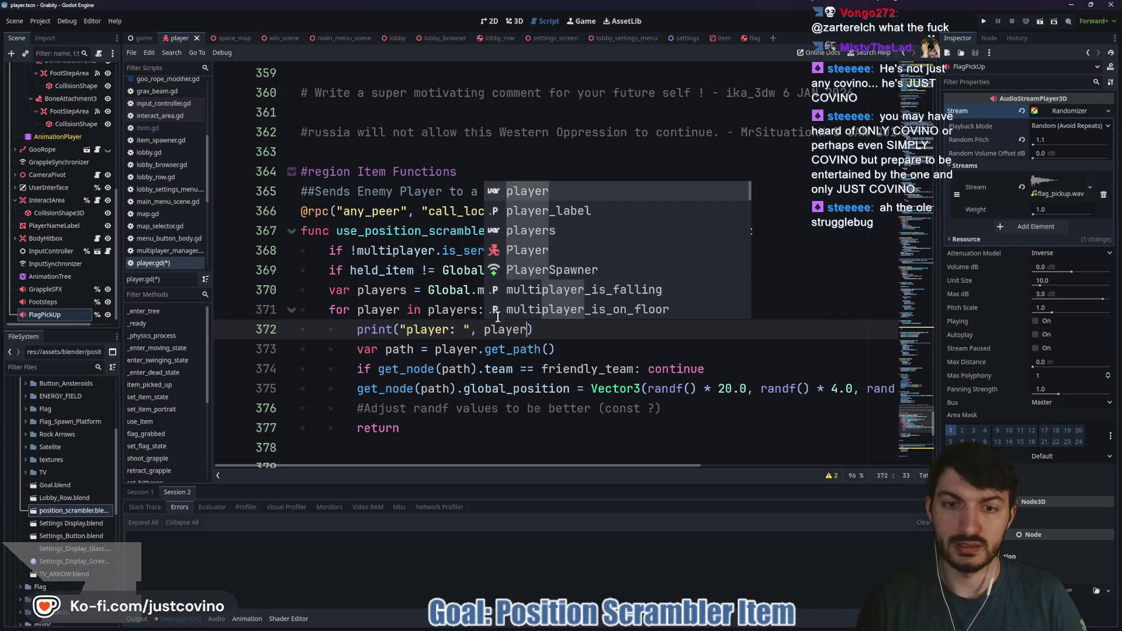
pyautogui.write(')')
pyautogui.hotkey('ctrl', 's')
# - Add a print("New Player Location: ", get_node(path).global_position) line after the position assignment
pyautogui.scroll(-1, 360, 344)
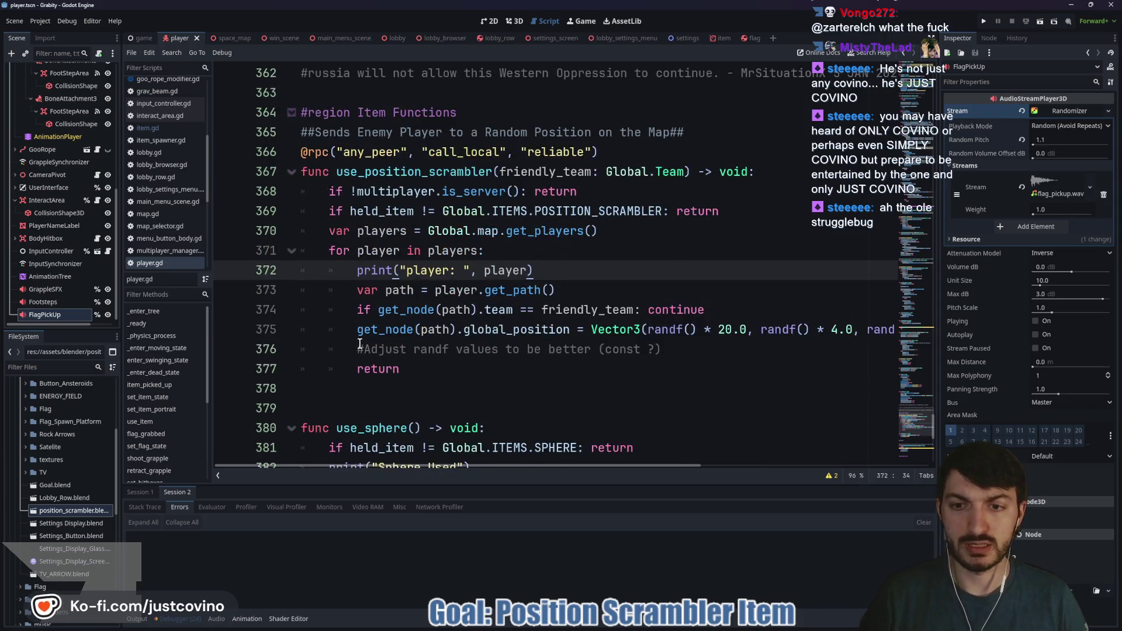
pyautogui.click(360, 345)
pyautogui.press('Return')
pyautogui.press('Up')
pyautogui.write('print("New Player Location: "')
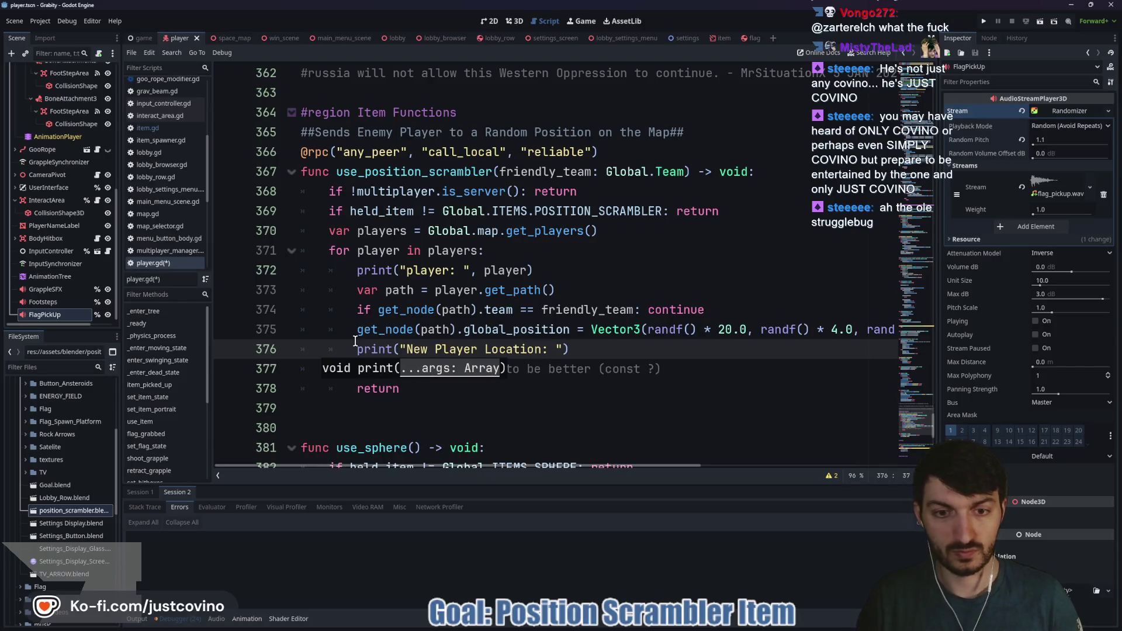
pyautogui.write(', p')
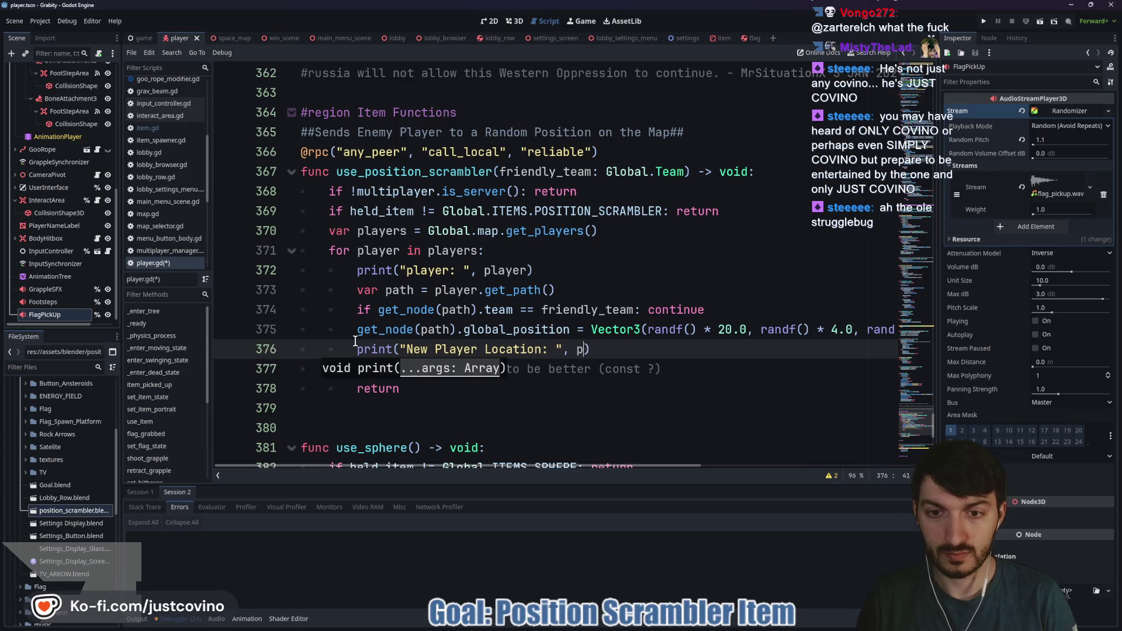
pyautogui.write('layer')
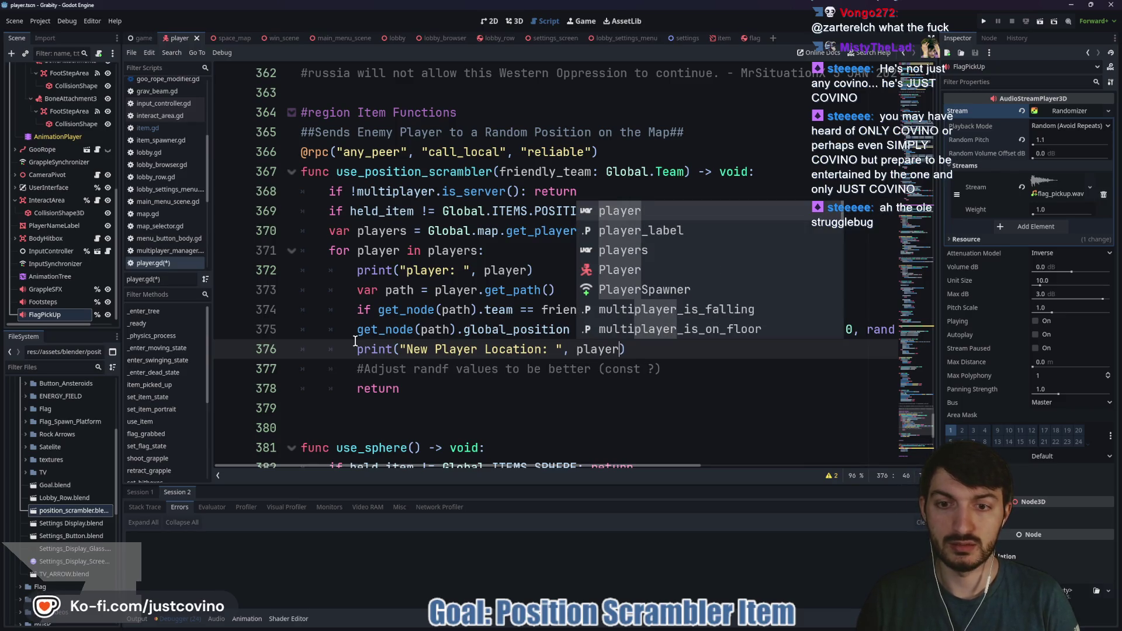
pyautogui.press('BackSpace')
pyautogui.press('BackSpace')
pyautogui.press('BackSpace')
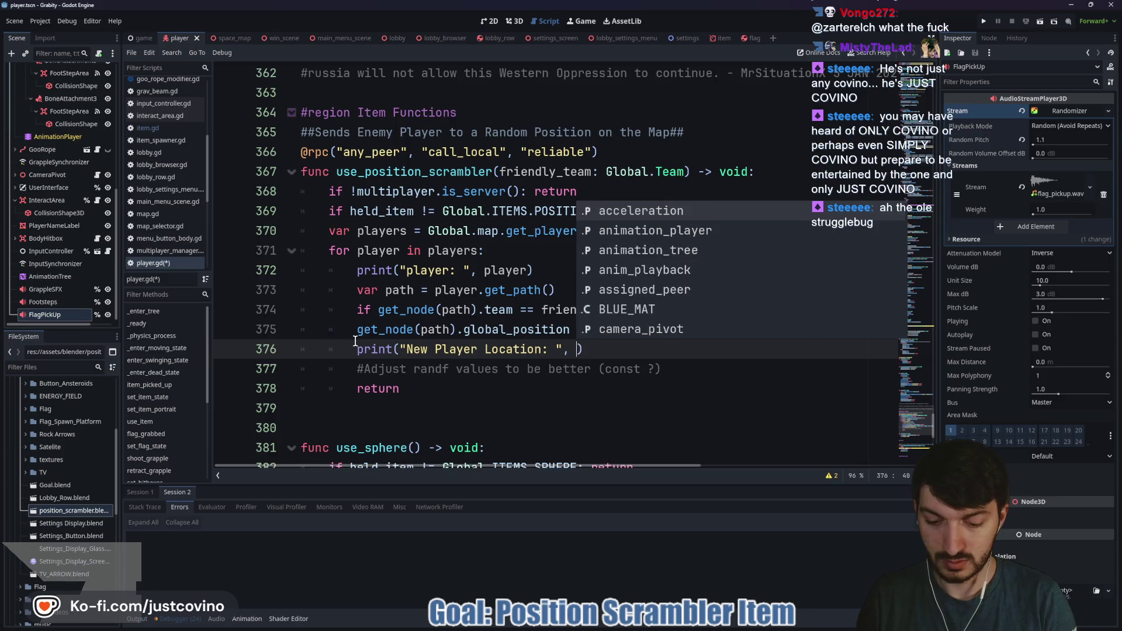
pyautogui.write('get_node')
pyautogui.write('(path)')
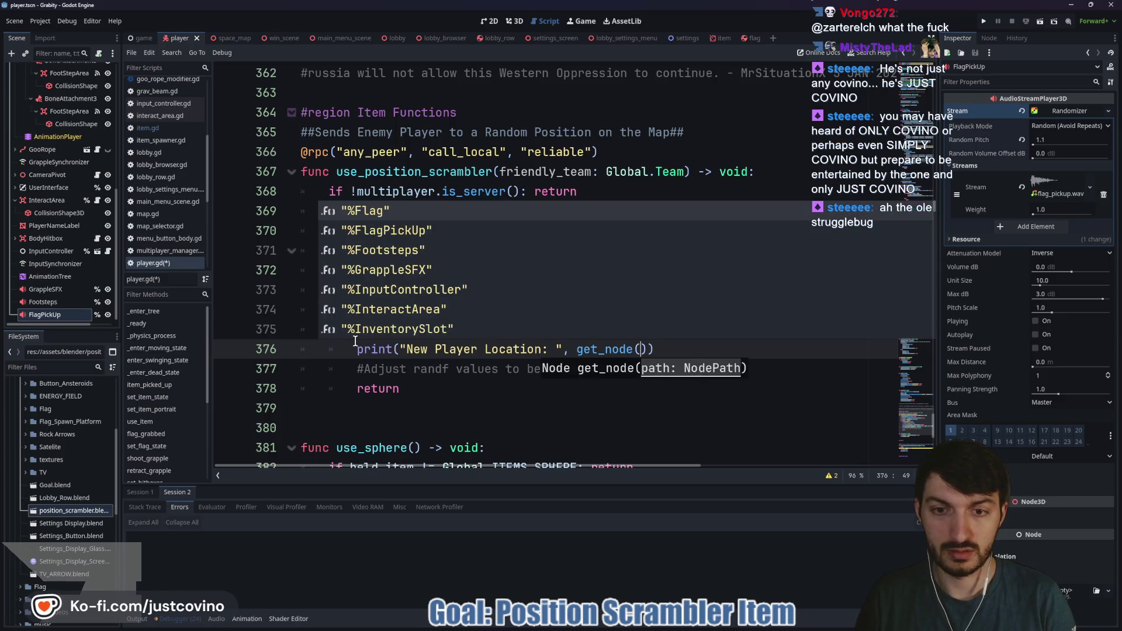
pyautogui.write('.global_position')
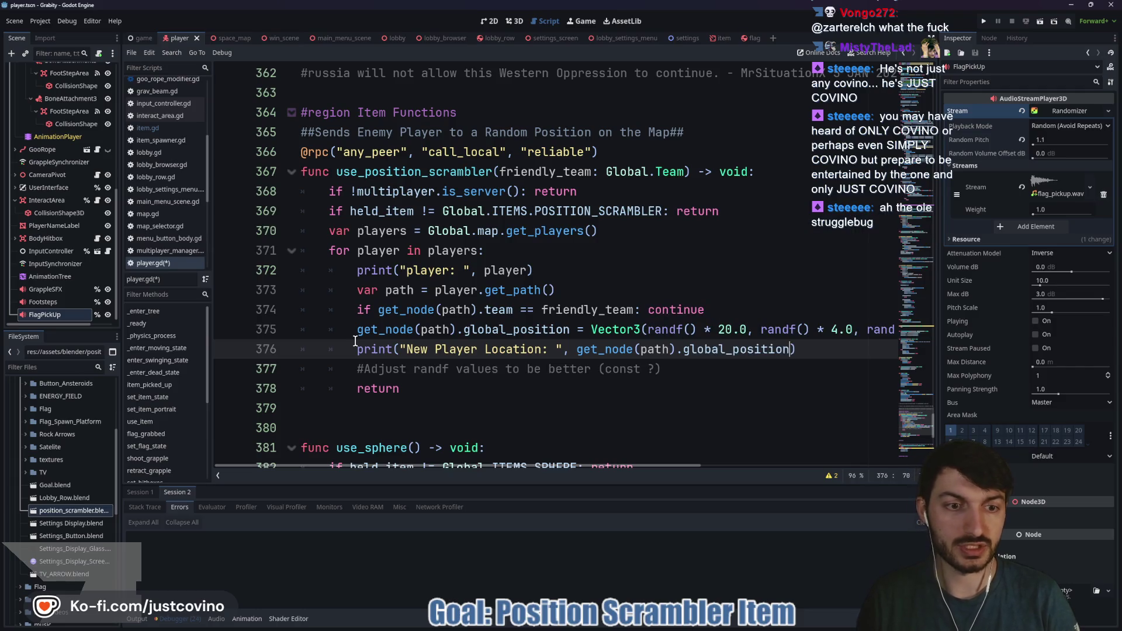
# - Insert a print of the current get_node(path).global_position before the position assignment and save
pyautogui.click(589, 292)
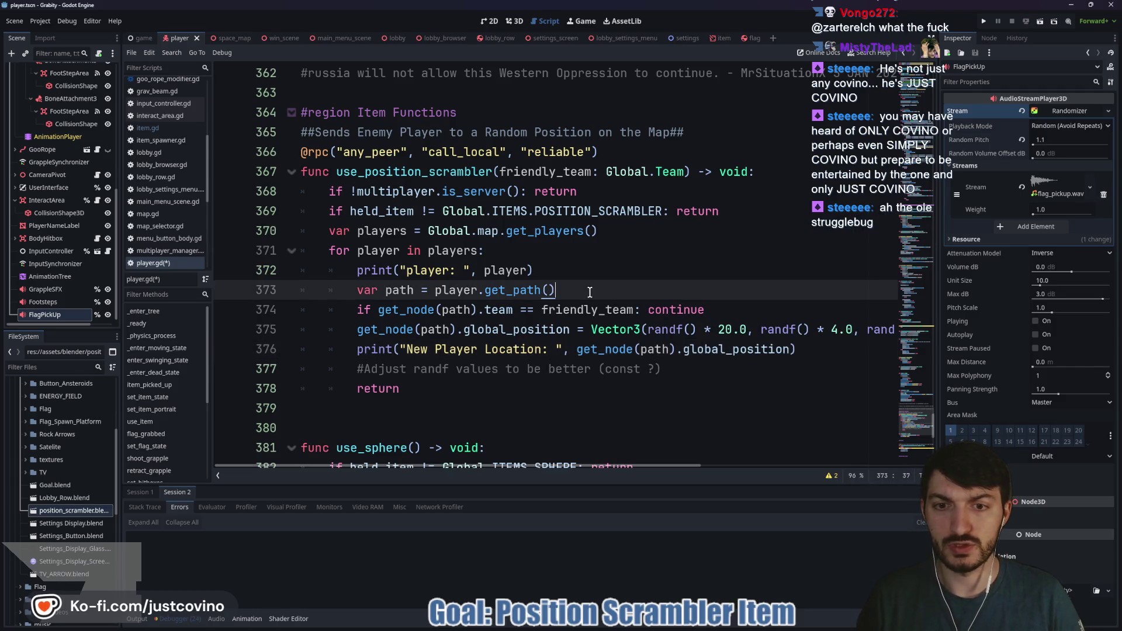
pyautogui.click(746, 308)
pyautogui.press('Return')
pyautogui.write('rint("Current Player Location')
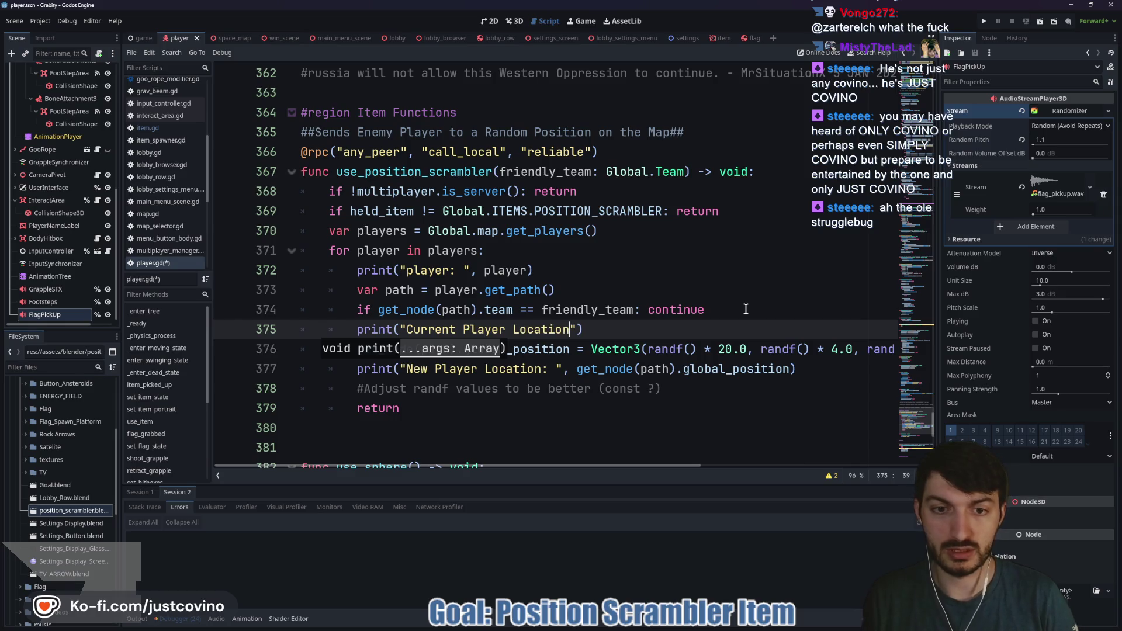
pyautogui.write('", get_node')
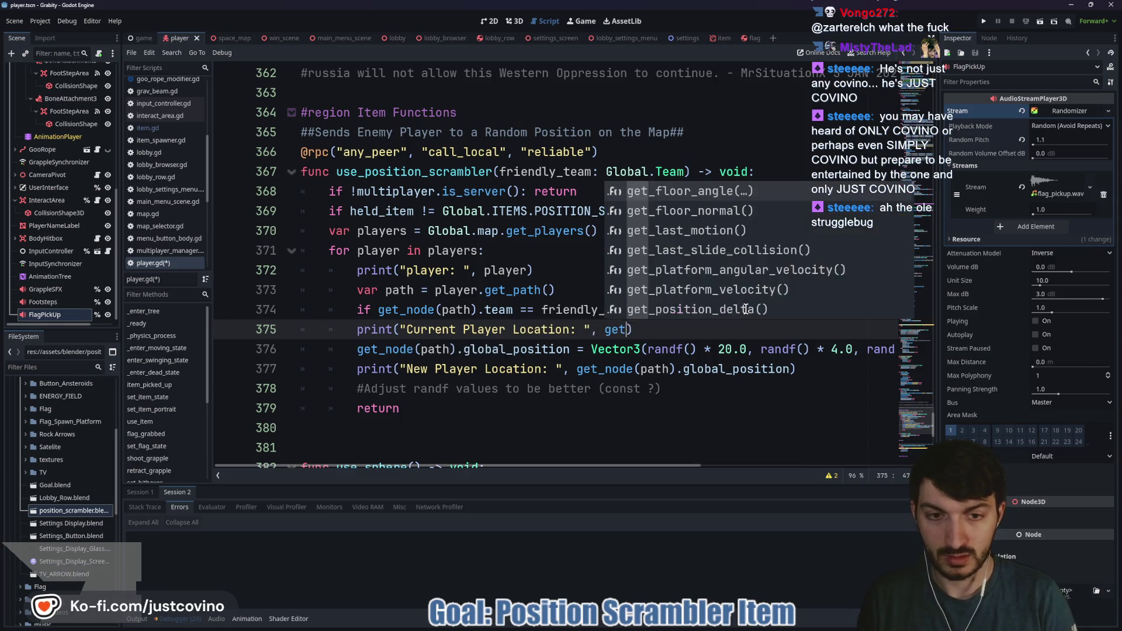
pyautogui.write('(path)')
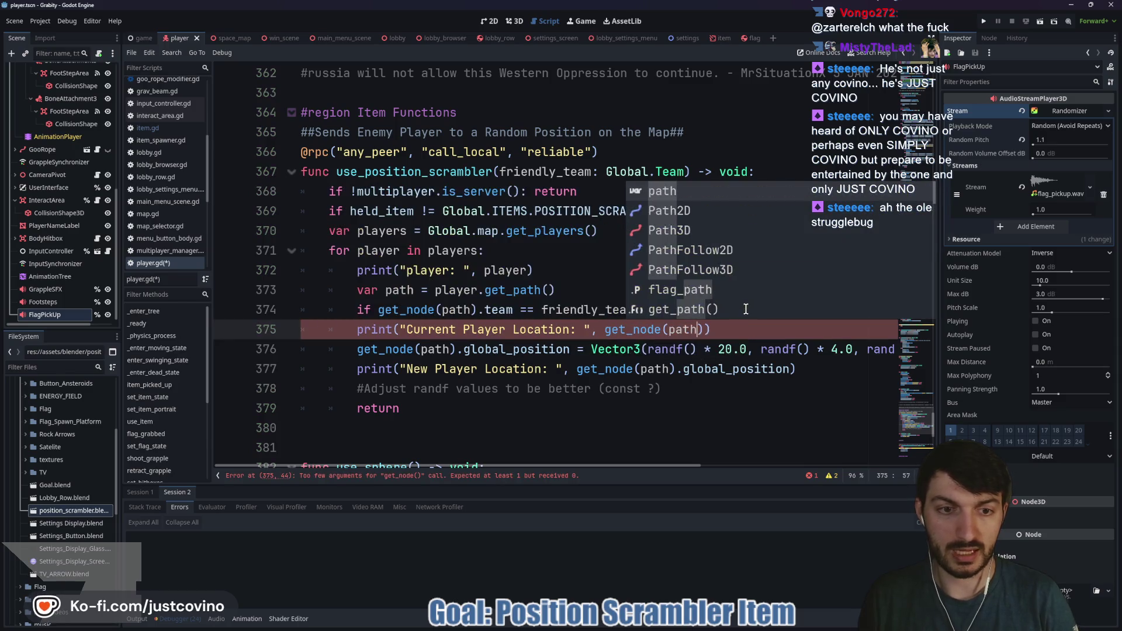
pyautogui.write('.global')
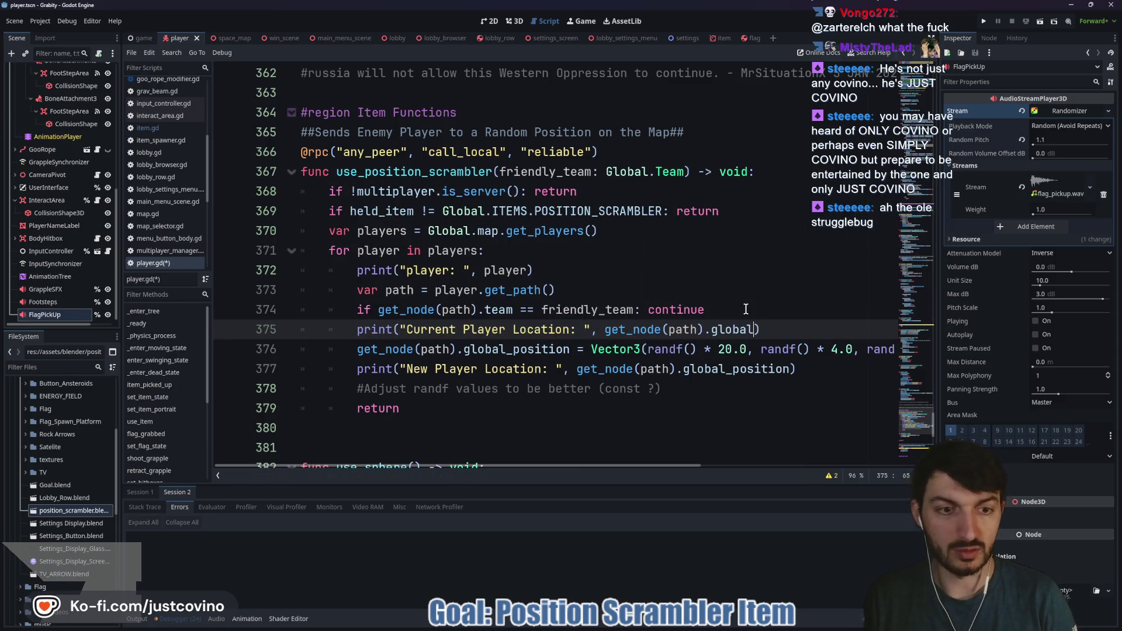
pyautogui.write('_posi')
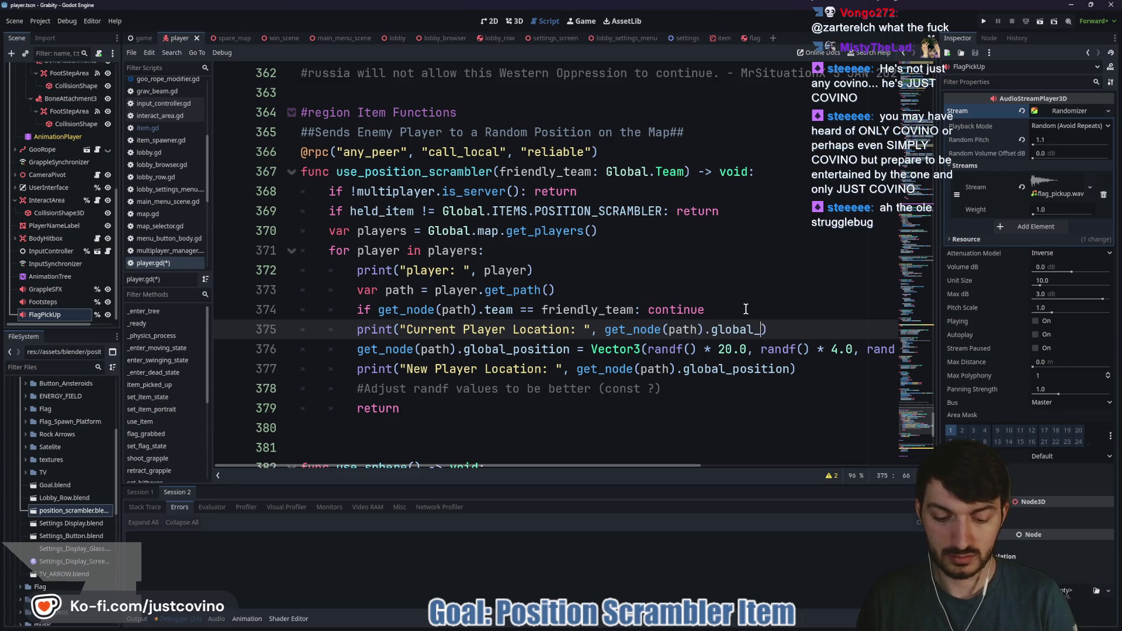
pyautogui.write('tion)')
pyautogui.hotkey('ctrl', 's')
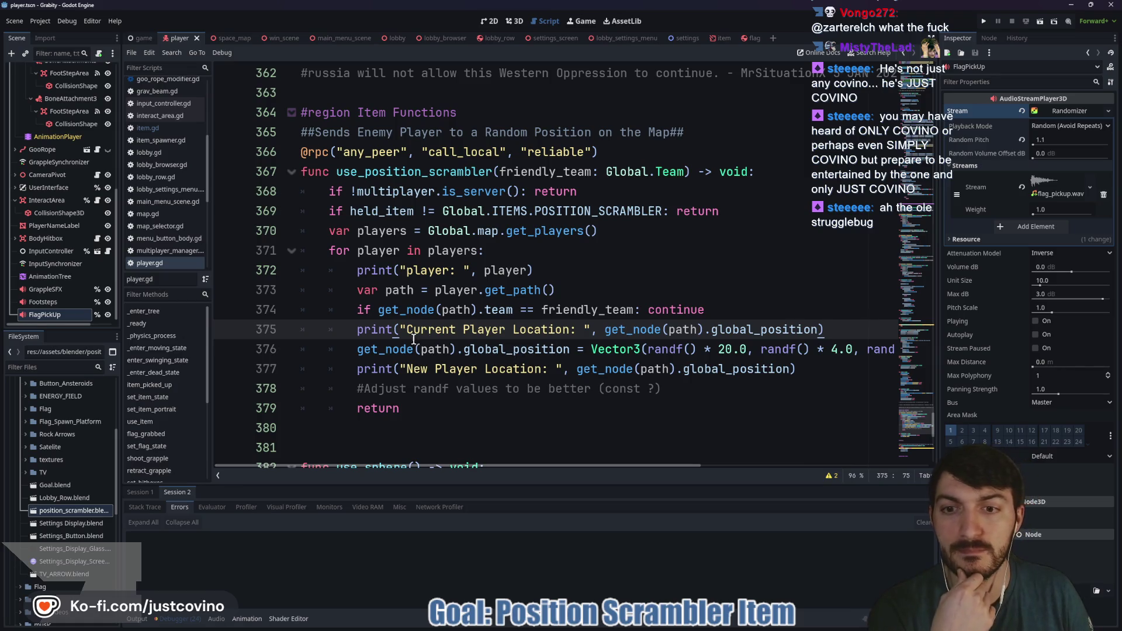
# - Add print("Path: ", path) on a new line below the path assignment
pyautogui.click(569, 288)
pyautogui.press('Return')
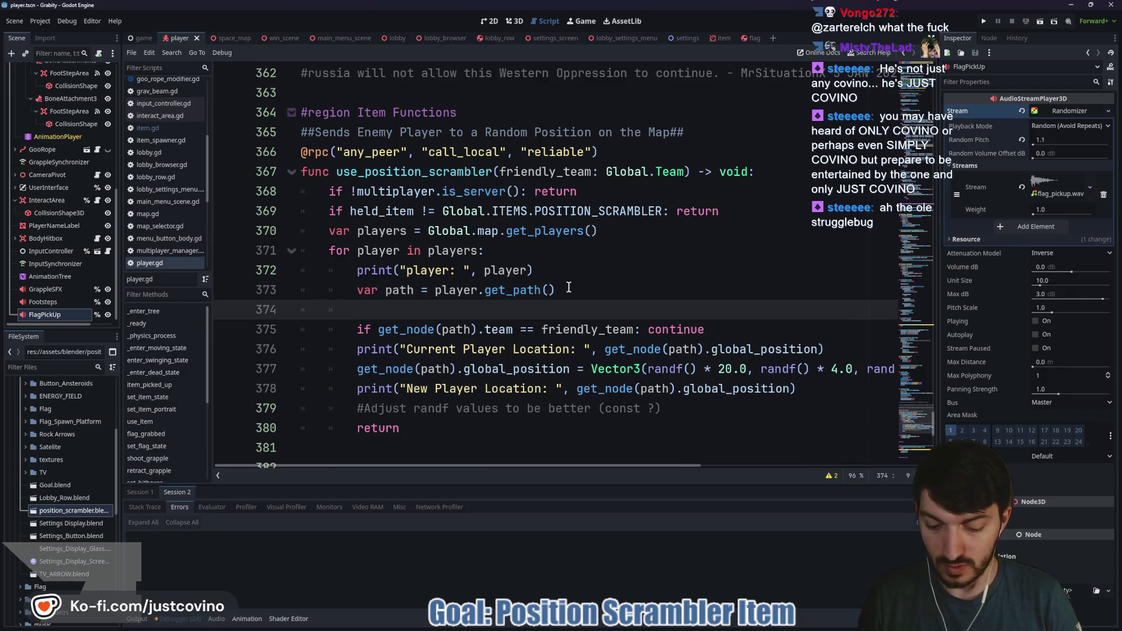
pyautogui.write('print("Path"')
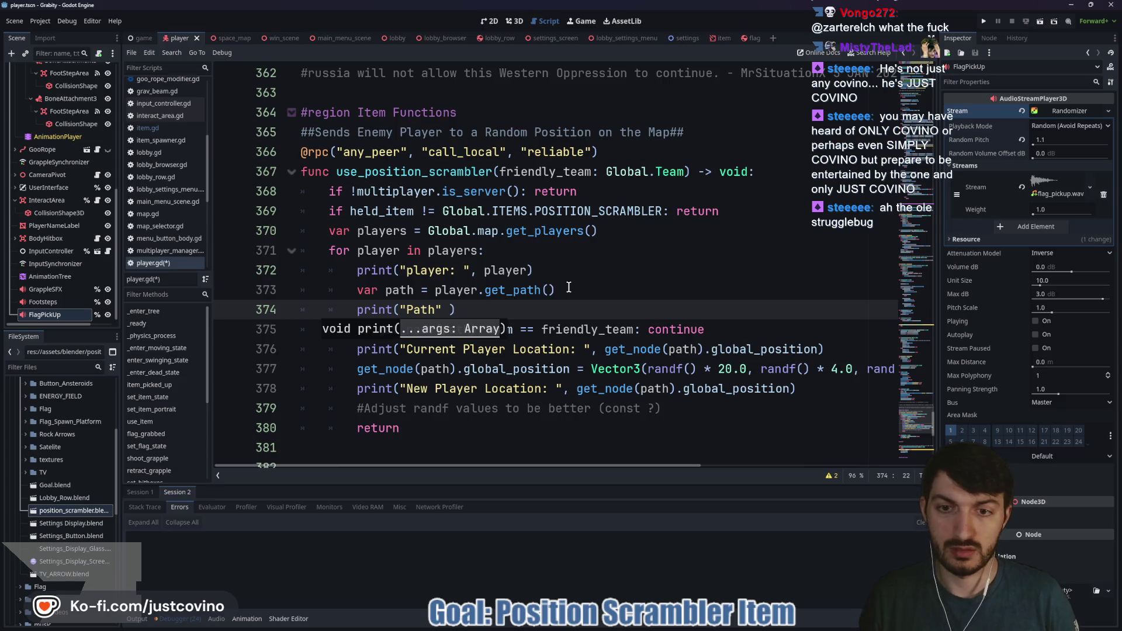
pyautogui.press('Left')
pyautogui.press('Left')
pyautogui.press('Left')
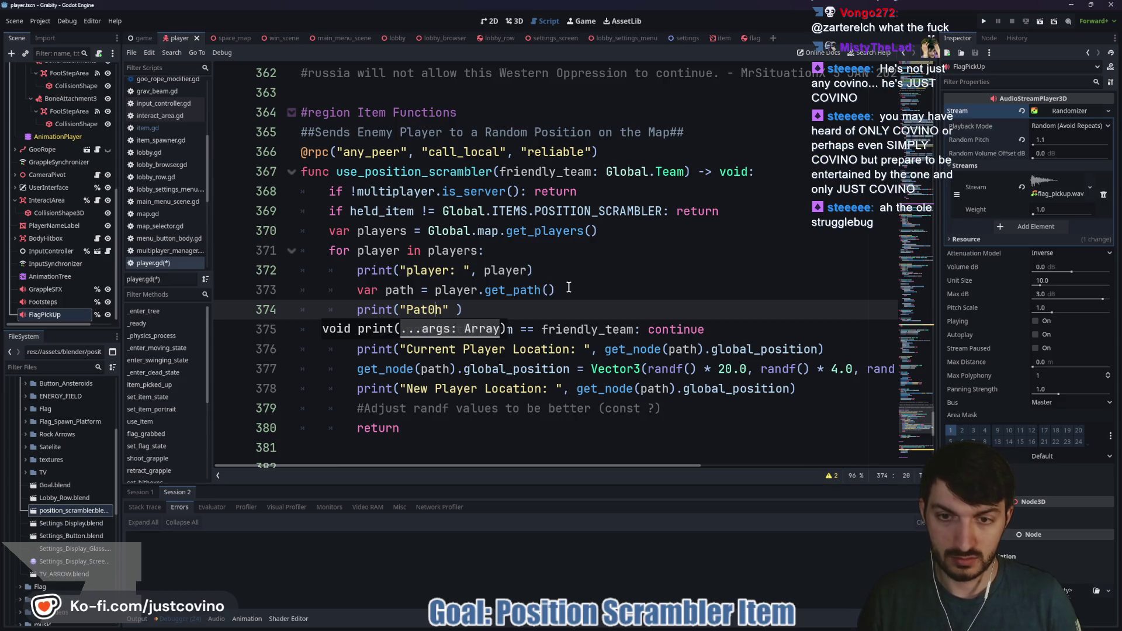
pyautogui.press('Right')
pyautogui.write(': "')
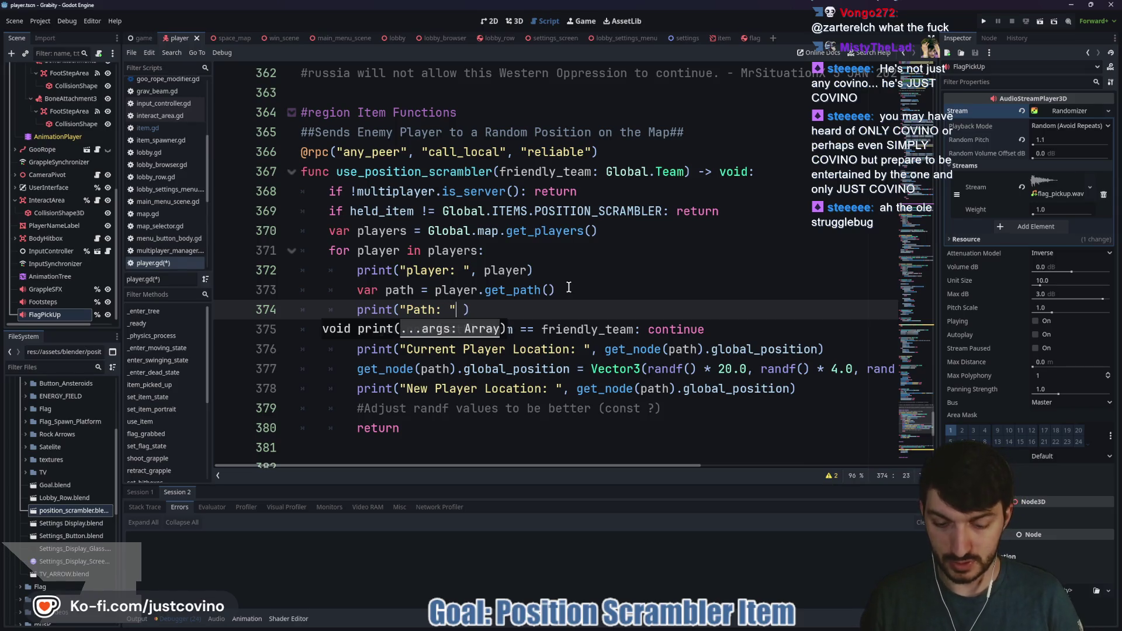
pyautogui.write(',')
pyautogui.press('Right')
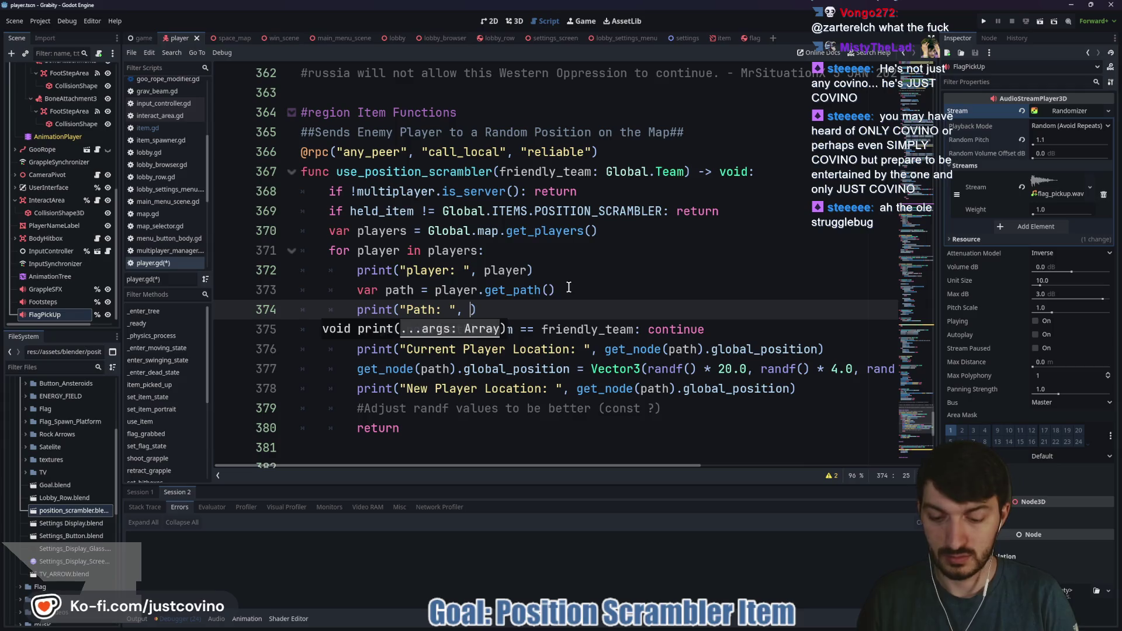
pyautogui.write('path')
pyautogui.press('Right')
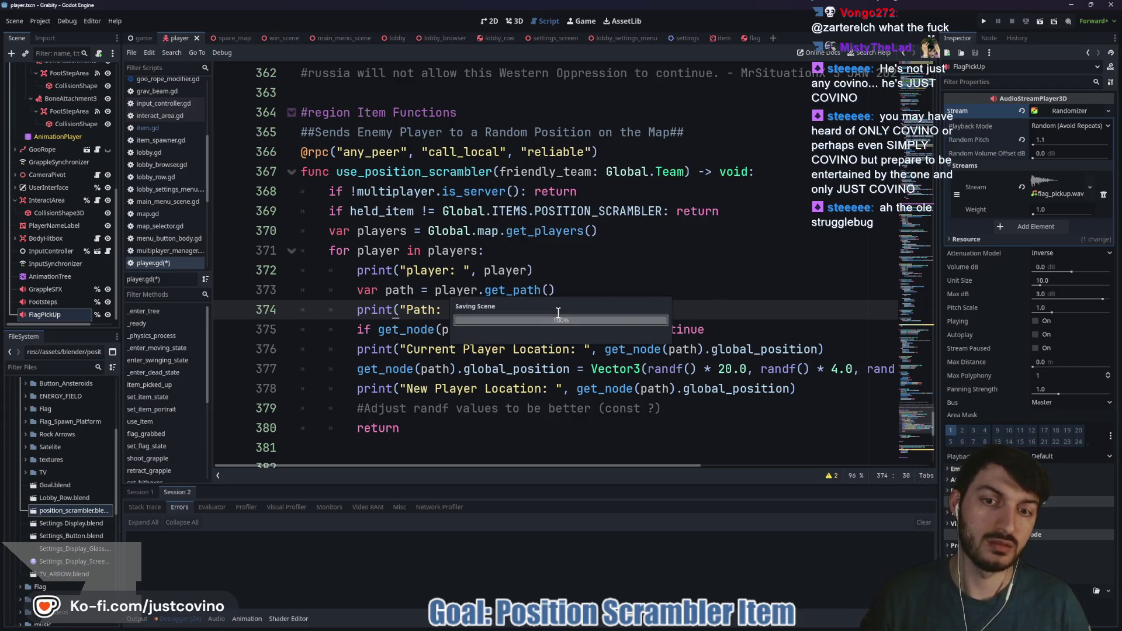
# - Run the project and arrange its two game windows side by side, hosting a lobby in one and joining it from the other
pyautogui.click(984, 20)
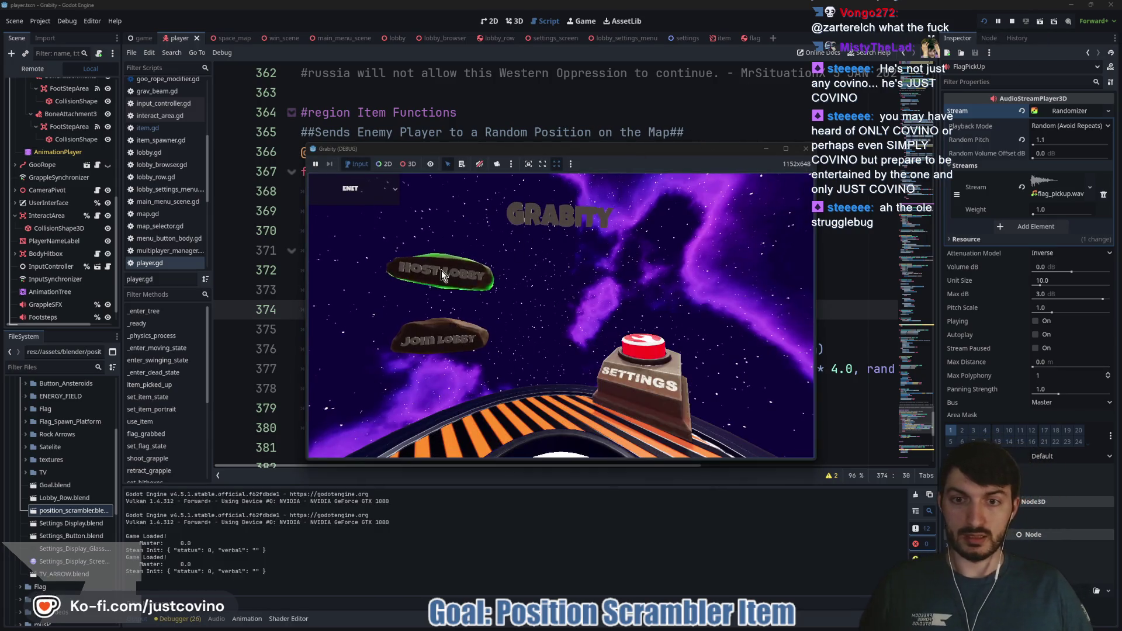
pyautogui.moveTo(572, 145)
pyautogui.mouseDown()
pyautogui.moveTo(263, 119)
pyautogui.moveTo(282, 124)
pyautogui.mouseUp()
pyautogui.click(155, 255)
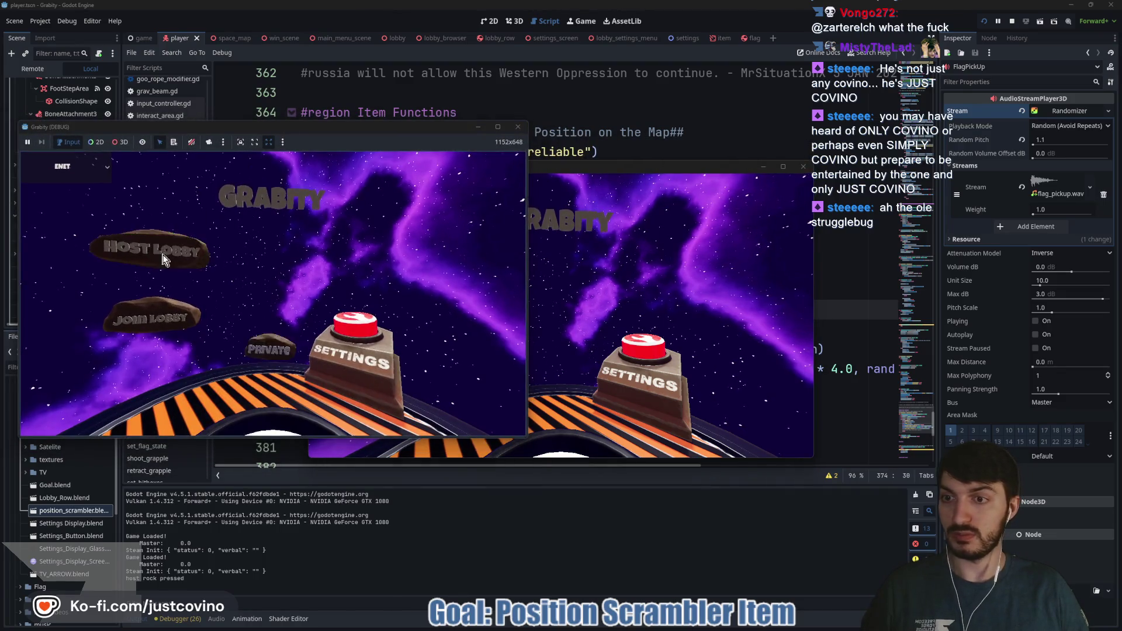
pyautogui.moveTo(672, 166); pyautogui.dragTo(953, 133)
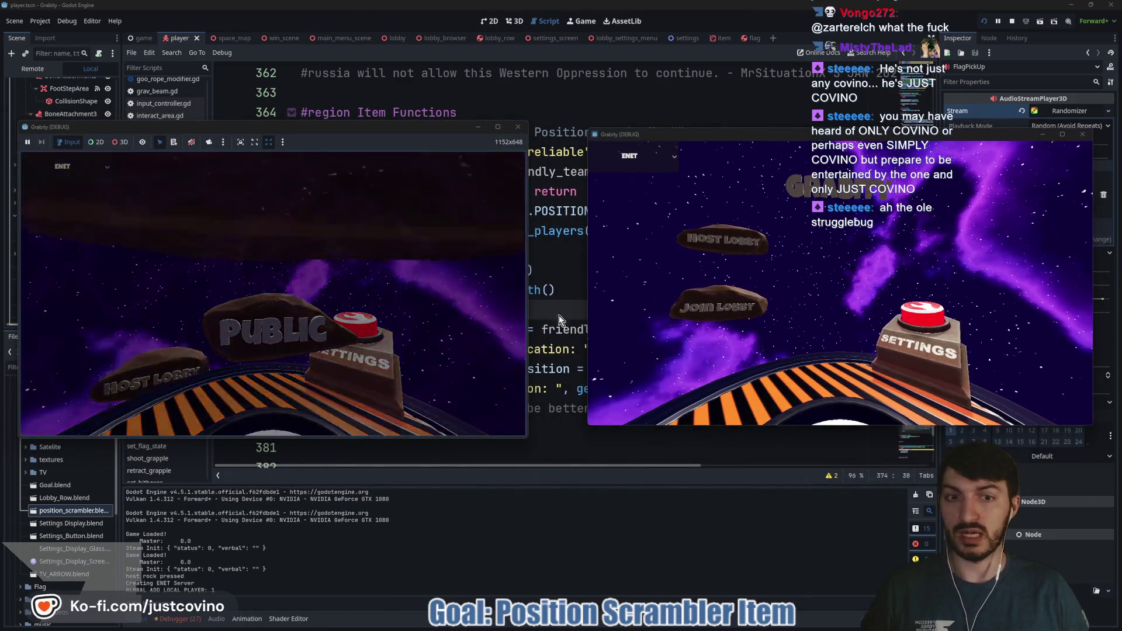
pyautogui.click(703, 311)
pyautogui.moveTo(801, 132); pyautogui.dragTo(737, 130)
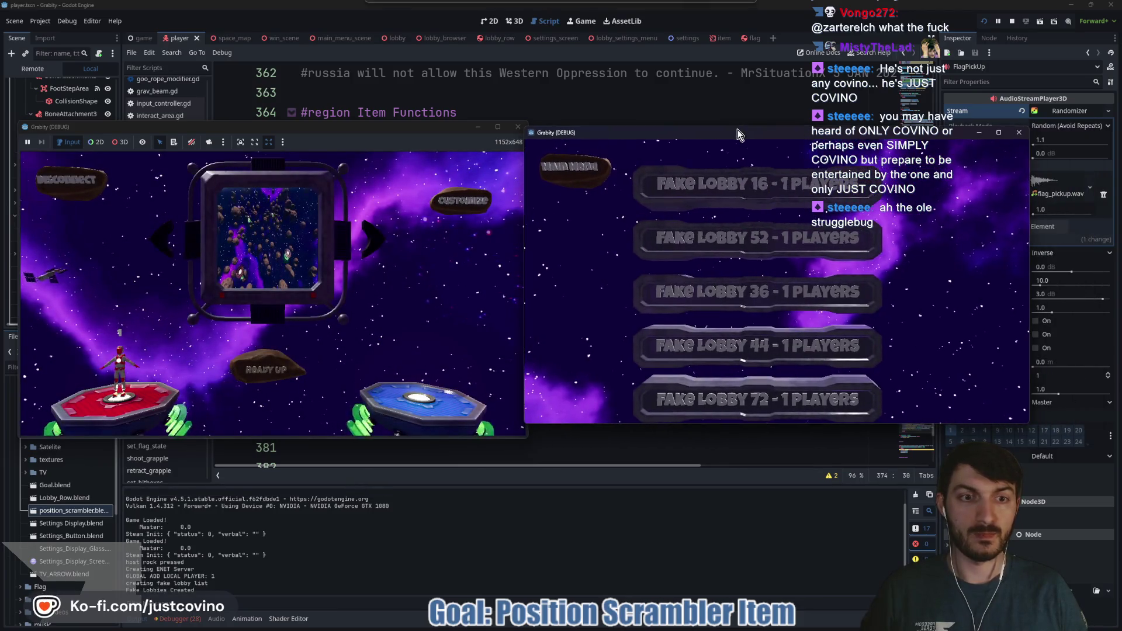
pyautogui.click(720, 293)
# - Ready up both players and start the match
pyautogui.click(738, 359)
pyautogui.click(257, 373)
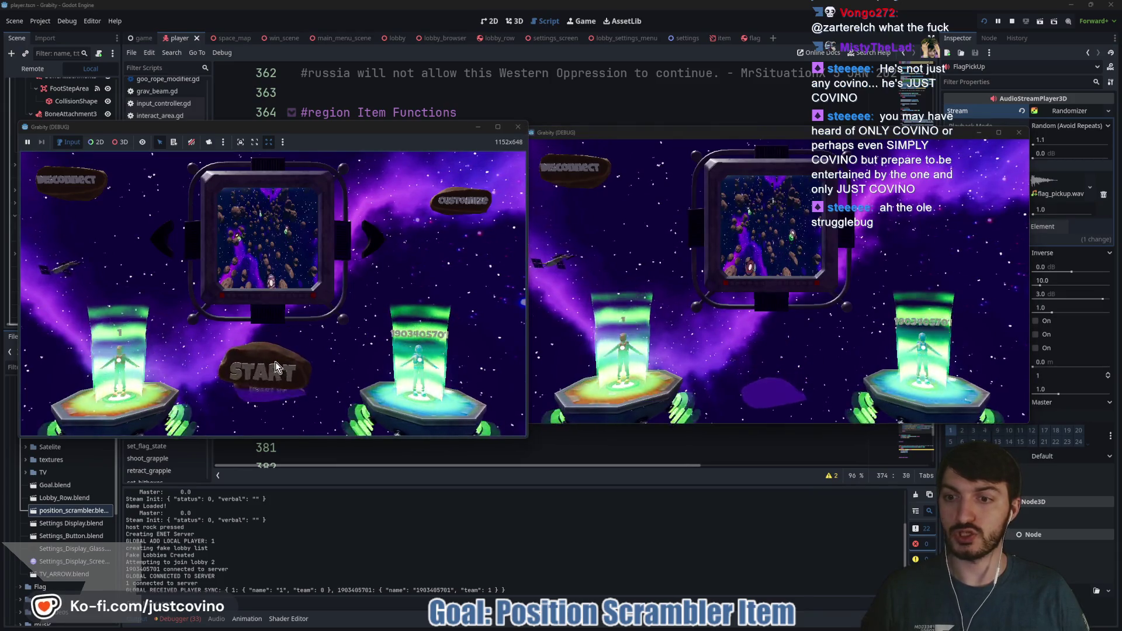
pyautogui.click(275, 363)
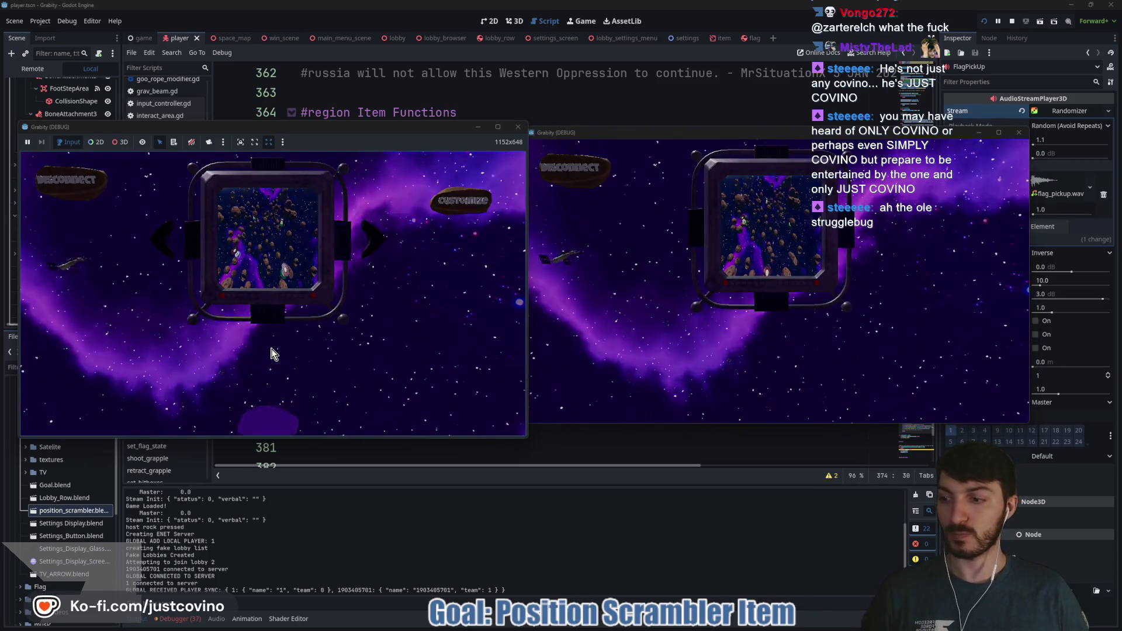
pyautogui.press('super')
# - Grapple onto two asteroids, use the position scrambler with R, then stop the game with F8
pyautogui.press('Escape')
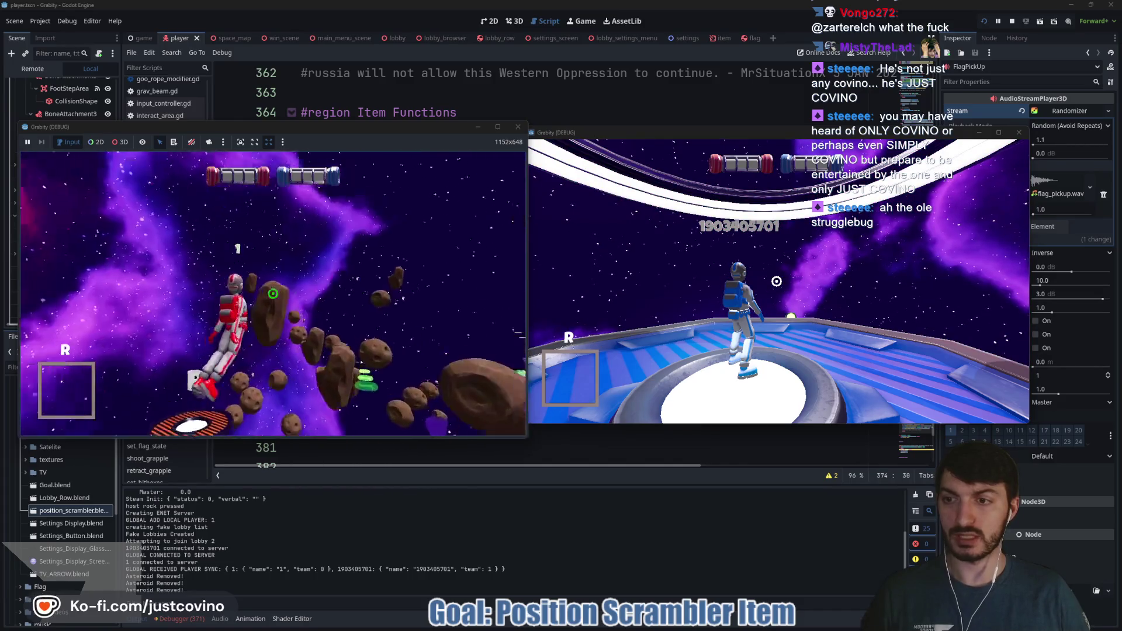
pyautogui.click(273, 294)
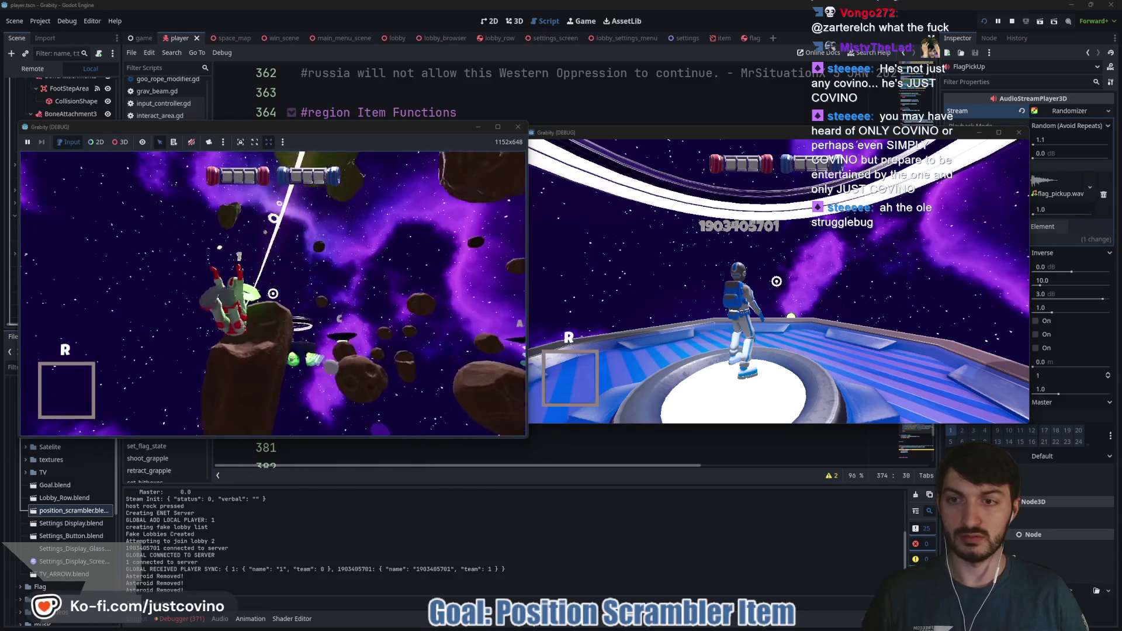
pyautogui.click(272, 293)
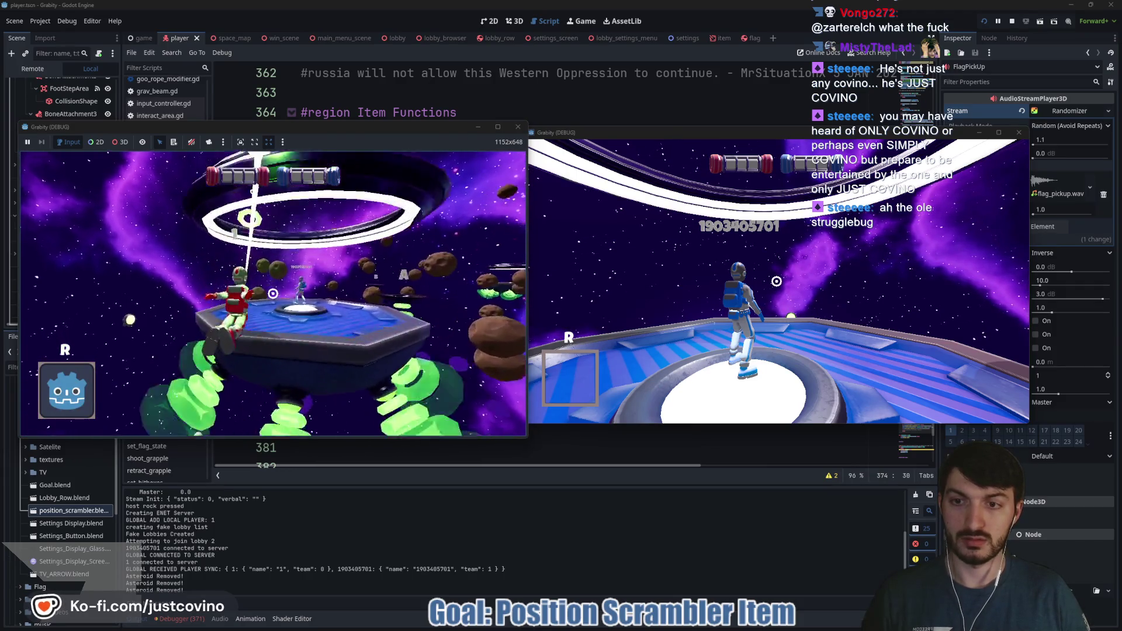
pyautogui.press('r')
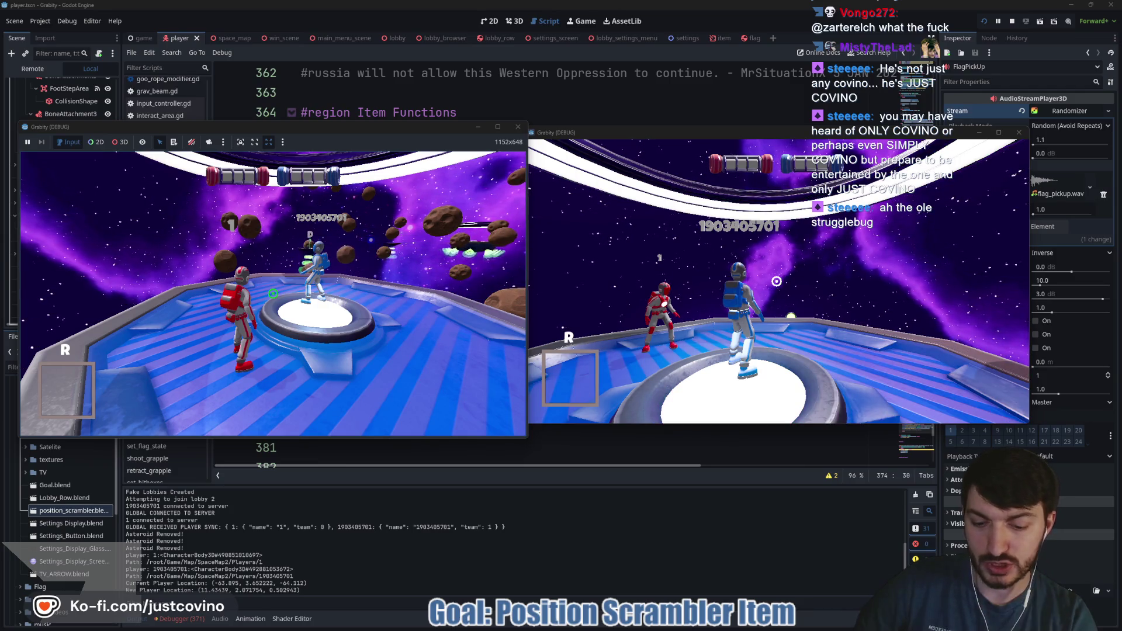
pyautogui.press('F8')
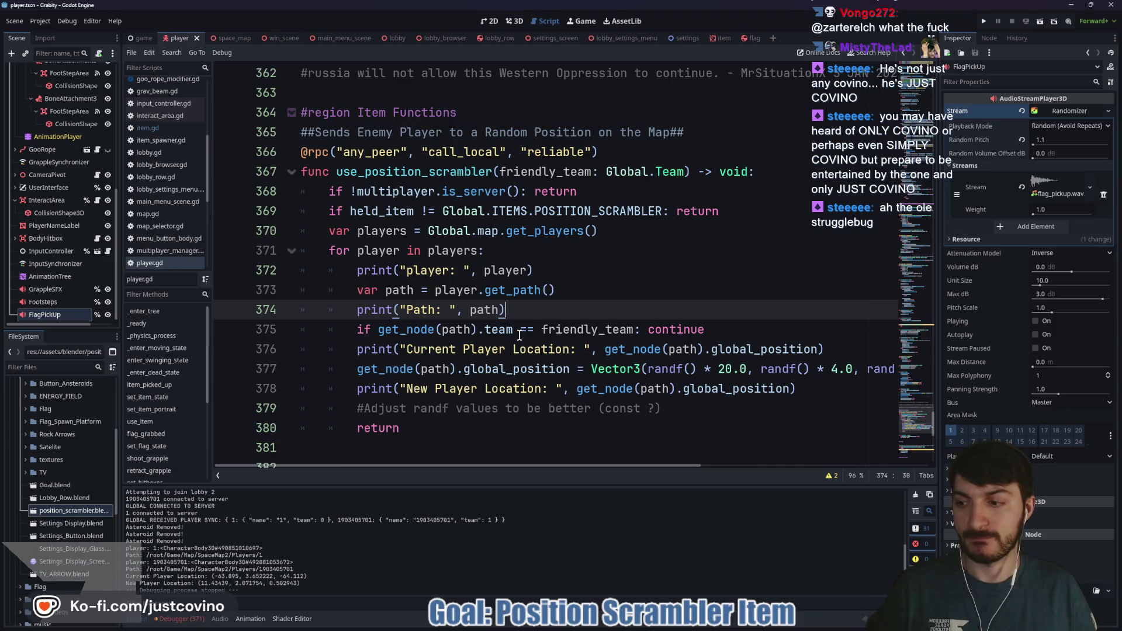
# - Delete the old comment on the line above the Item Functions section in player.gd
pyautogui.scroll(4, 519, 334)
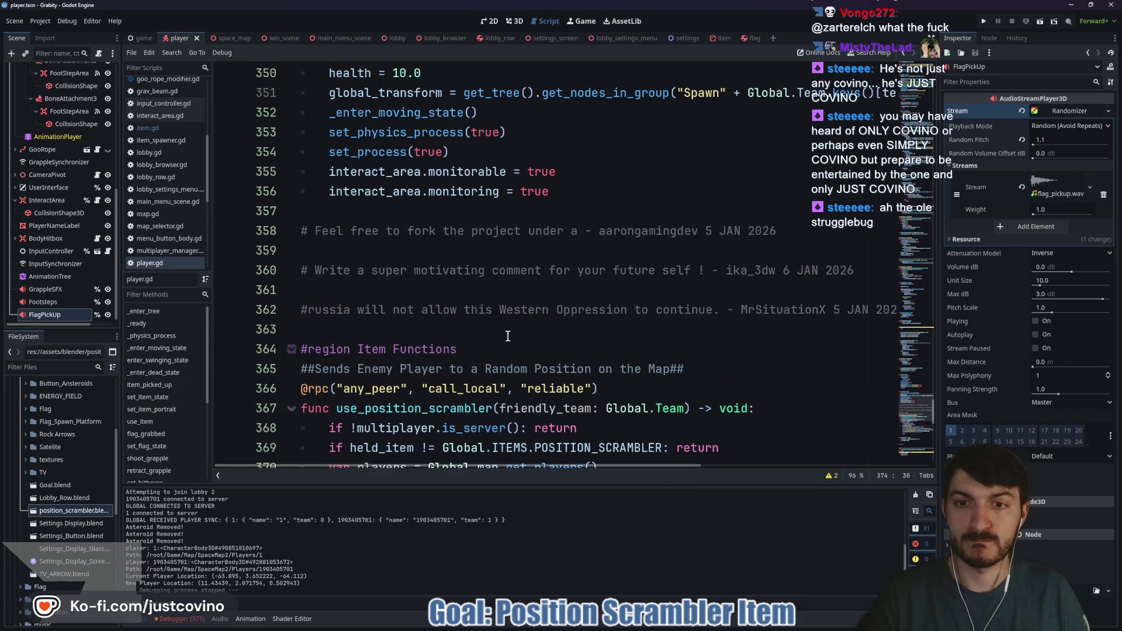
pyautogui.scroll(-2, 494, 327)
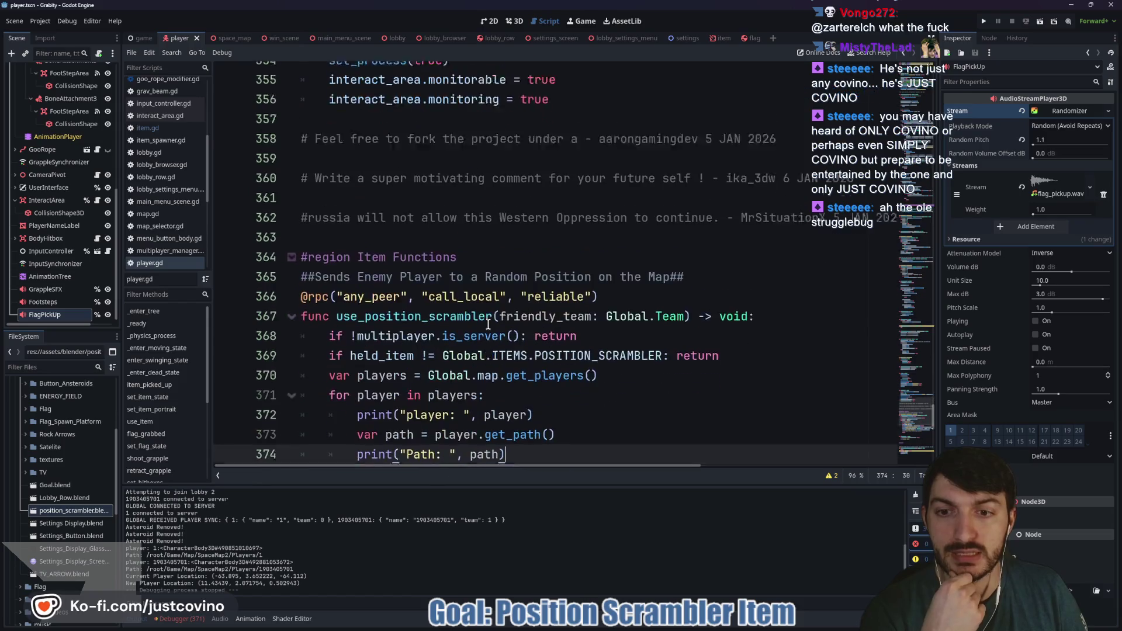
pyautogui.scroll(-1, 479, 315)
pyautogui.scroll(4, 403, 299)
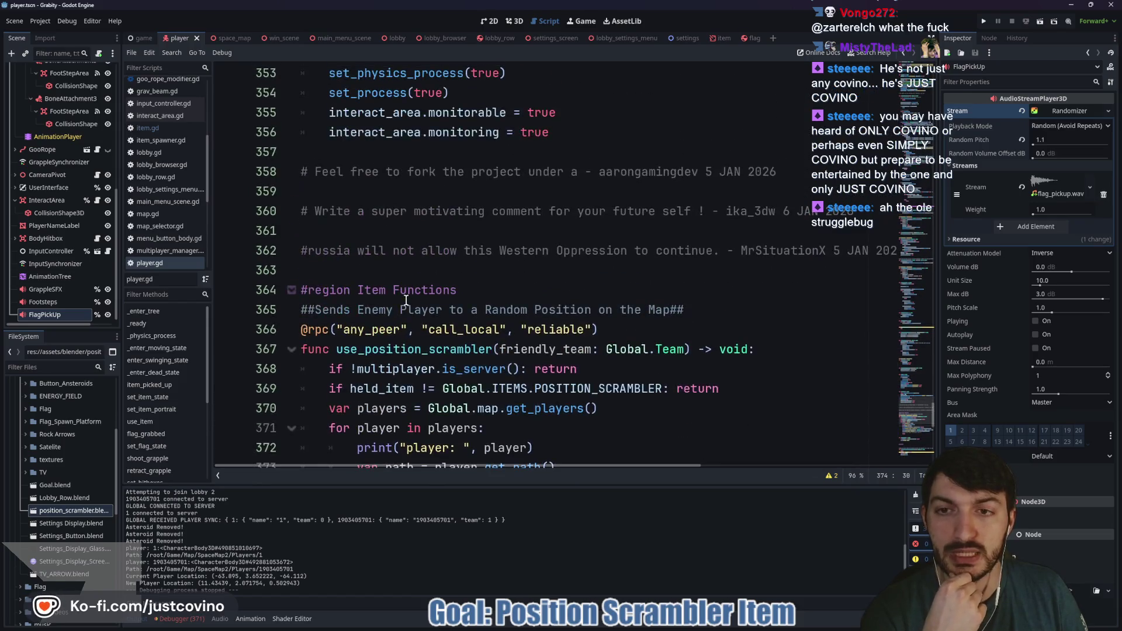
pyautogui.scroll(-2, 407, 300)
pyautogui.click(366, 269)
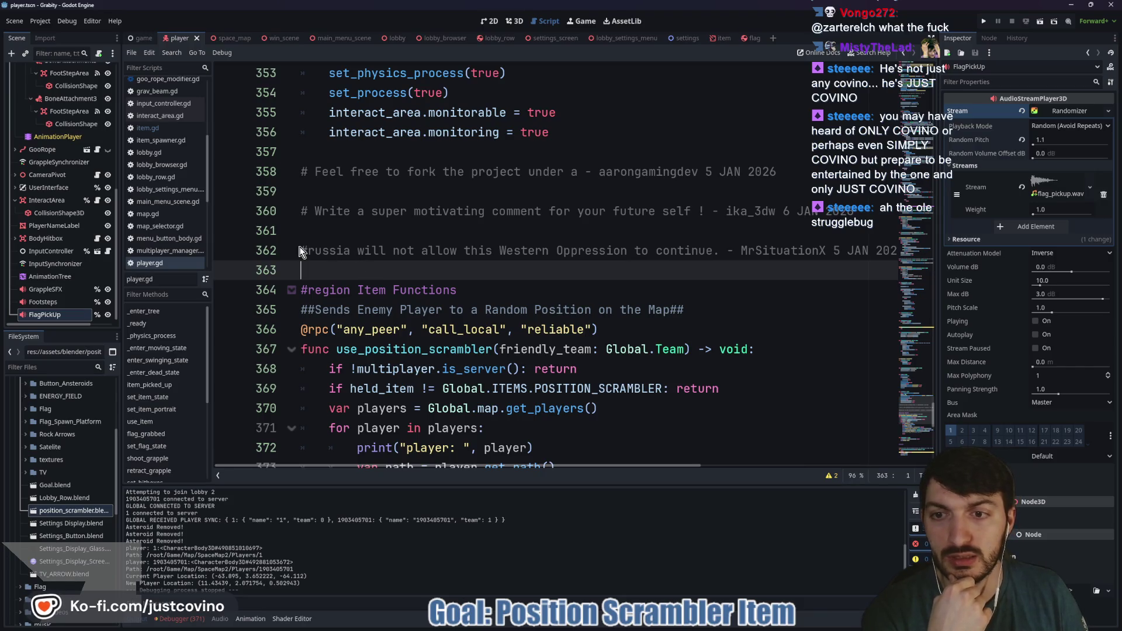
pyautogui.moveTo(300, 248); pyautogui.dragTo(899, 249)
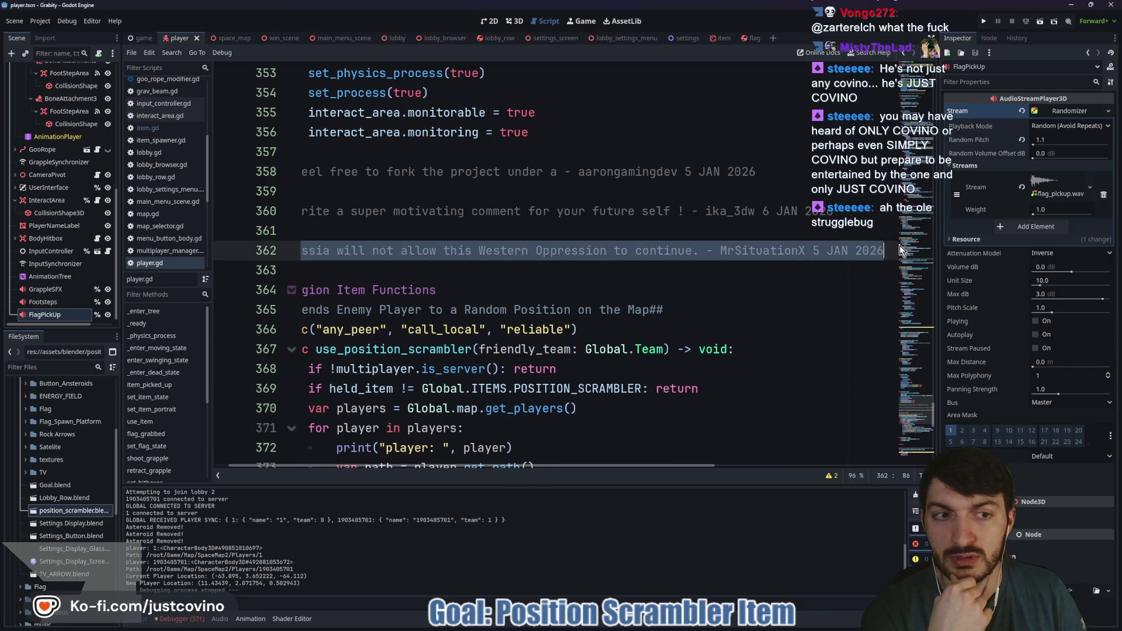
pyautogui.press('BackSpace')
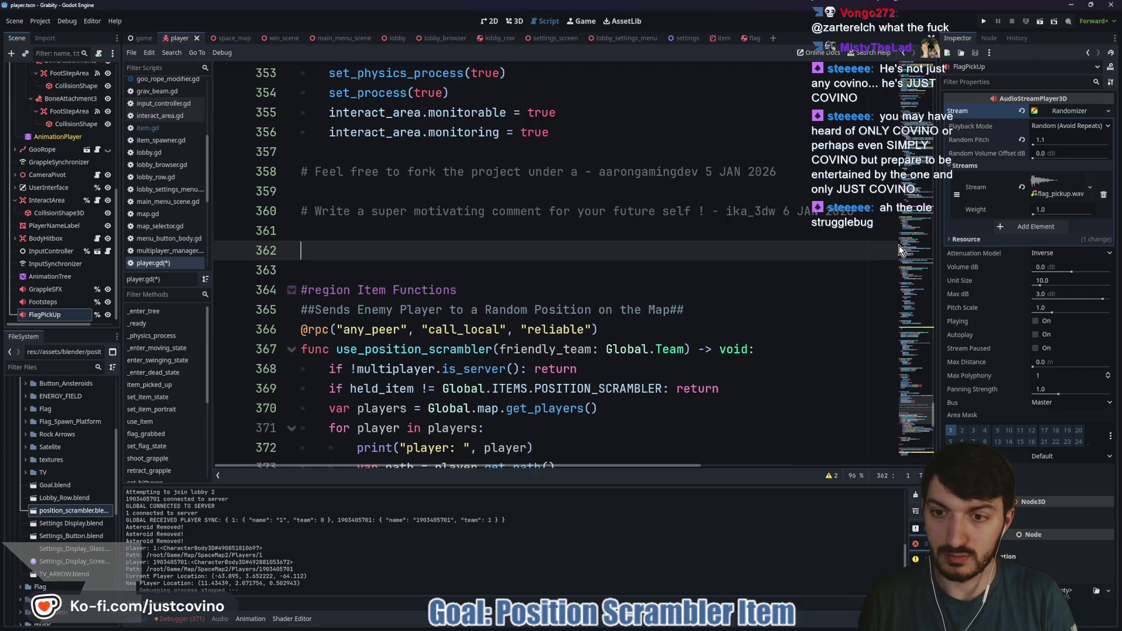
# - Write func scramble_position(new_position: Vector3) -> void: with body global_position = new_position
pyautogui.write('func')
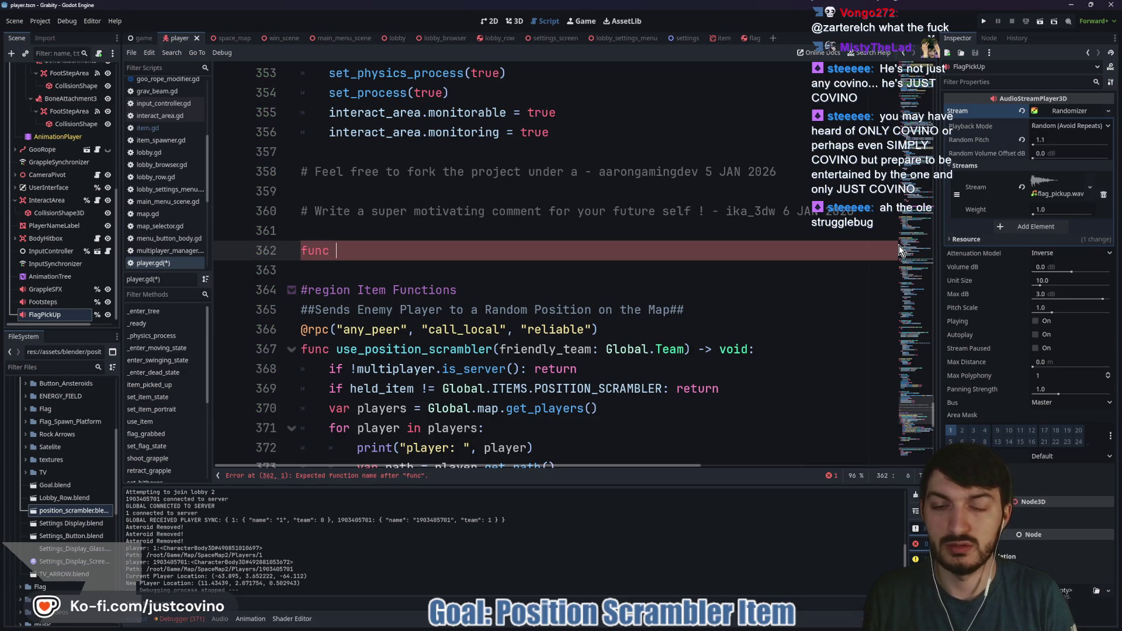
pyautogui.write(' scramble_pos')
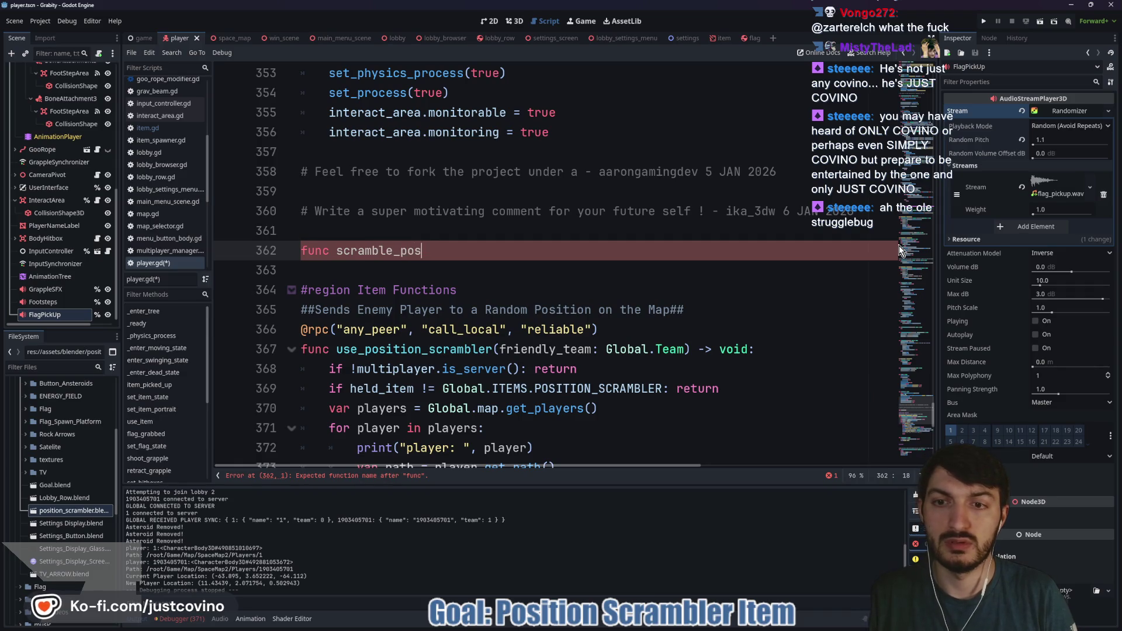
pyautogui.write('ition(')
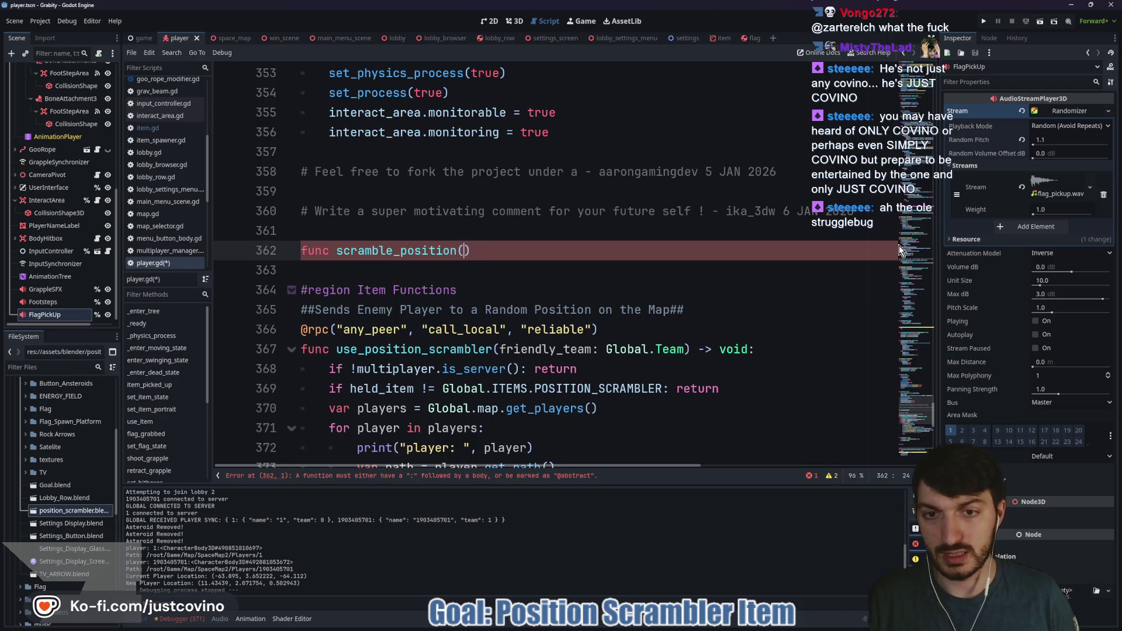
pyautogui.write('_')
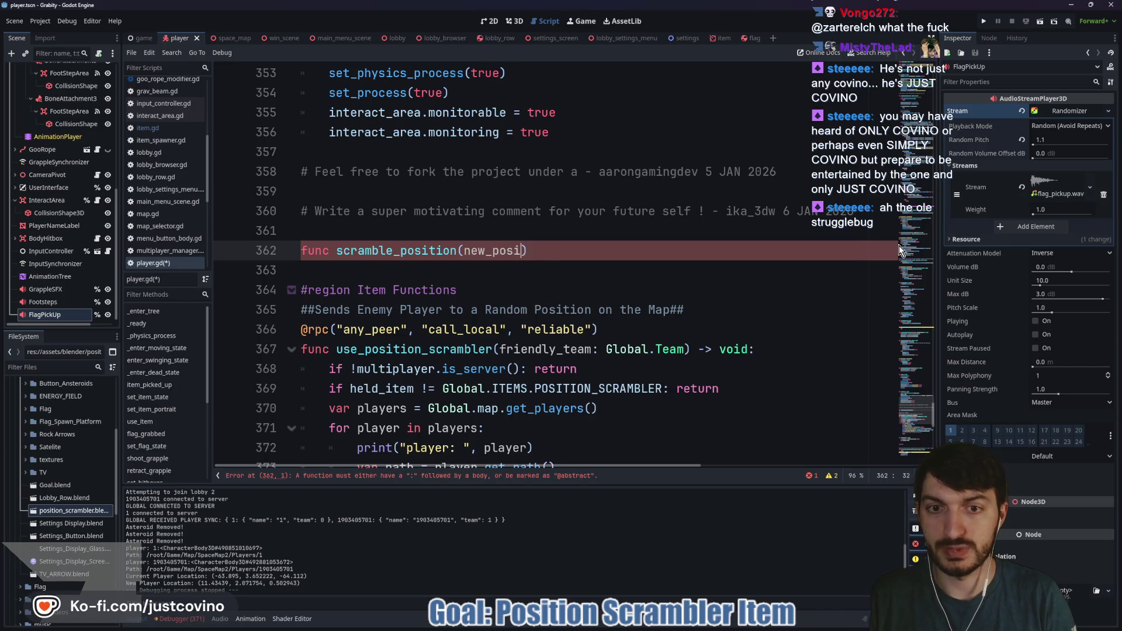
pyautogui.write(': Vect')
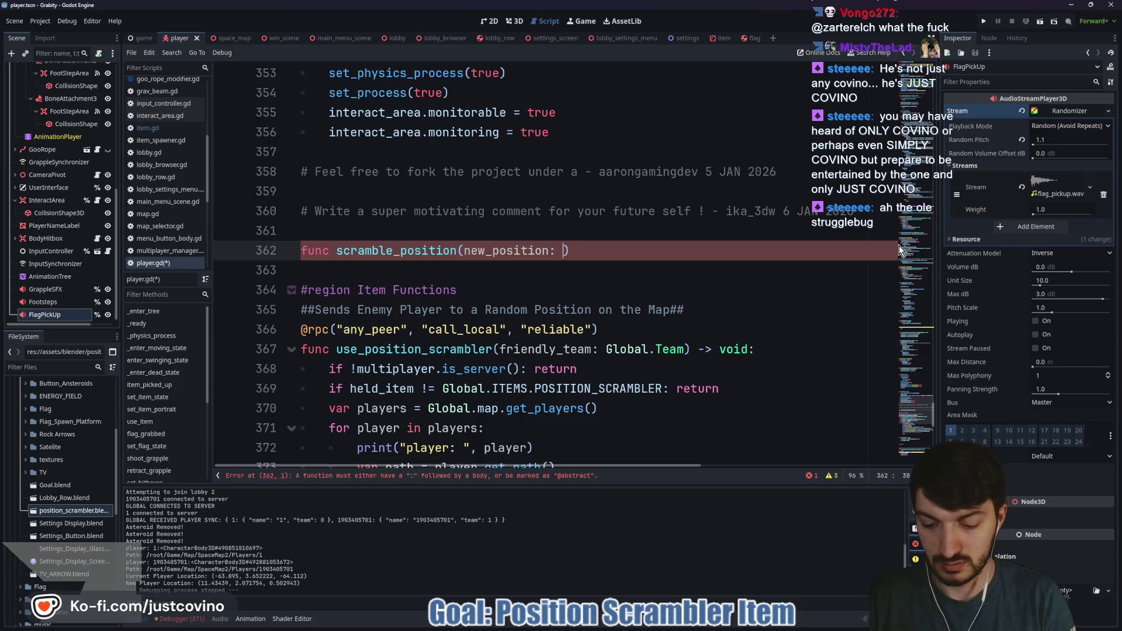
pyautogui.write('or3) -> ')
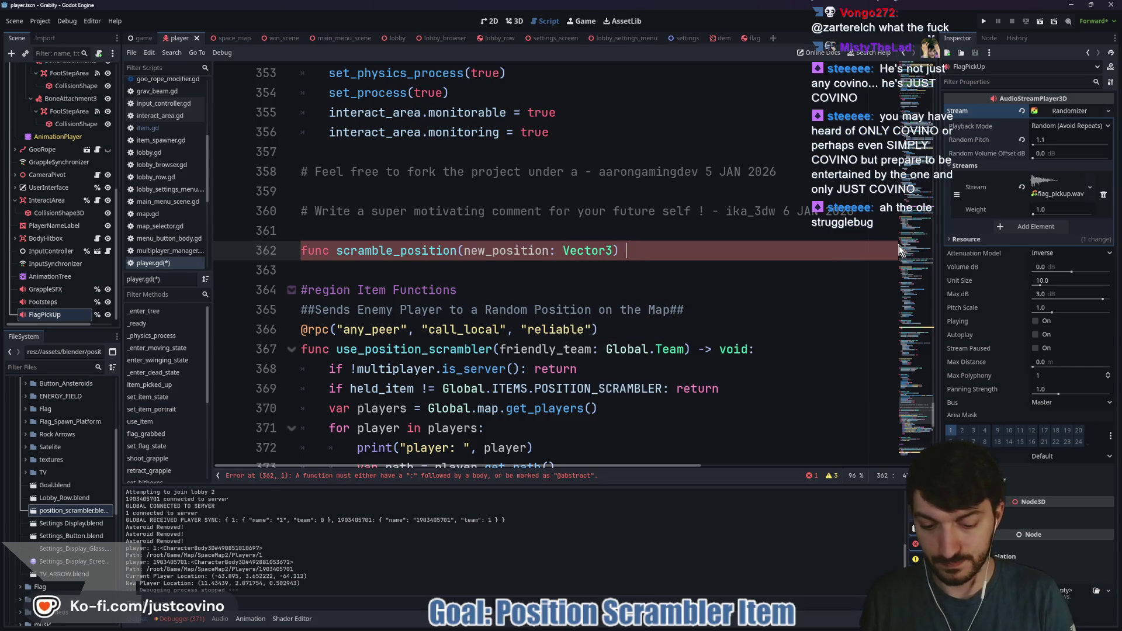
pyautogui.write('void:')
pyautogui.press('Return')
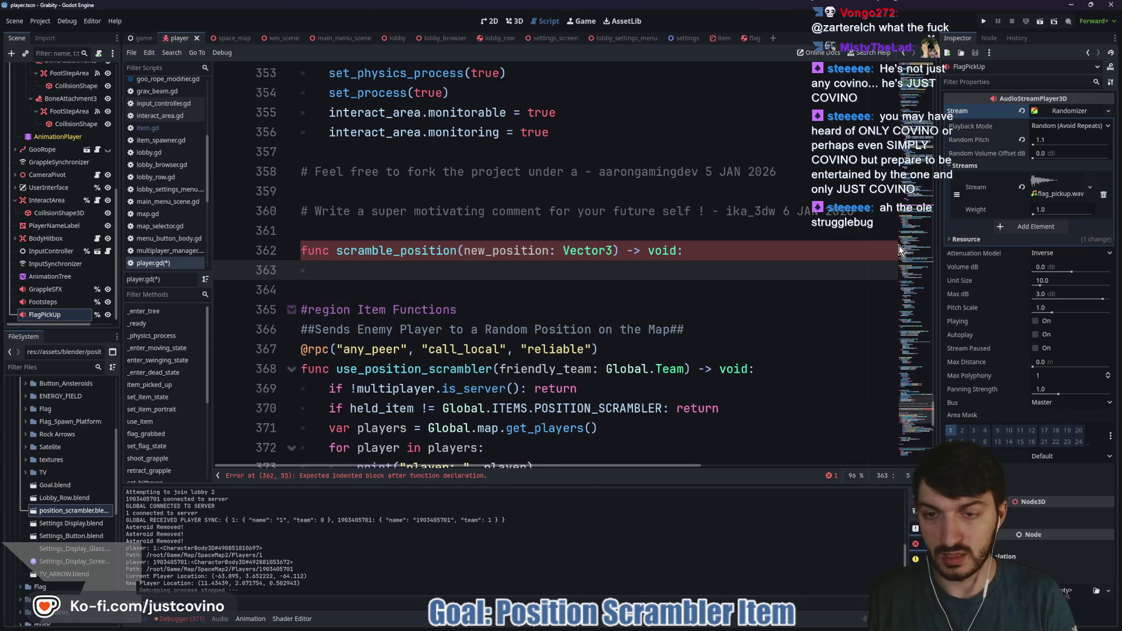
pyautogui.write('global_position')
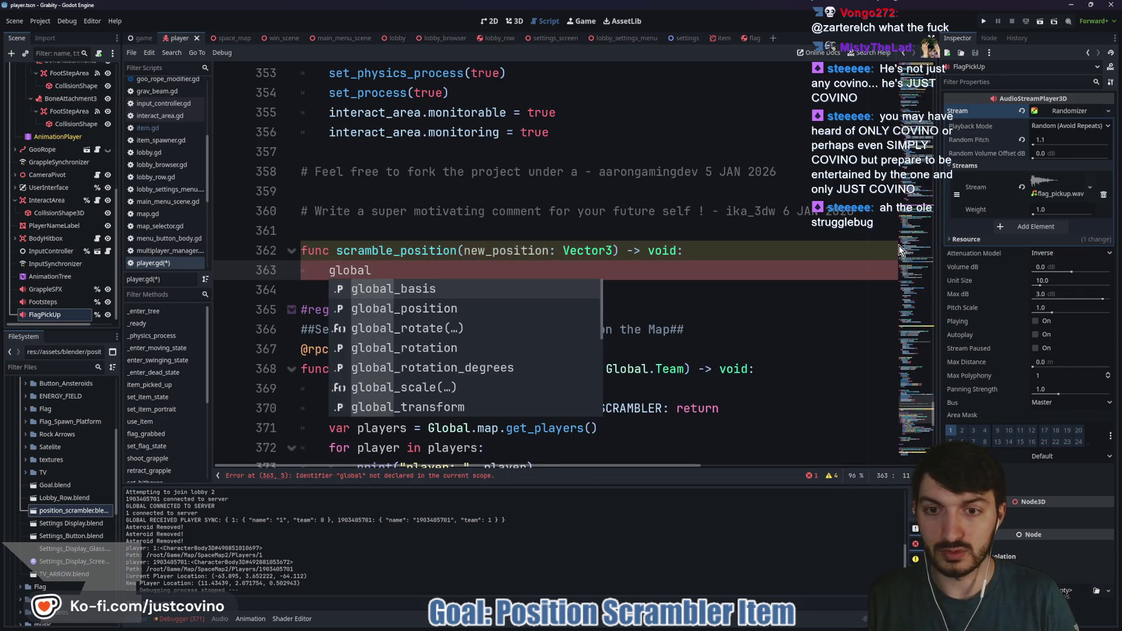
pyautogui.write(' = new_position')
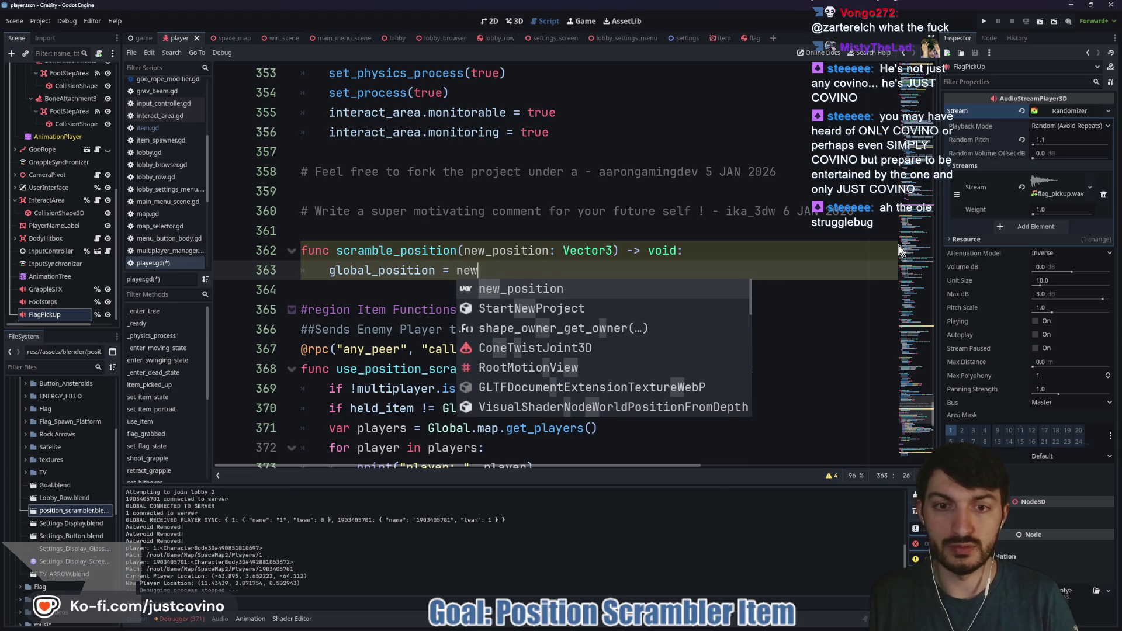
pyautogui.click(473, 292)
pyautogui.press('Return')
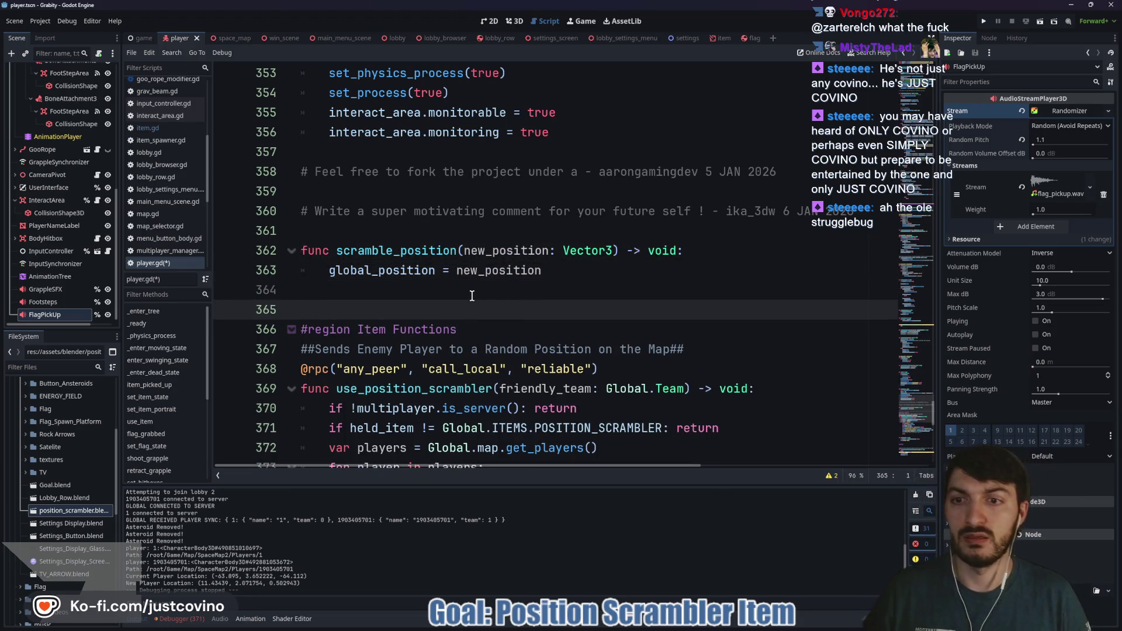
pyautogui.scroll(-4, 503, 281)
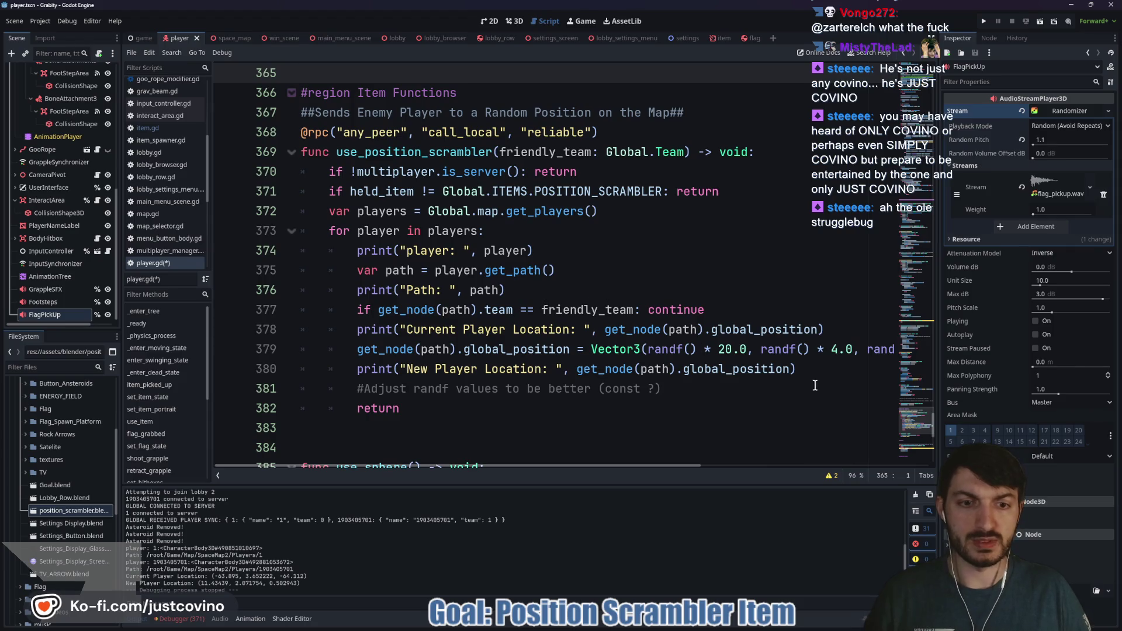
# - Delete the New Player Location, Path and player debug print lines from the scrambler code
pyautogui.moveTo(812, 369); pyautogui.dragTo(275, 369)
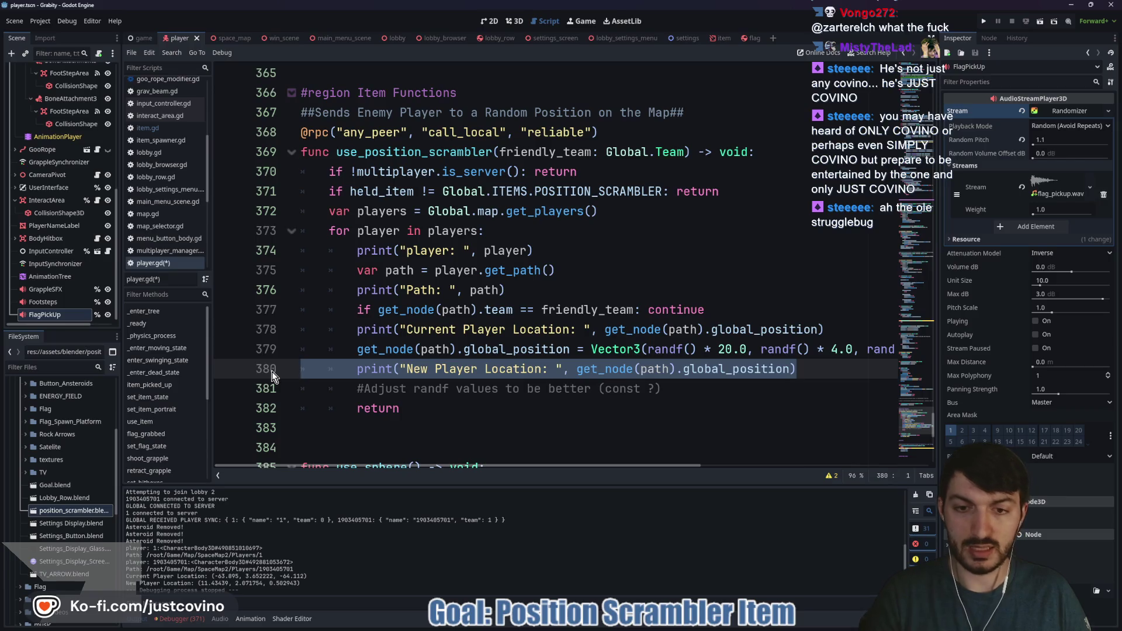
pyautogui.press('BackSpace')
pyautogui.press('BackSpace')
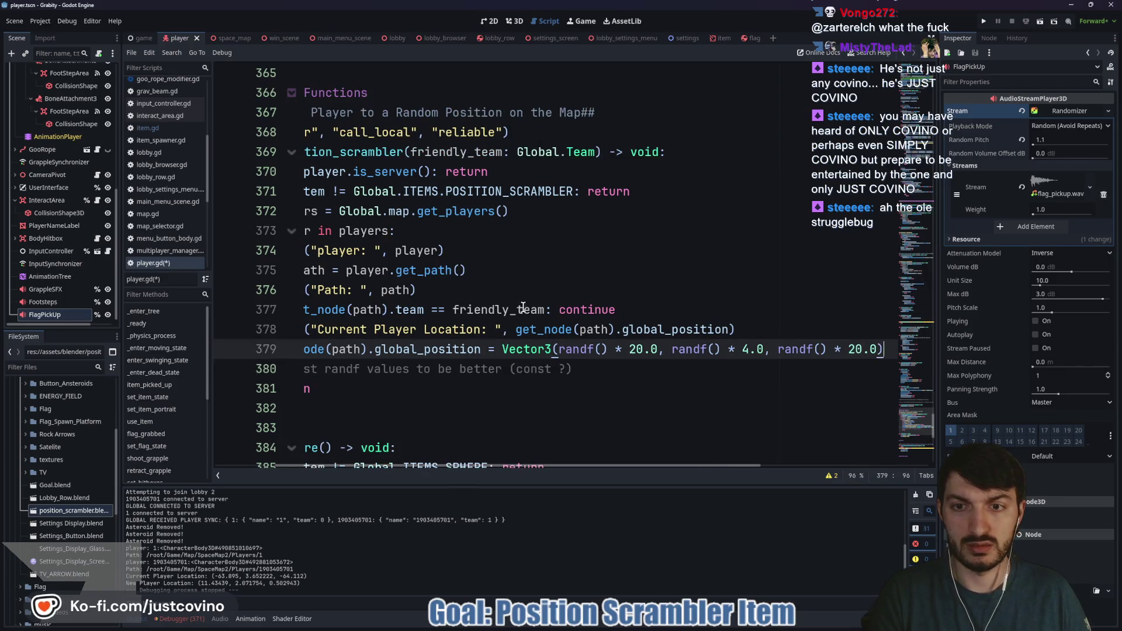
pyautogui.moveTo(506, 290); pyautogui.dragTo(257, 289)
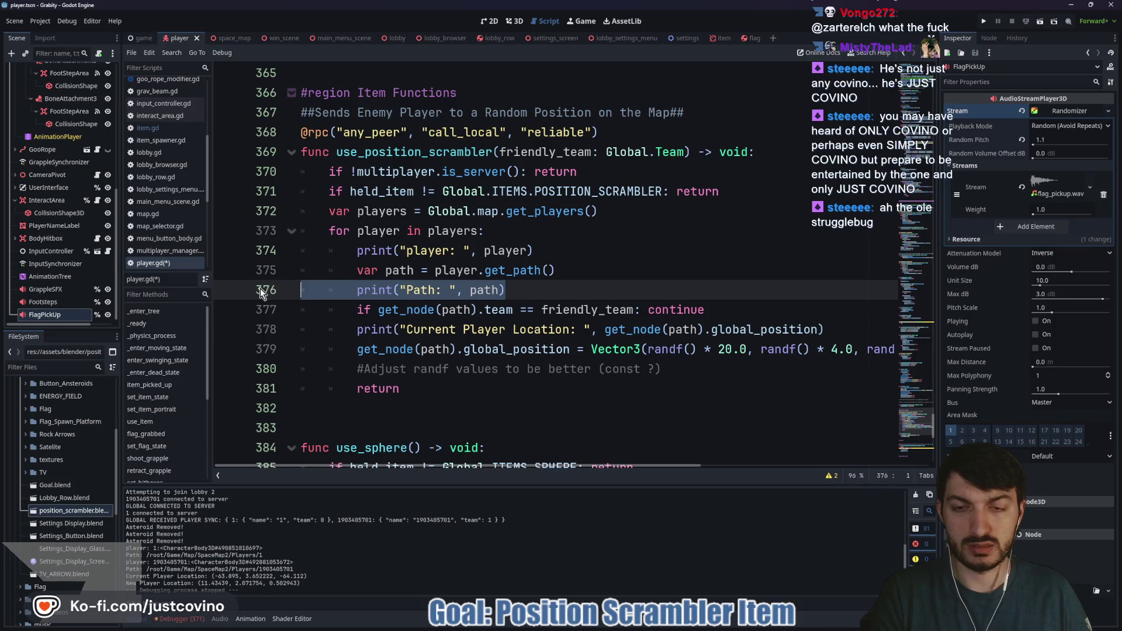
pyautogui.press('BackSpace')
pyautogui.press('BackSpace')
pyautogui.moveTo(548, 252); pyautogui.dragTo(214, 246)
pyautogui.press('BackSpace')
pyautogui.press('BackSpace')
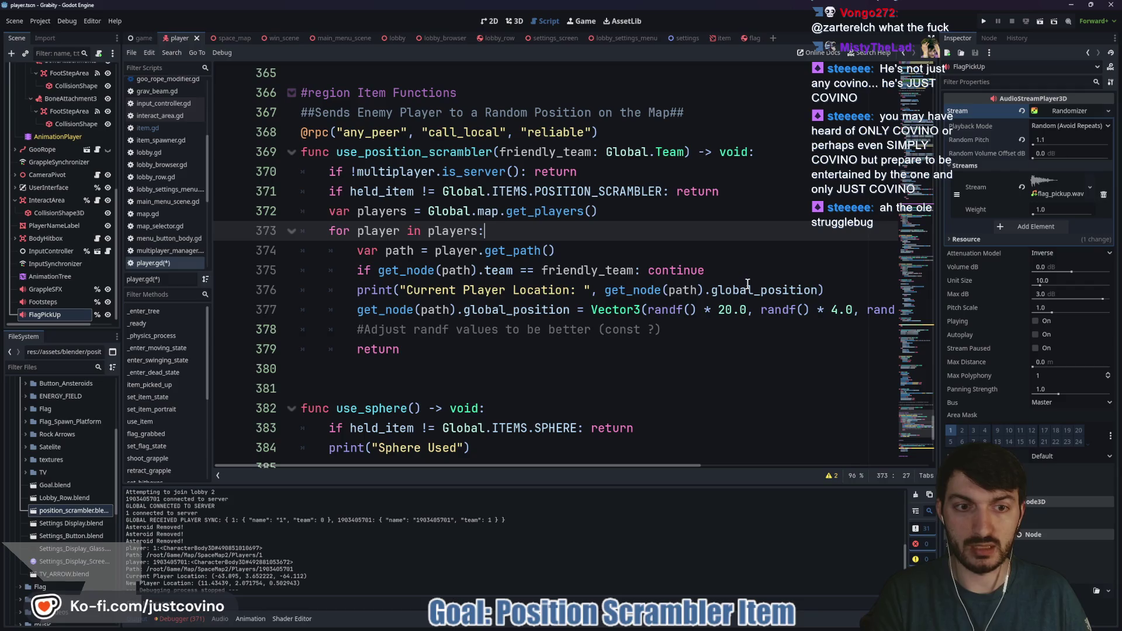
# - Replace the global_position assignment with a scramble_position call on the random Vector3 and save player.gd
pyautogui.moveTo(568, 310); pyautogui.dragTo(466, 310)
pyautogui.write('scramble_position(')
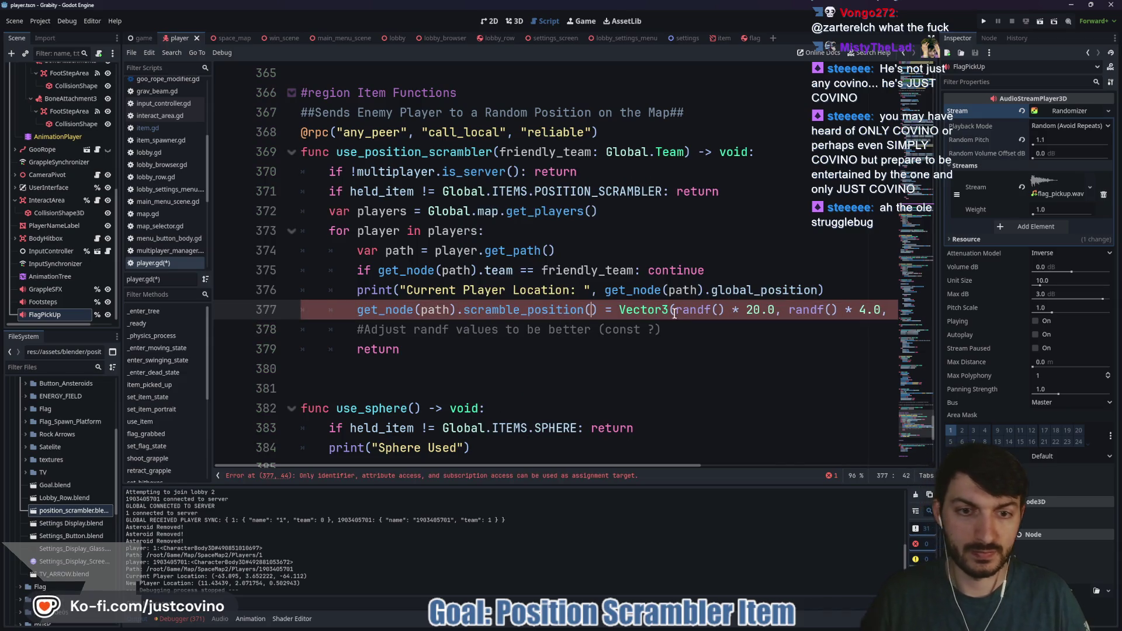
pyautogui.moveTo(617, 309); pyautogui.dragTo(908, 316)
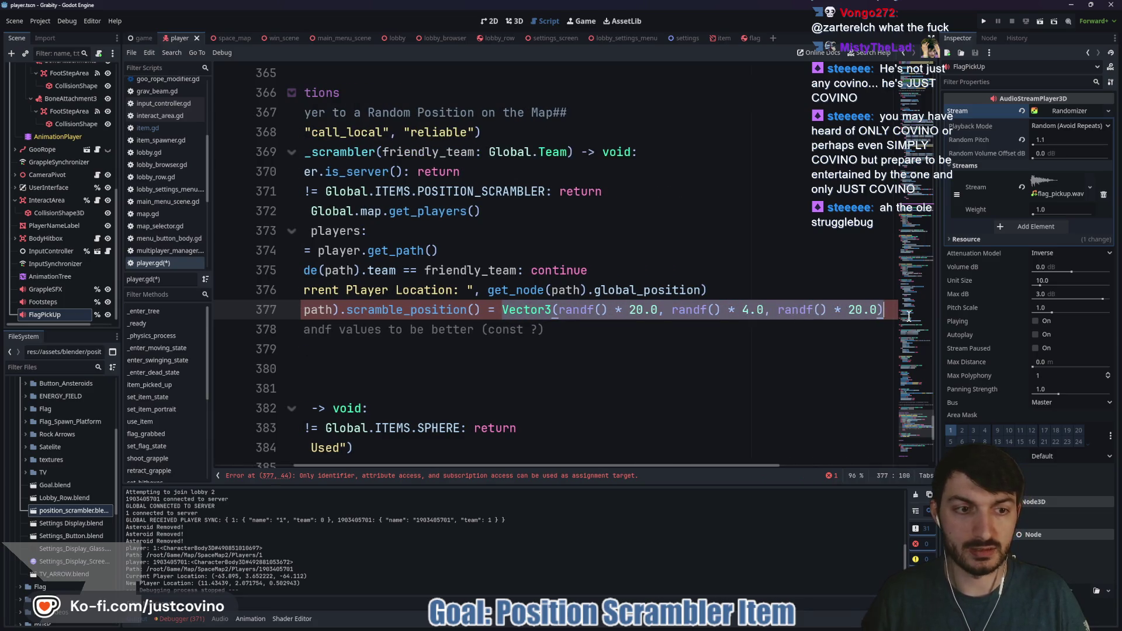
pyautogui.press('BackSpace')
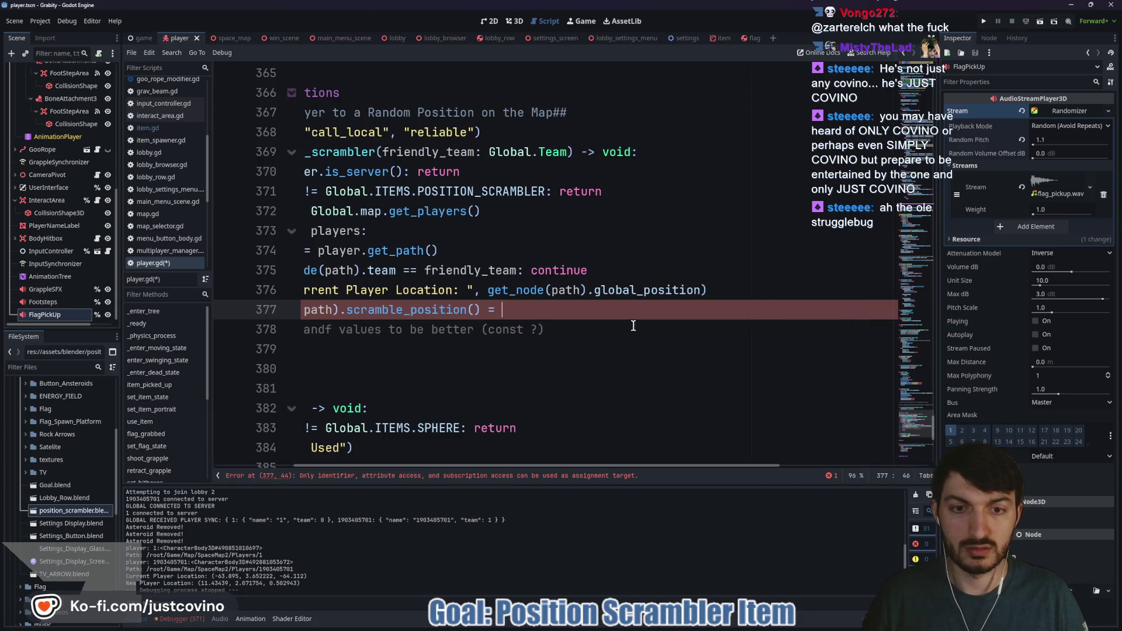
pyautogui.press('BackSpace')
pyautogui.press('BackSpace')
pyautogui.press('BackSpace')
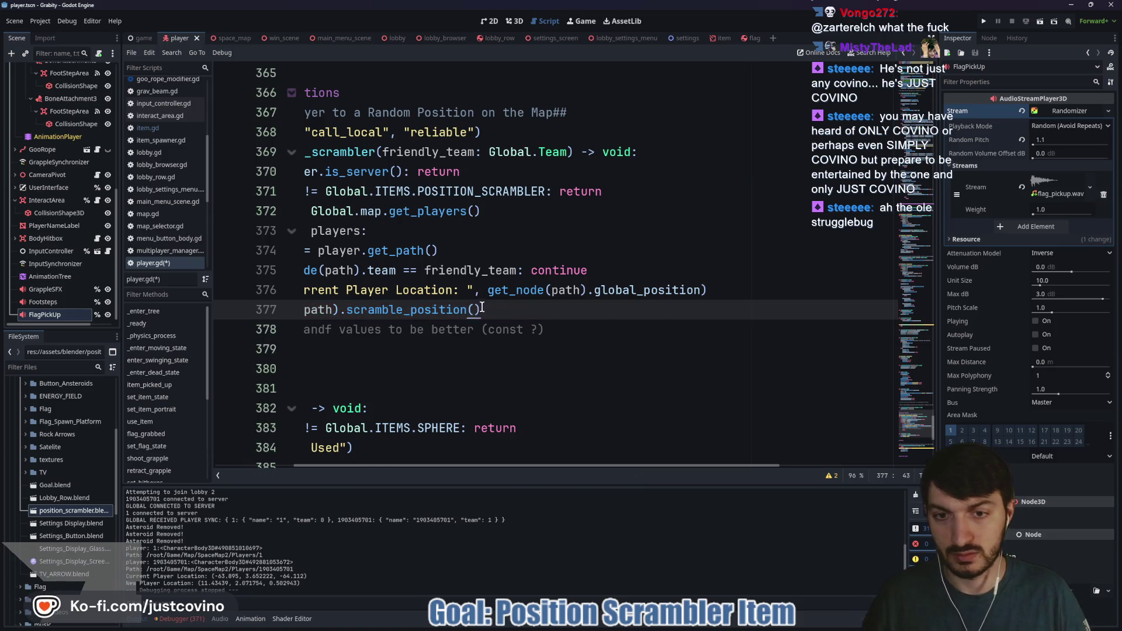
pyautogui.click(587, 327)
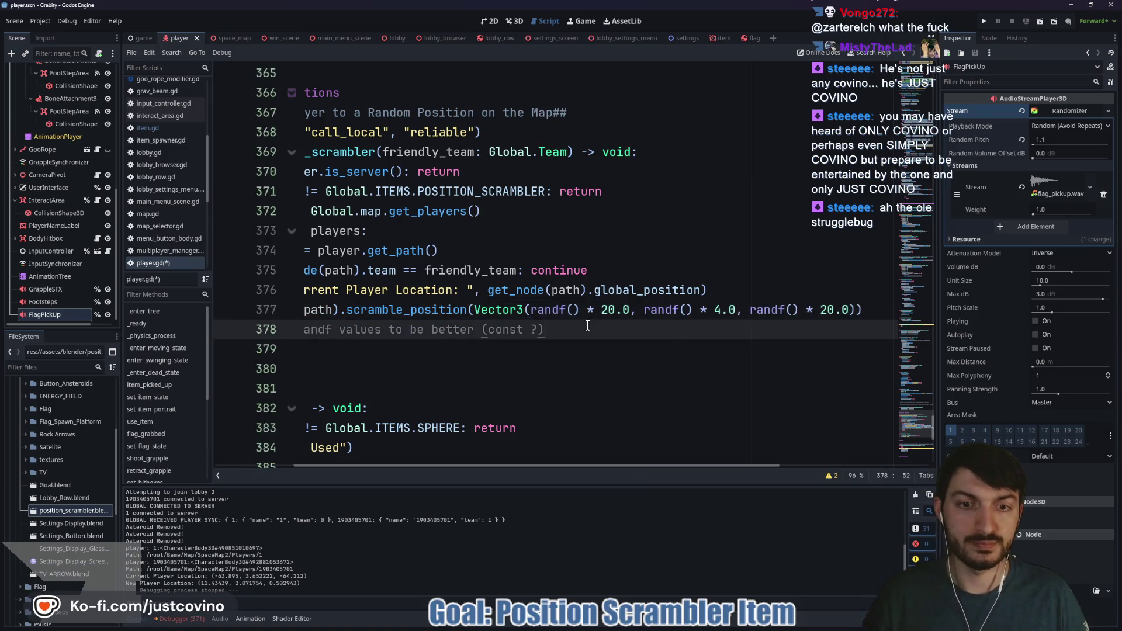
pyautogui.hotkey('ctrl', 's')
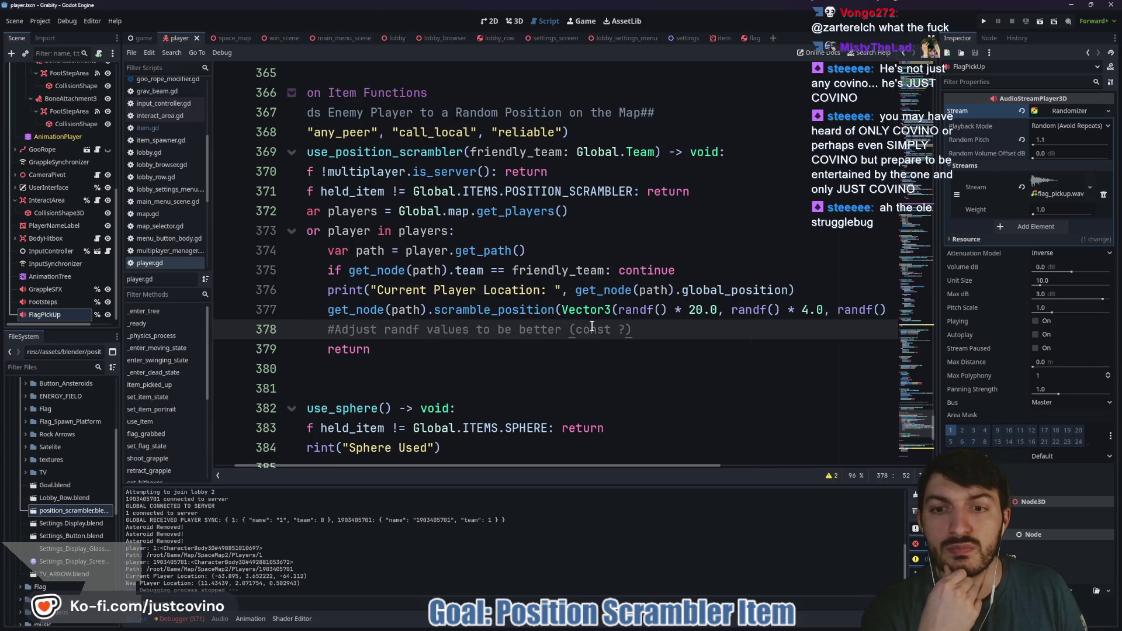
# - Launch the project again to test the updated scrambler
pyautogui.scroll(3, 584, 328)
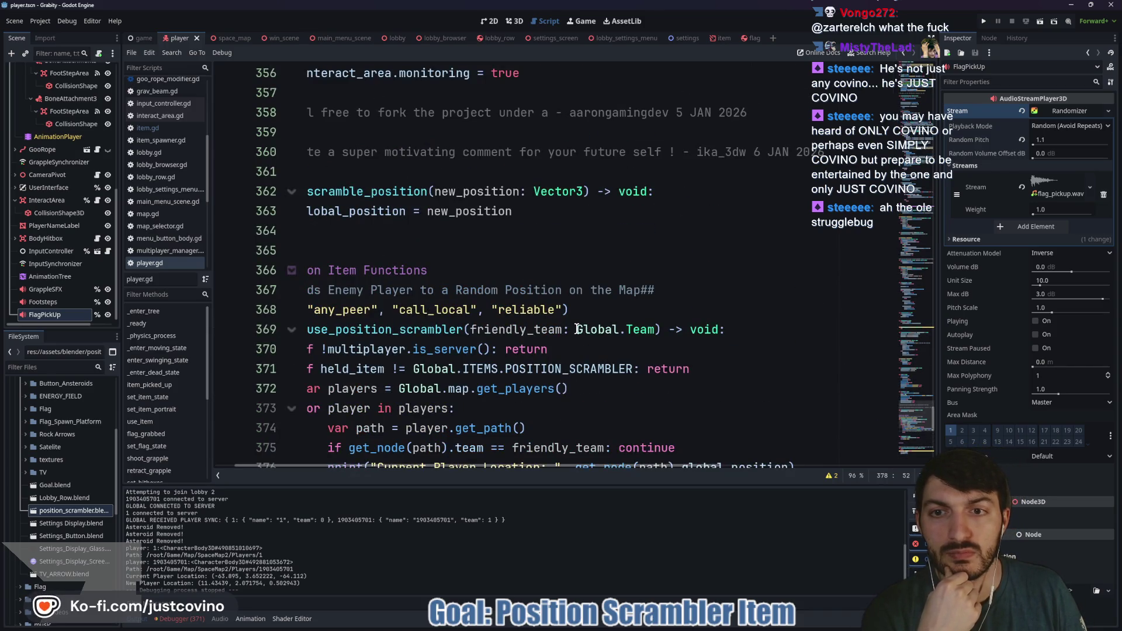
pyautogui.scroll(-2, 578, 329)
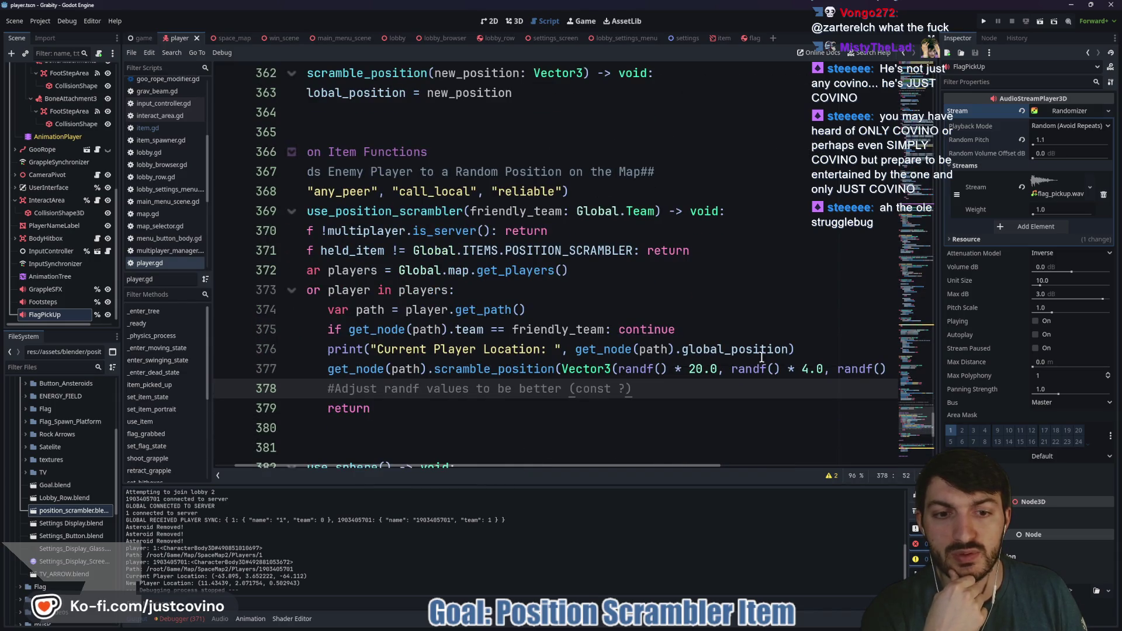
pyautogui.click(984, 21)
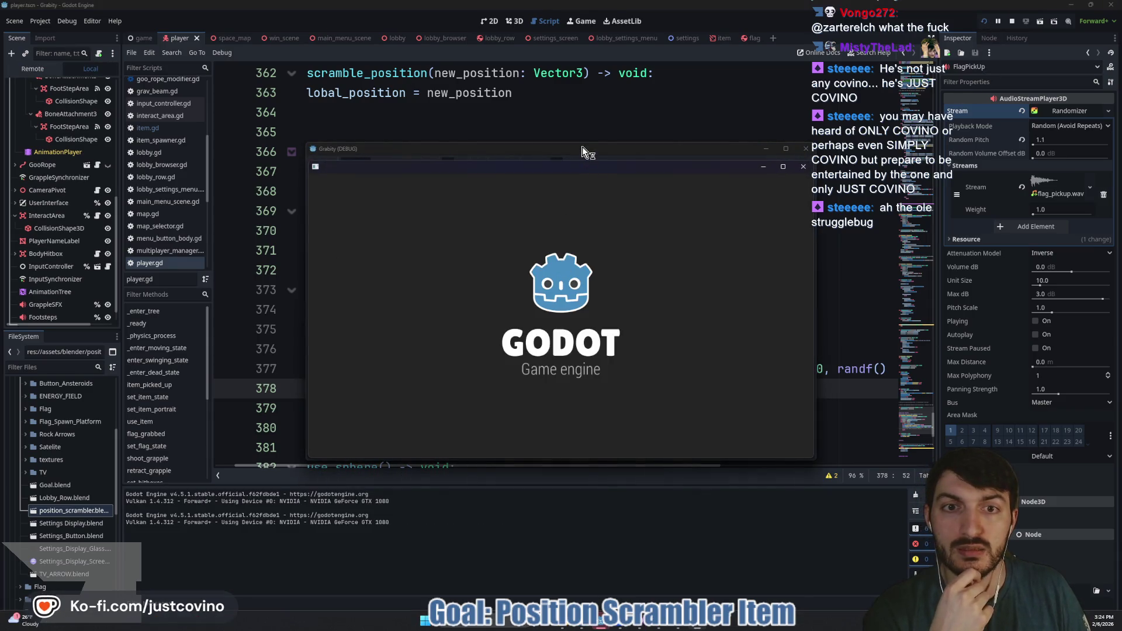
# - Place the two game windows side by side, host a lobby in one and join it from the other
pyautogui.moveTo(582, 146); pyautogui.dragTo(295, 145)
pyautogui.click(154, 305)
pyautogui.moveTo(600, 170)
pyautogui.mouseDown()
pyautogui.moveTo(857, 137)
pyautogui.moveTo(823, 139)
pyautogui.mouseUp()
pyautogui.click(336, 260)
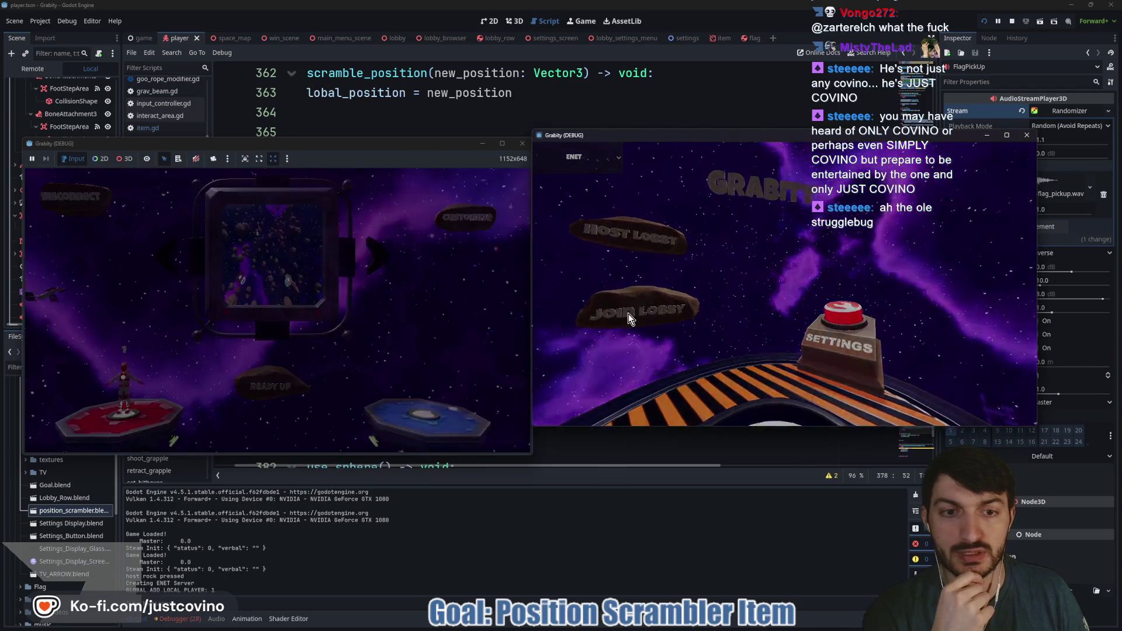
pyautogui.click(629, 314)
pyautogui.click(763, 304)
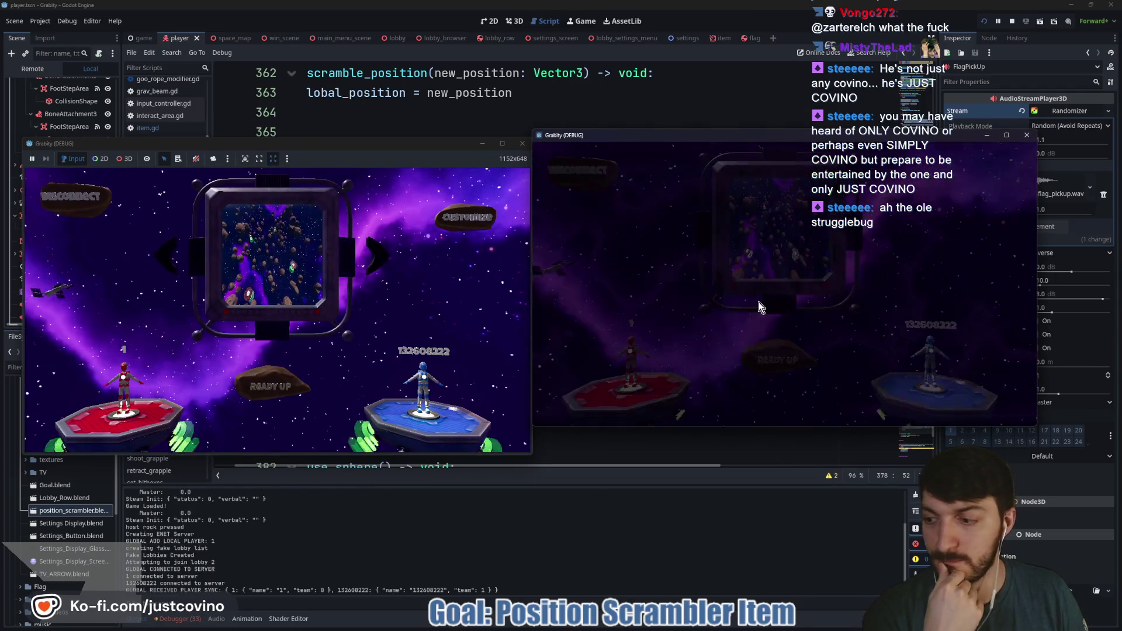
# - Ready up both players, start the match, and grapple toward the green planet
pyautogui.click(779, 363)
pyautogui.click(270, 390)
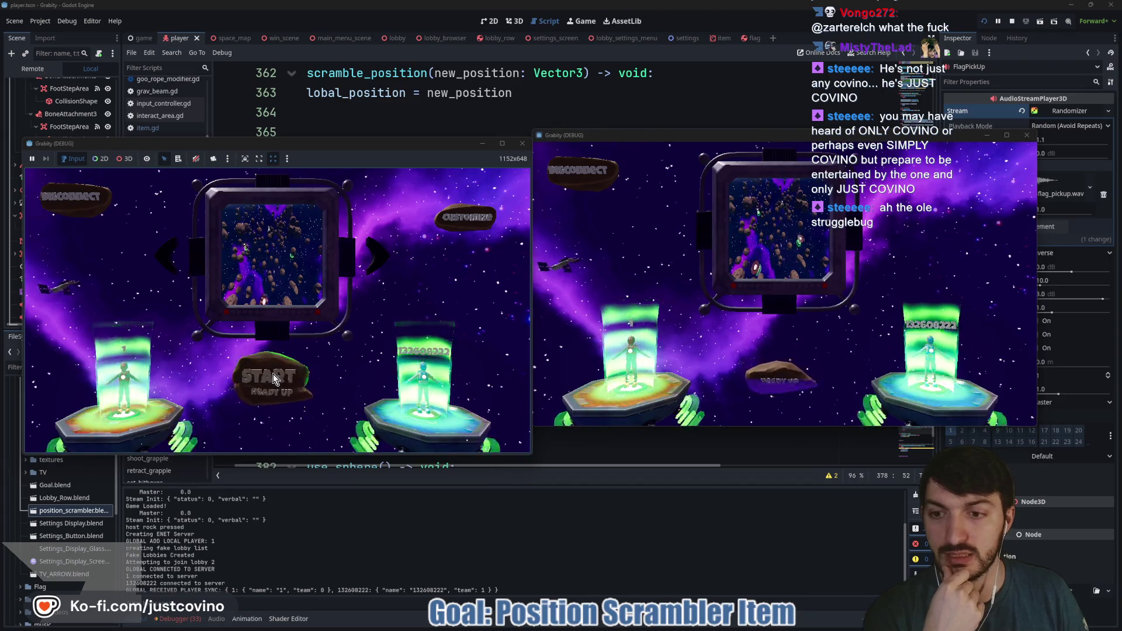
pyautogui.click(274, 379)
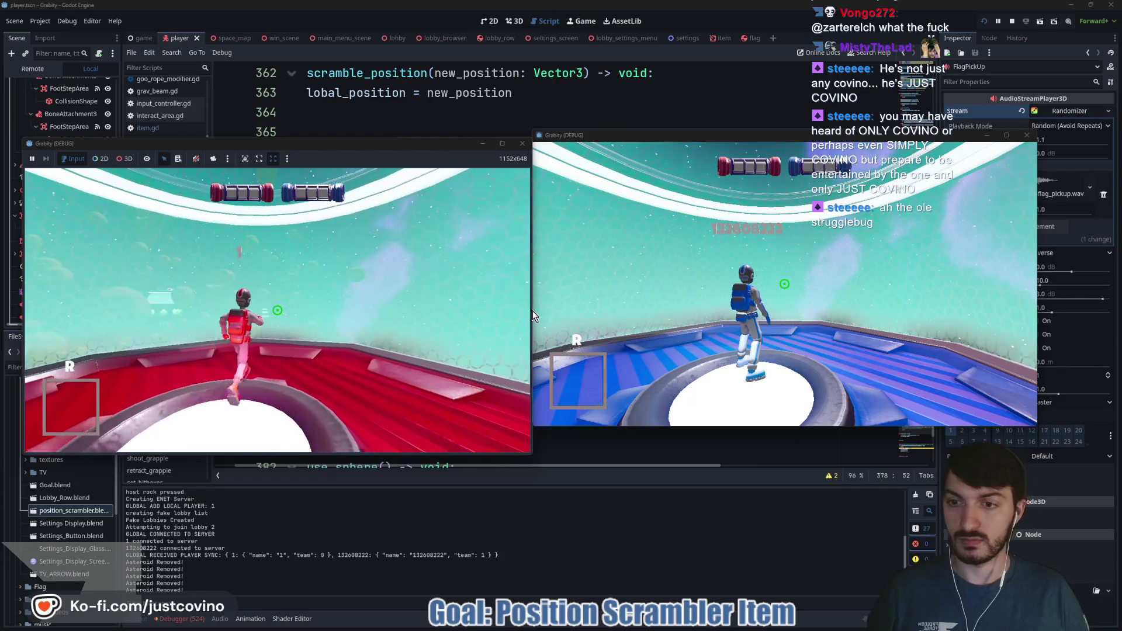
pyautogui.press('super')
pyautogui.press('super')
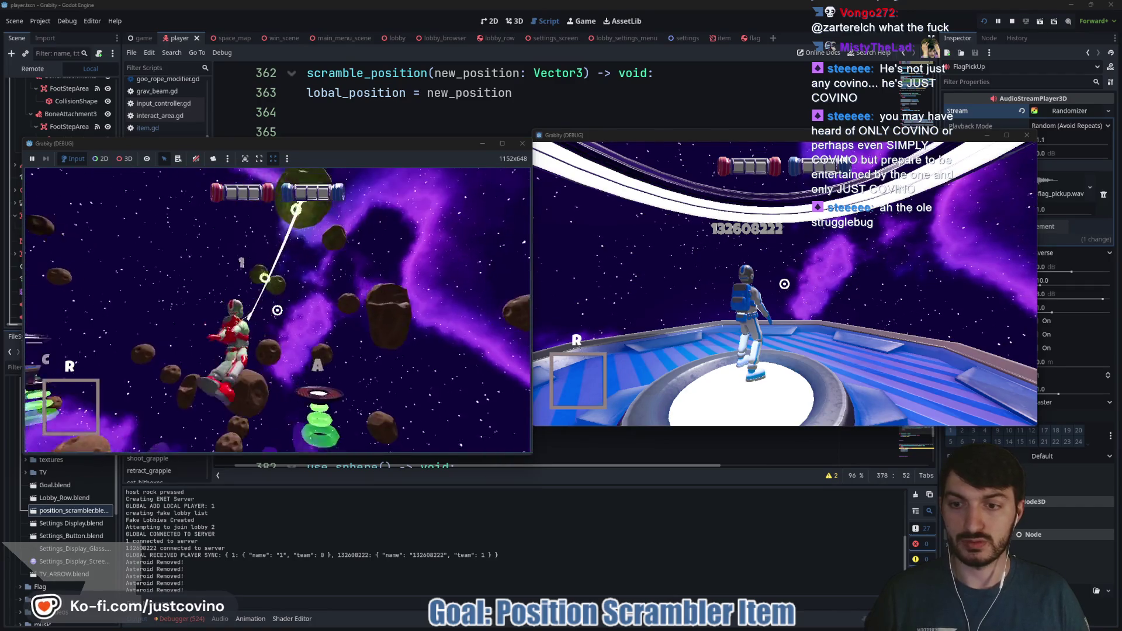
pyautogui.click(277, 310)
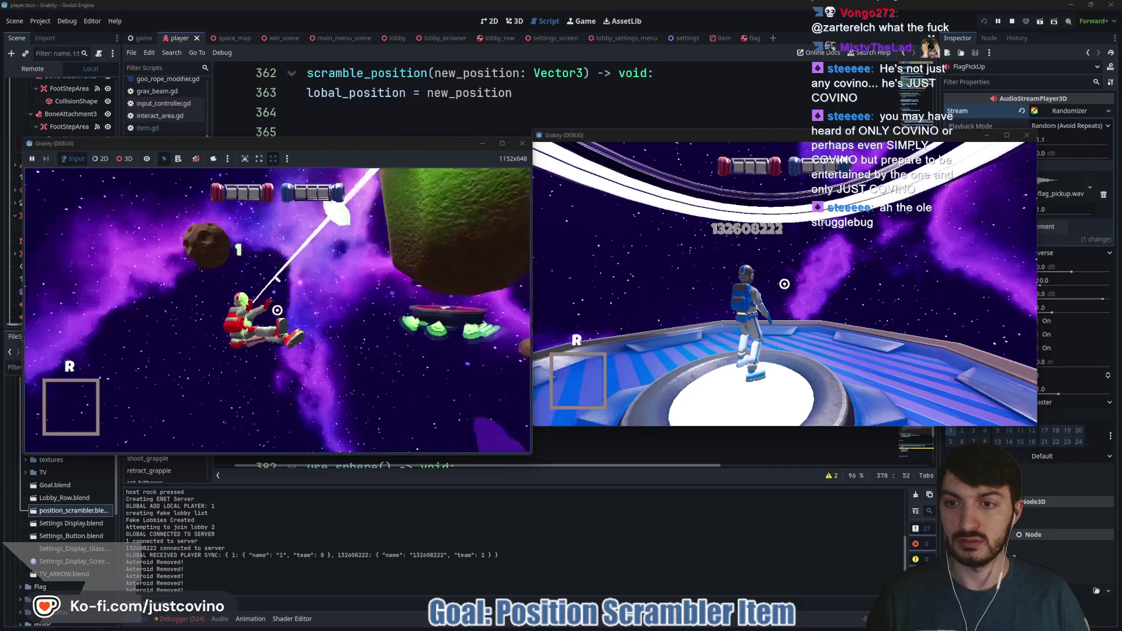
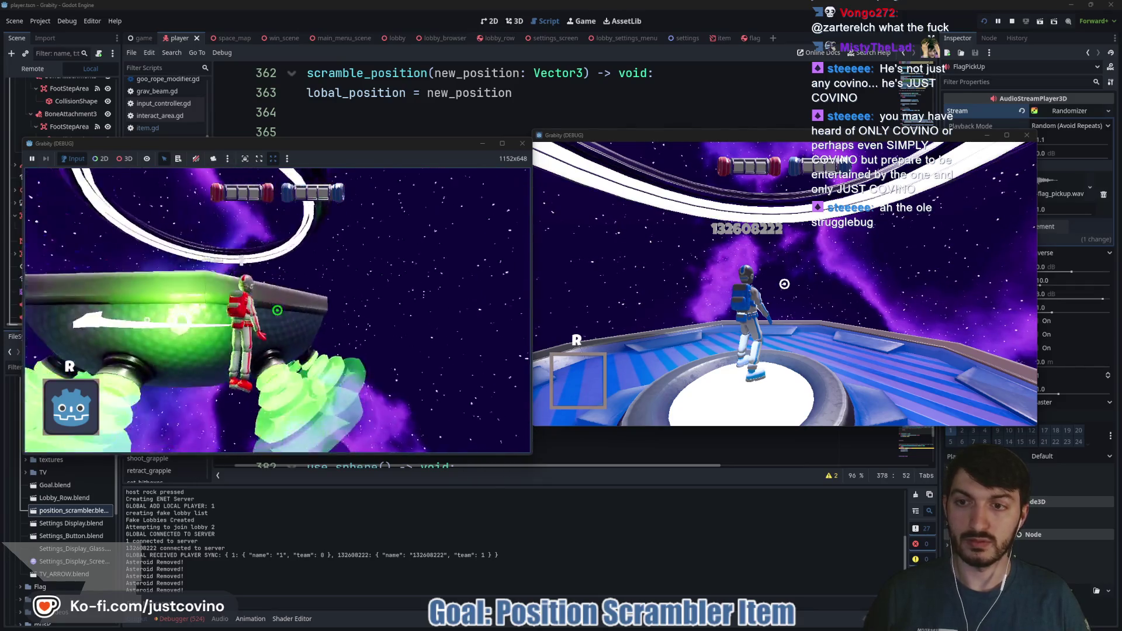
# - Use the Position Scrambler in the left game, grapple twice in the right game, then close both game windows
pyautogui.press('r')
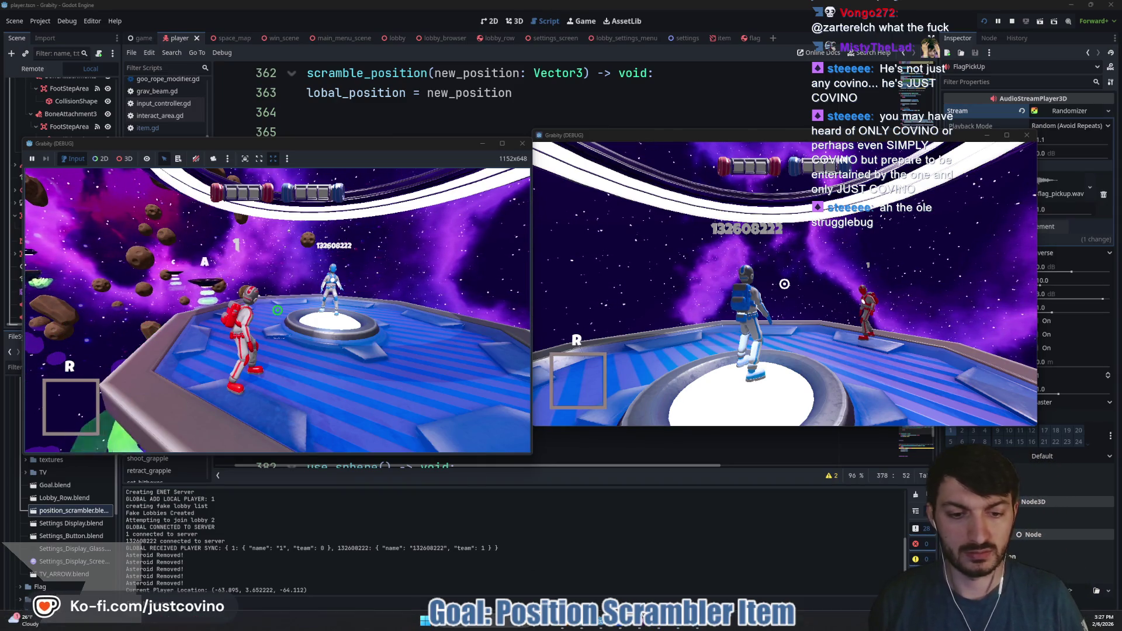
pyautogui.click(707, 627)
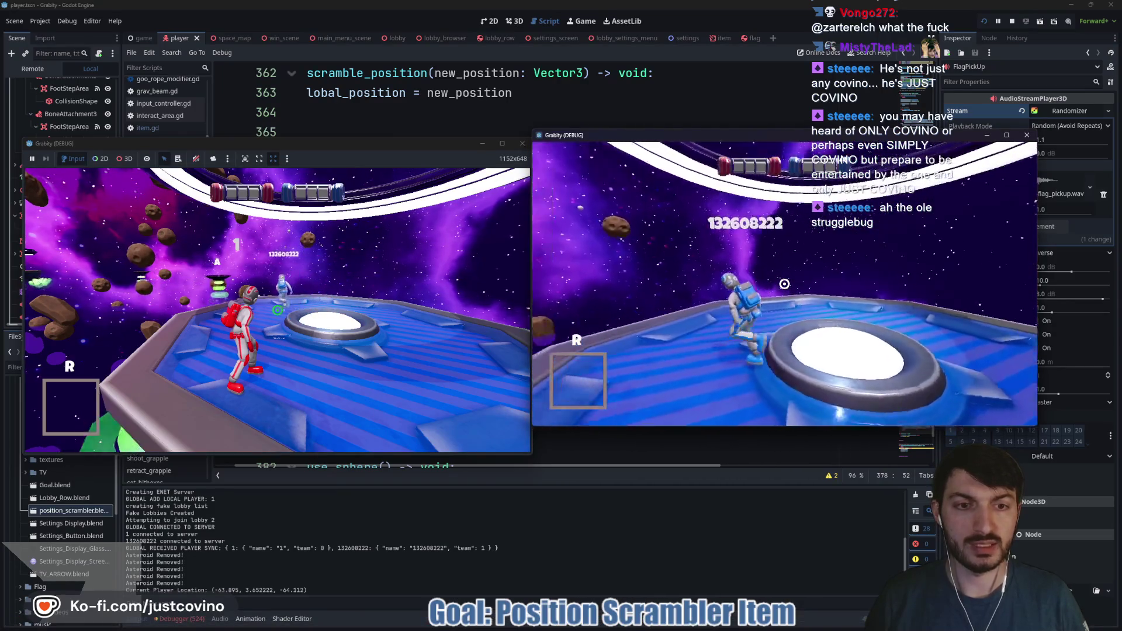
pyautogui.click(784, 284)
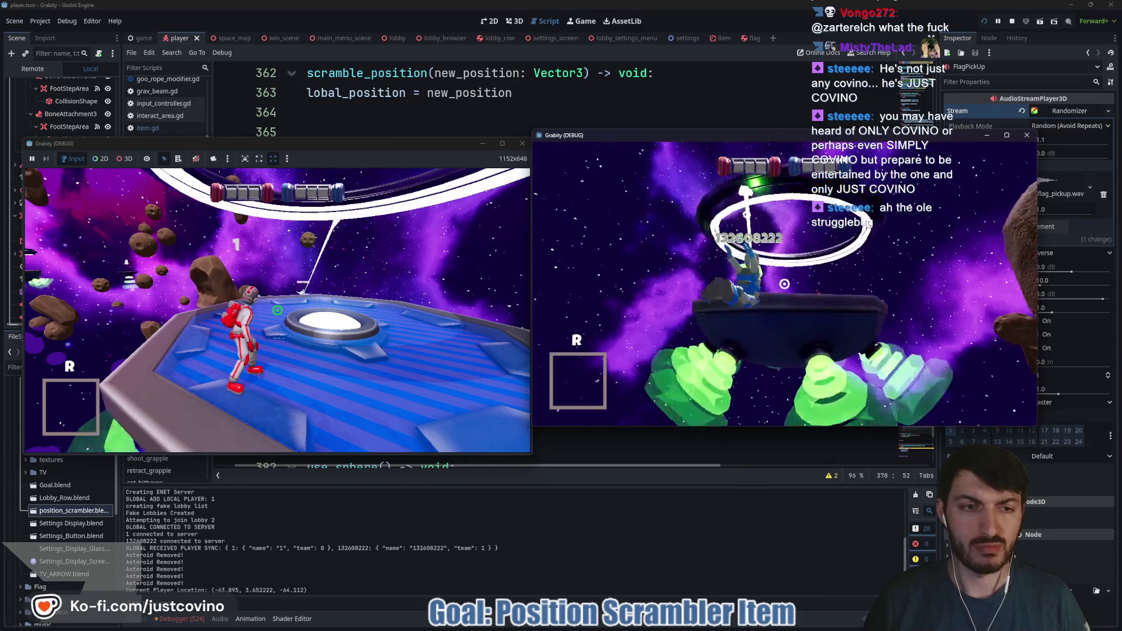
pyautogui.click(784, 283)
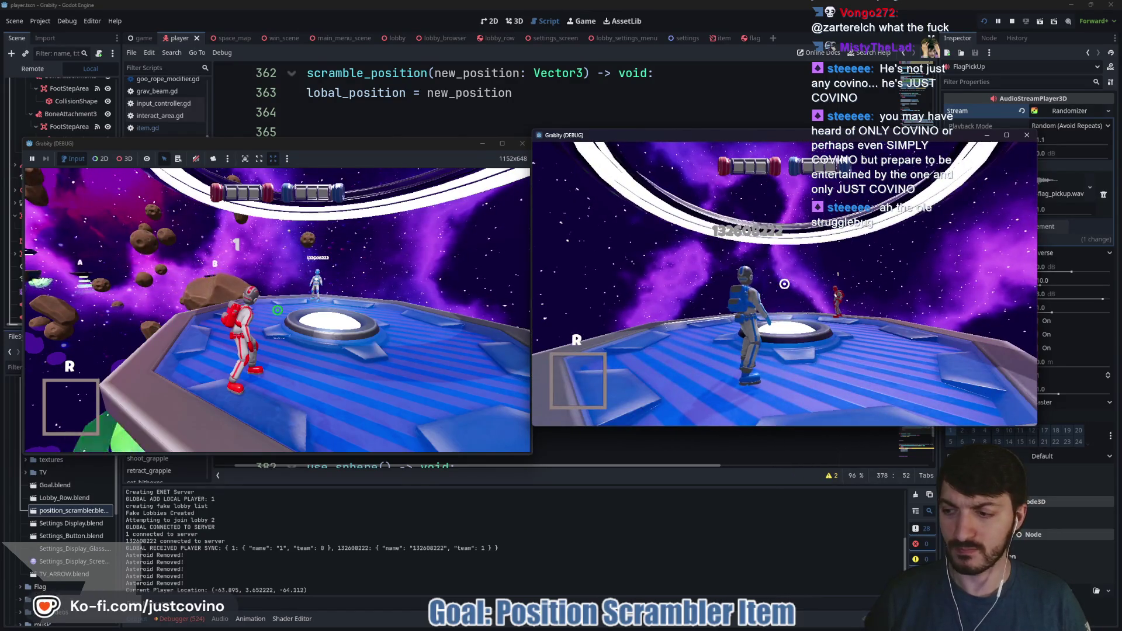
pyautogui.hotkey('alt', 'F4')
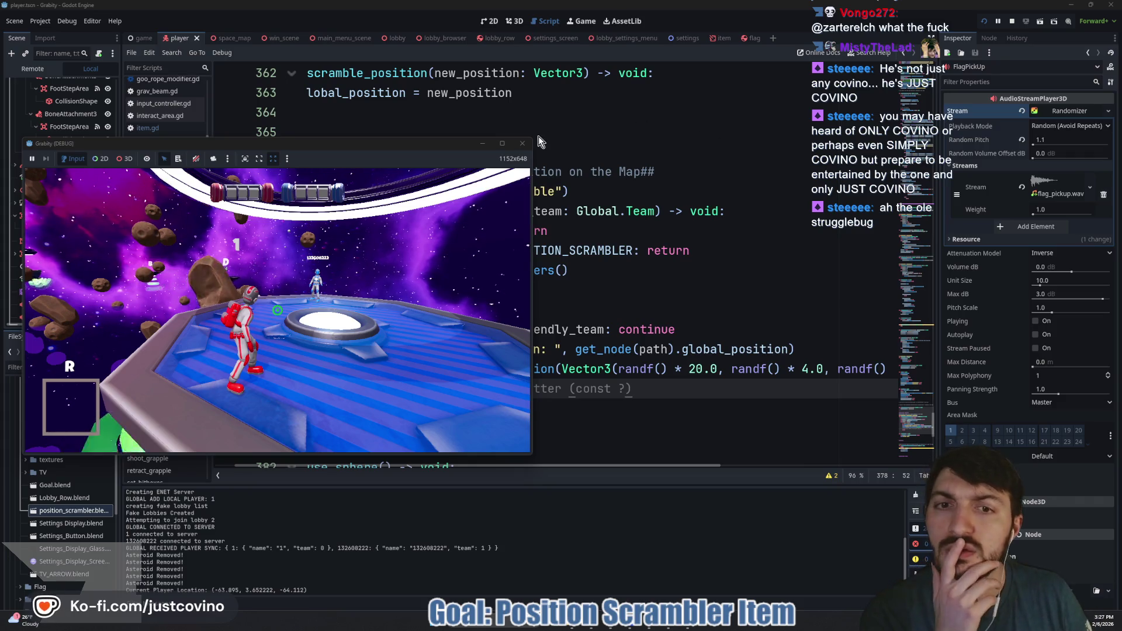
pyautogui.click(522, 143)
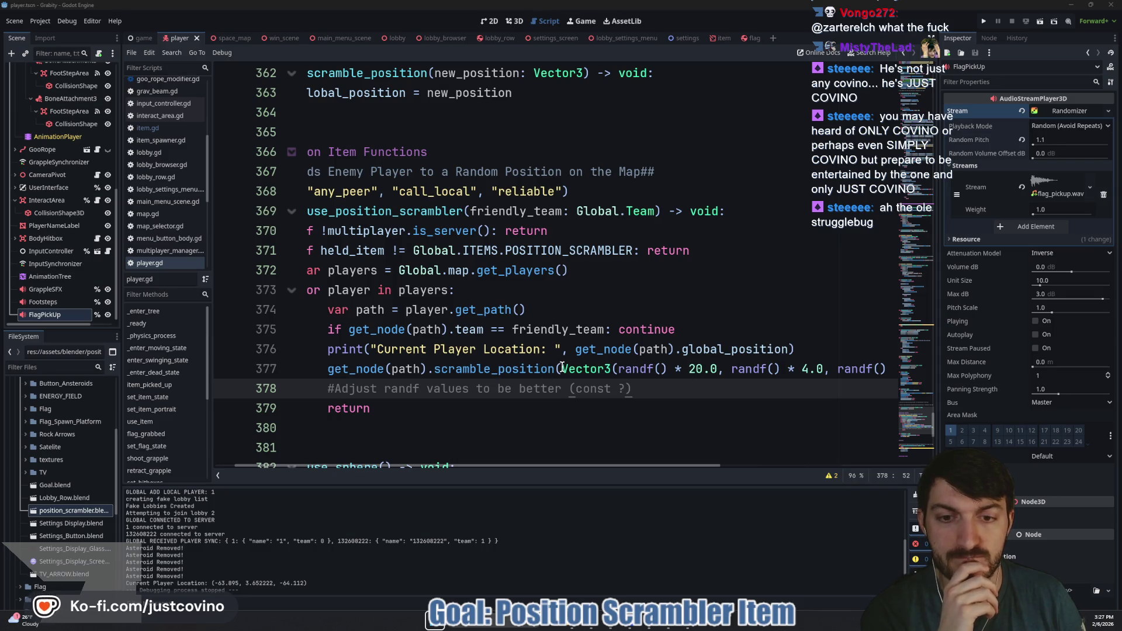
# - Change line 363 so scramble_position adds to global_position with '+='
pyautogui.scroll(3, 561, 367)
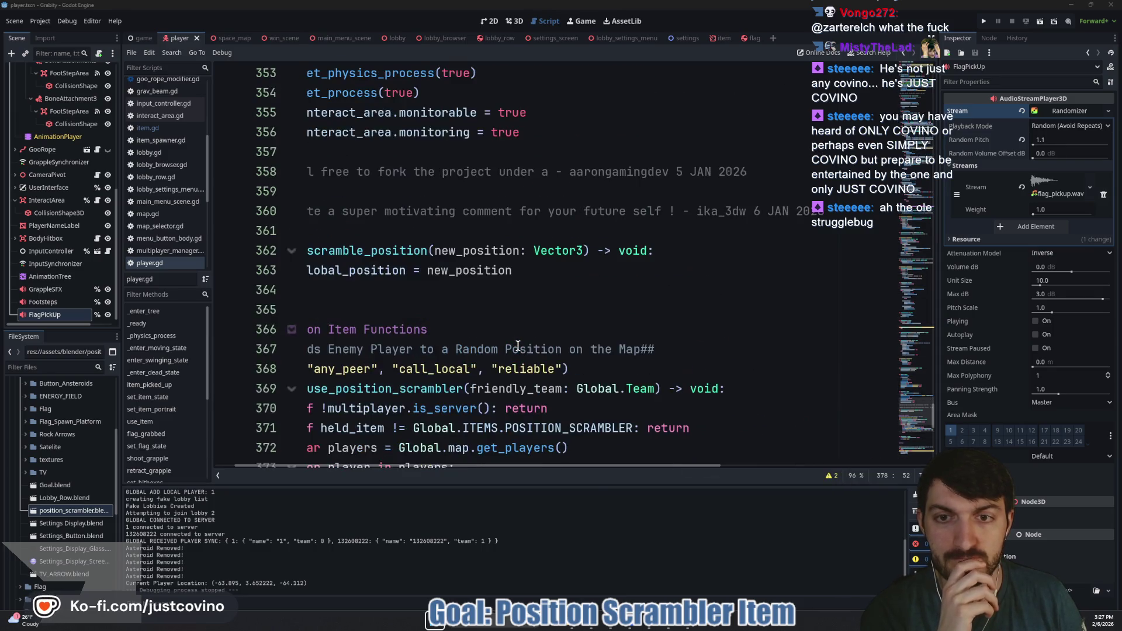
pyautogui.click(414, 271)
pyautogui.write('+')
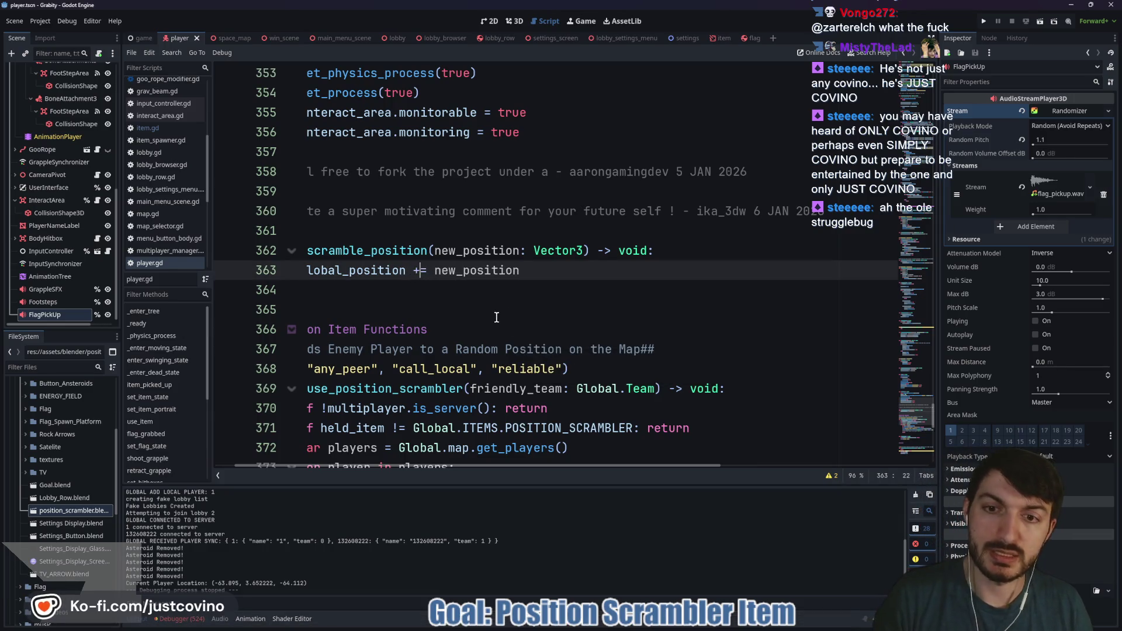
pyautogui.click(349, 232)
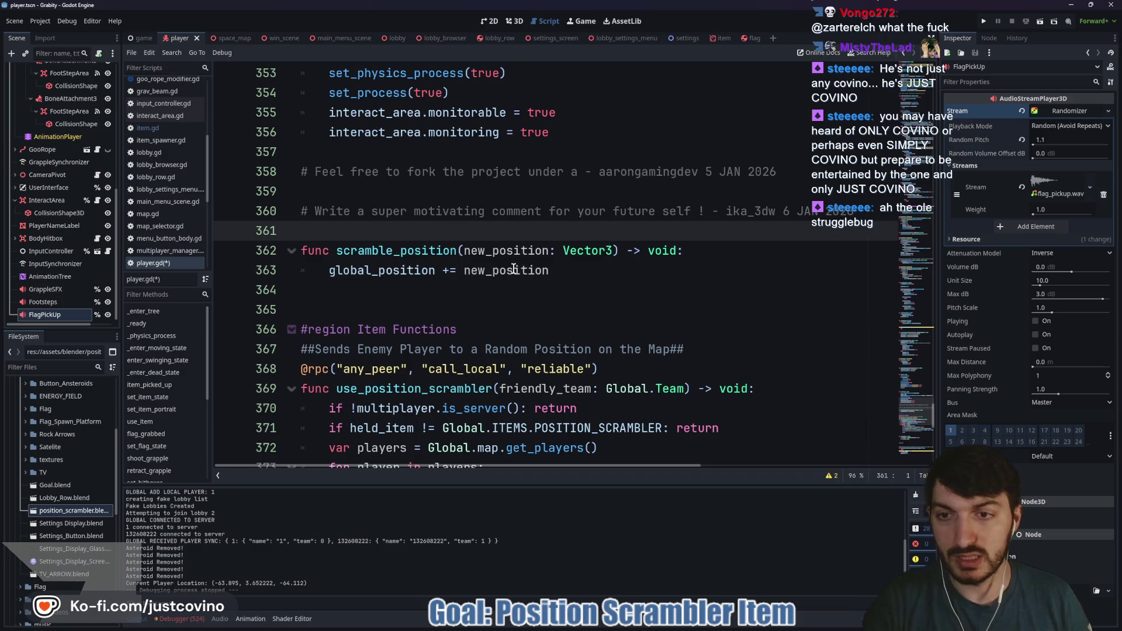
pyautogui.press('Return')
pyautogui.write('@rpc')
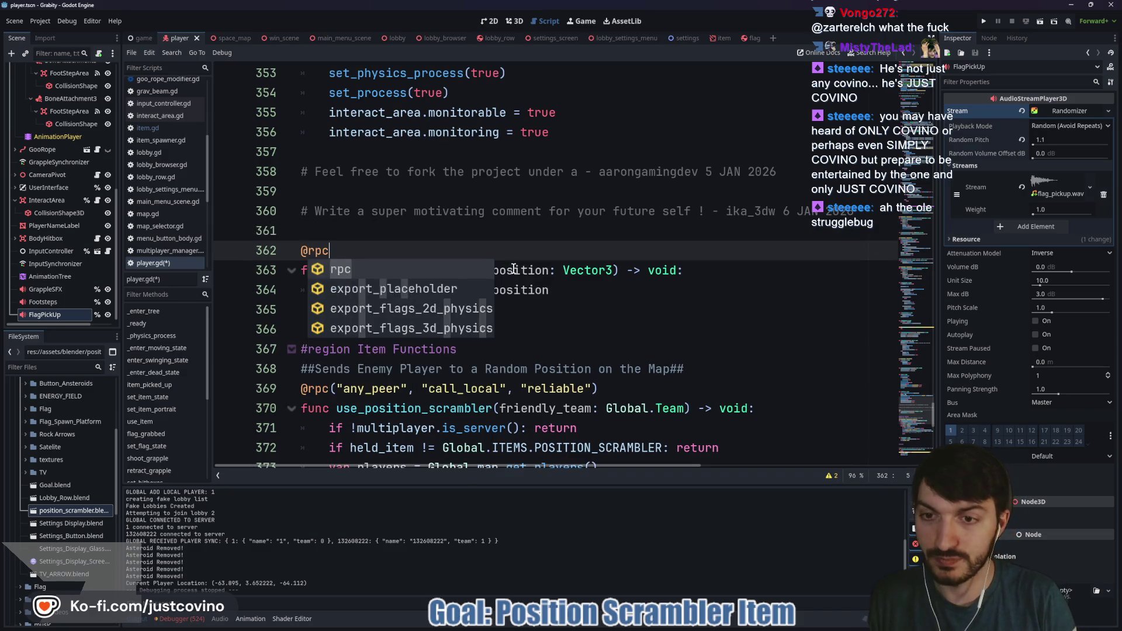
pyautogui.write('(')
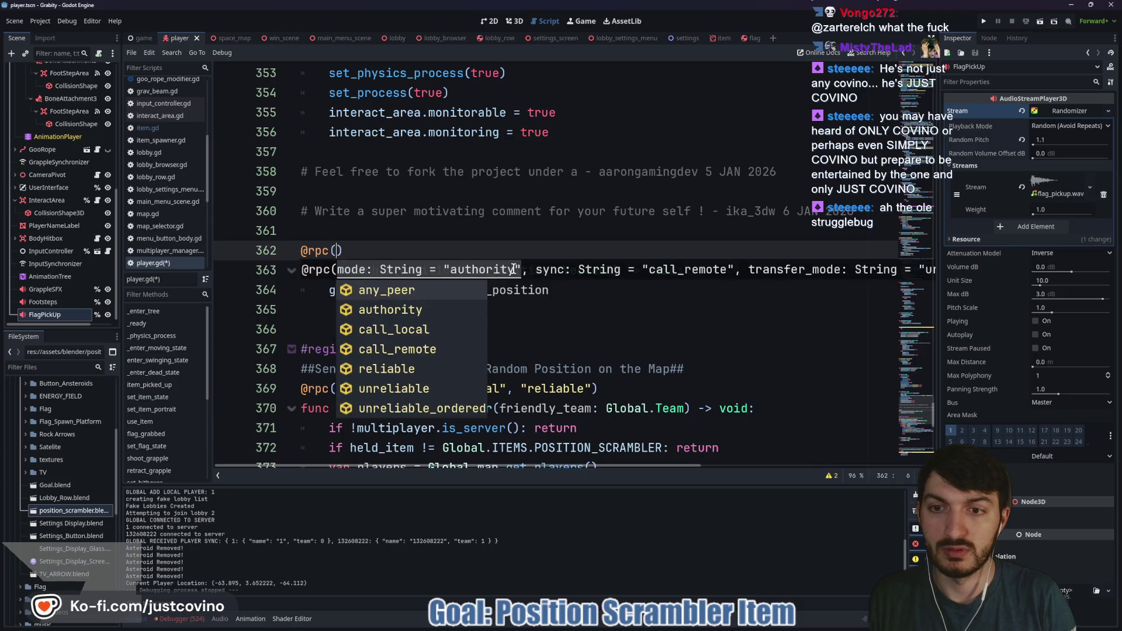
pyautogui.press('Return')
pyautogui.write(',')
pyautogui.press('Down')
pyautogui.press('Down')
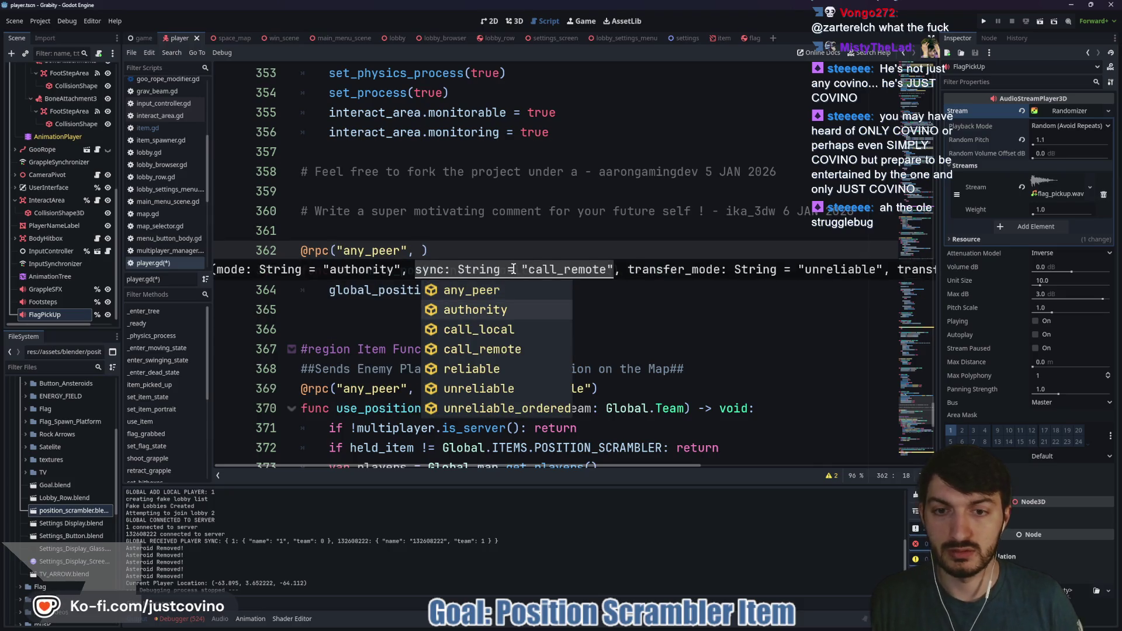
pyautogui.press('Return')
# - Call scramble_position with .rpc on line 378, save player.gd, and run the project
pyautogui.click(571, 335)
pyautogui.scroll(-4, 631, 339)
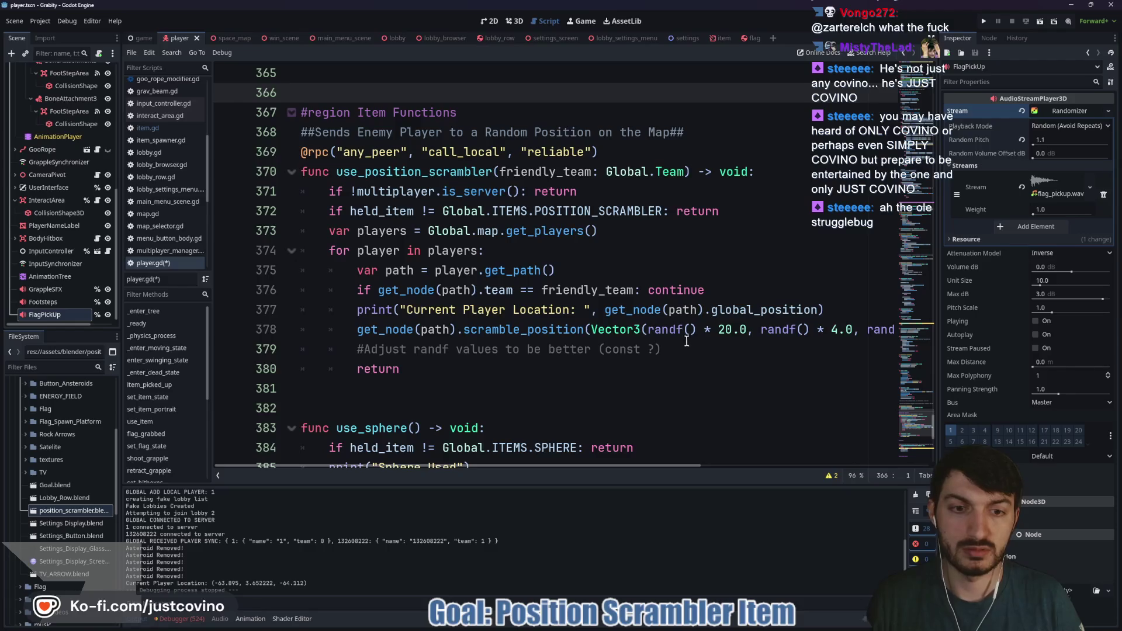
pyautogui.click(585, 329)
pyautogui.write('.rpc')
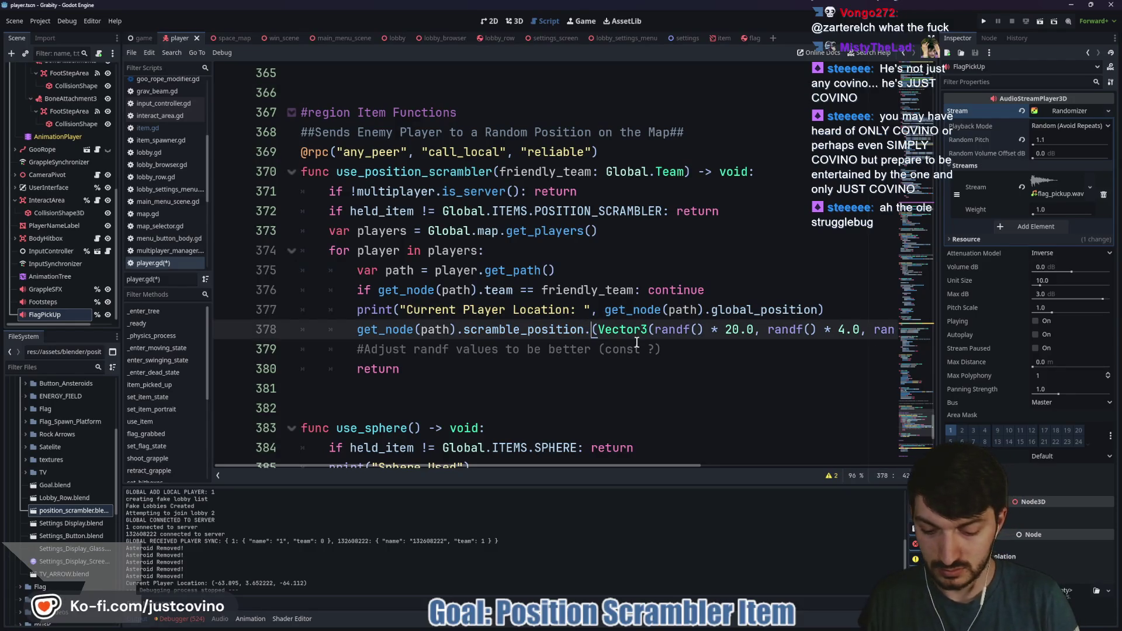
pyautogui.click(663, 348)
pyautogui.hotkey('ctrl', 's')
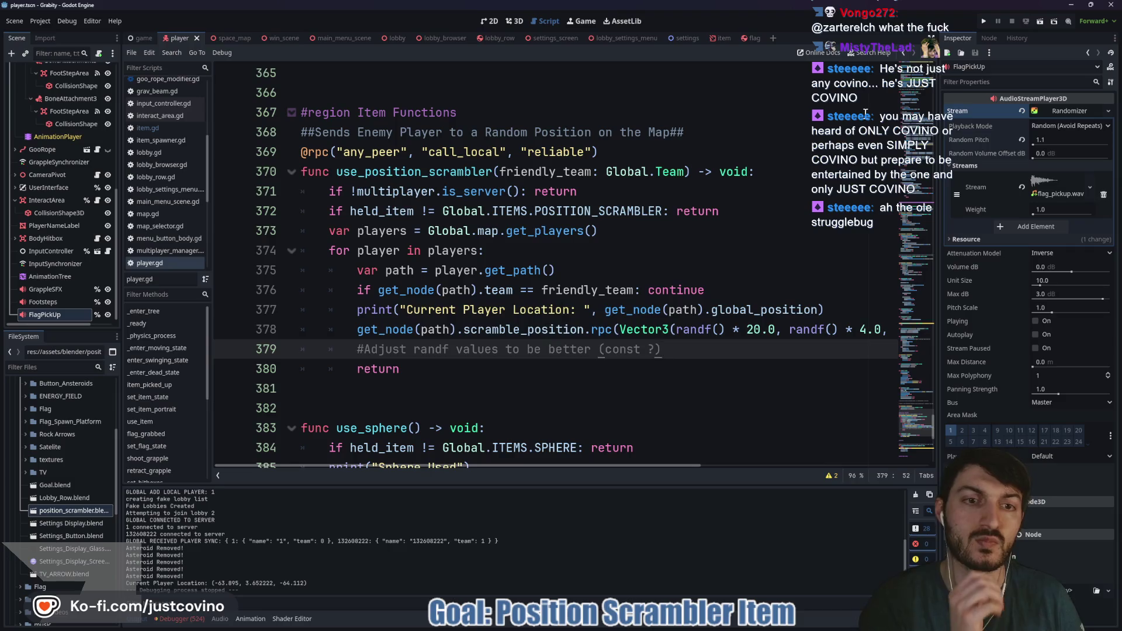
pyautogui.click(986, 22)
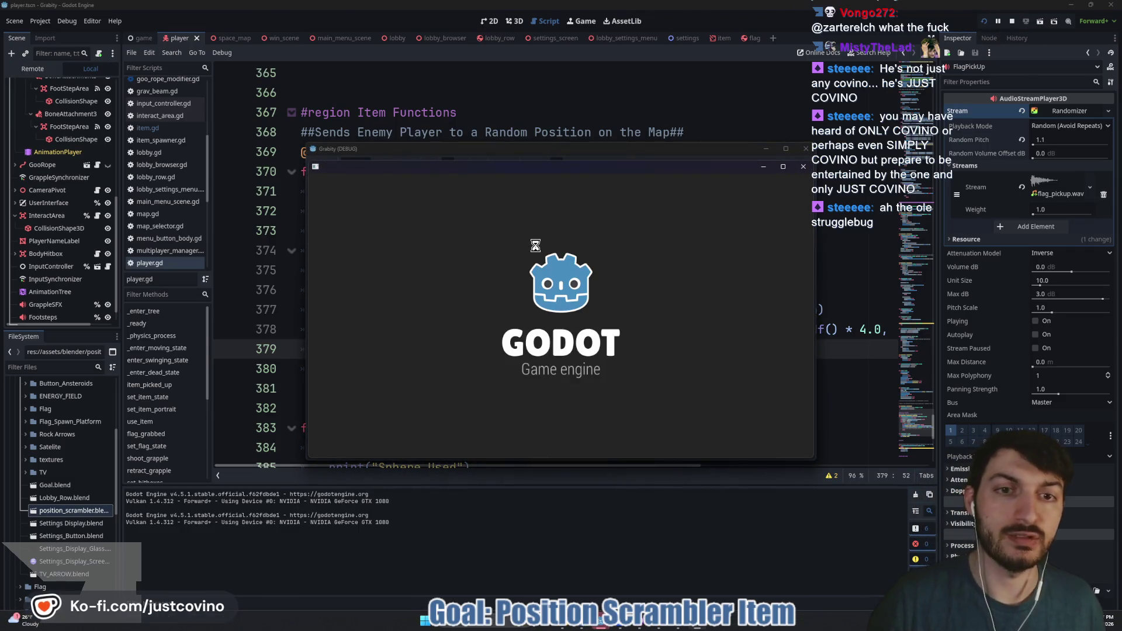
# - Place the two debug game windows side by side and open the Host Lobby options
pyautogui.moveTo(555, 145)
pyautogui.mouseDown()
pyautogui.moveTo(343, 132)
pyautogui.moveTo(271, 139)
pyautogui.mouseUp()
pyautogui.click(179, 262)
pyautogui.moveTo(672, 166)
pyautogui.mouseDown()
pyautogui.moveTo(864, 160)
pyautogui.moveTo(918, 143)
pyautogui.moveTo(922, 129)
pyautogui.mouseUp()
# - Stop the running game, save the scene, and switch to item.gd
pyautogui.click(1013, 21)
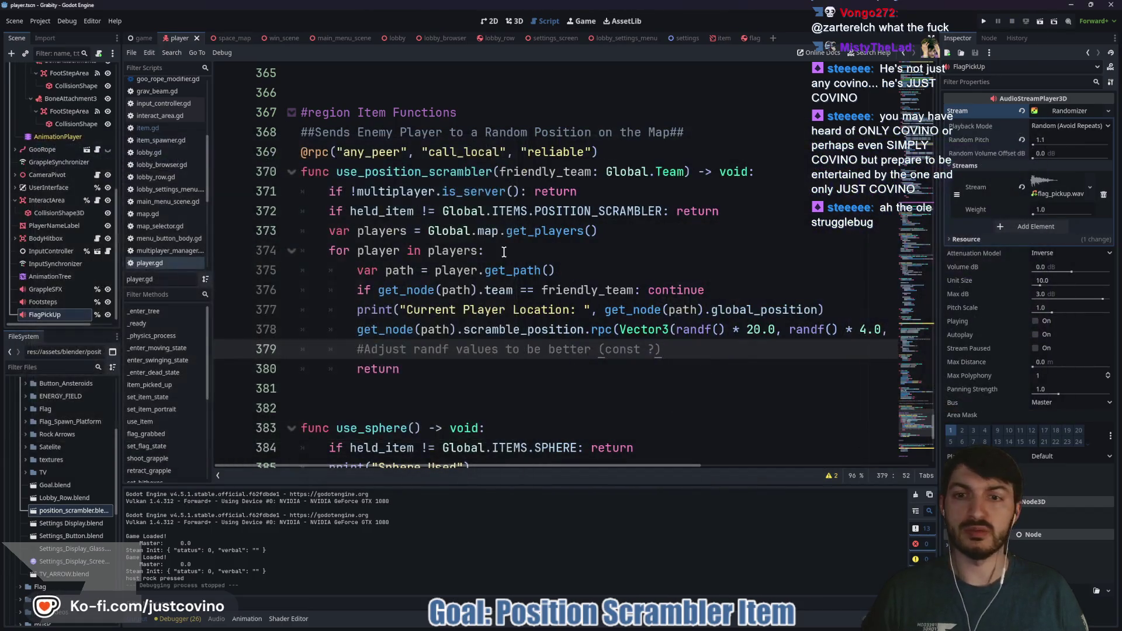
pyautogui.click(508, 251)
pyautogui.hotkey('ctrl', 's')
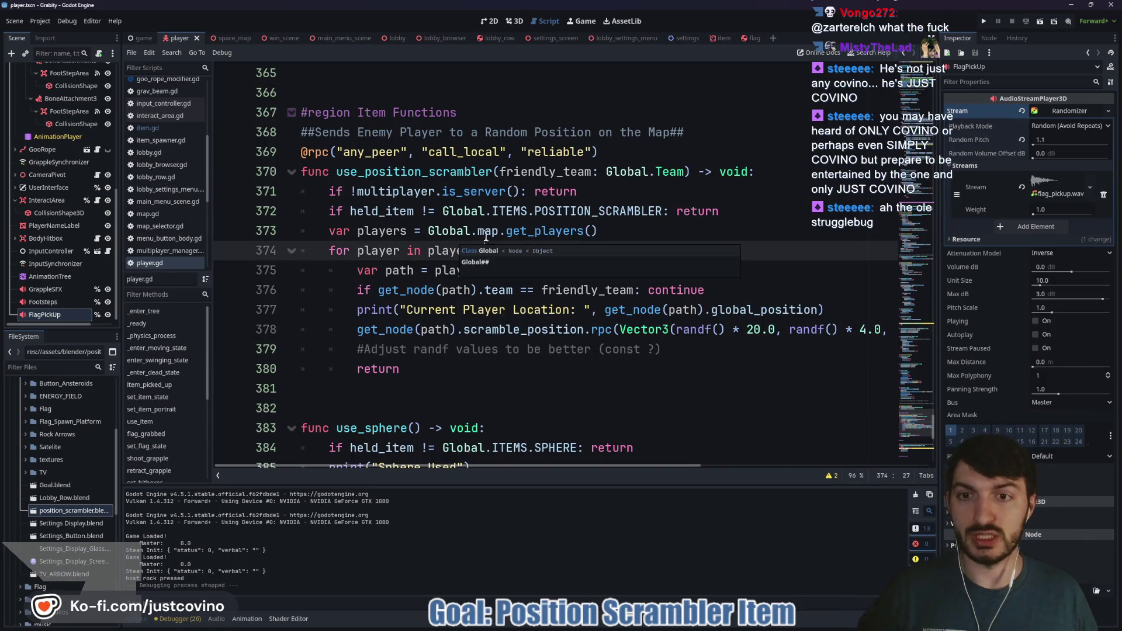
pyautogui.click(713, 38)
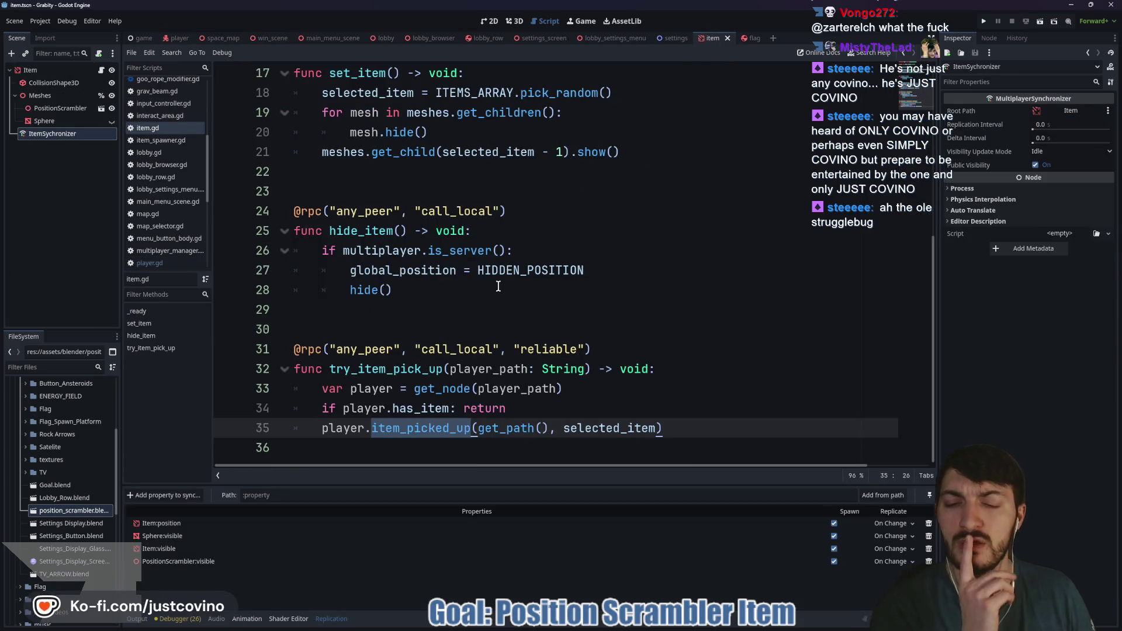
# - Inspect get_path in item.gd's pickup call, then browse player.gd to the set_item_state function
pyautogui.doubleClick(510, 430)
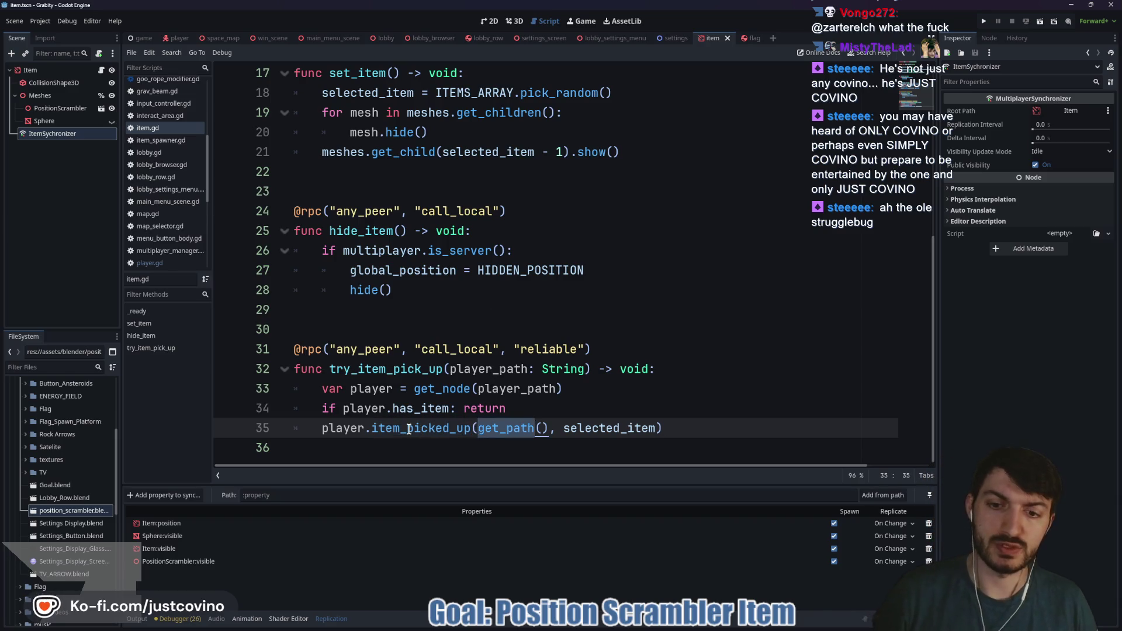
pyautogui.click(177, 38)
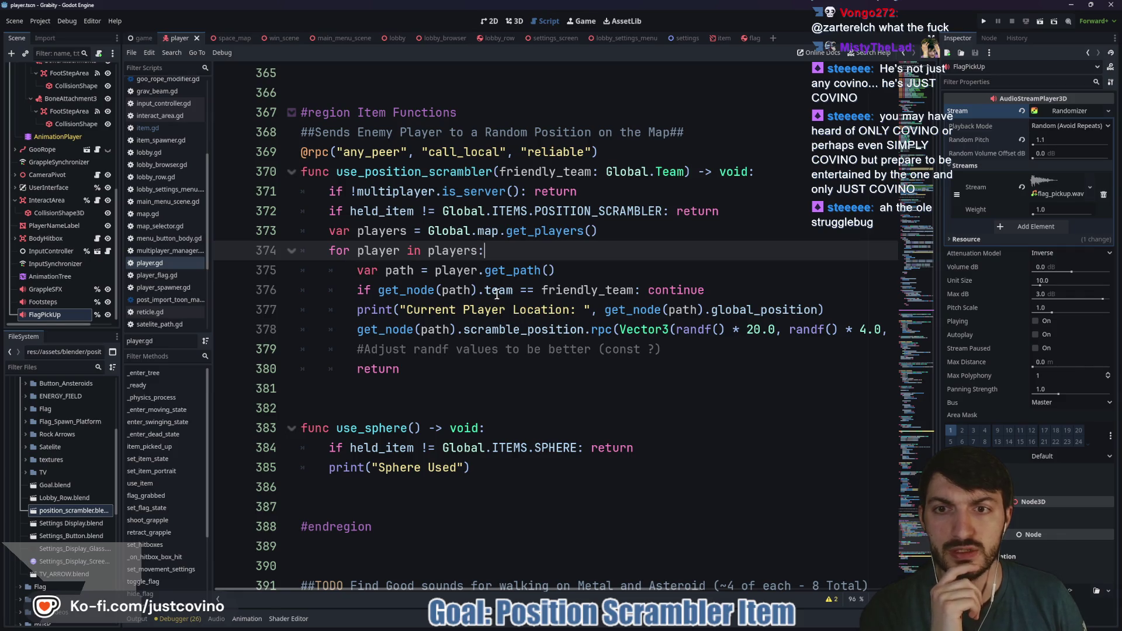
pyautogui.scroll(4, 497, 314)
pyautogui.scroll(10, 499, 331)
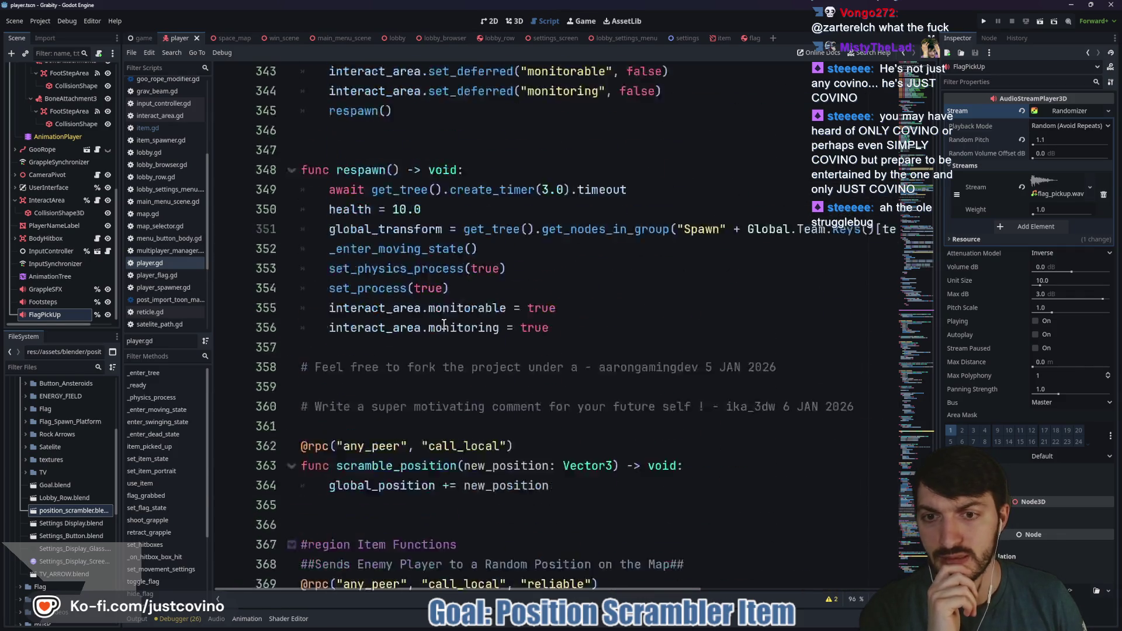
pyautogui.scroll(5, 446, 330)
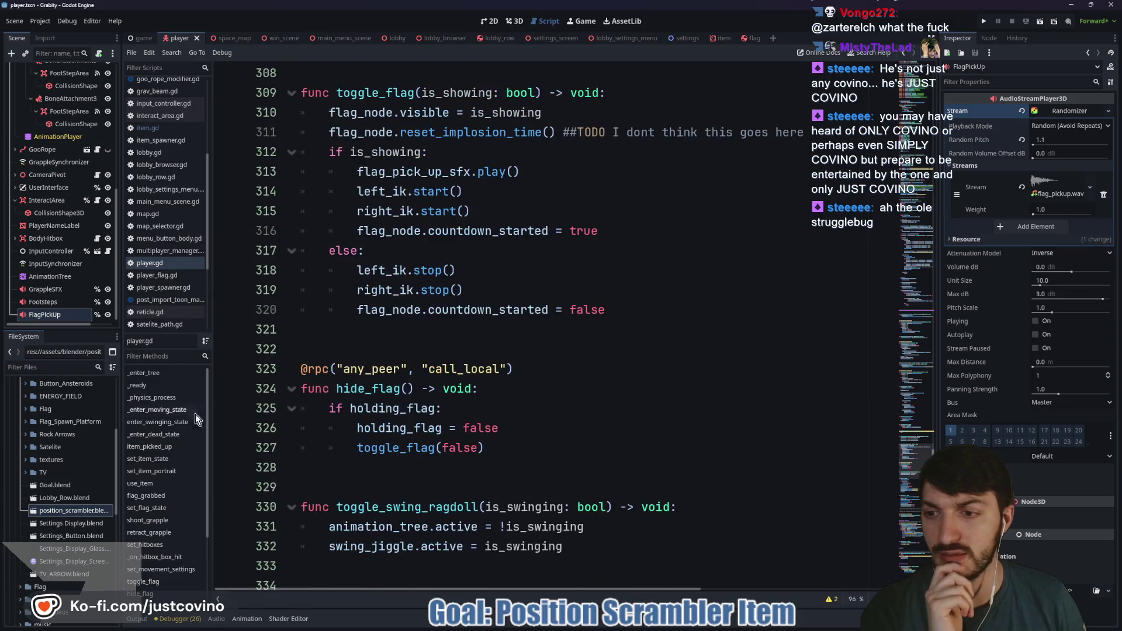
pyautogui.scroll(-2, 166, 502)
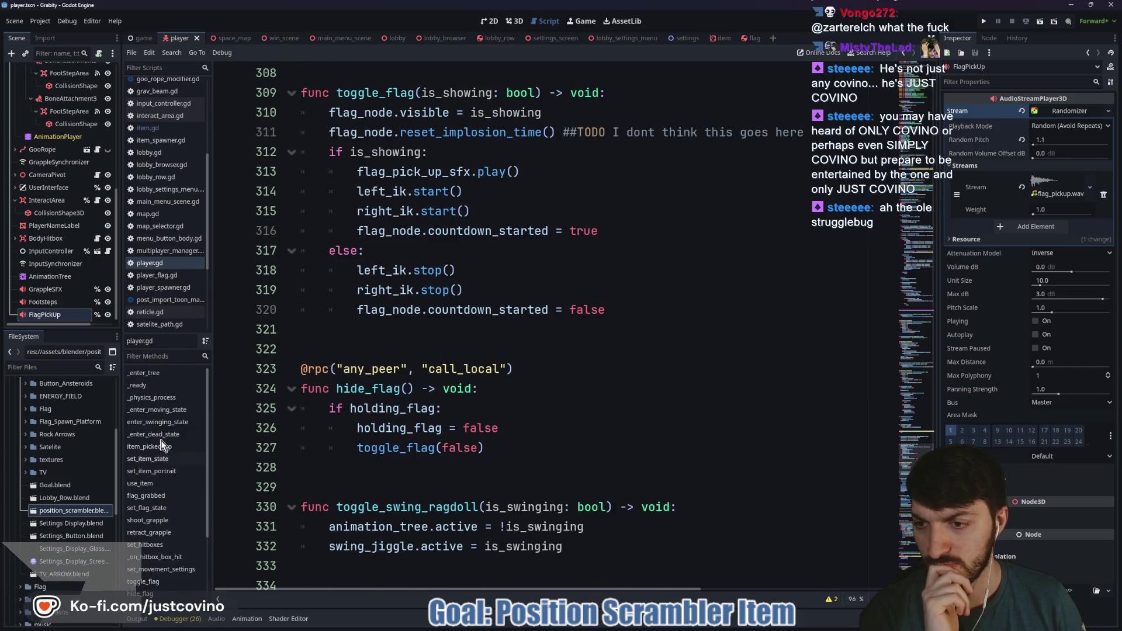
pyautogui.scroll(-1, 174, 486)
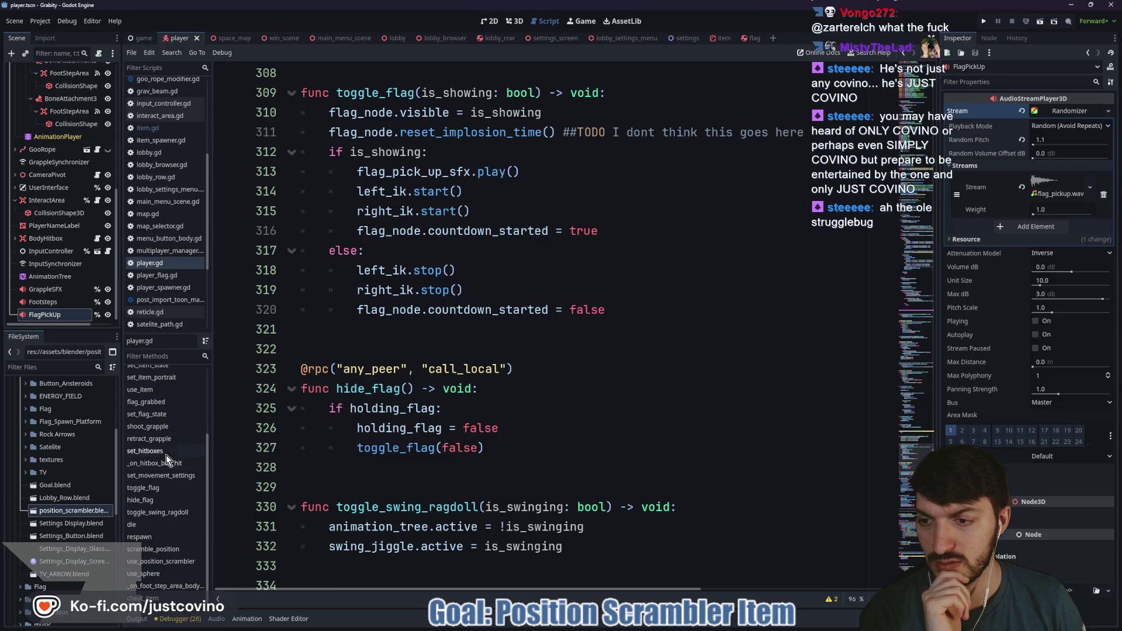
pyautogui.click(152, 368)
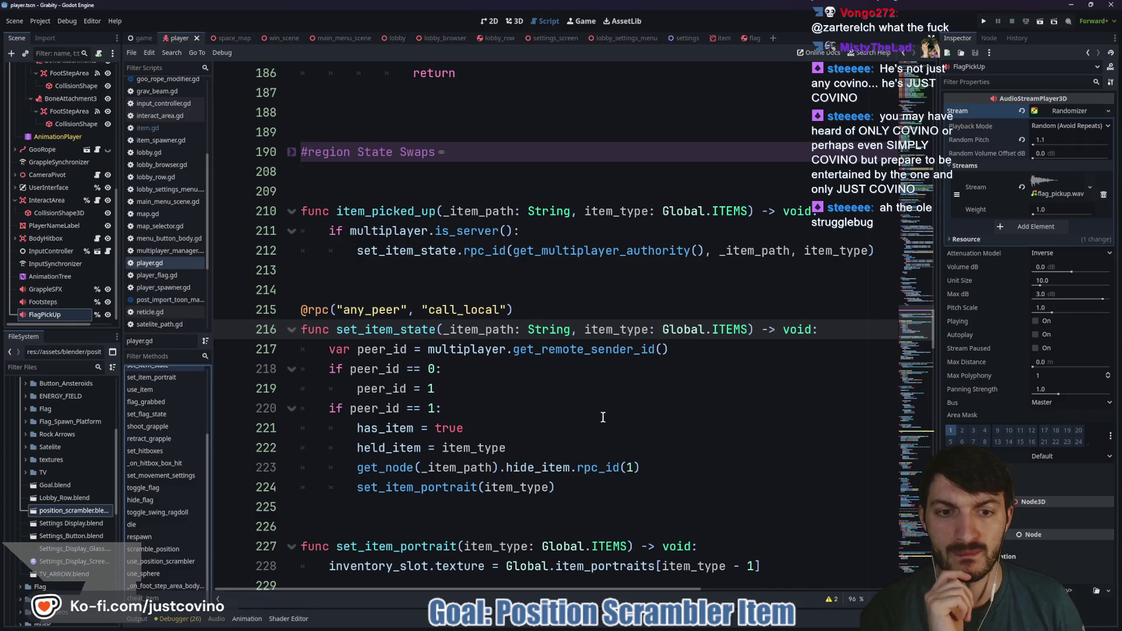
# - Insert a blank line after held_item = item_type in set_item_state
pyautogui.click(522, 448)
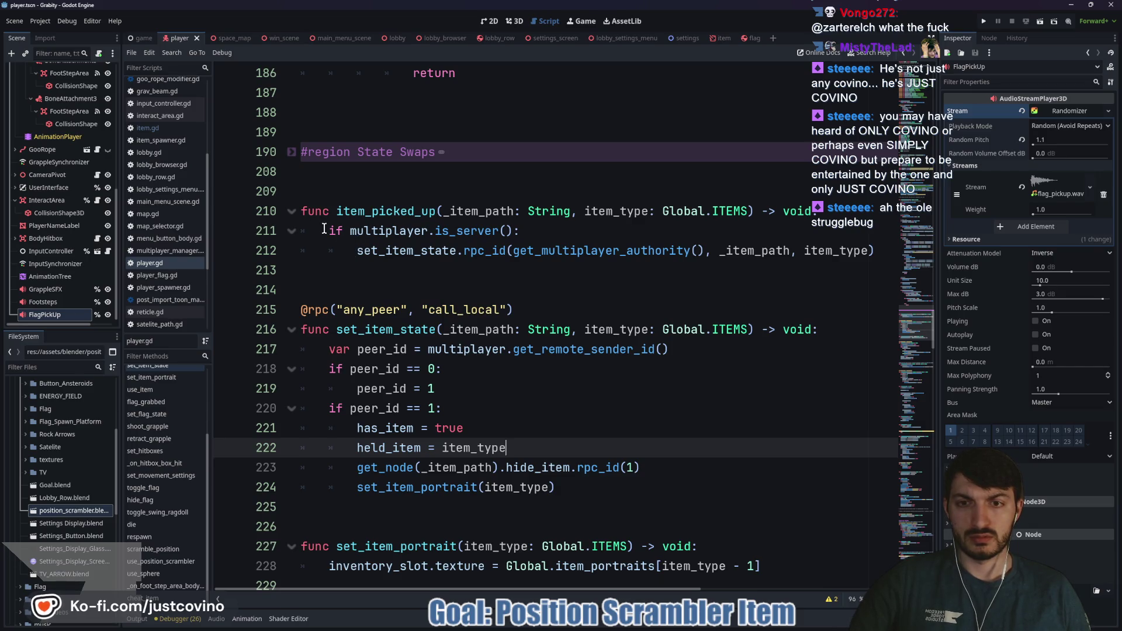
pyautogui.moveTo(328, 230); pyautogui.dragTo(893, 256)
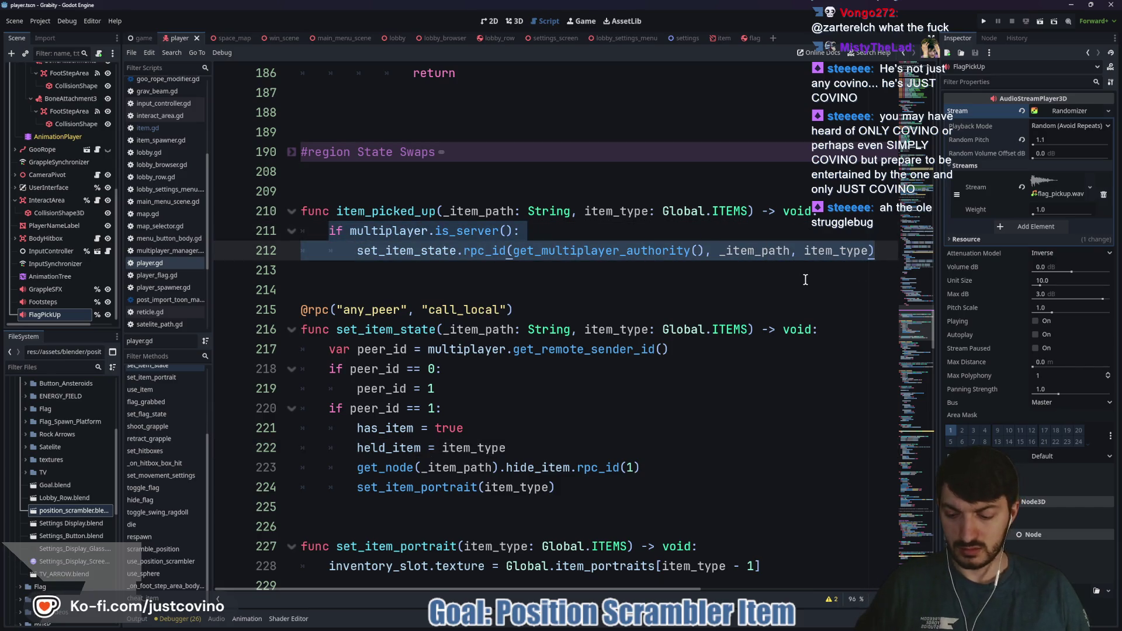
pyautogui.click(533, 449)
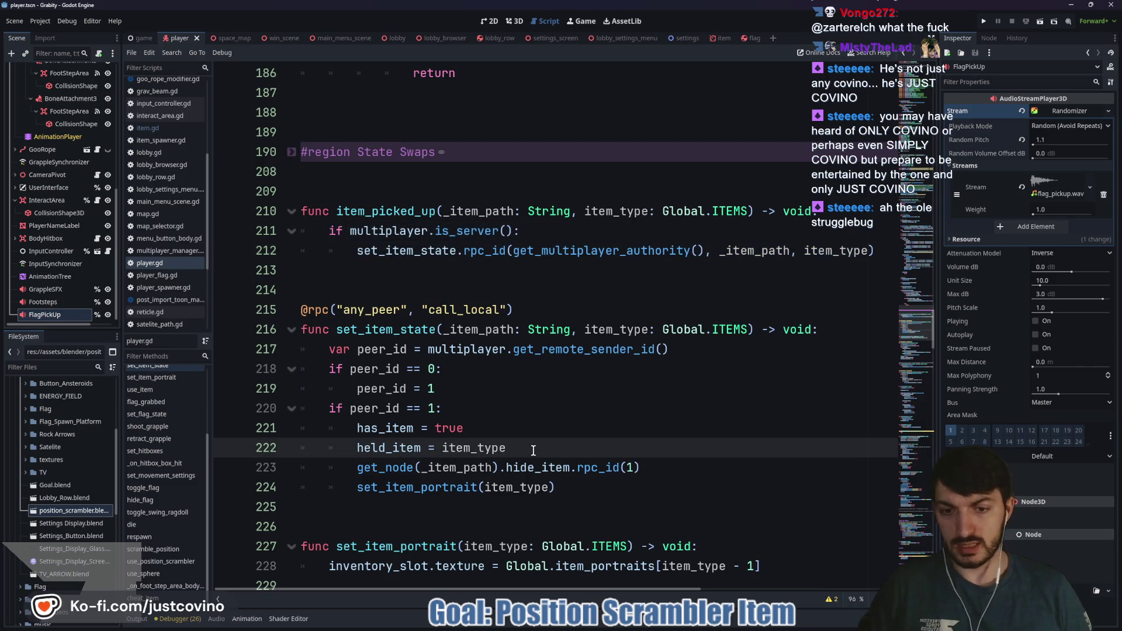
pyautogui.press('Return')
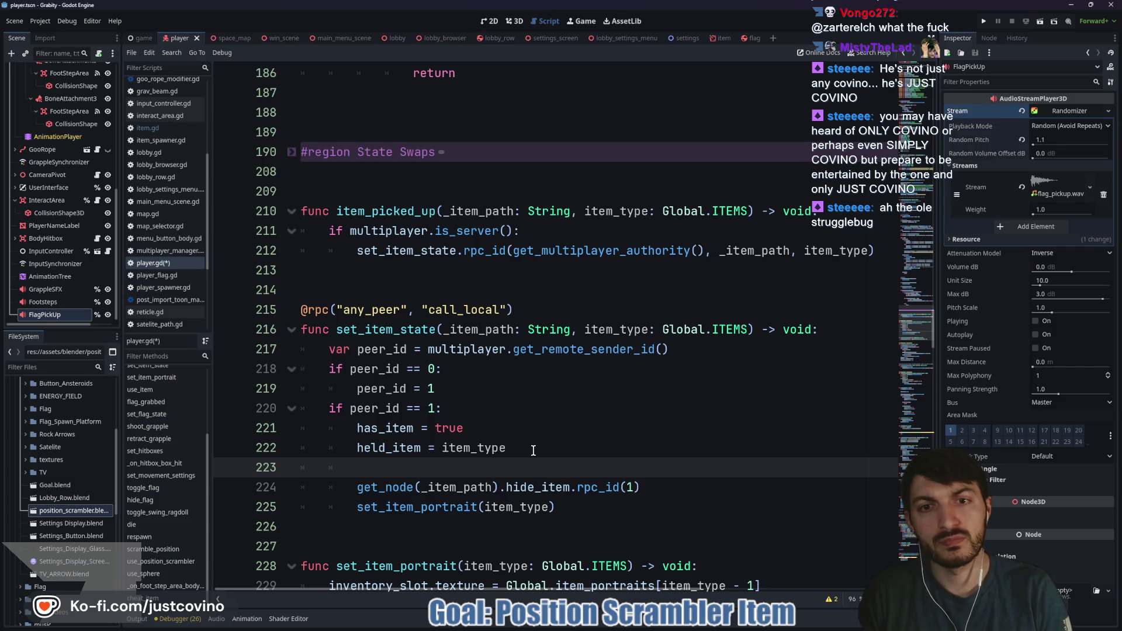
# - Nest the hide_item call under a new 'if _item_path != " ":' condition on line 223
pyautogui.write('if')
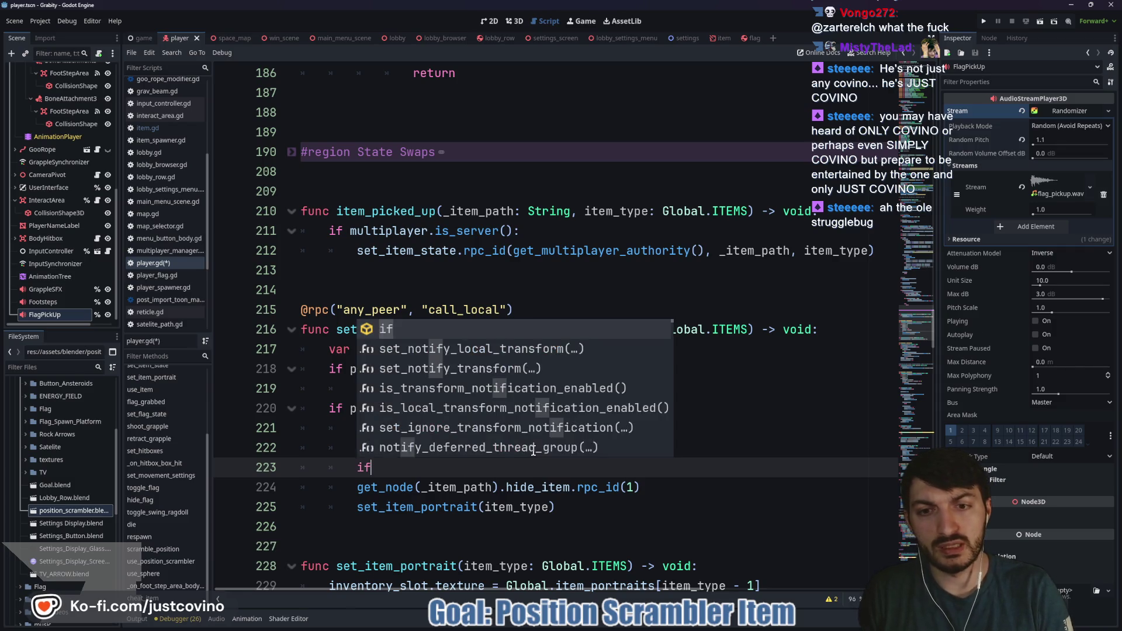
pyautogui.write(' _item_path ')
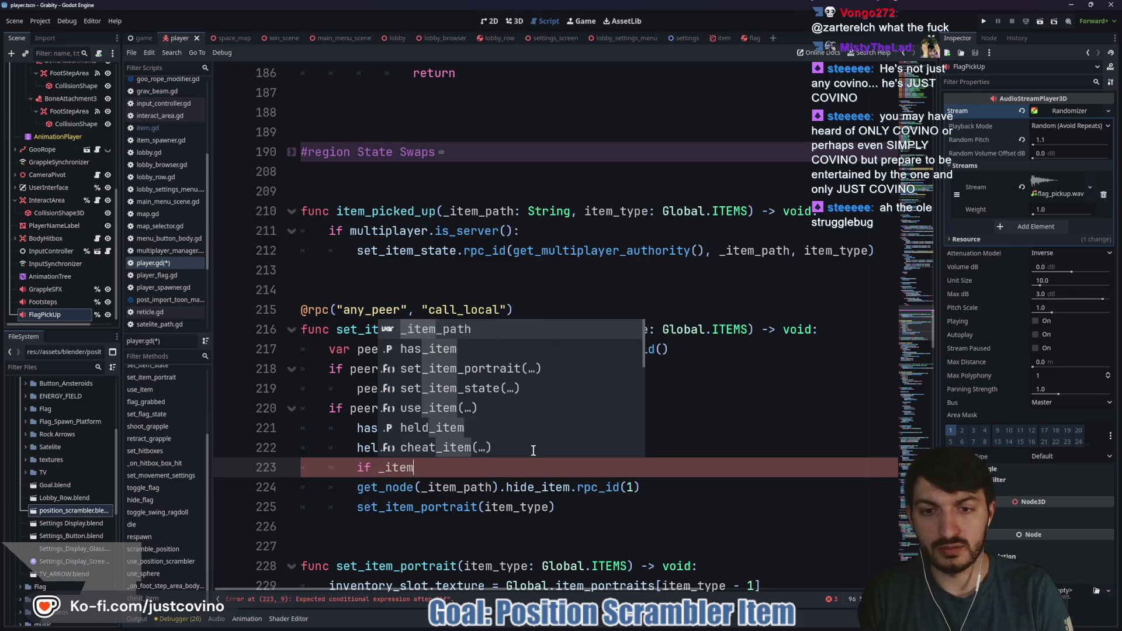
pyautogui.write('= "')
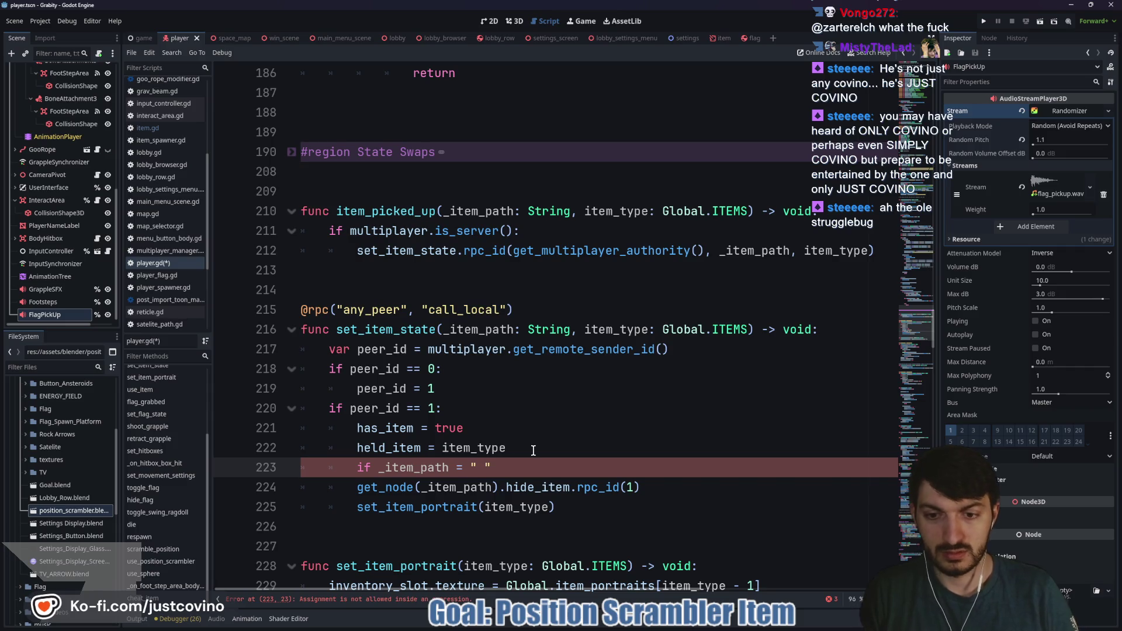
pyautogui.click(458, 468)
pyautogui.write('!')
pyautogui.click(519, 467)
pyautogui.write(':')
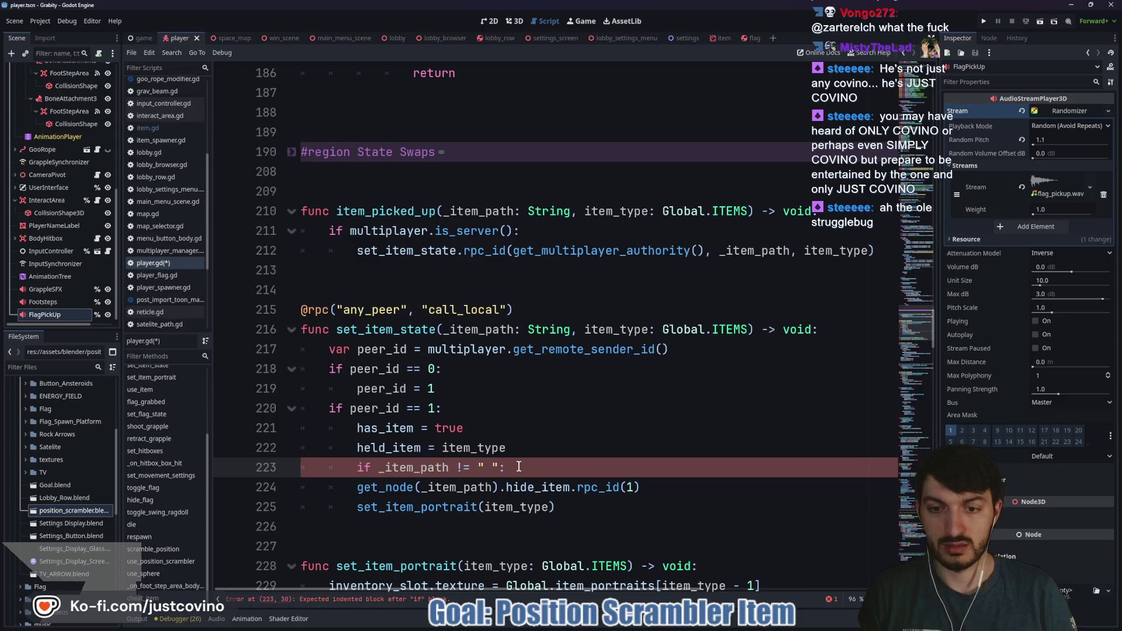
pyautogui.click(357, 488)
pyautogui.press('Tab')
# - Try a default value for _item_path, remove it again, and save player.gd
pyautogui.click(590, 507)
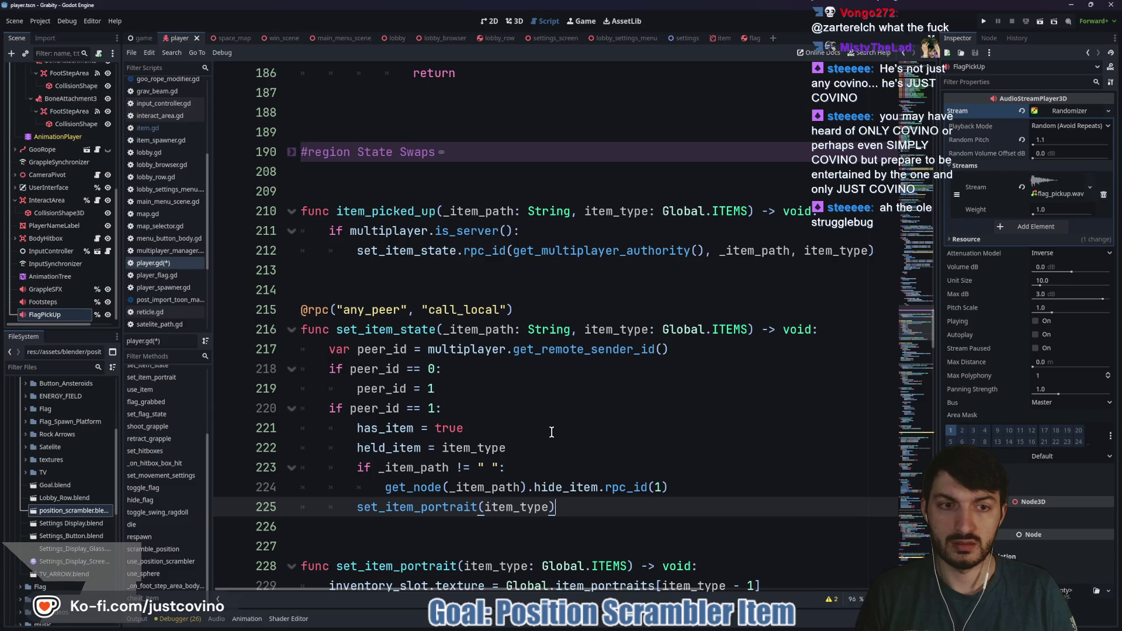
pyautogui.click(572, 329)
pyautogui.write('= "')
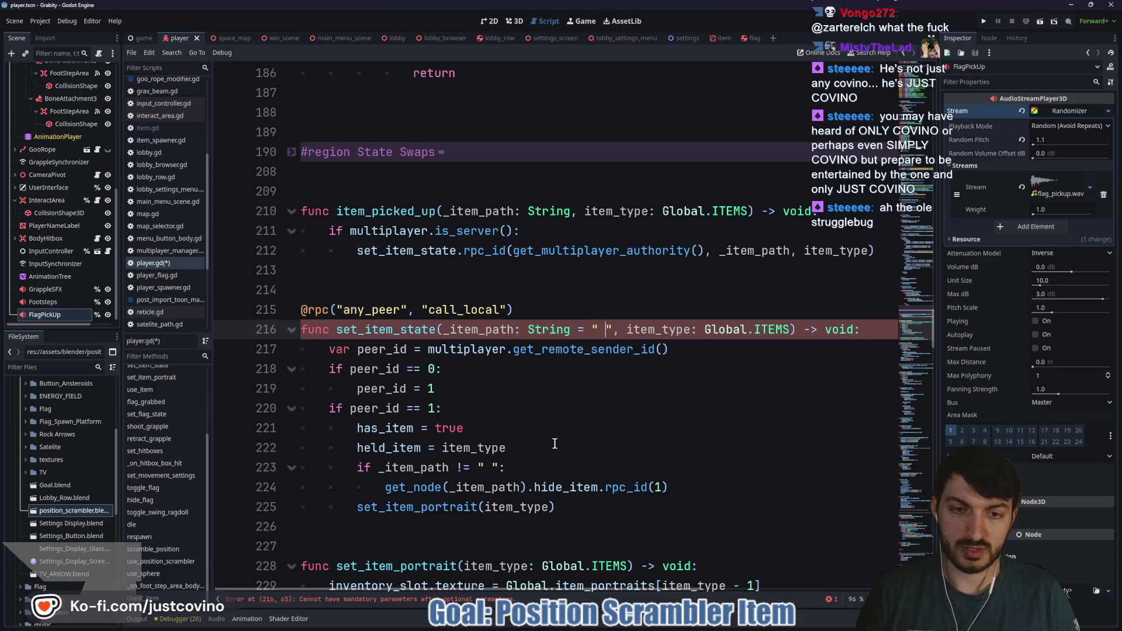
pyautogui.moveTo(613, 329); pyautogui.dragTo(573, 329)
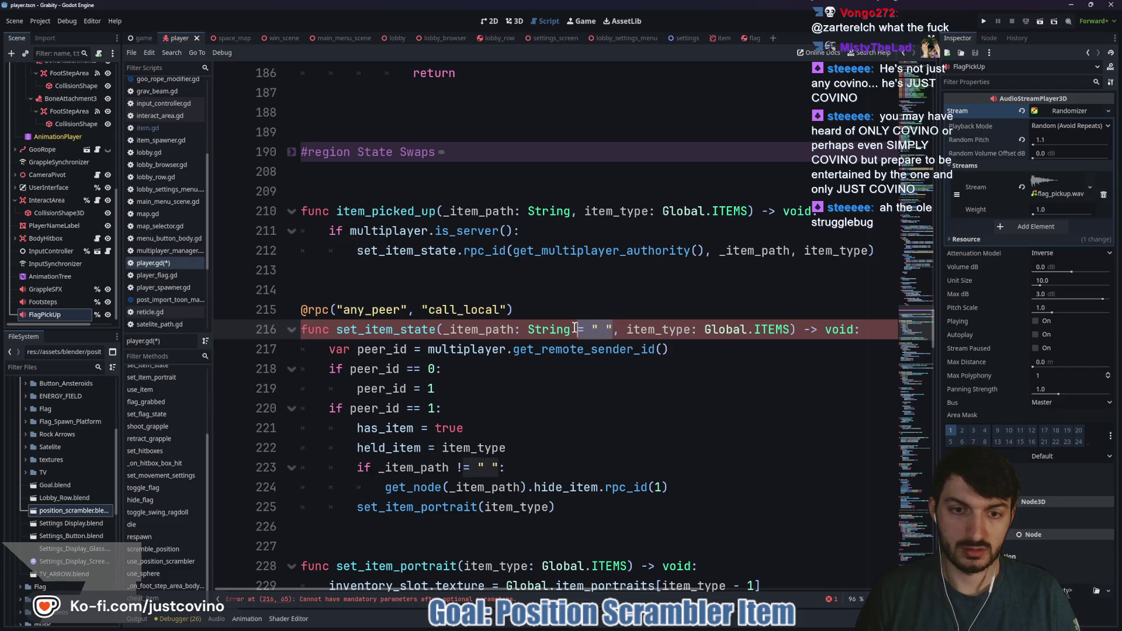
pyautogui.press('BackSpace')
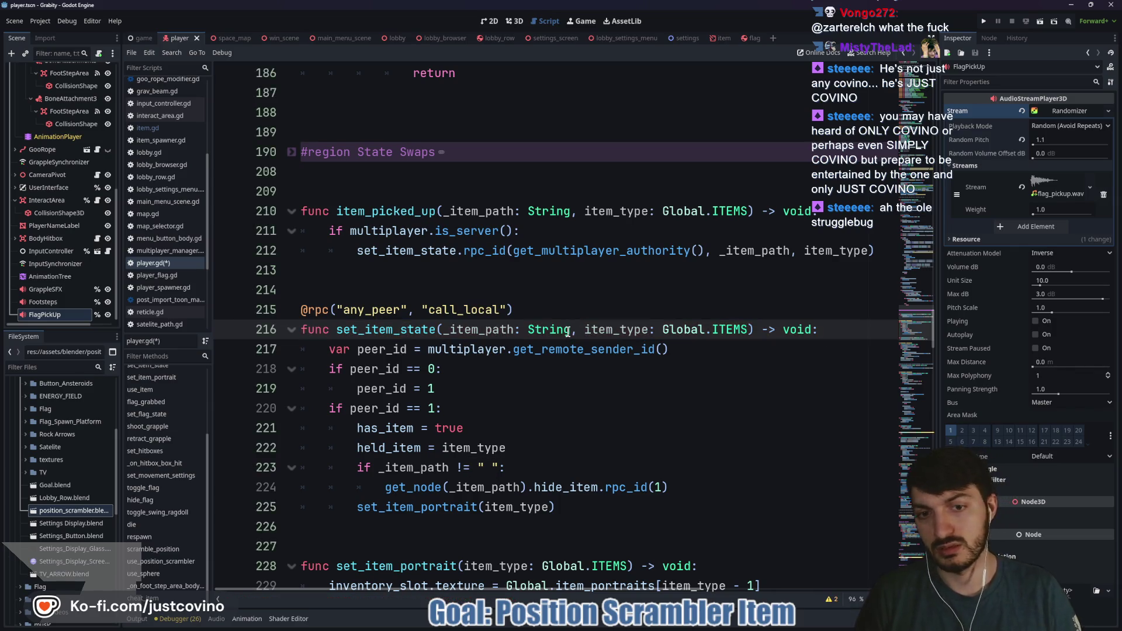
pyautogui.click(537, 468)
pyautogui.hotkey('ctrl', 's')
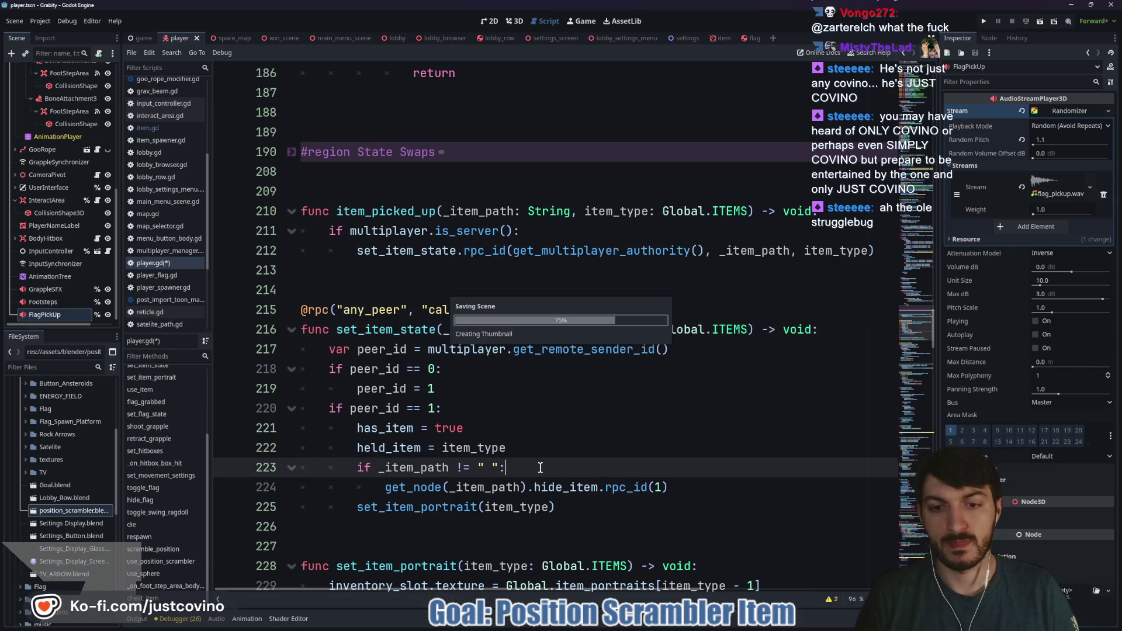
# - Replace the position_scrambler lines with the pasted is_server() check and set_item_state.rpc_id call, indented
pyautogui.scroll(-2, 529, 422)
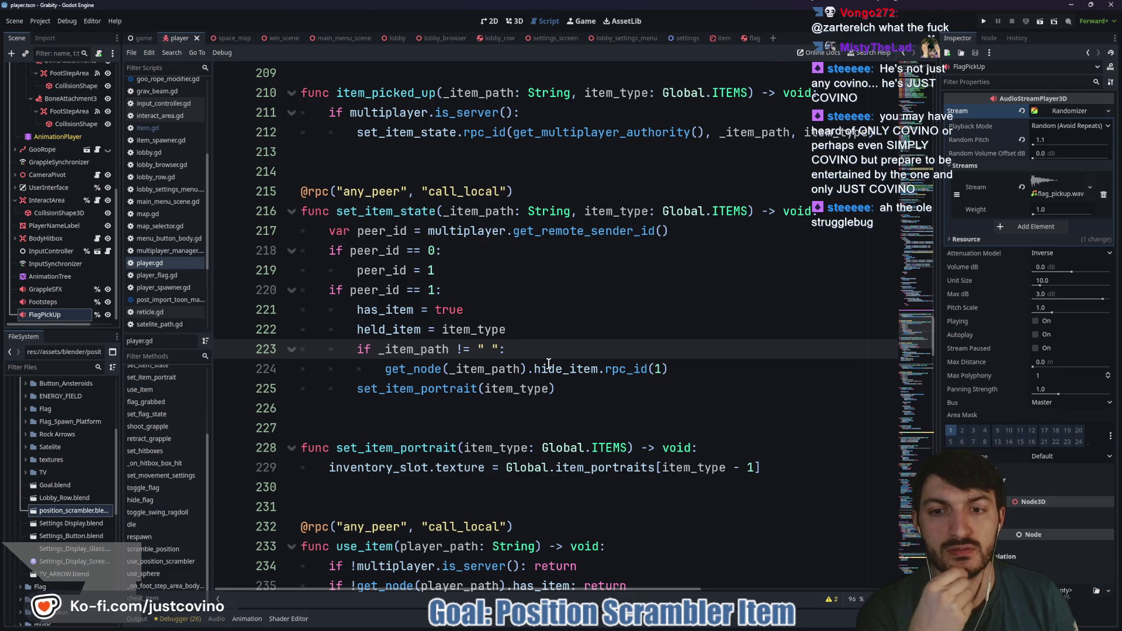
pyautogui.scroll(-13, 548, 364)
pyautogui.scroll(-20, 548, 364)
pyautogui.scroll(-20, 544, 375)
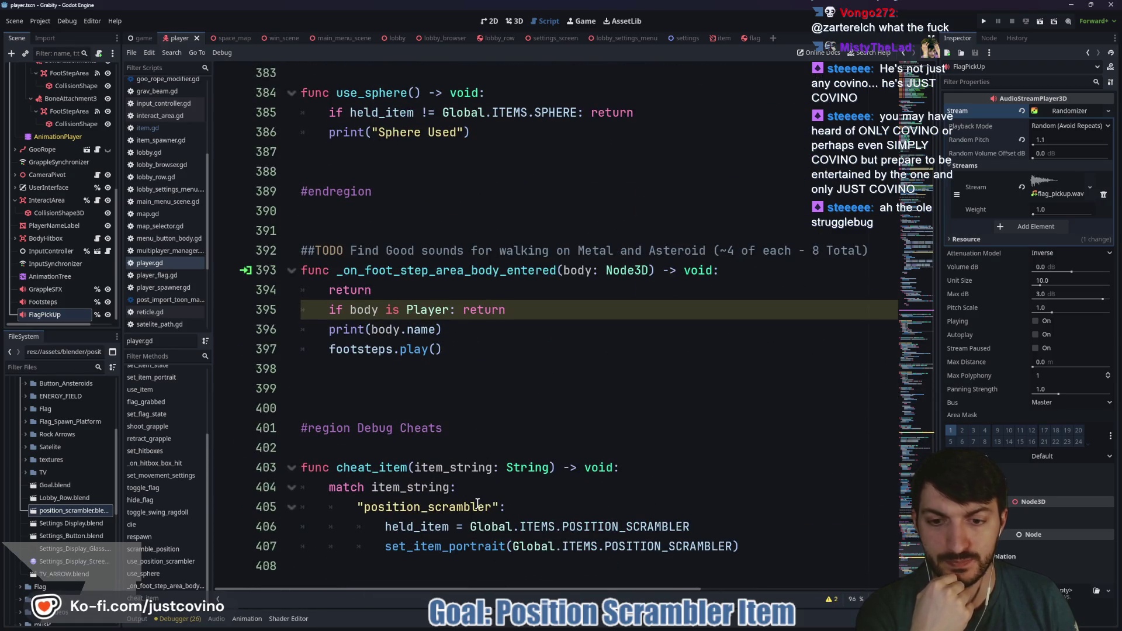
pyautogui.moveTo(758, 546)
pyautogui.mouseDown()
pyautogui.moveTo(648, 529)
pyautogui.moveTo(295, 534)
pyautogui.mouseUp()
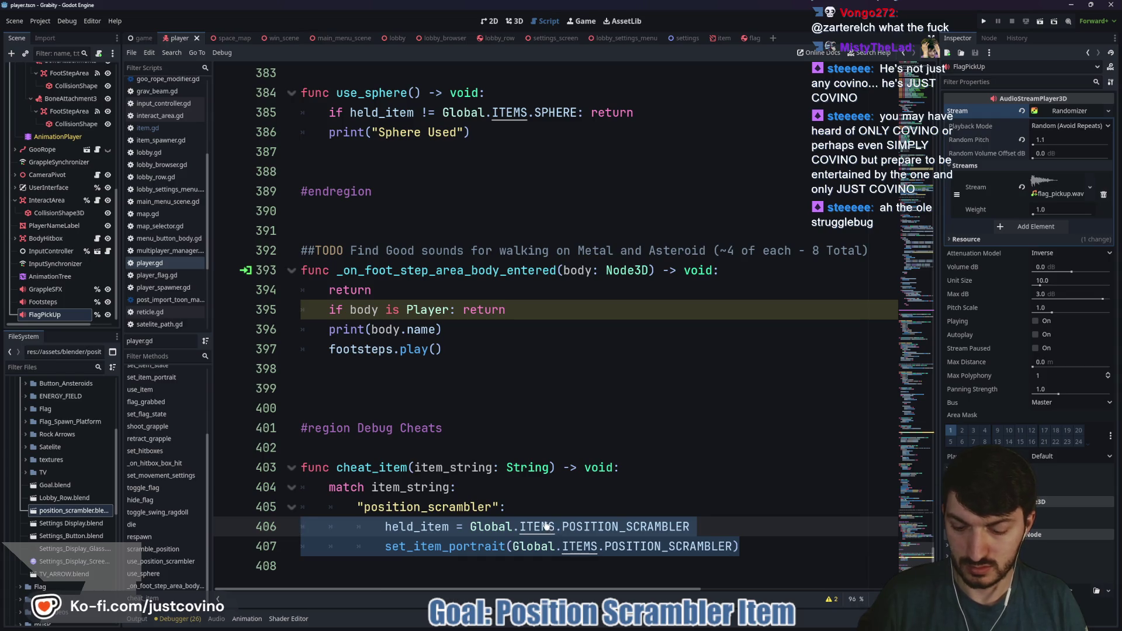
pyautogui.write('if multiplayer.is_server(): \t\tset_item_state.rpc_id(get_multiplayer_authority(), _item_path, item_type)')
pyautogui.click(291, 526)
pyautogui.press('Tab')
pyautogui.press('Tab')
pyautogui.press('Tab')
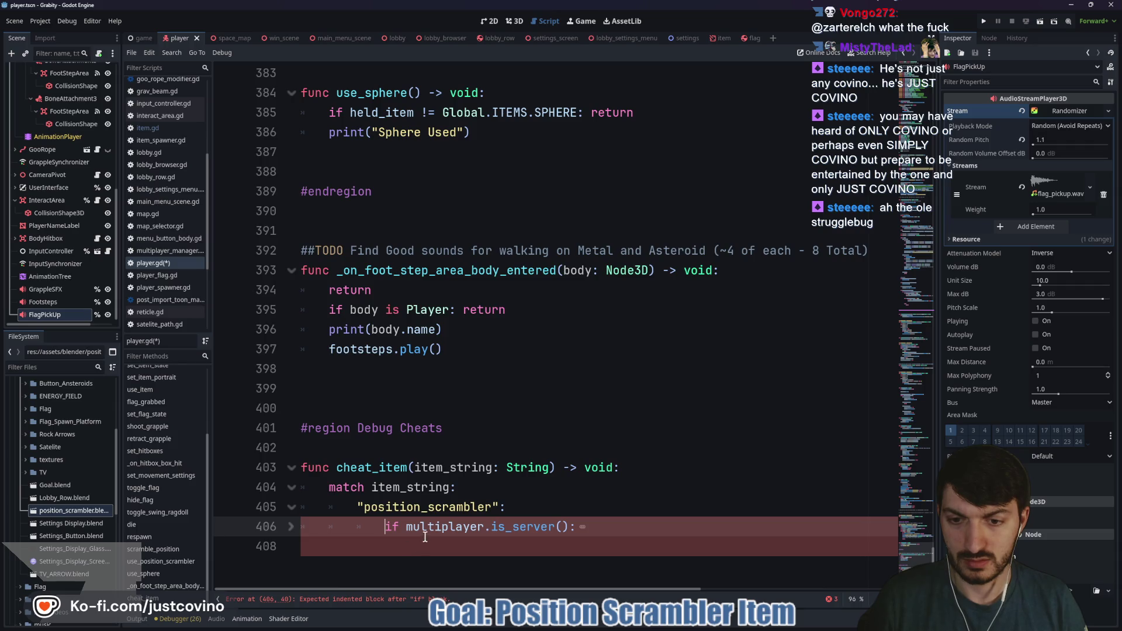
pyautogui.hotkey('ctrl', 'z')
pyautogui.hotkey('ctrl', 'z')
pyautogui.hotkey('ctrl', 'z')
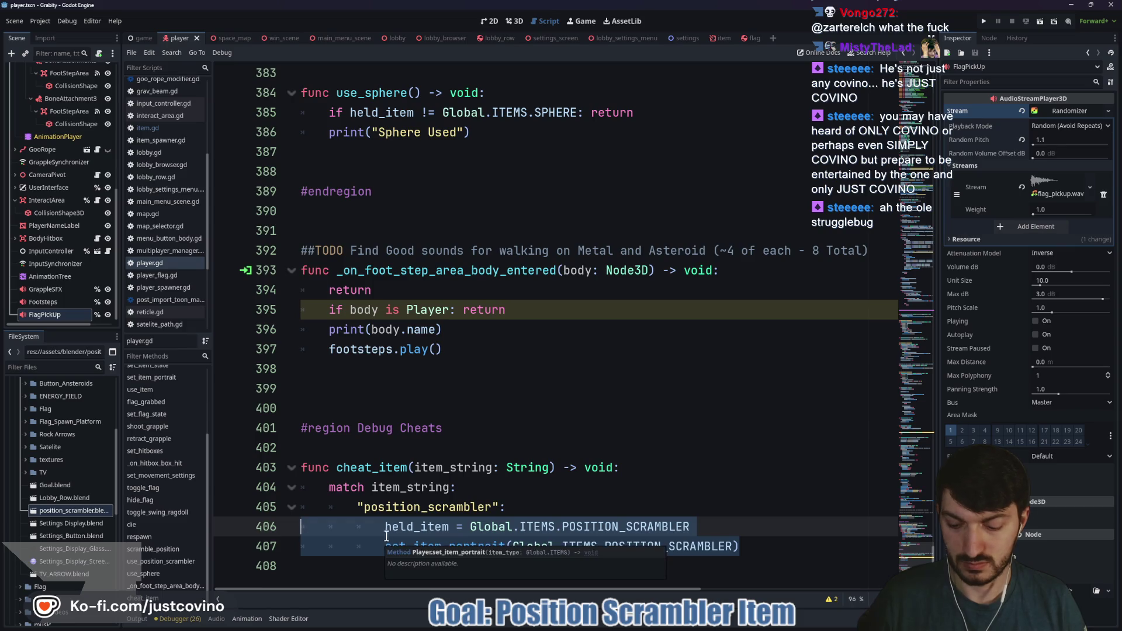
pyautogui.write('if multiplayer.is_server(): \t\tset_item_state.rpc_id(get_multiplayer_authority(), _item_path, item_type)')
pyautogui.click(366, 526)
pyautogui.press('Tab')
pyautogui.press('Tab')
pyautogui.hotkey('shift', 'Down')
pyautogui.press('Tab')
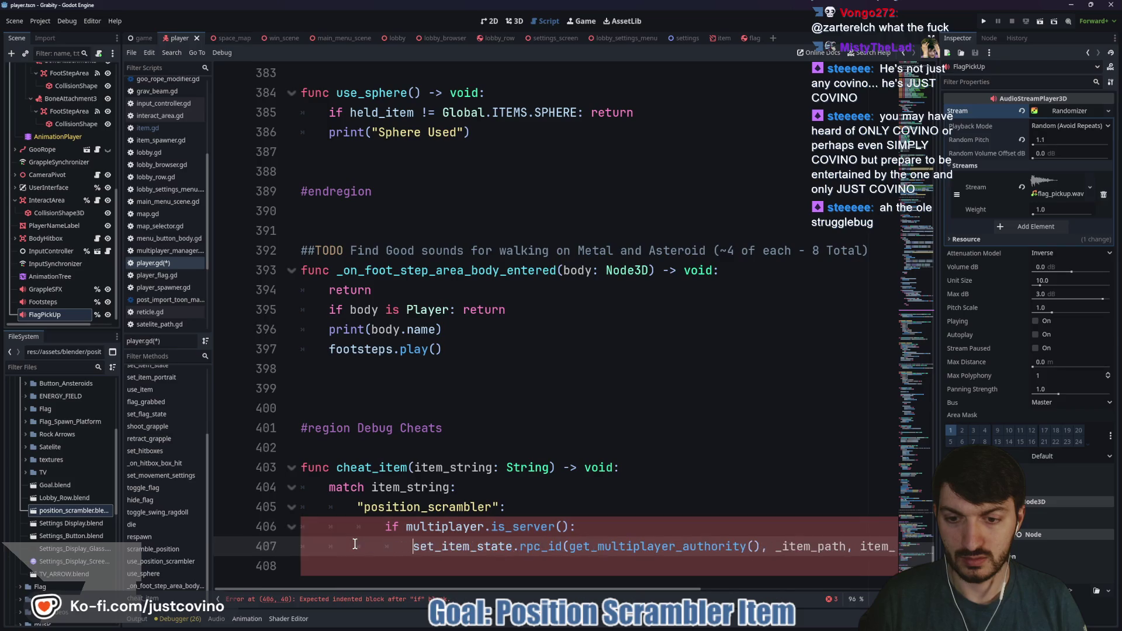
pyautogui.click(623, 515)
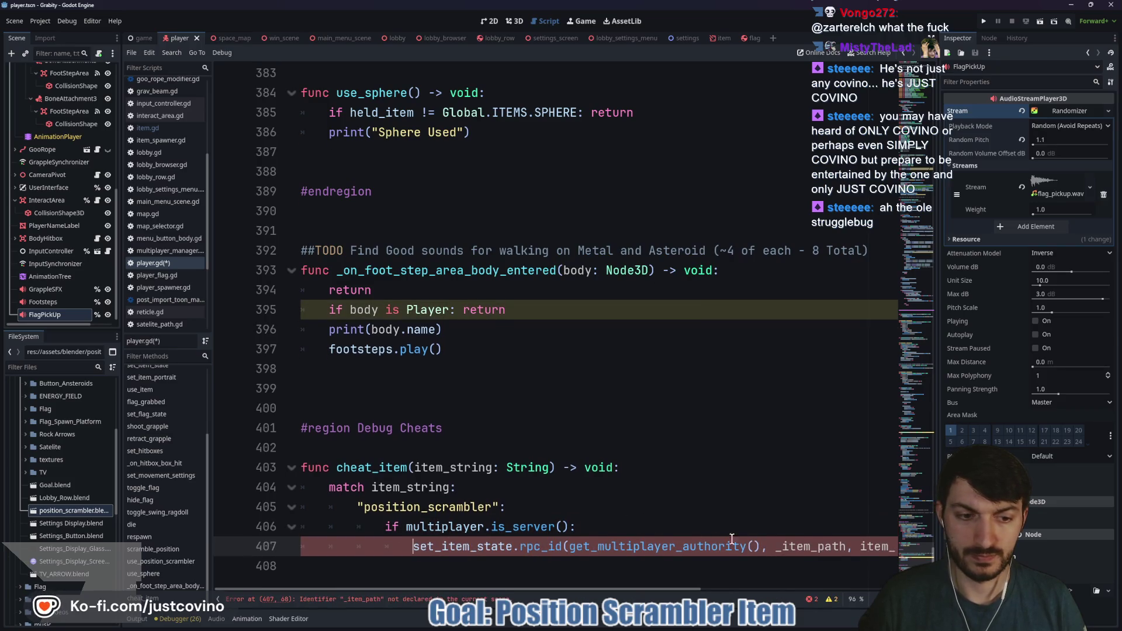
# - Add an '_item_path: String' parameter to cheat_item and open a new line under position_scrambler
pyautogui.click(415, 467)
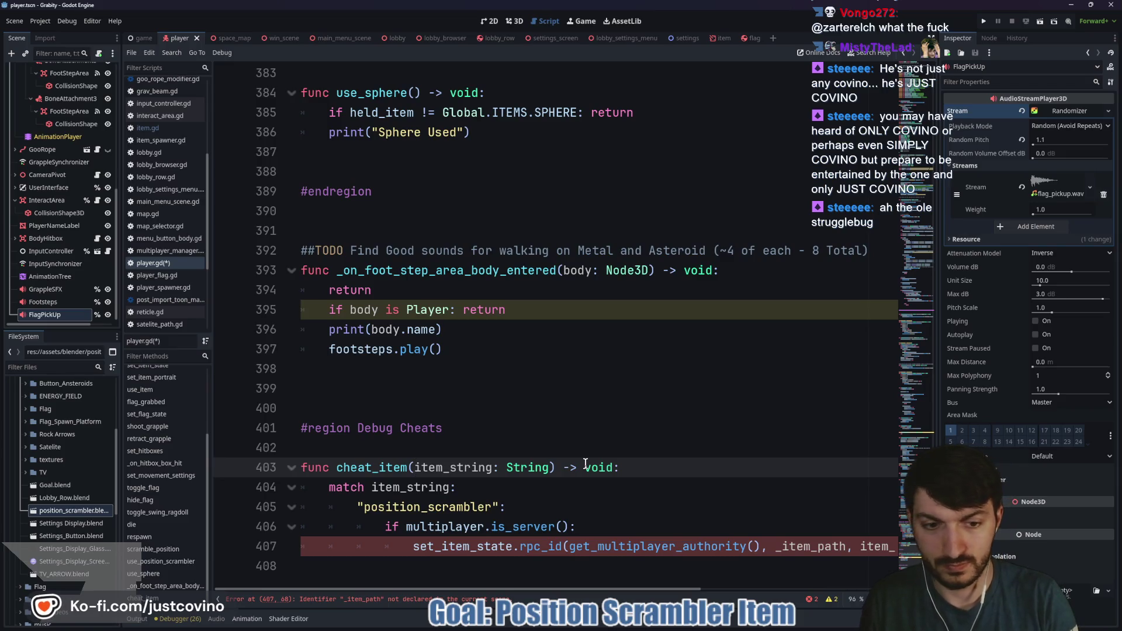
pyautogui.write('_item_path,')
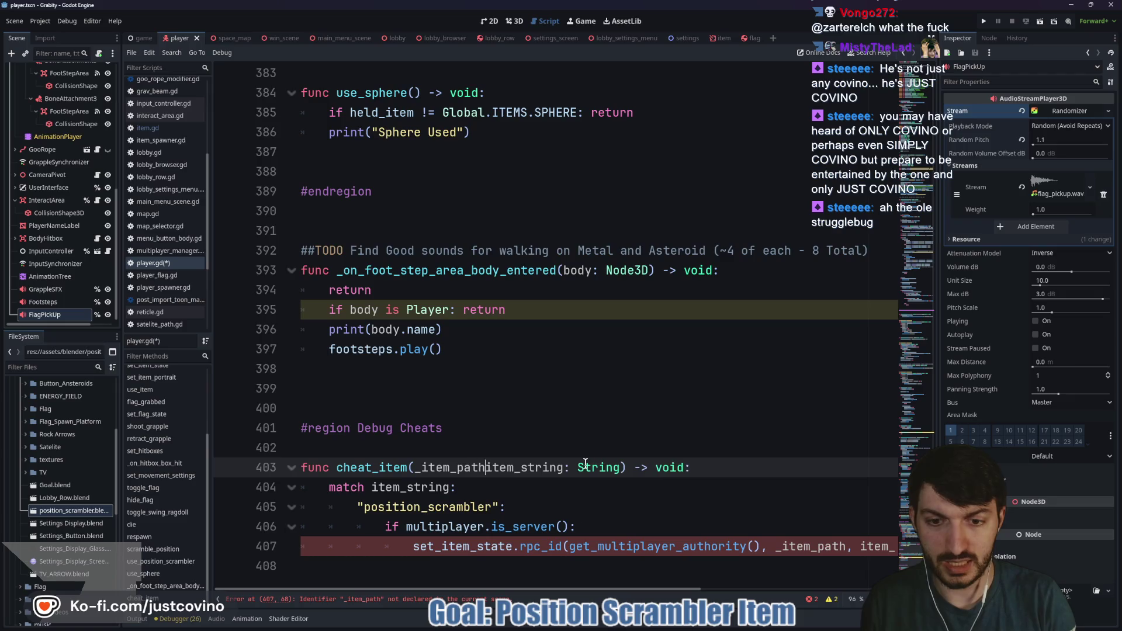
pyautogui.press('BackSpace')
pyautogui.press('BackSpace')
pyautogui.write(': String,')
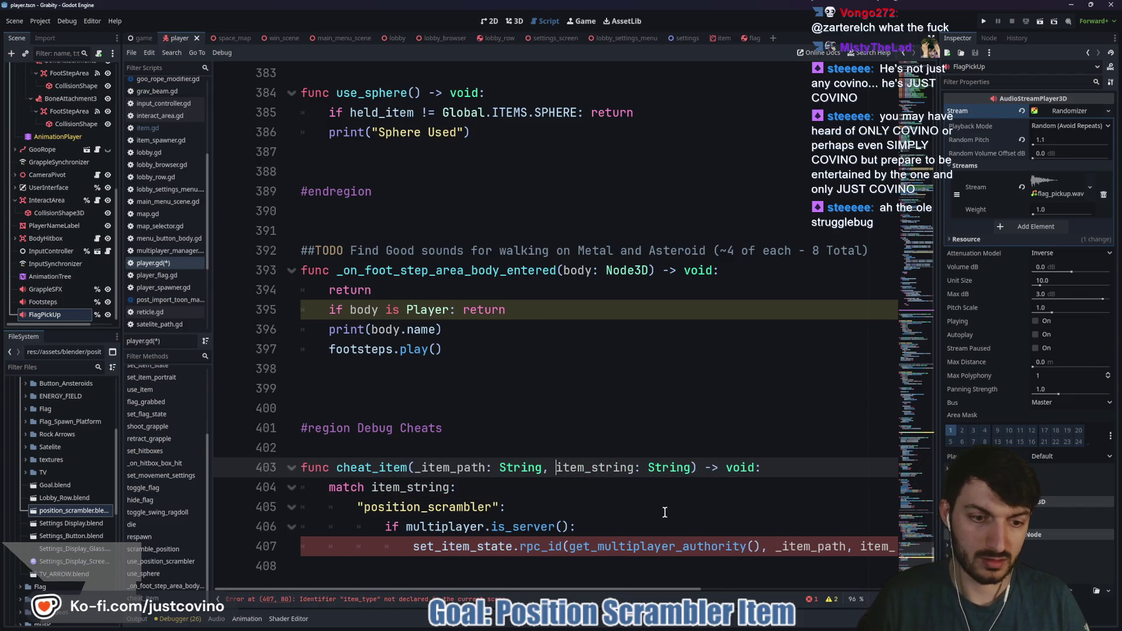
pyautogui.moveTo(630, 589)
pyautogui.mouseDown()
pyautogui.moveTo(704, 588)
pyautogui.moveTo(612, 583)
pyautogui.mouseUp()
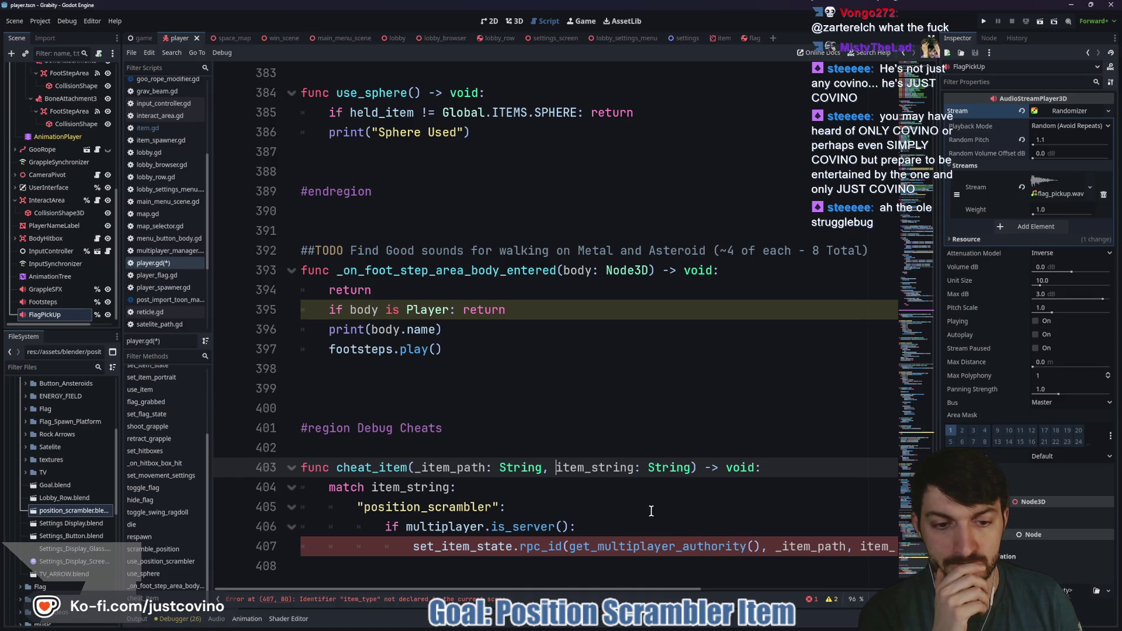
pyautogui.click(539, 509)
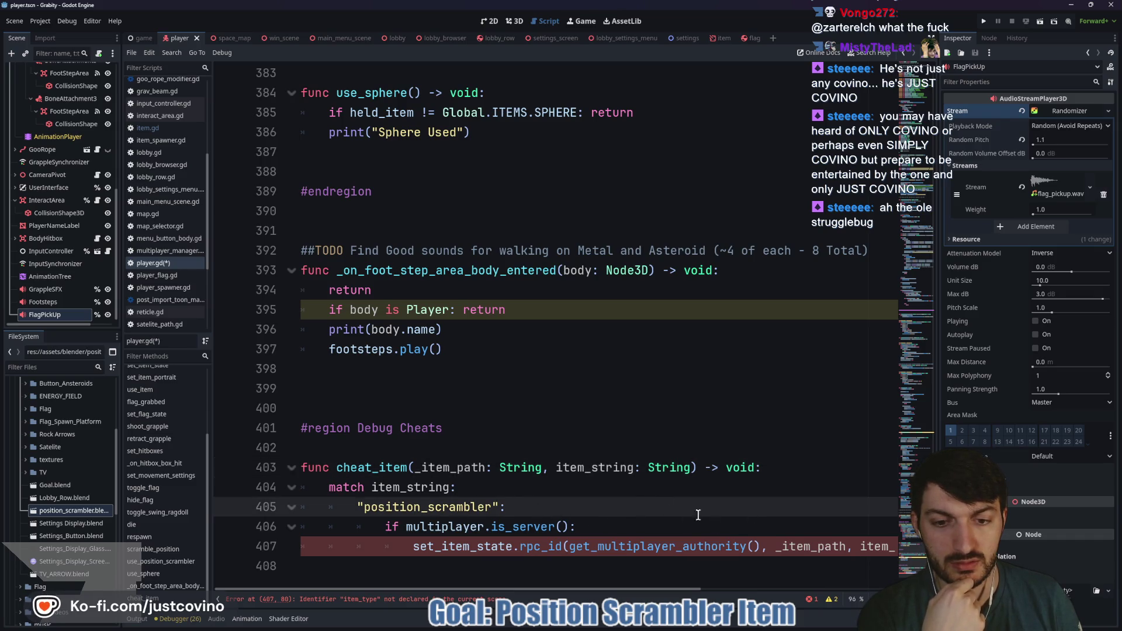
pyautogui.hscroll(3, 748, 533)
pyautogui.hscroll(-3, 743, 529)
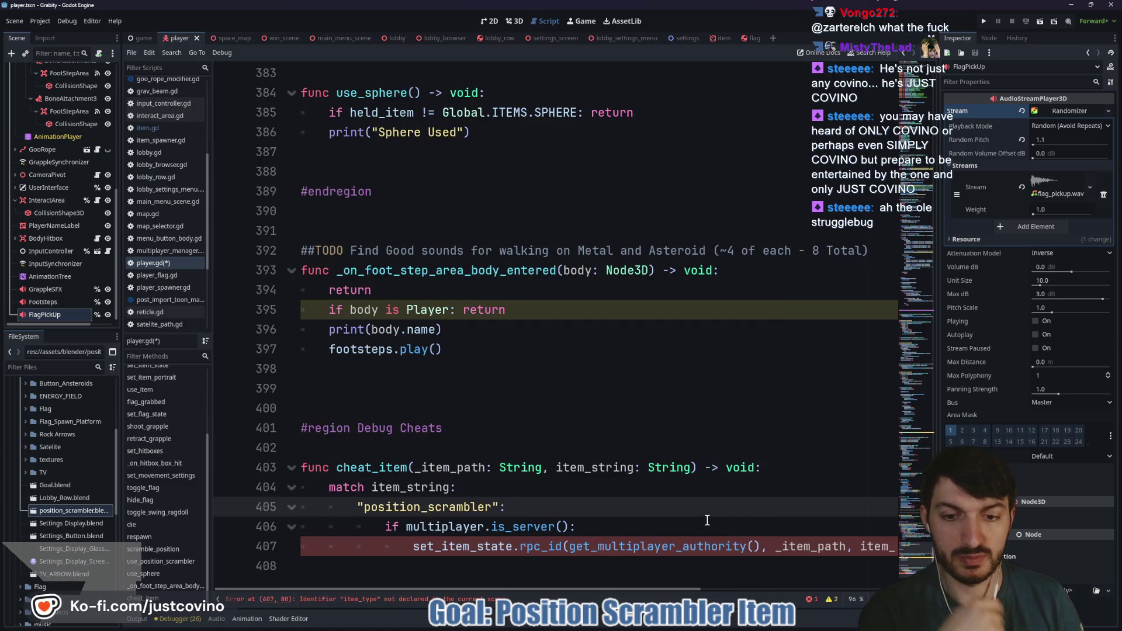
pyautogui.press('Return')
# - Declare 'var item_type = Global.ITEMS.POSITION_SCRAMBLER' in the position_scrambler case
pyautogui.write('var _item_type')
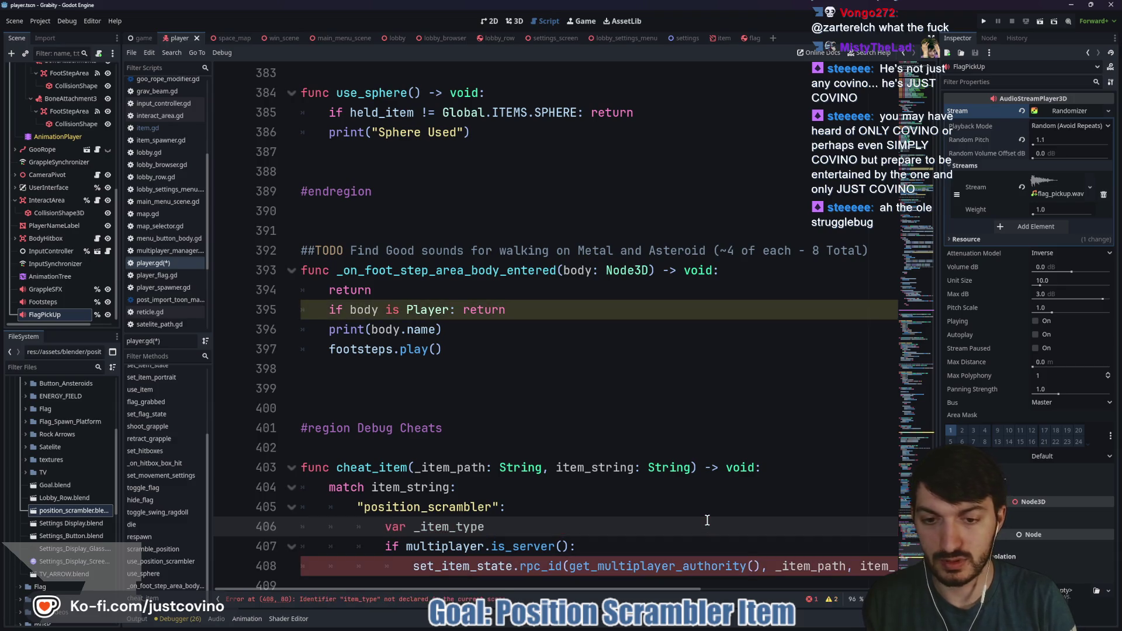
pyautogui.write(' = Global.I')
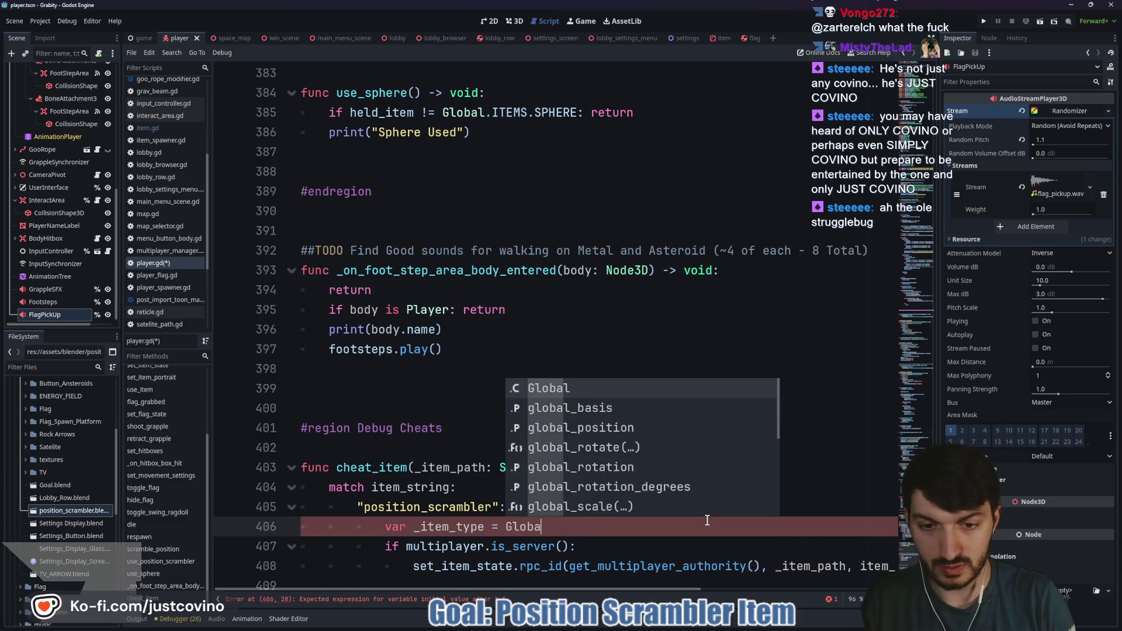
pyautogui.write('TEMS.')
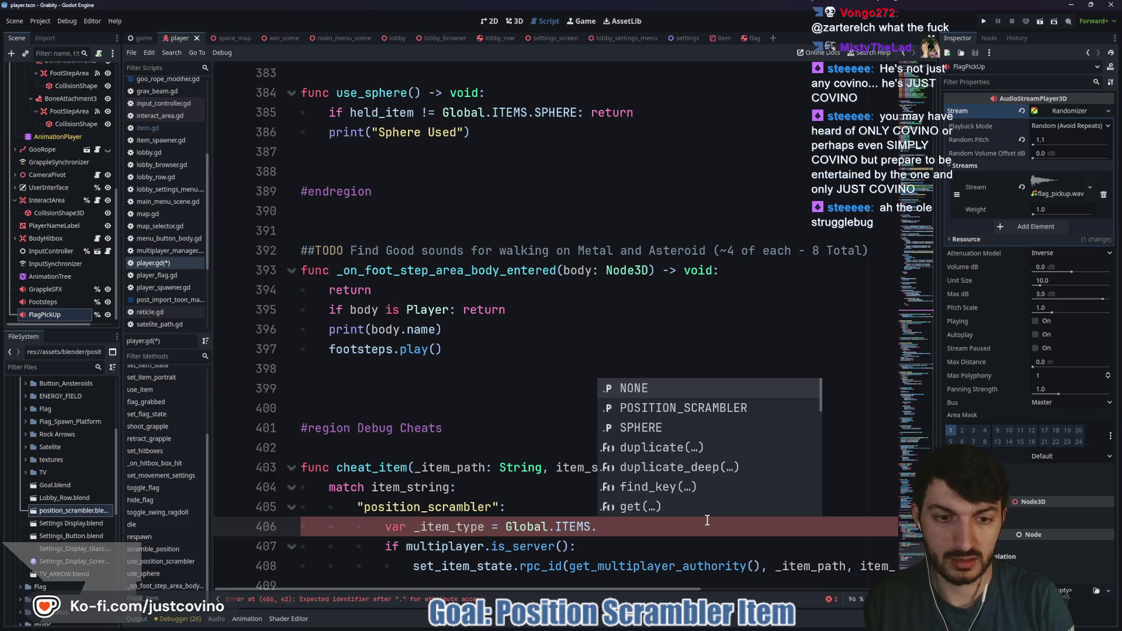
pyautogui.press('Down')
pyautogui.press('Return')
pyautogui.scroll(-1, 752, 502)
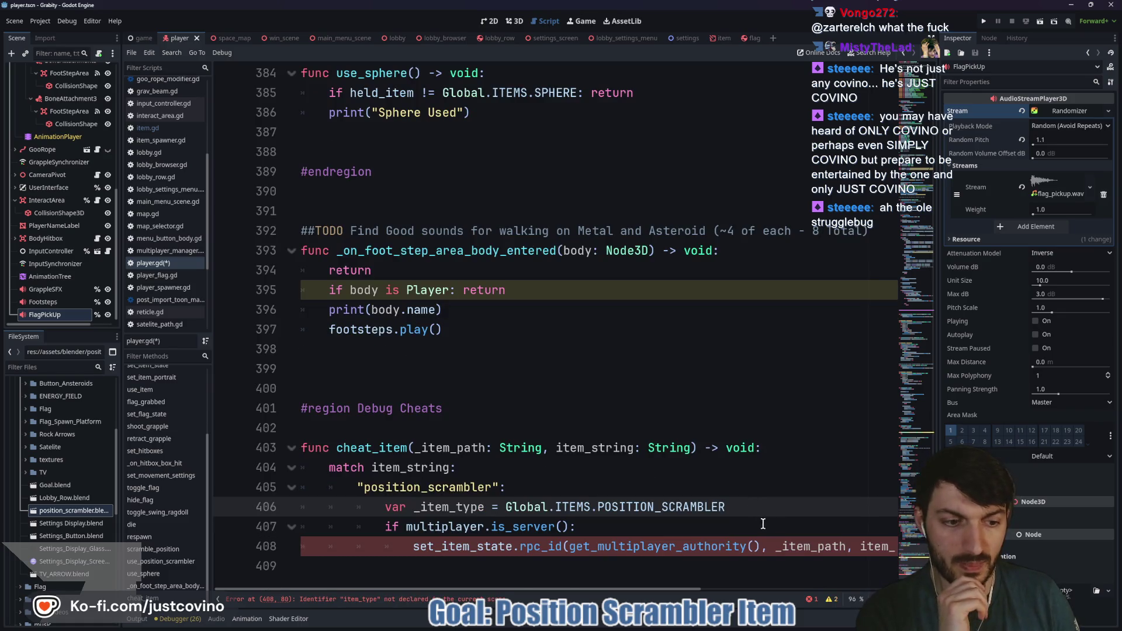
pyautogui.click(420, 507)
pyautogui.press('BackSpace')
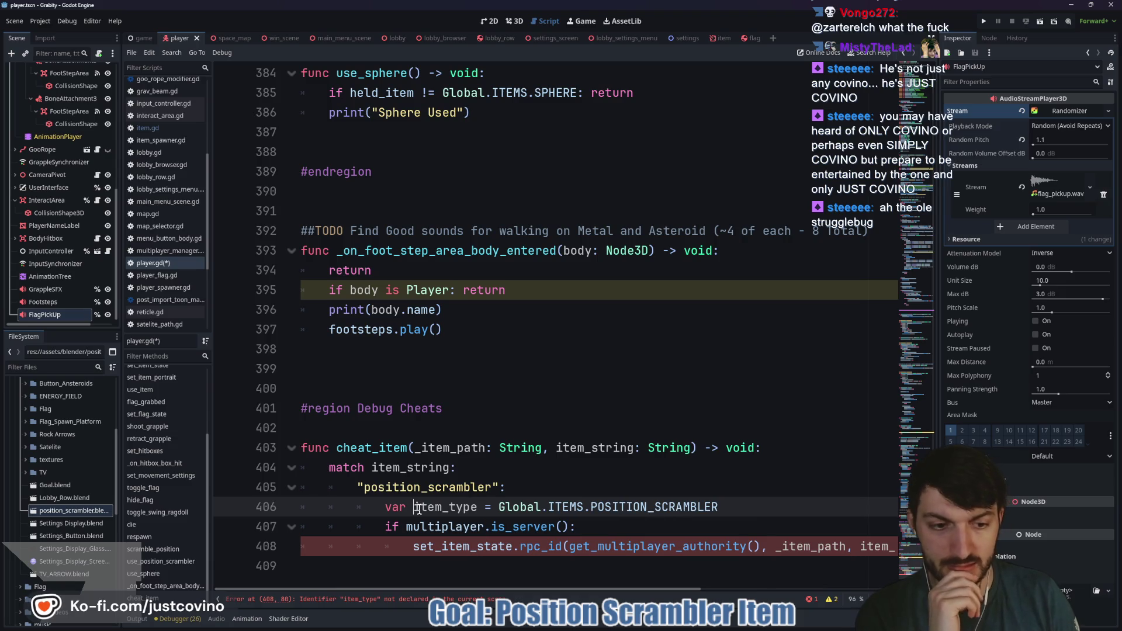
pyautogui.press('End')
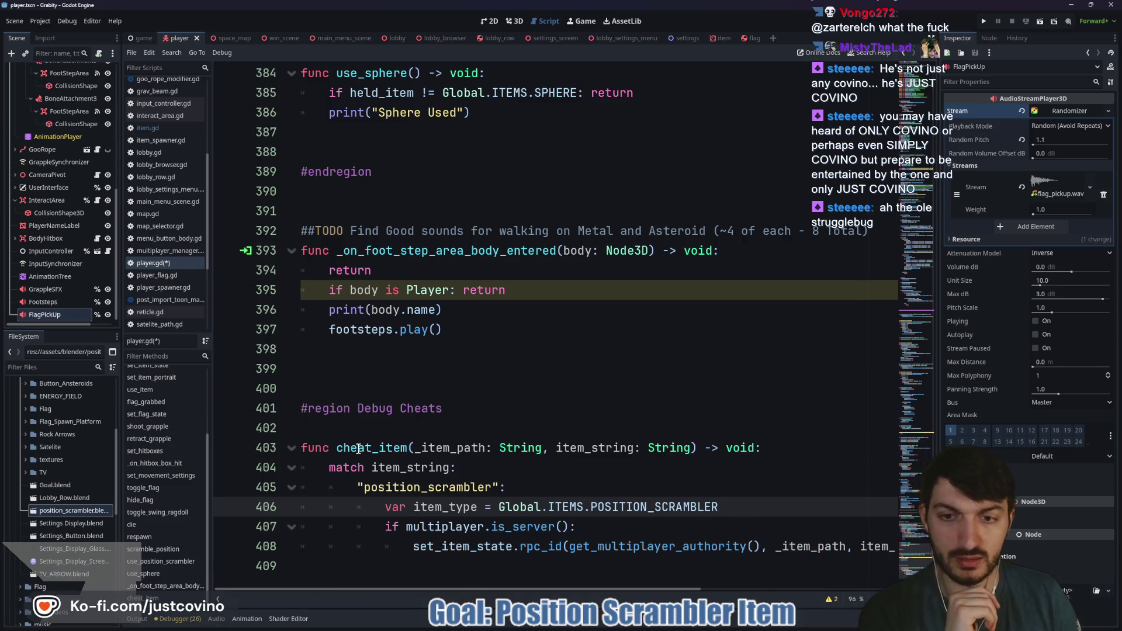
# - Change cheat_item's Console.add_command argument count from 1 to 2, save, and run the game
pyautogui.doubleClick(377, 449)
pyautogui.scroll(10, 559, 464)
pyautogui.scroll(-20, 560, 464)
pyautogui.scroll(20, 559, 463)
pyautogui.scroll(20, 559, 463)
pyautogui.scroll(-18, 490, 372)
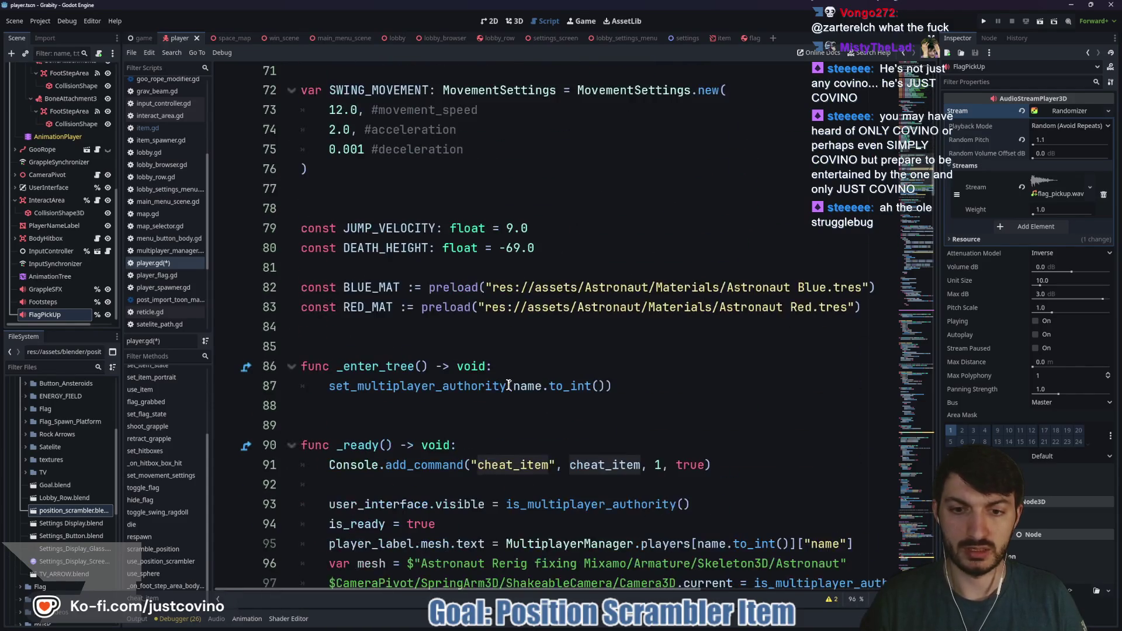
pyautogui.scroll(-2, 508, 386)
pyautogui.click(661, 346)
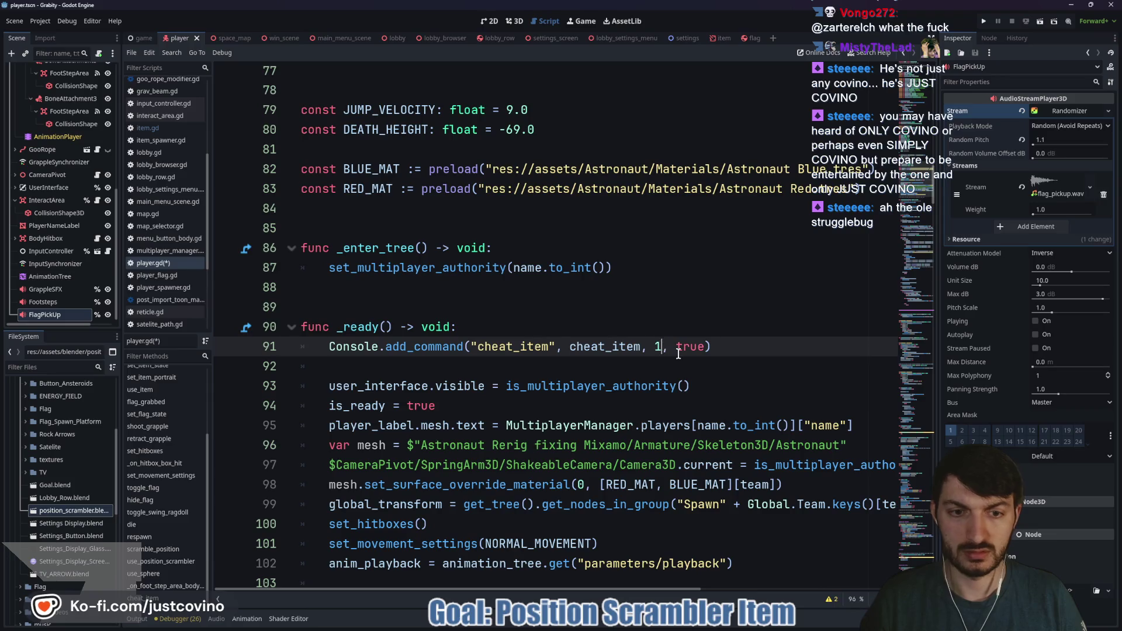
pyautogui.press('BackSpace')
pyautogui.write('2')
pyautogui.hotkey('ctrl', 's')
pyautogui.click(722, 347)
pyautogui.scroll(-5, 690, 357)
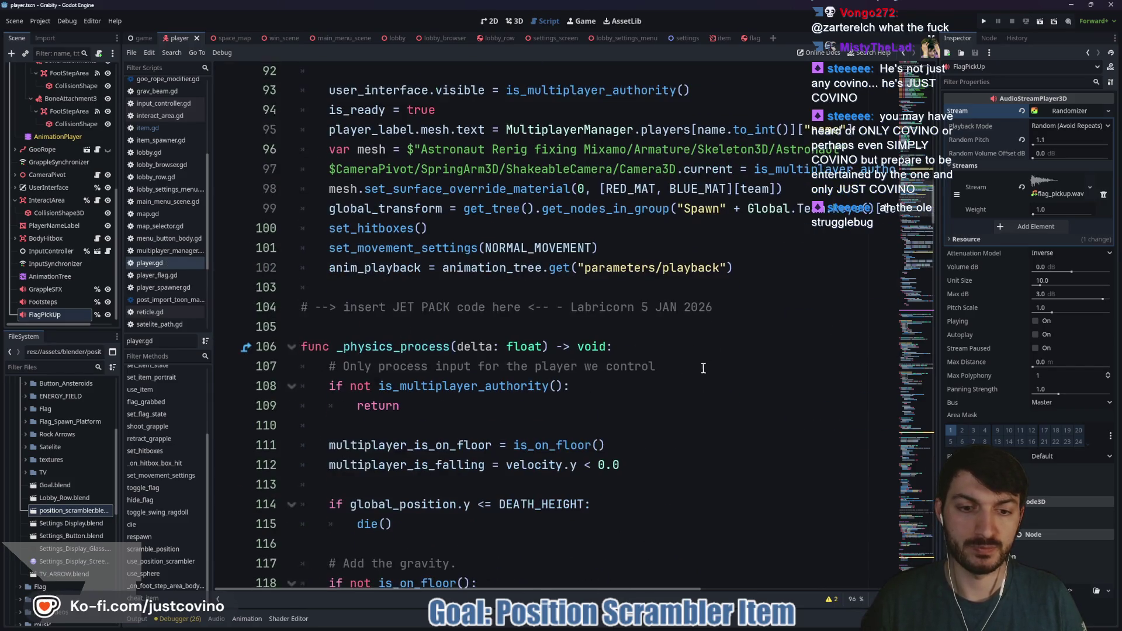
pyautogui.click(985, 20)
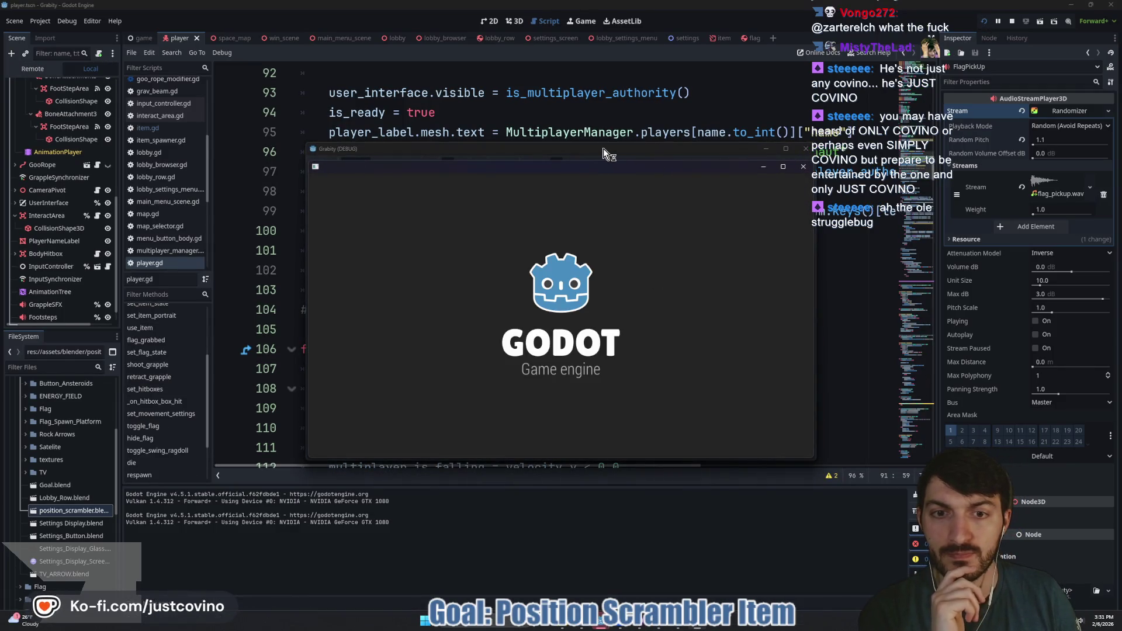
# - Host a lobby in the left window, join lobby 3 from the right, and start the match
pyautogui.moveTo(603, 148); pyautogui.dragTo(344, 148)
pyautogui.click(197, 283)
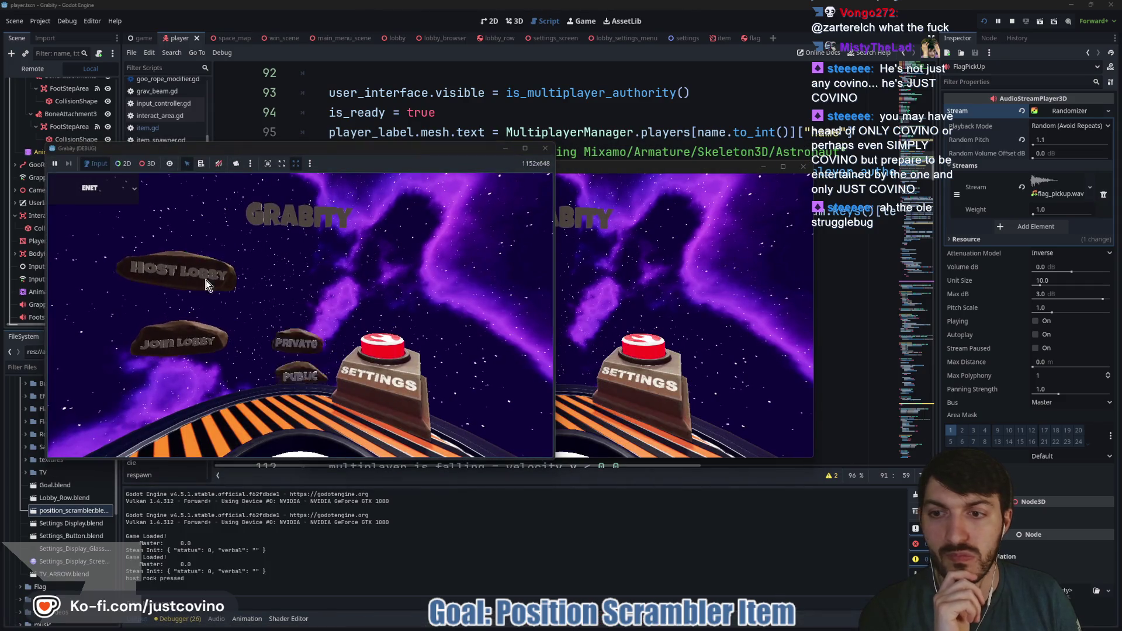
pyautogui.moveTo(625, 167); pyautogui.dragTo(865, 145)
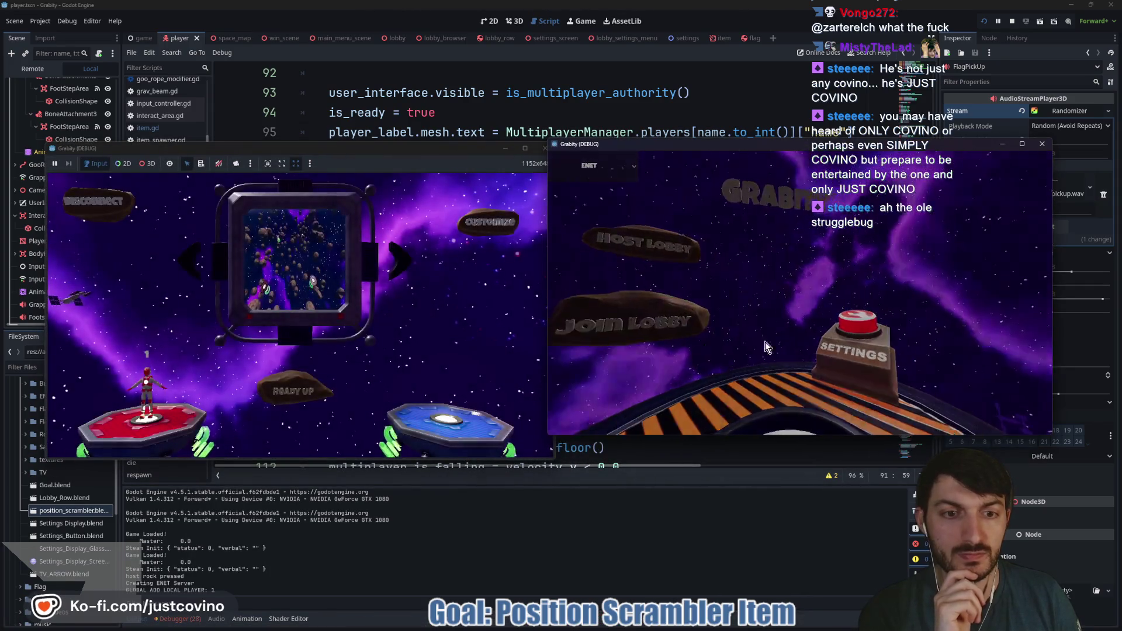
pyautogui.click(748, 344)
pyautogui.click(752, 360)
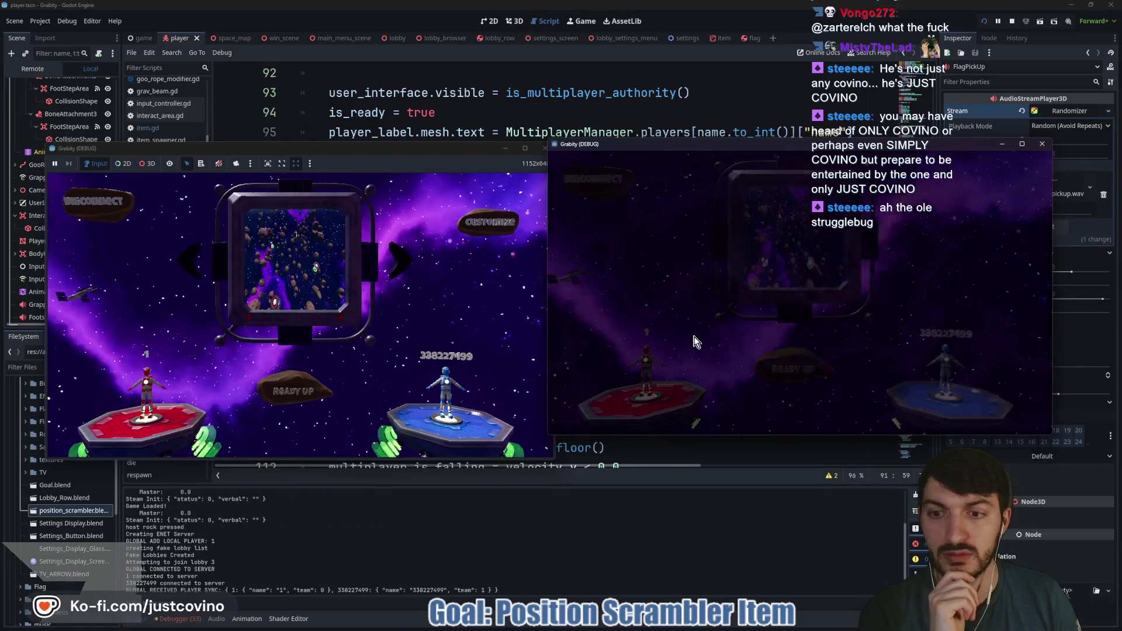
pyautogui.click(289, 397)
pyautogui.click(307, 402)
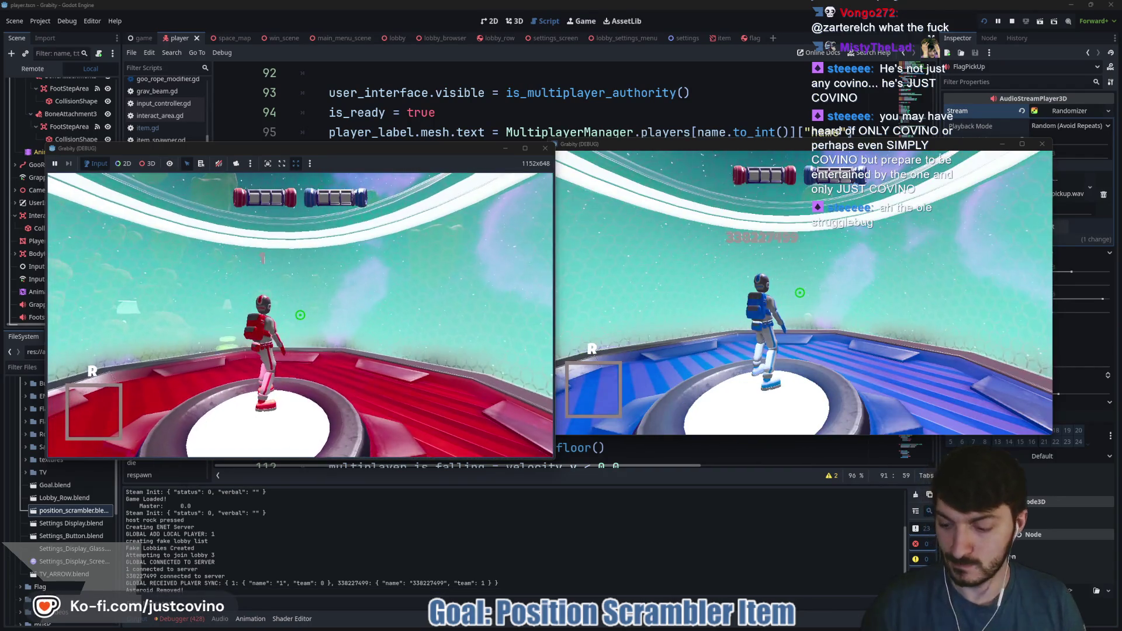
# - Enter 'cheat_item position_scrambler' in the left window's dev console
pyautogui.press('`')
pyautogui.write('cheat_item')
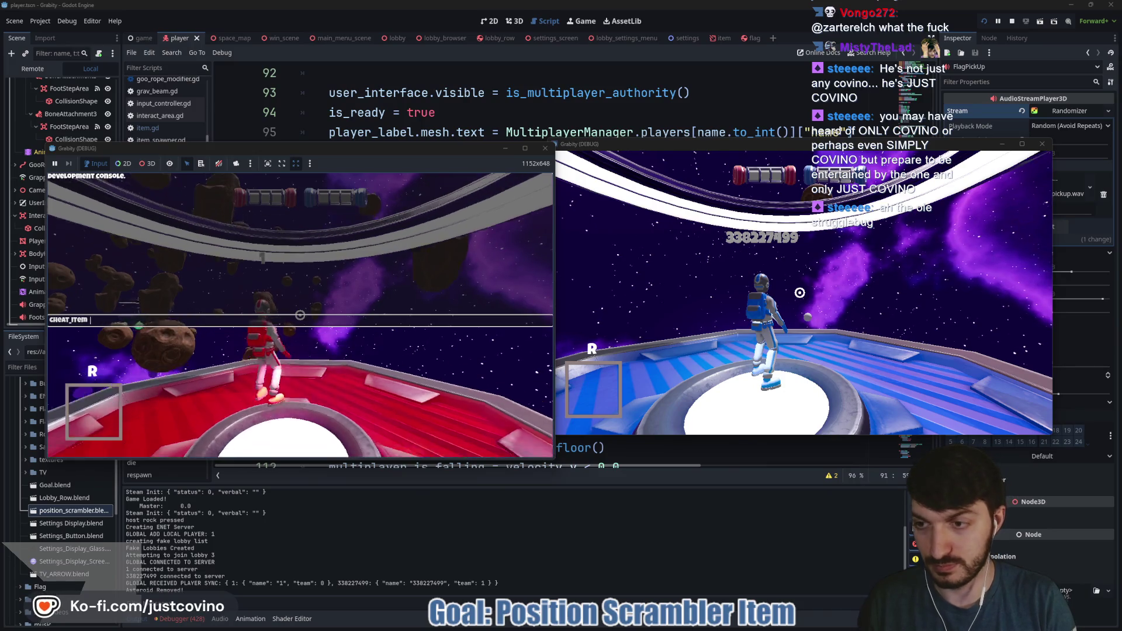
pyautogui.write(' pos')
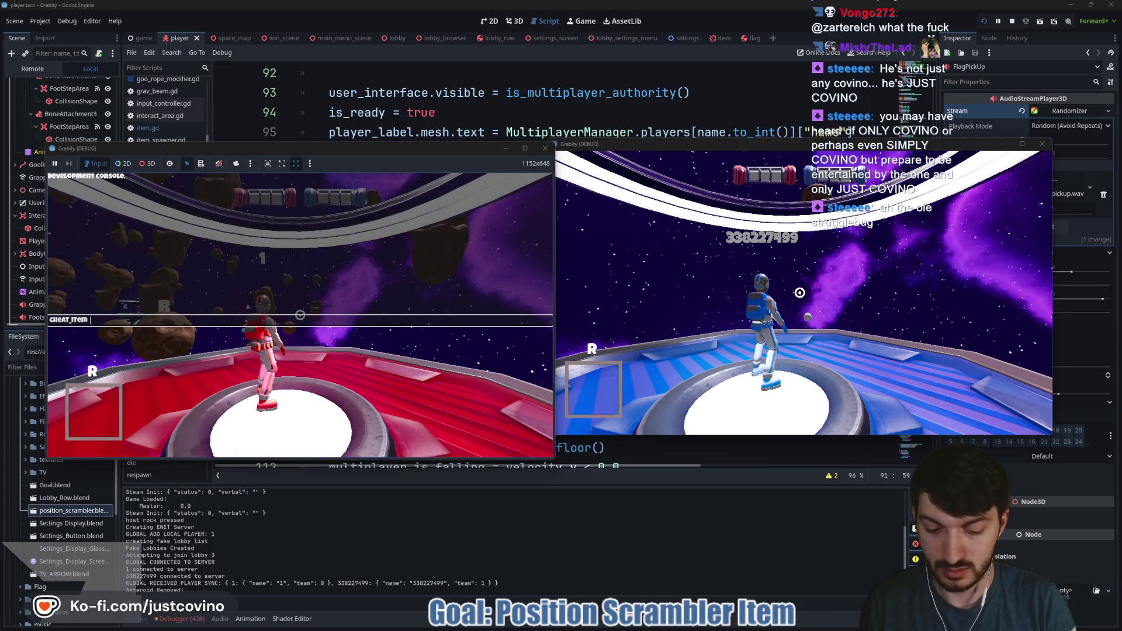
pyautogui.write('ition_scrambler')
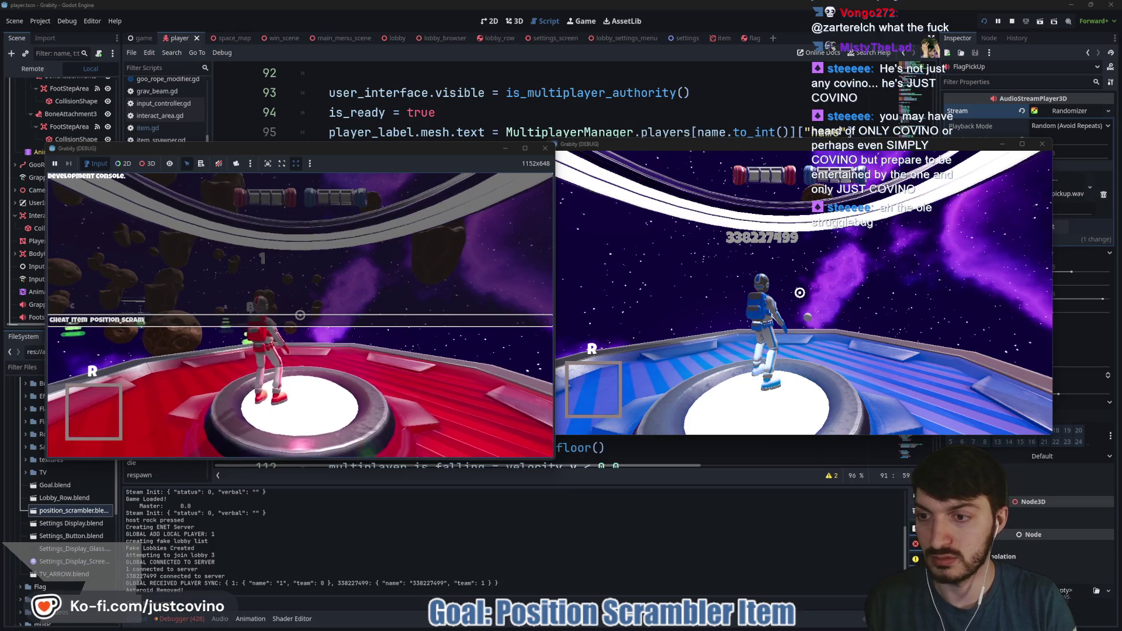
pyautogui.press('Return')
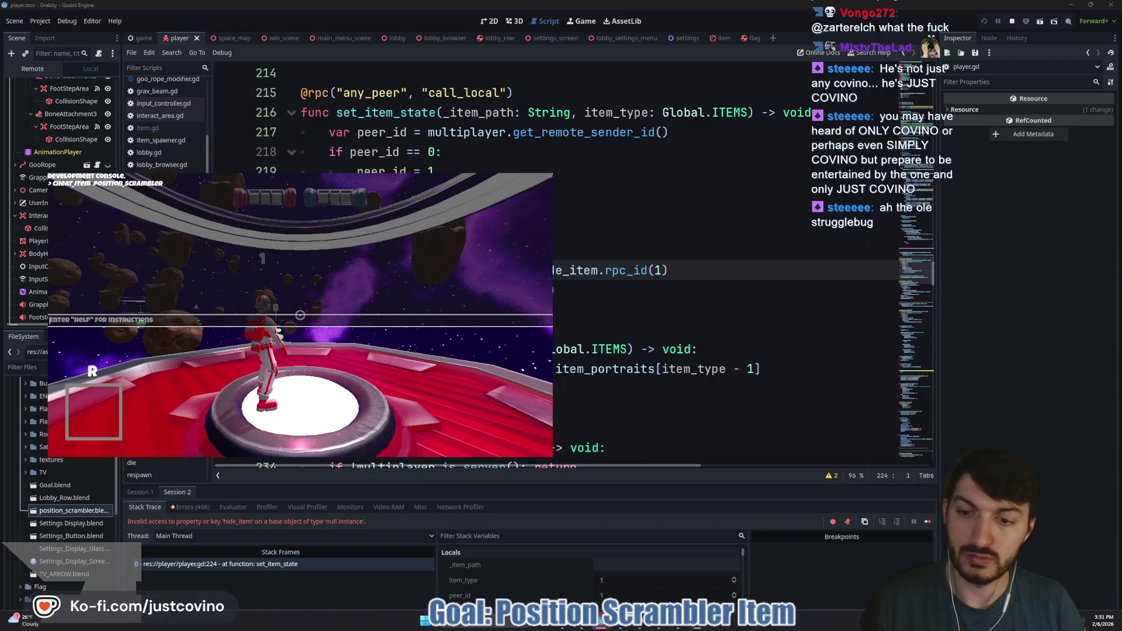
# - Close the console, stop the crashed game with F8, and edit the quotes in line 223's path check
pyautogui.press('Escape')
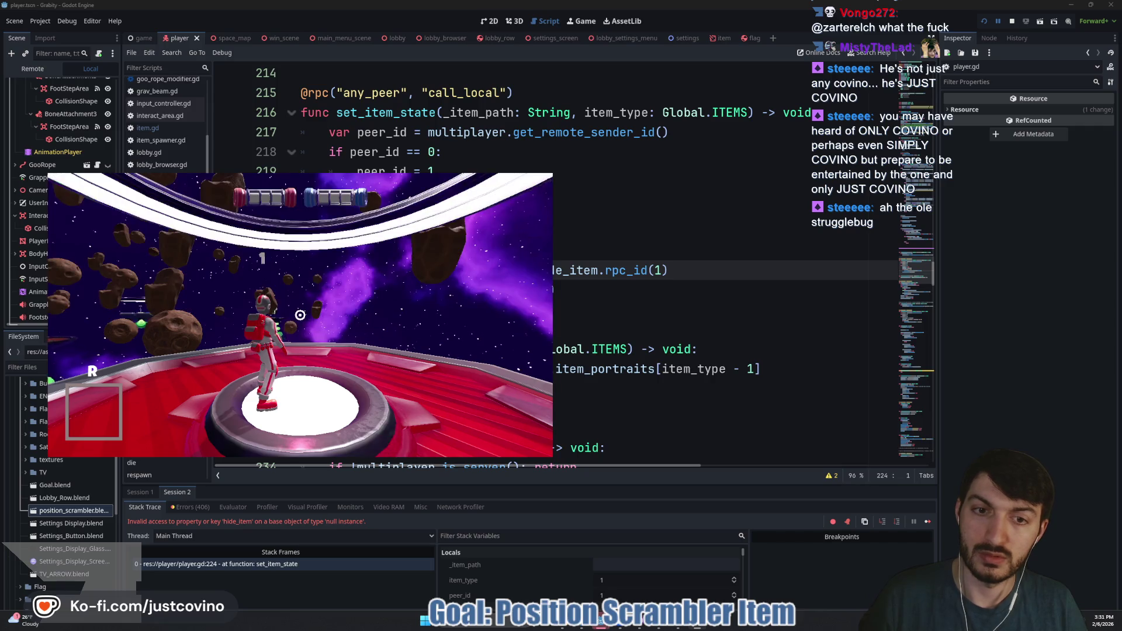
pyautogui.press('F8')
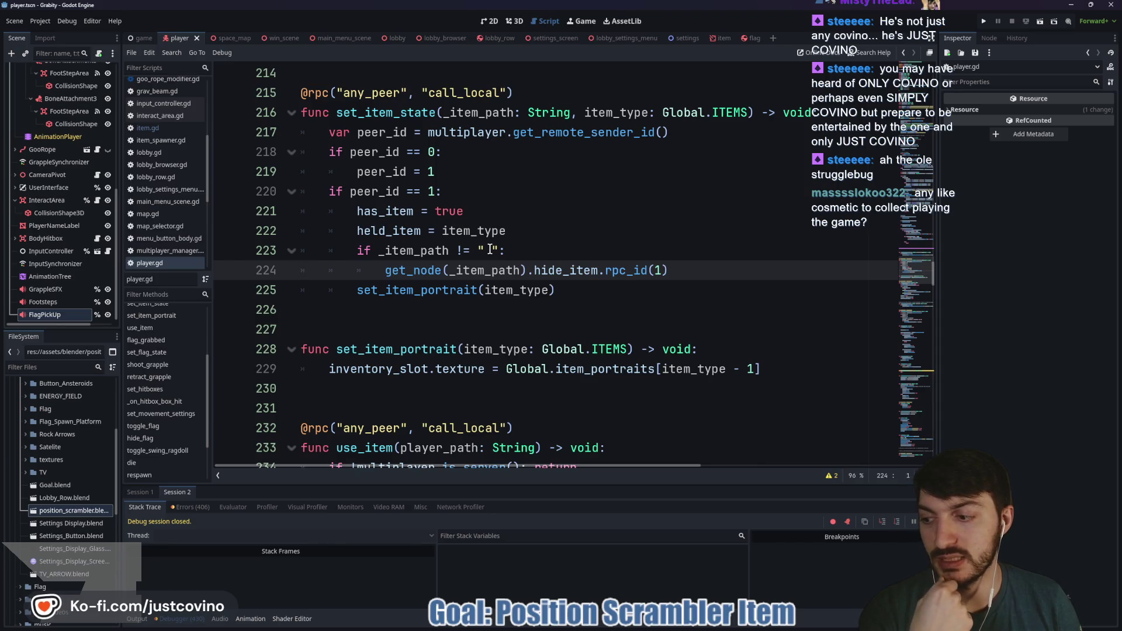
pyautogui.click(490, 250)
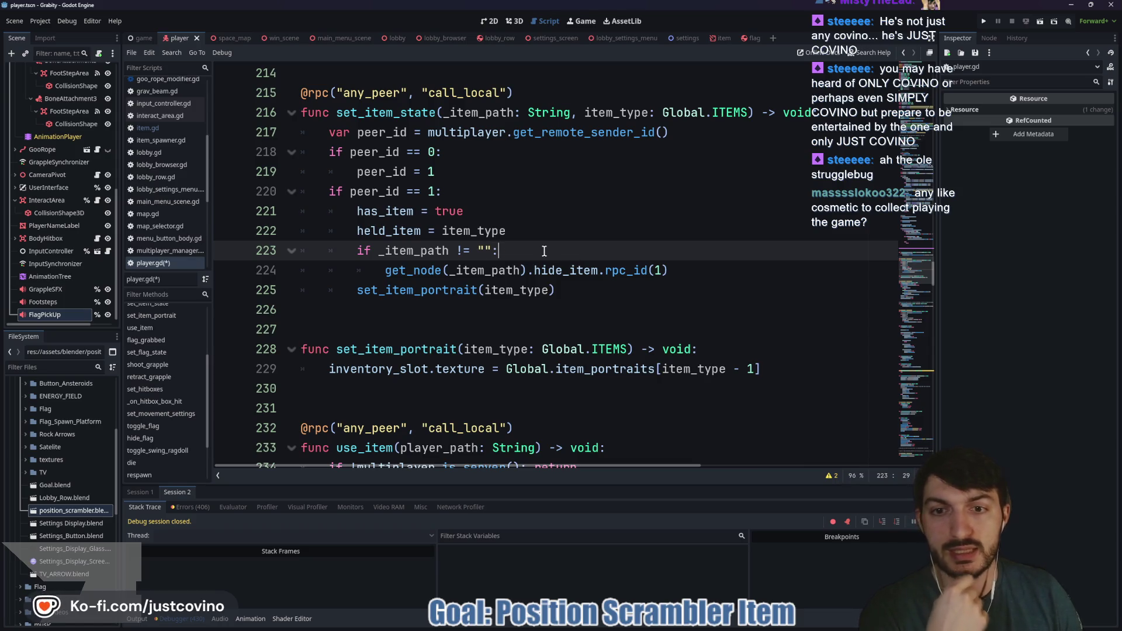
# - Save player.gd and make line 223 check _item_path != "NONE"
pyautogui.hotkey('ctrl', 's')
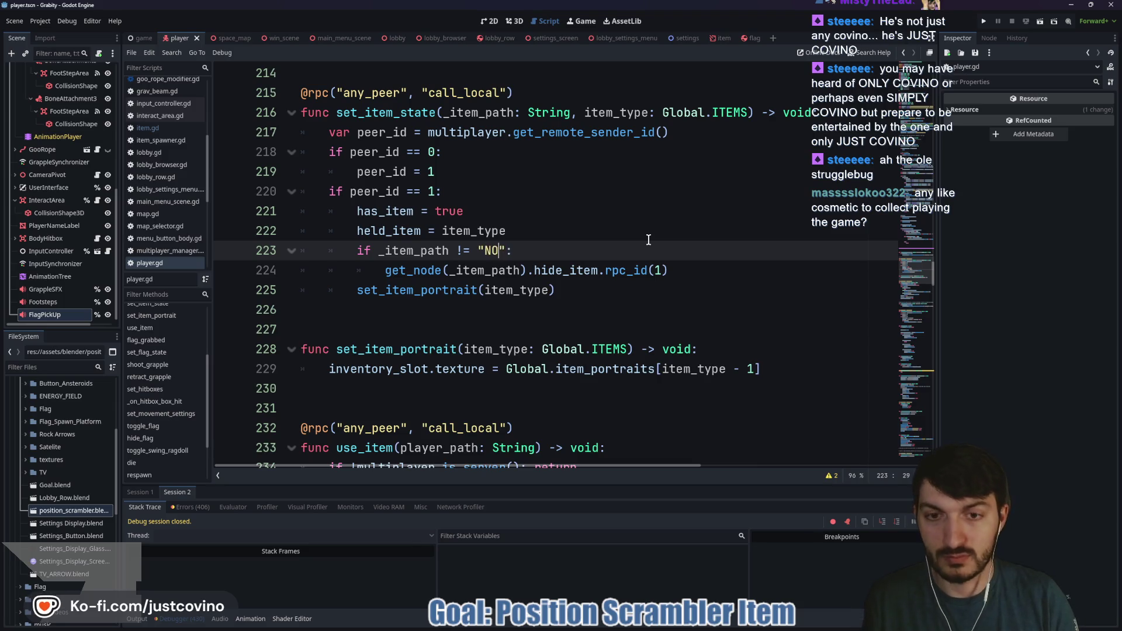
pyautogui.press('End')
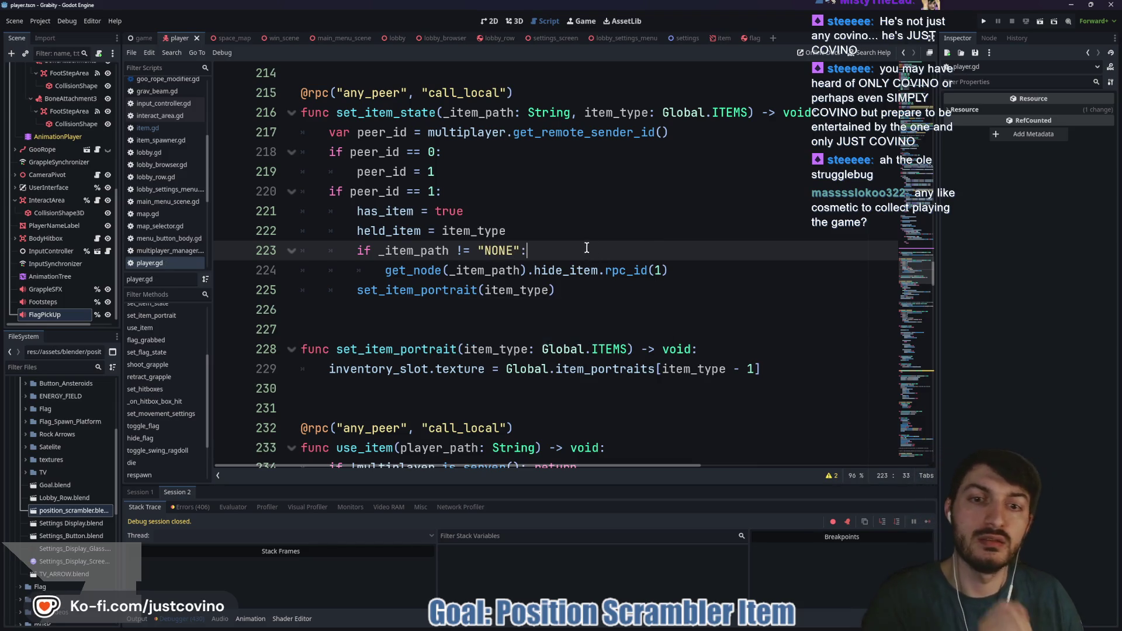
pyautogui.scroll(-7, 586, 248)
pyautogui.scroll(-20, 587, 248)
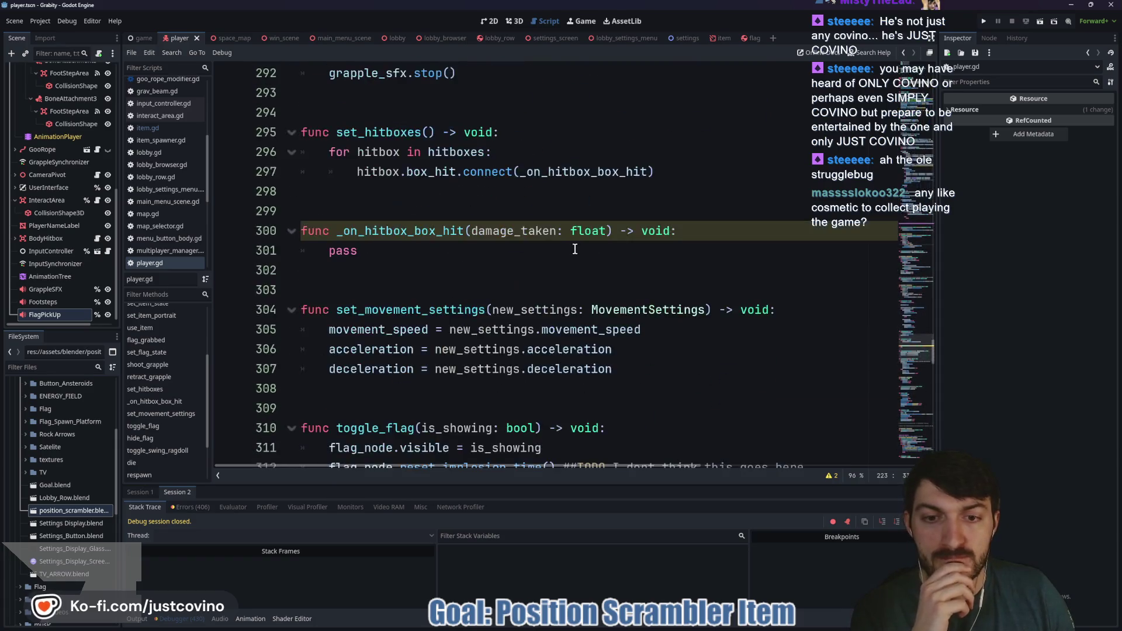
pyautogui.scroll(-20, 575, 249)
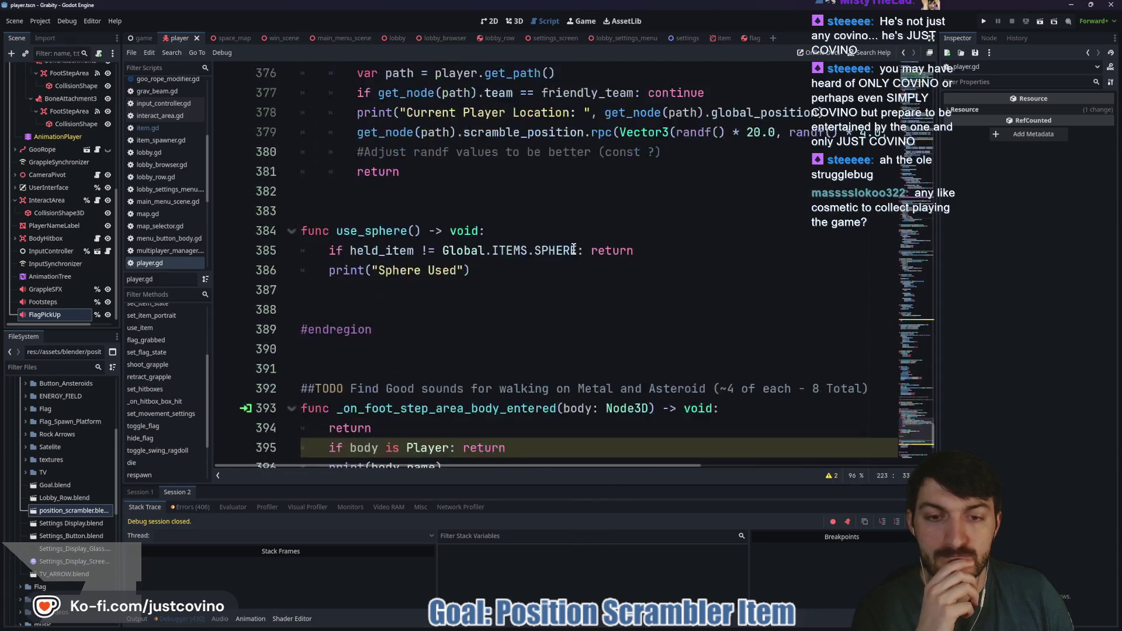
pyautogui.scroll(-2, 573, 249)
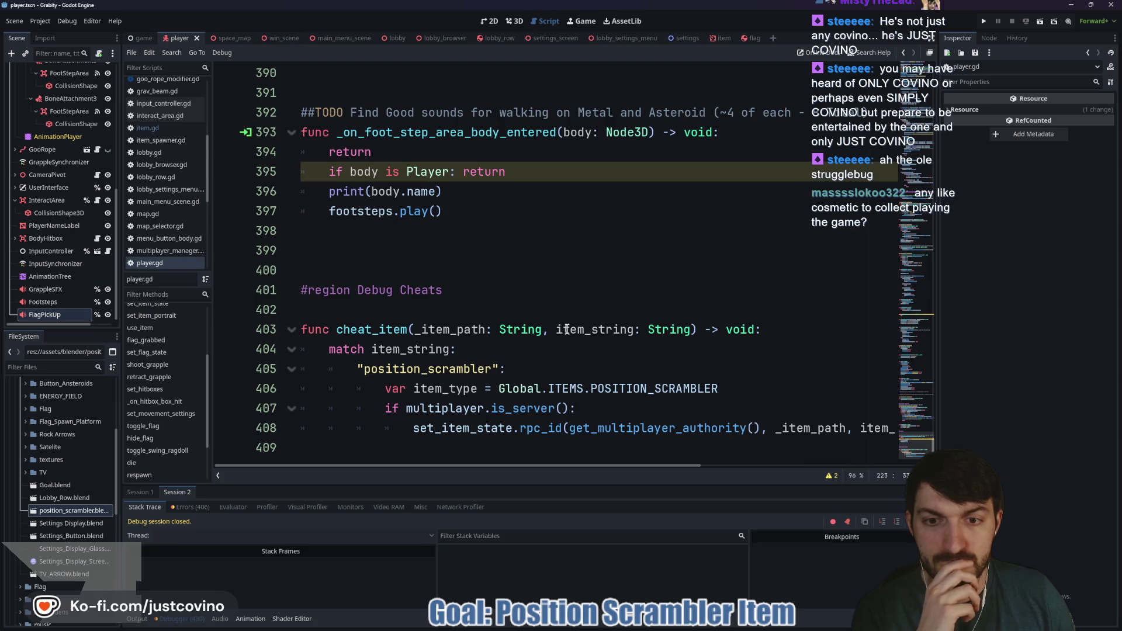
# - Review _item_path in cheat_item, then launch a debug run of the project
pyautogui.doubleClick(445, 331)
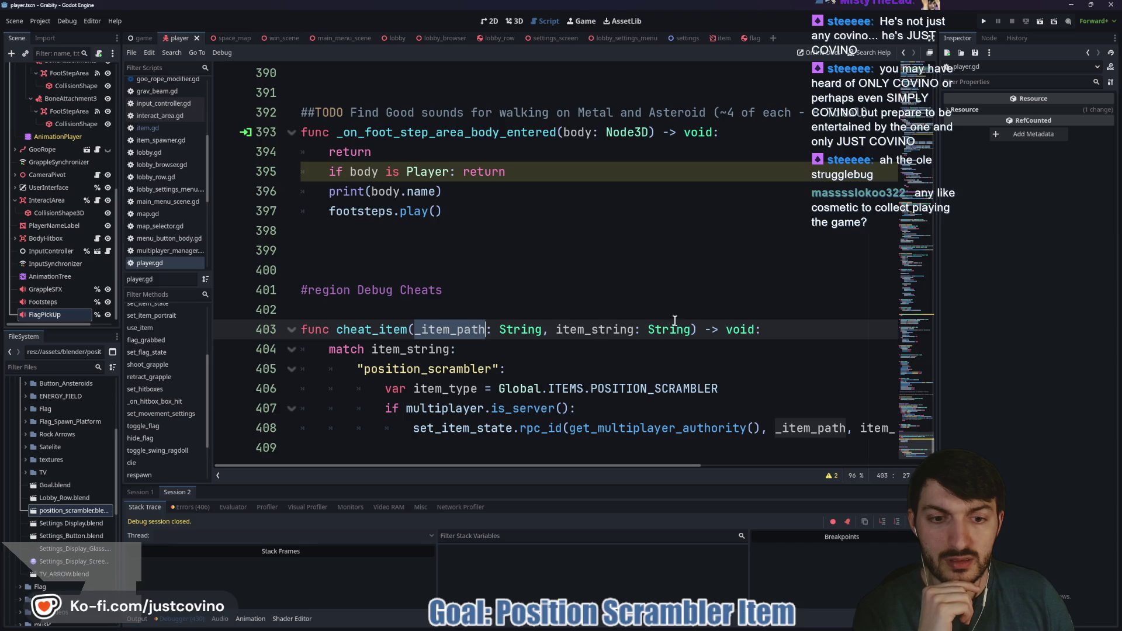
pyautogui.scroll(6, 600, 312)
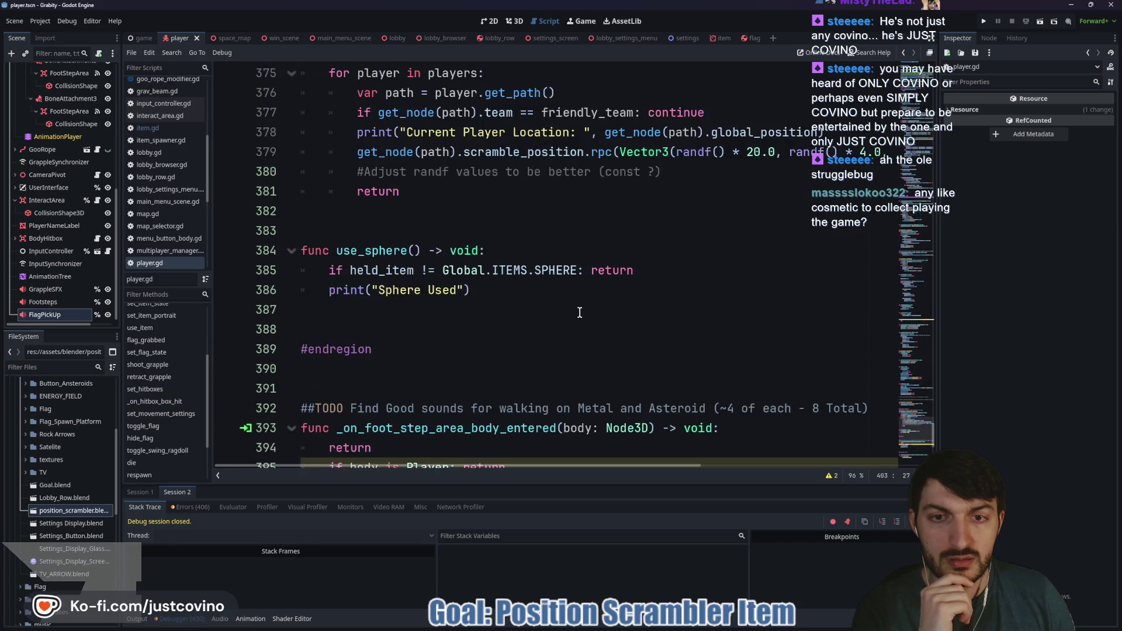
pyautogui.click(983, 21)
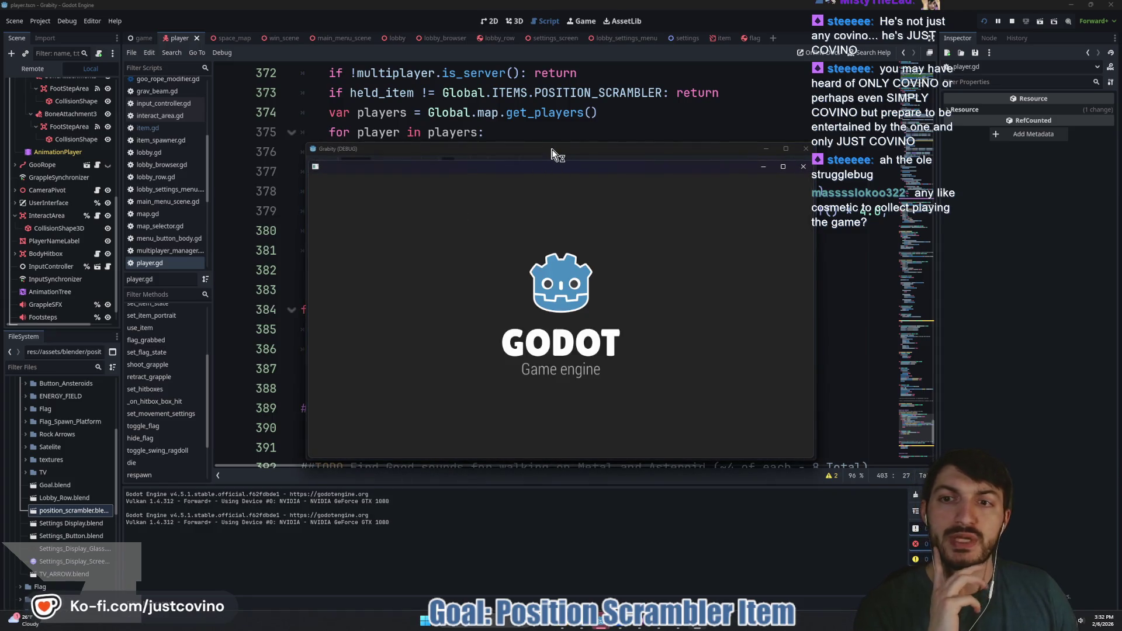
# - Arrange both game windows, host a public lobby, join it, ready both players and start the match
pyautogui.moveTo(554, 154); pyautogui.dragTo(296, 142)
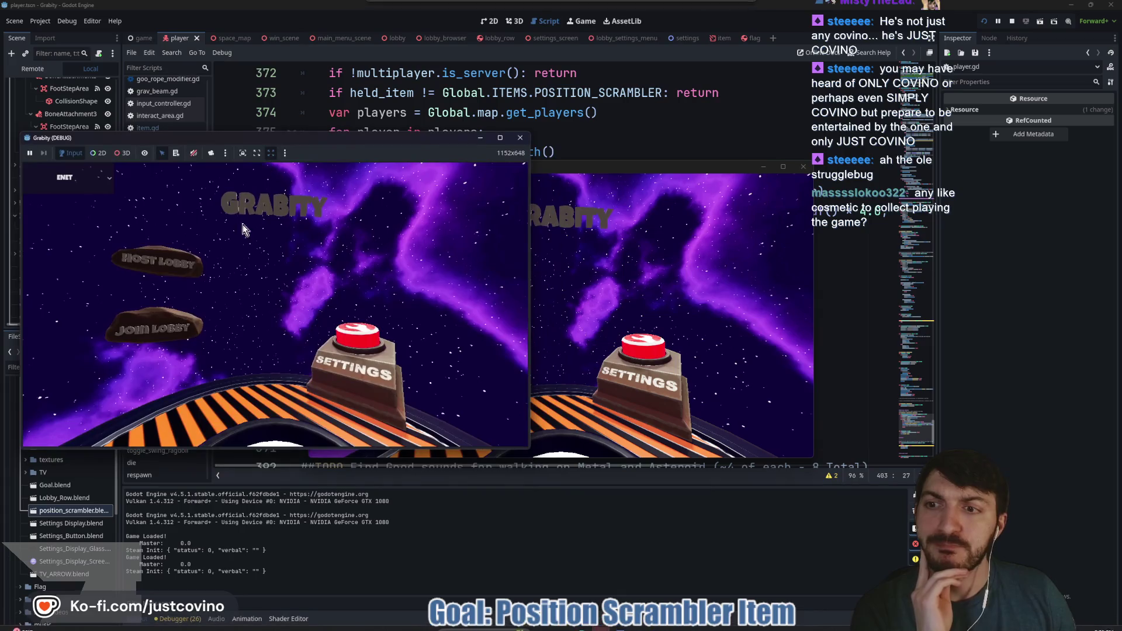
pyautogui.click(137, 258)
pyautogui.click(275, 321)
pyautogui.moveTo(561, 163); pyautogui.dragTo(796, 144)
pyautogui.click(677, 313)
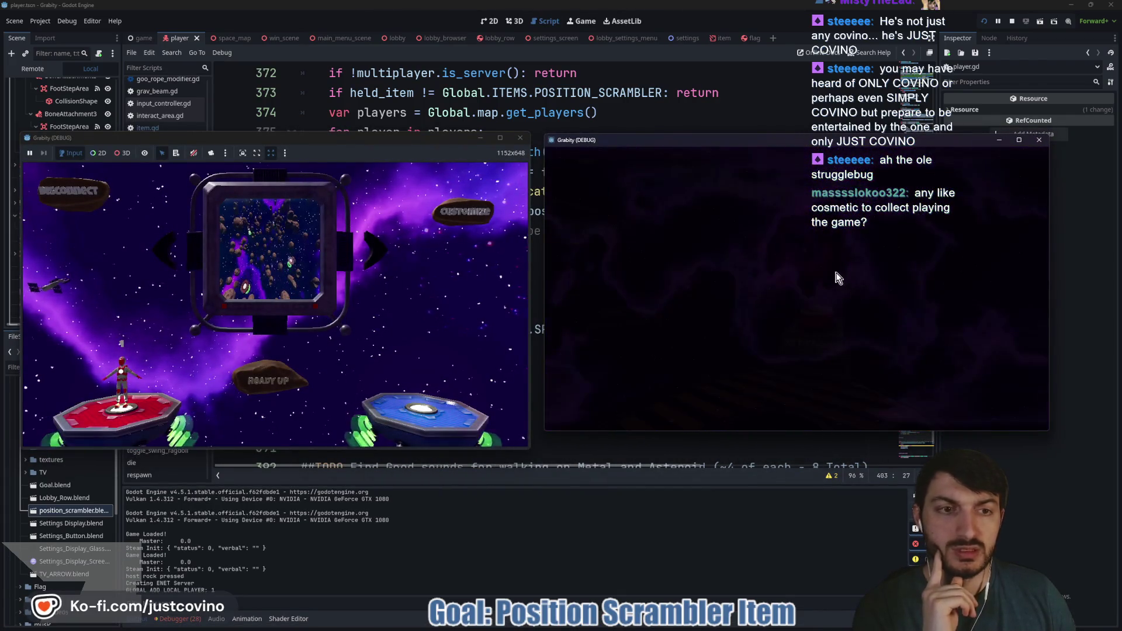
pyautogui.click(756, 303)
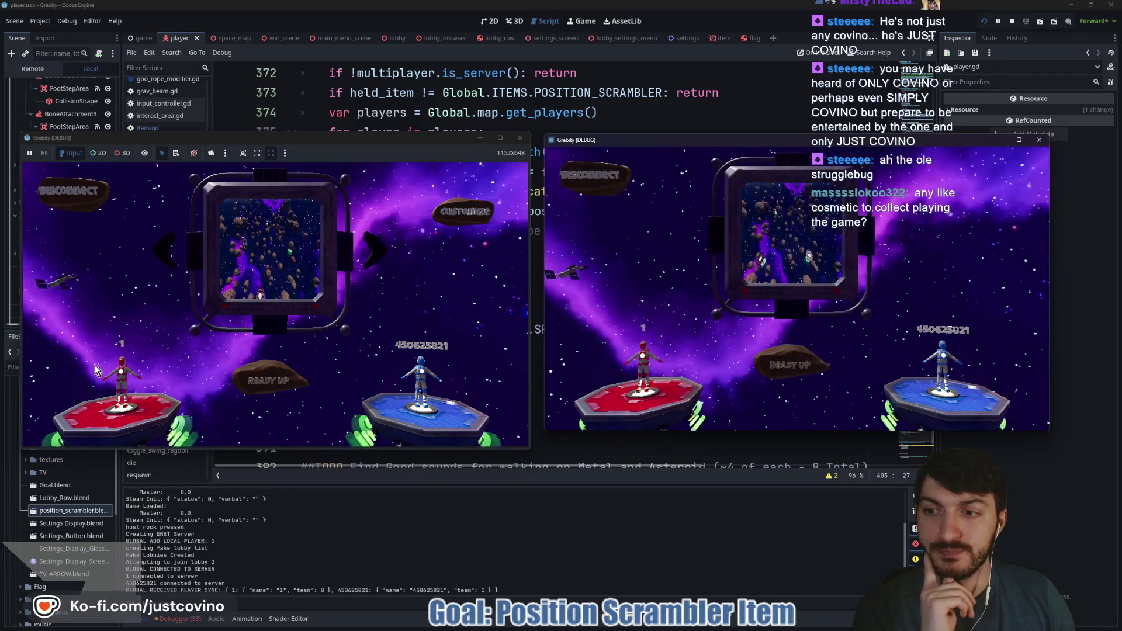
pyautogui.click(789, 366)
pyautogui.click(263, 380)
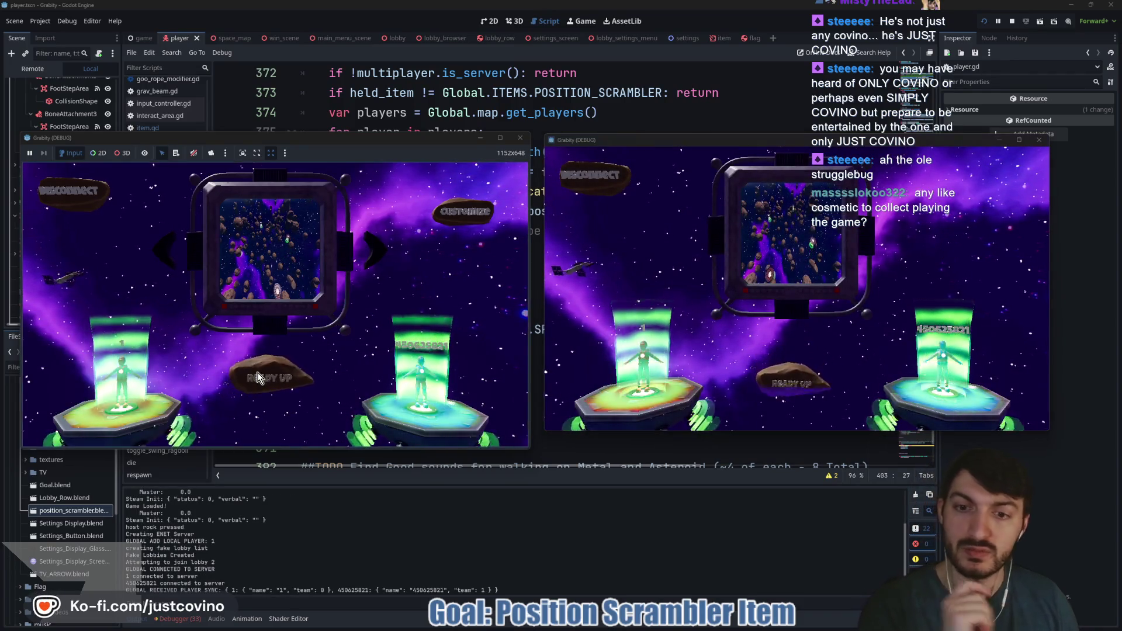
pyautogui.click(257, 377)
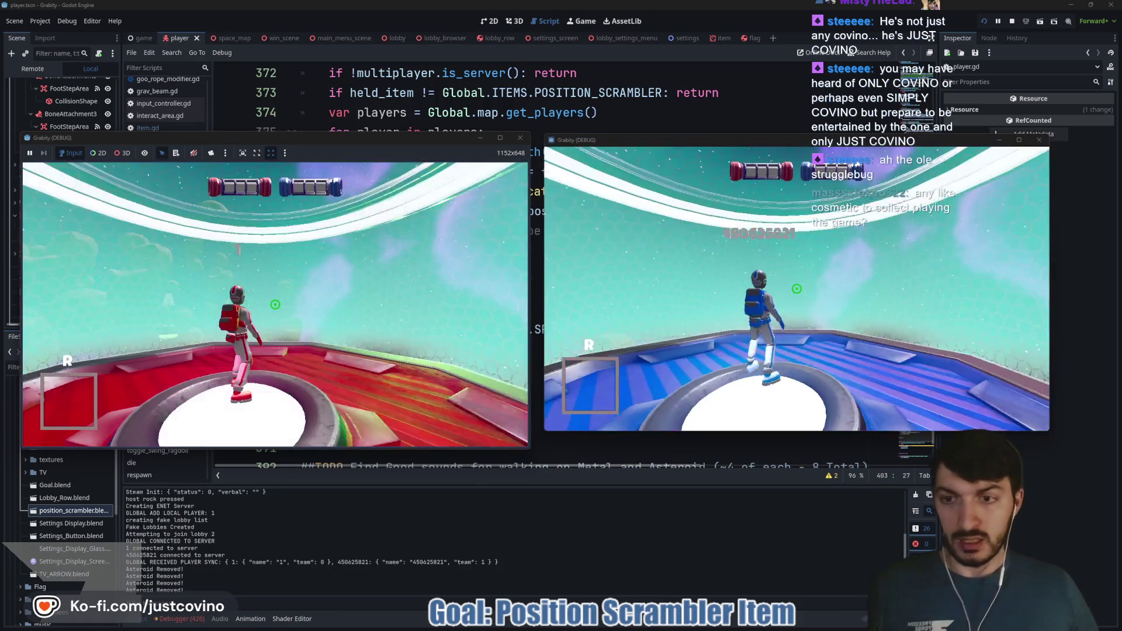
# - Run the cheat_item none position_scrambler console command in the left window, correcting the typo
pyautogui.press('`')
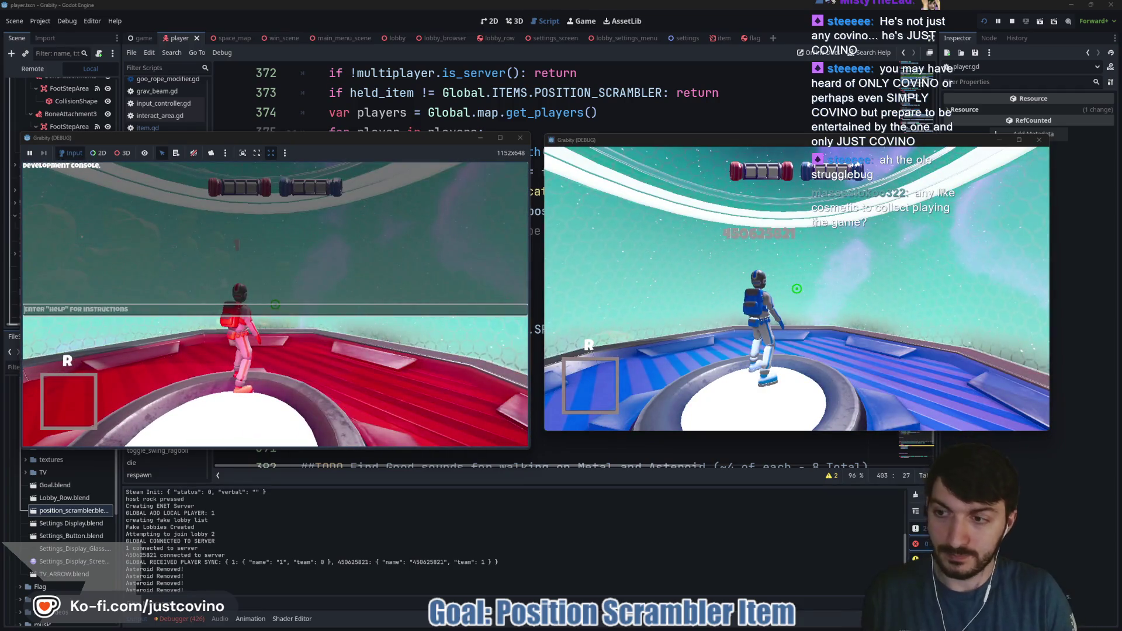
pyautogui.write('cheat_it')
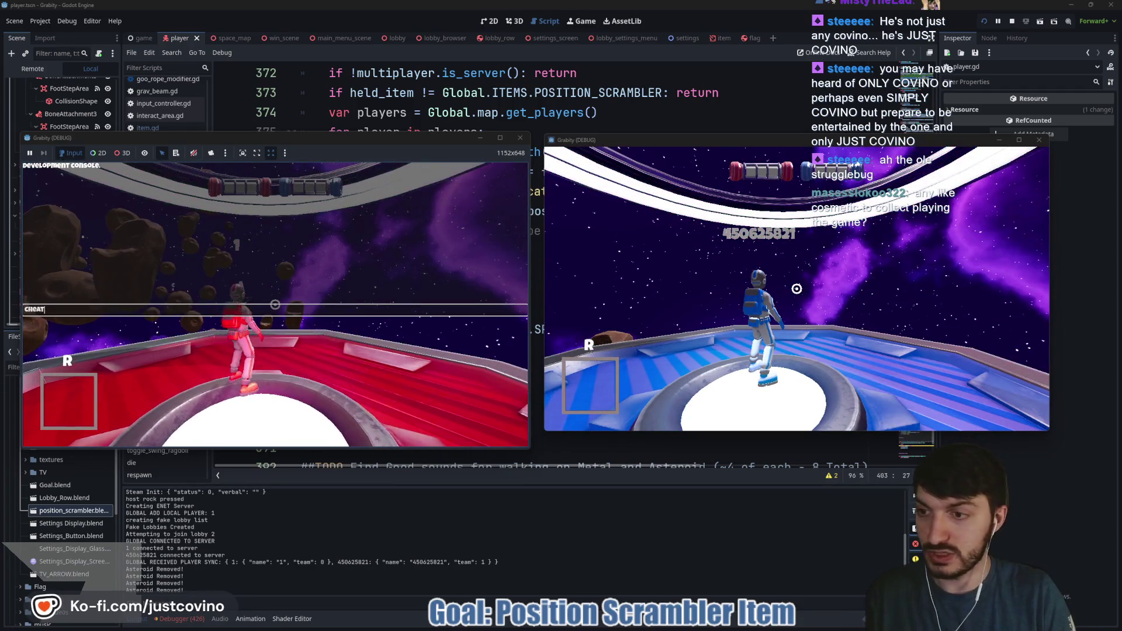
pyautogui.write('eam none po')
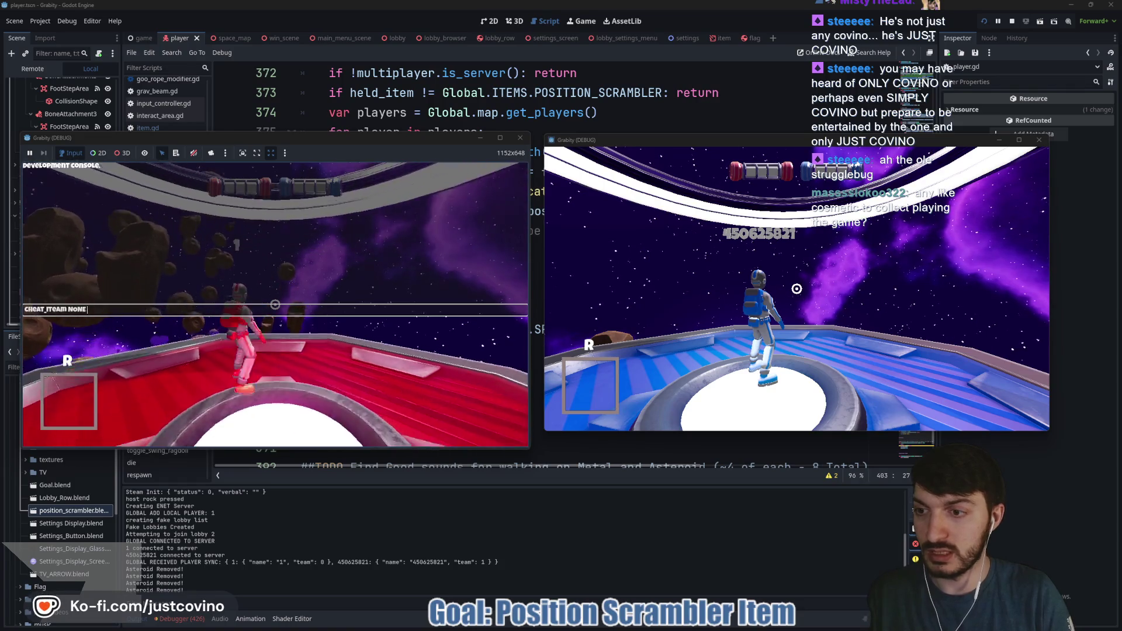
pyautogui.write('sition_scrambler')
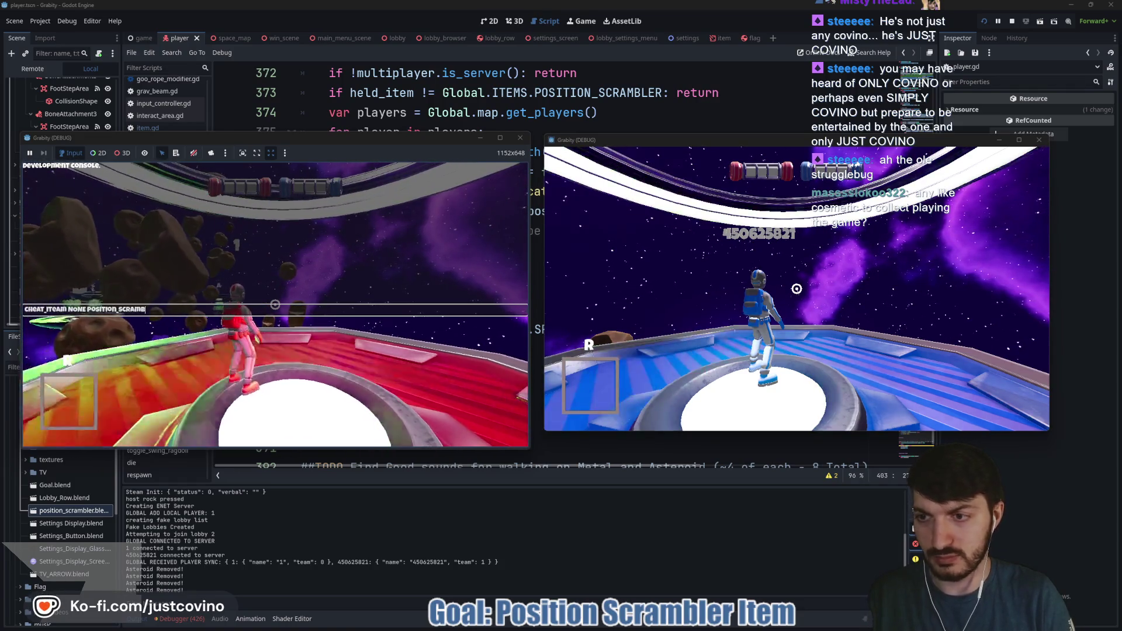
pyautogui.press('Return')
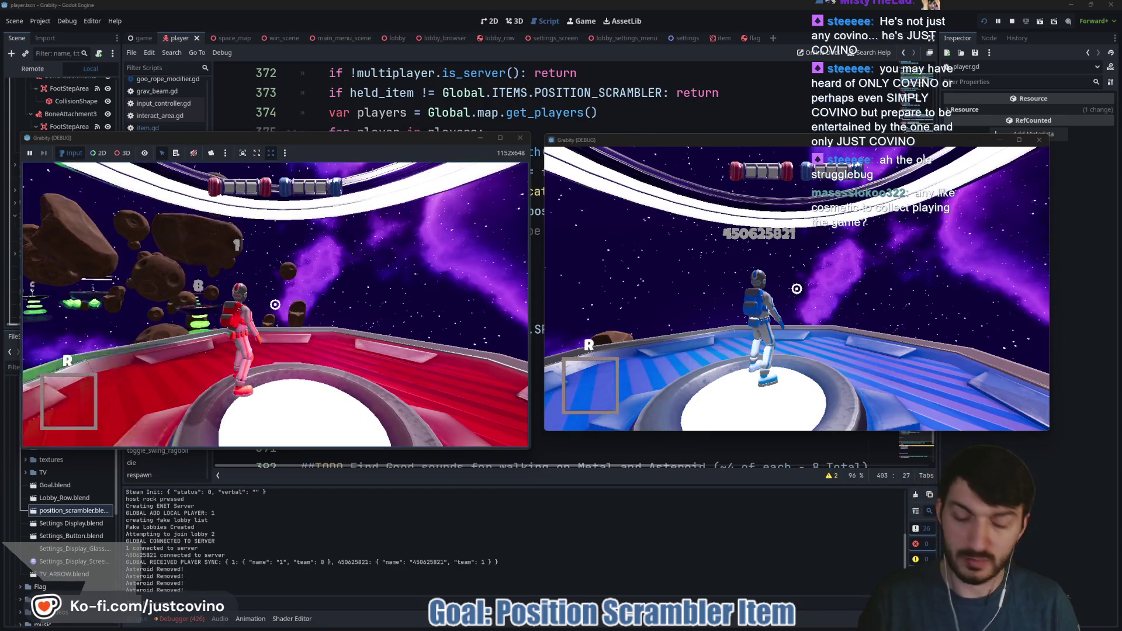
pyautogui.press('`')
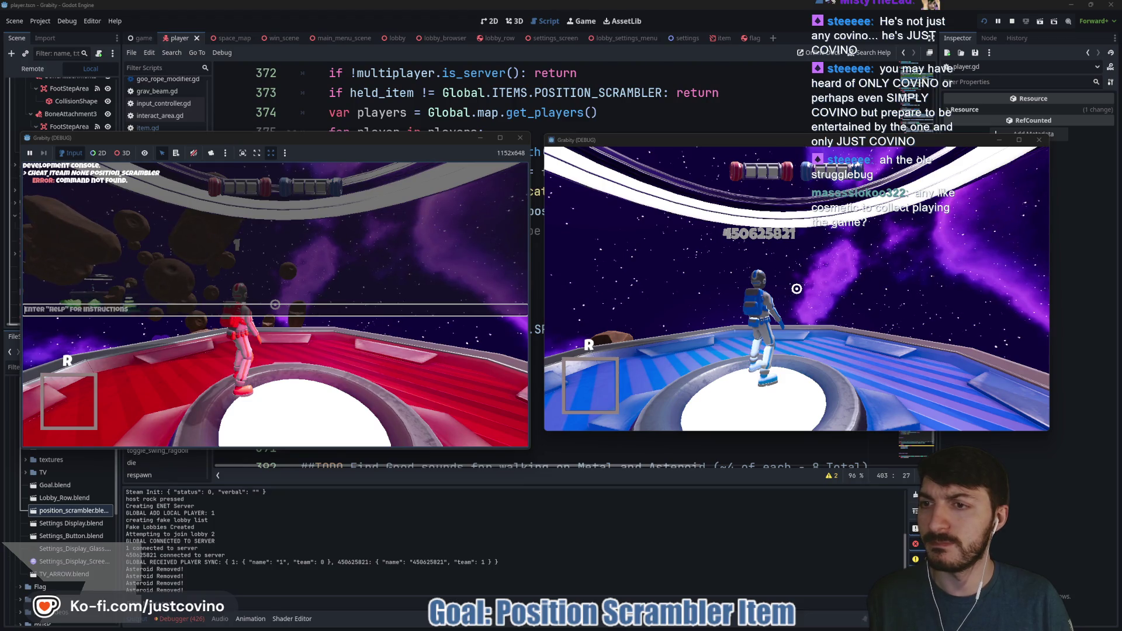
pyautogui.press('Up')
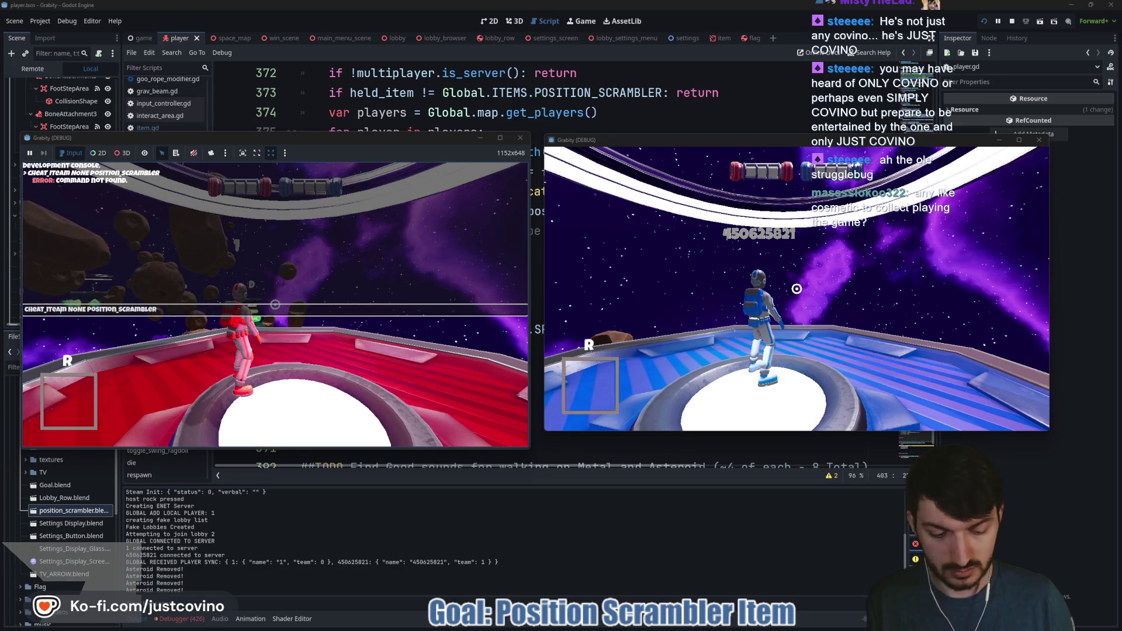
pyautogui.press('Return')
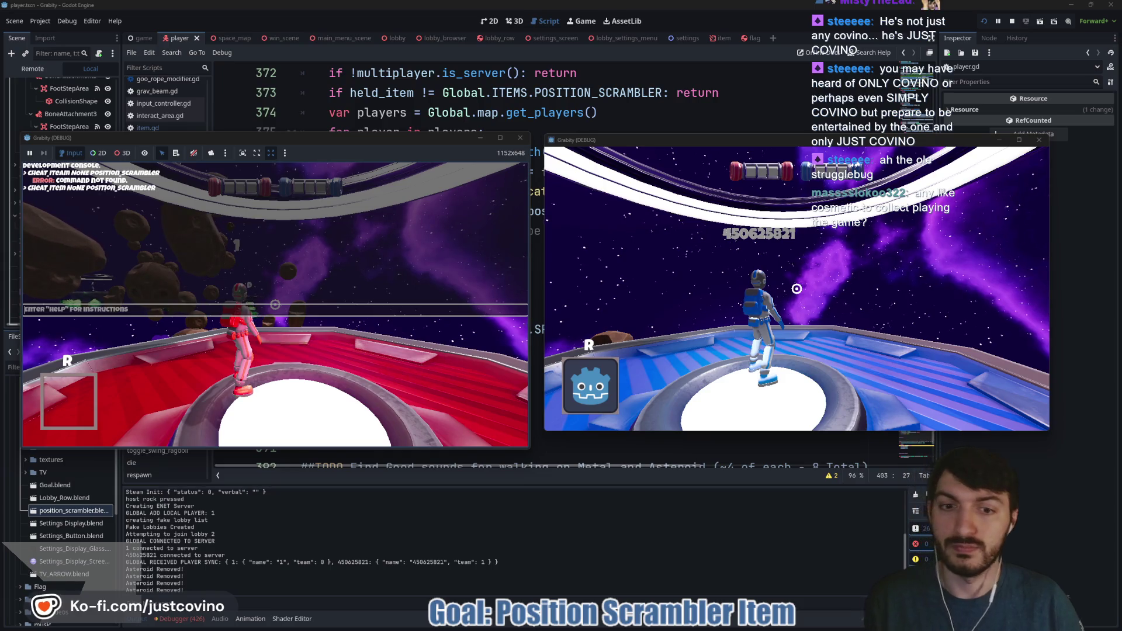
pyautogui.press('`')
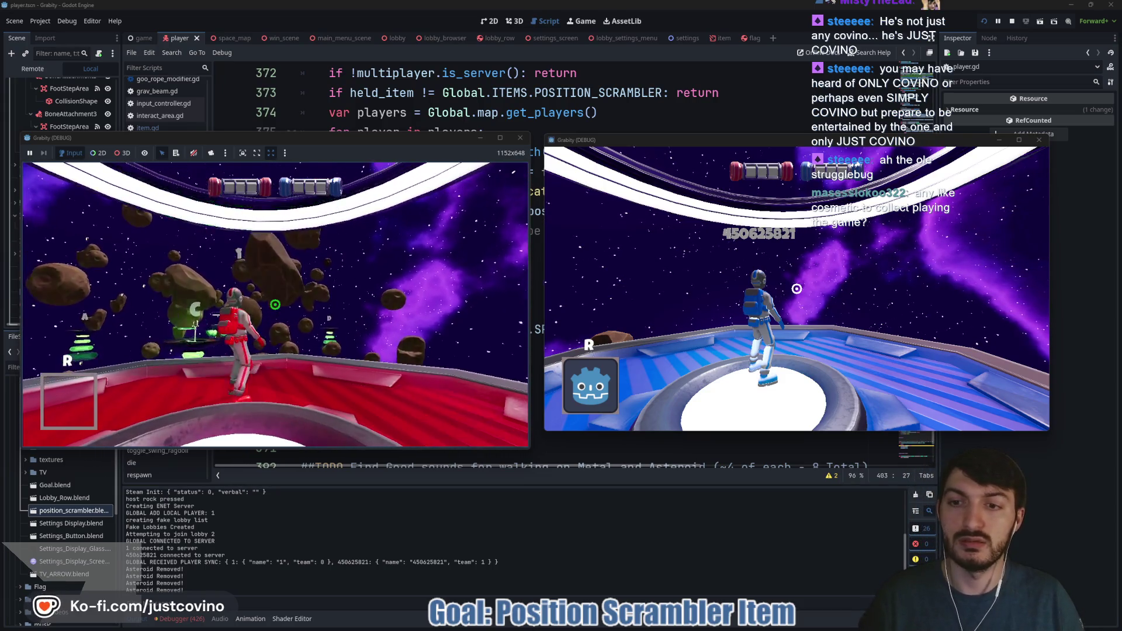
# - Make the red astronaut jump, then stop the debug session with F8
pyautogui.press('super')
pyautogui.press('super')
pyautogui.click(598, 300)
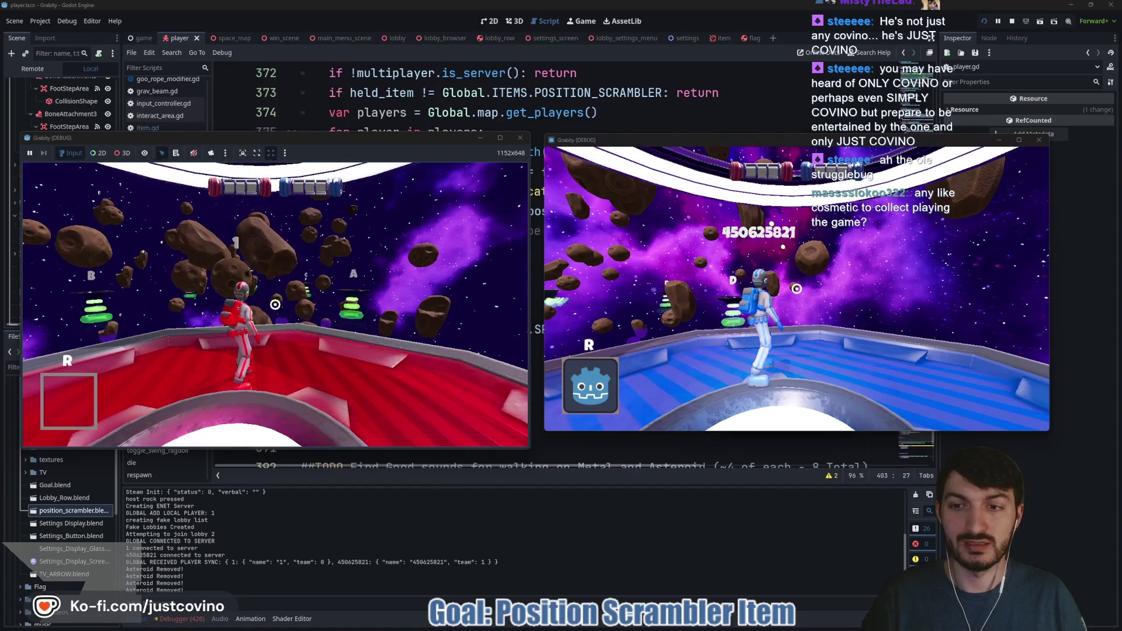
pyautogui.press('space')
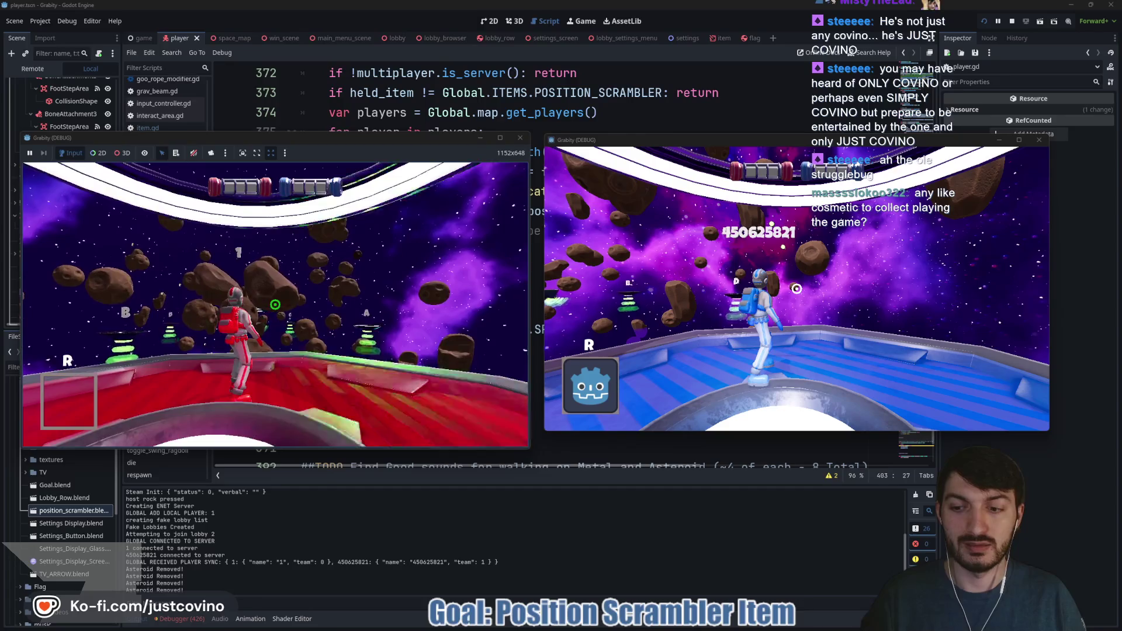
pyautogui.press('F8')
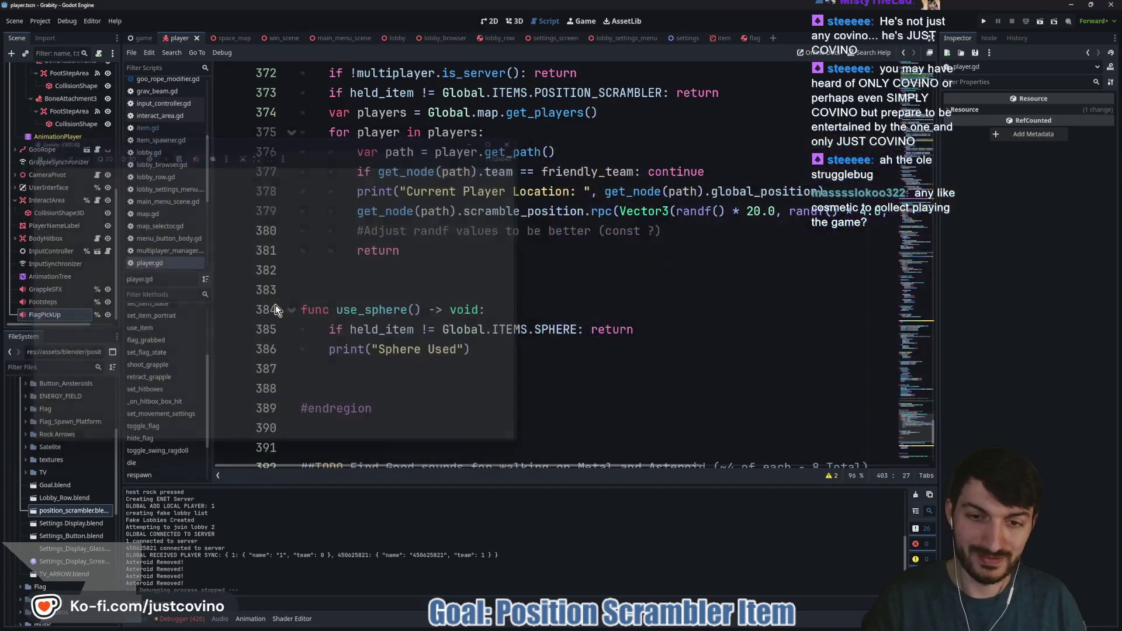
# - Add blank lines after cheat_item and delete the empty line above it, under #region Debug Cheats
pyautogui.scroll(-3, 513, 370)
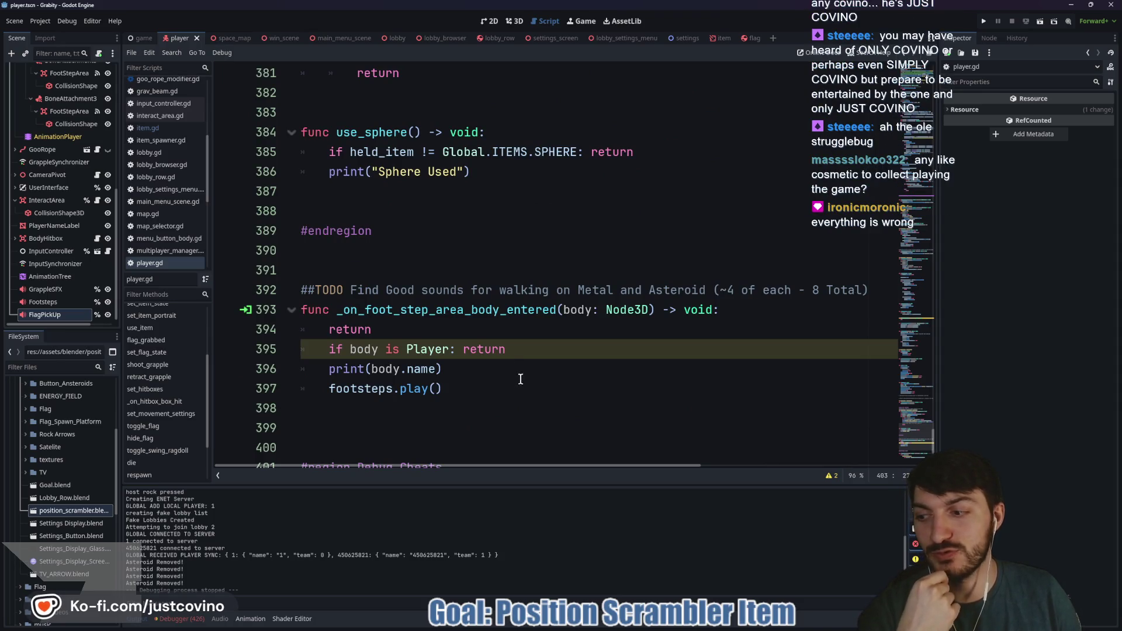
pyautogui.scroll(-3, 571, 372)
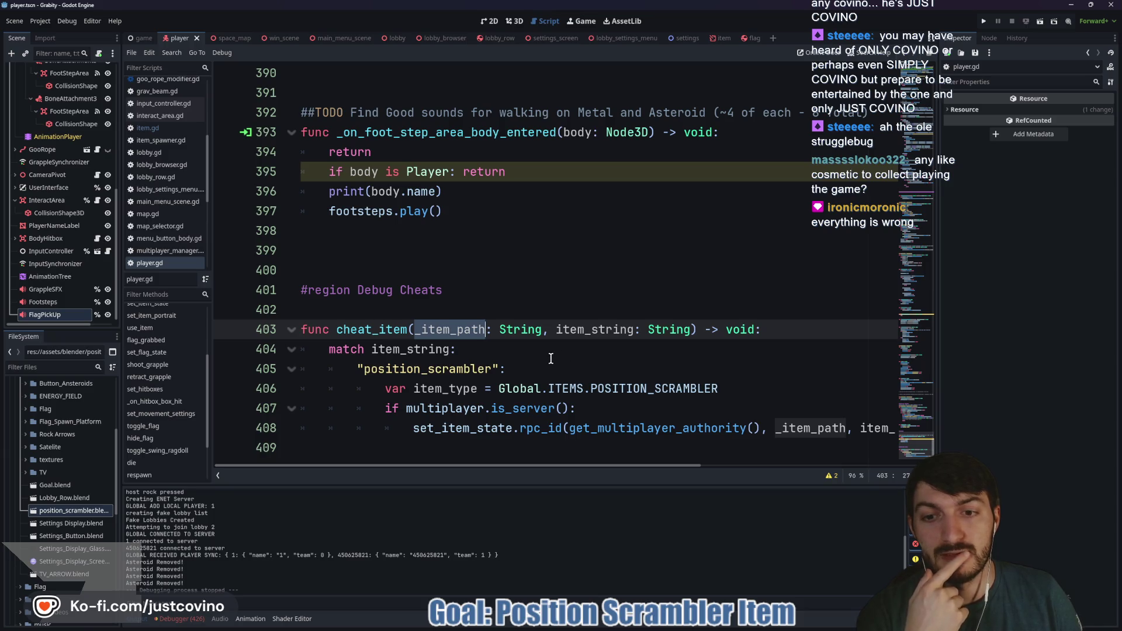
pyautogui.click(407, 439)
pyautogui.press('Return')
pyautogui.press('Return')
pyautogui.press('Return')
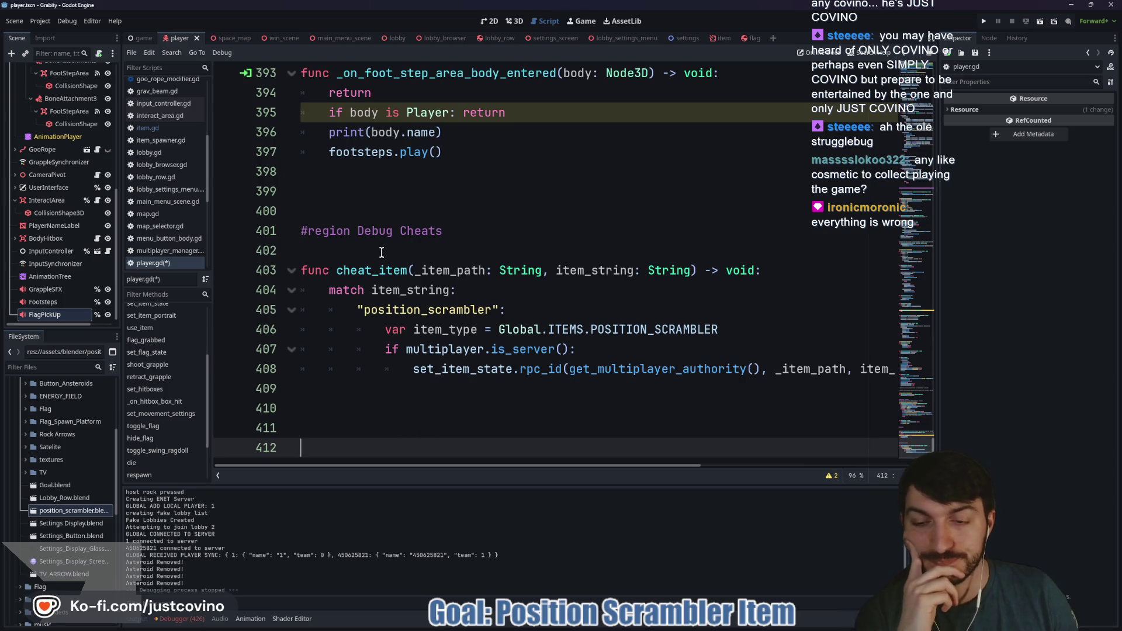
pyautogui.click(382, 252)
pyautogui.press('BackSpace')
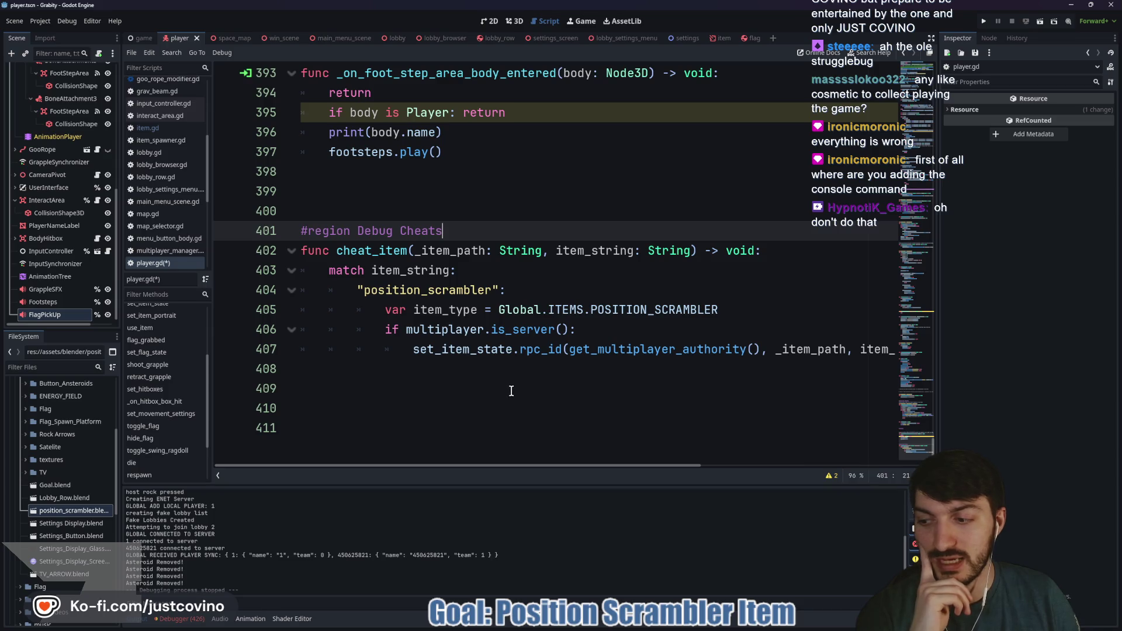
# - Inspect add_command and the "cheat_item" registration on line 91 of _ready, then return to cheat_item
pyautogui.scroll(20, 511, 391)
pyautogui.scroll(20, 501, 396)
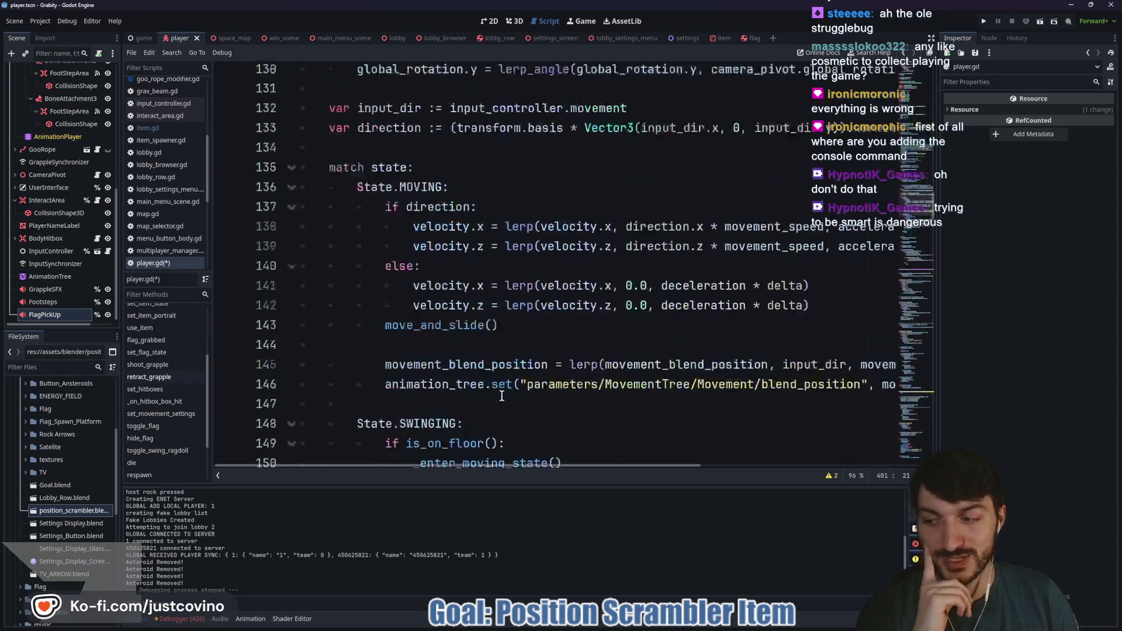
pyautogui.scroll(20, 502, 396)
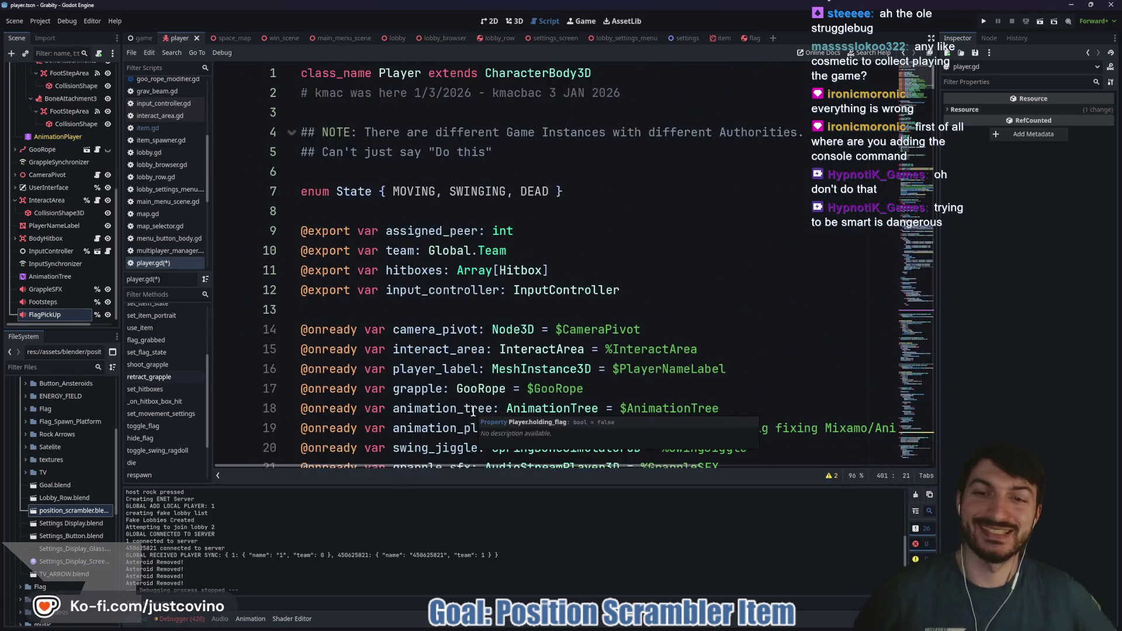
pyautogui.scroll(-9, 461, 422)
pyautogui.scroll(-2, 459, 354)
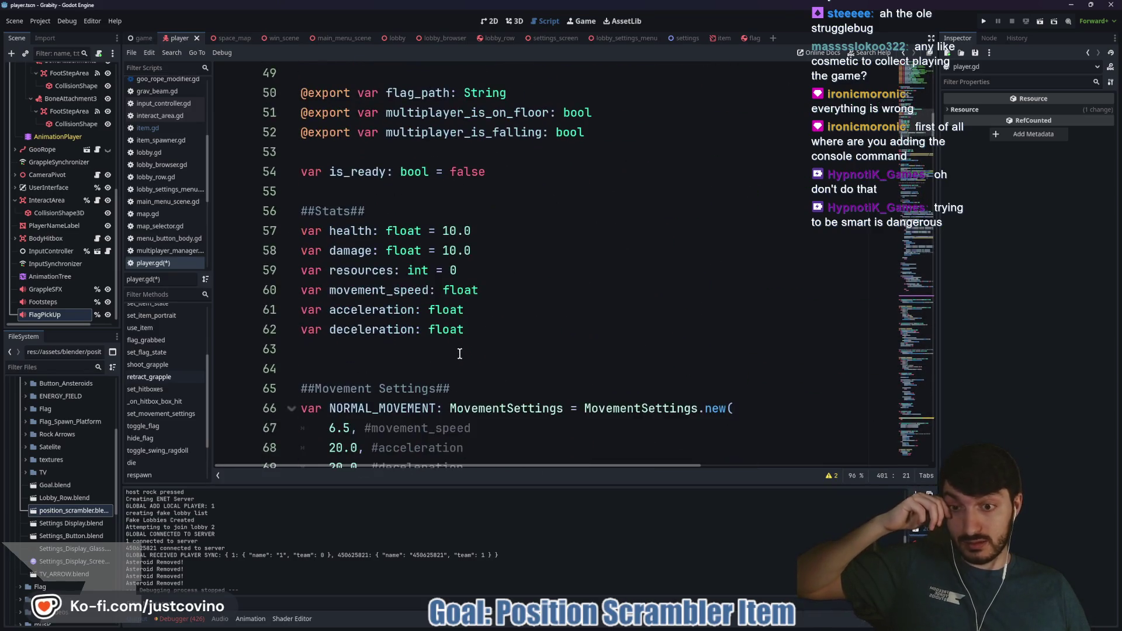
pyautogui.scroll(-9, 459, 353)
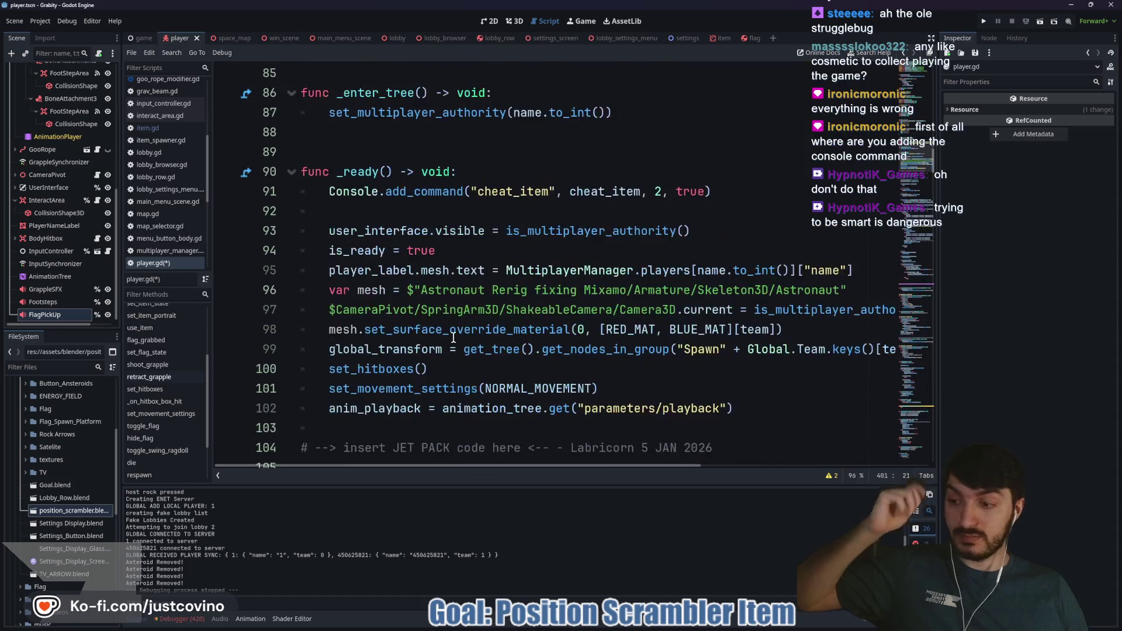
pyautogui.doubleClick(408, 193)
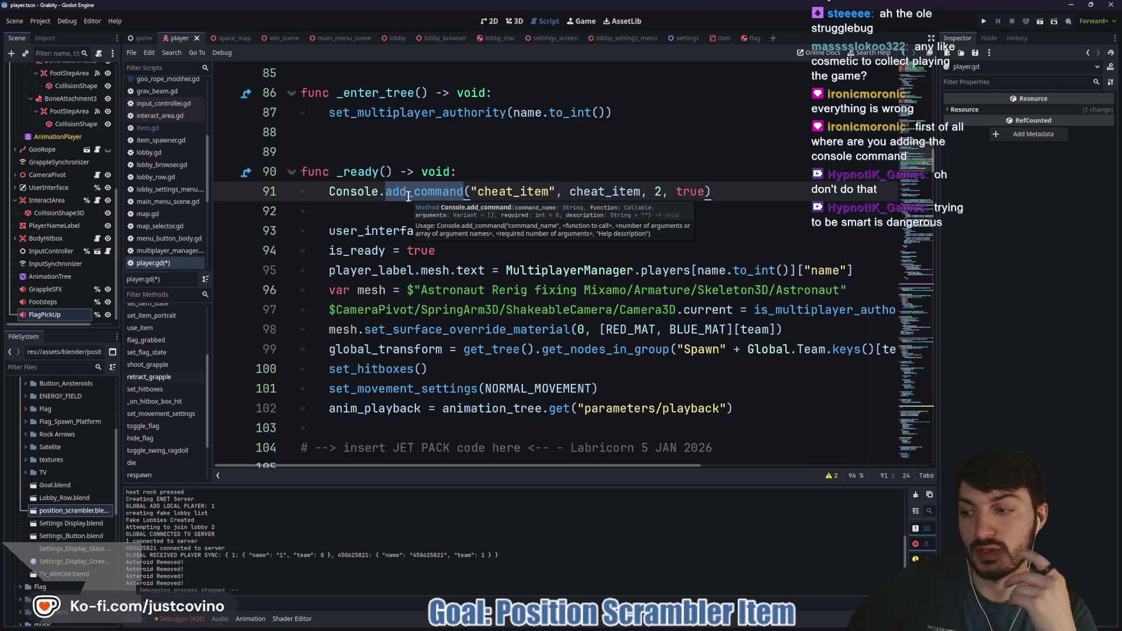
pyautogui.doubleClick(526, 191)
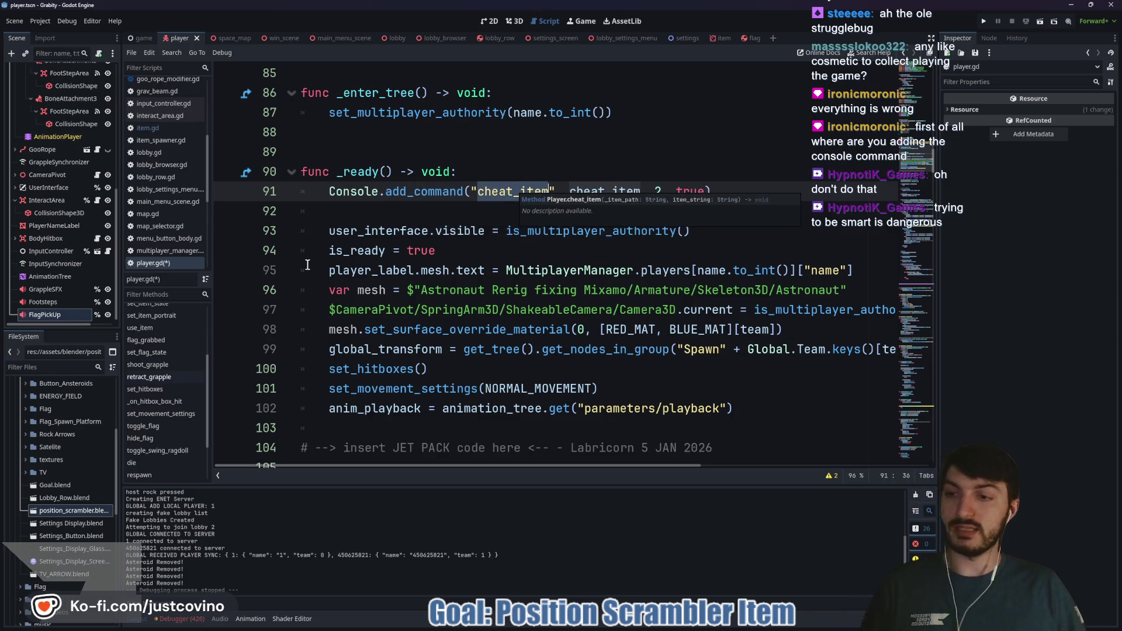
pyautogui.scroll(-2, 164, 444)
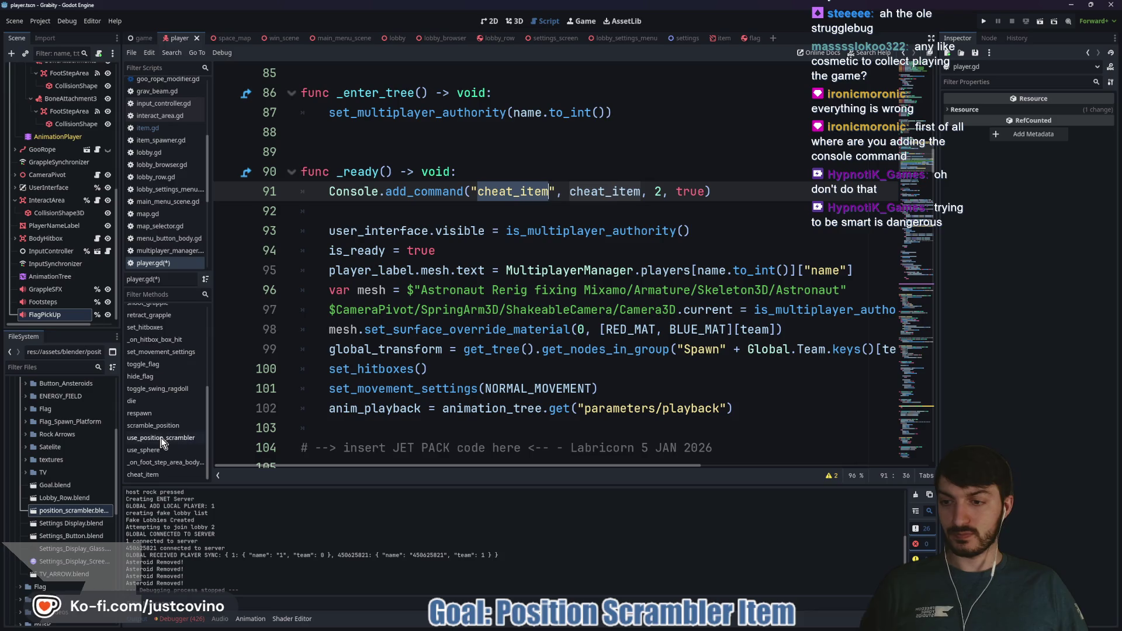
pyautogui.click(169, 474)
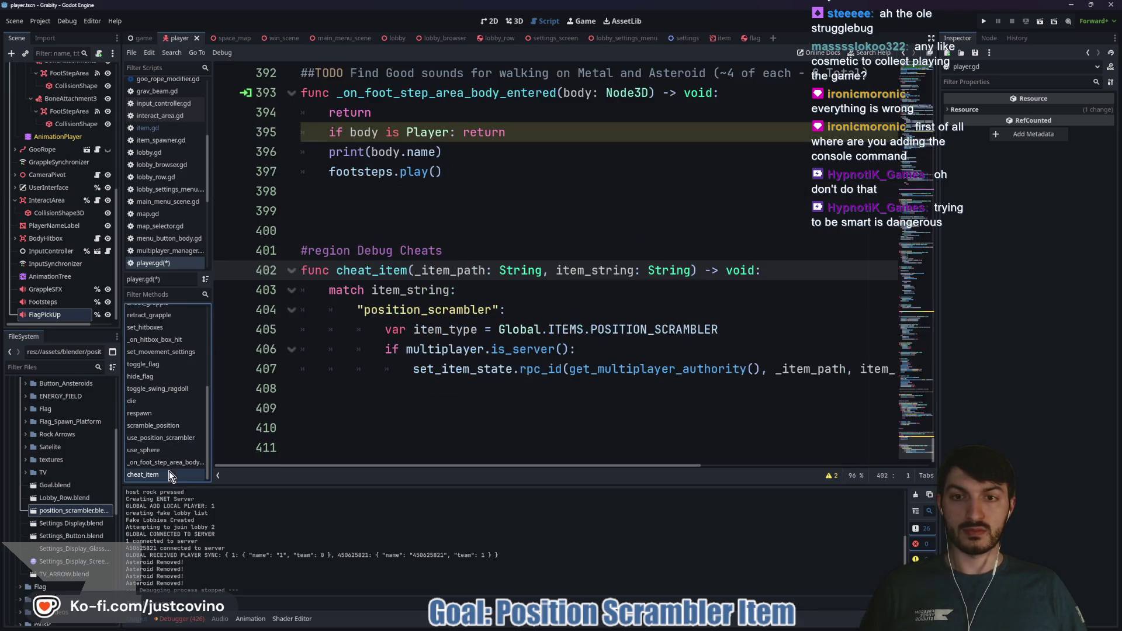
# - Review cheat_item's parameters, the position_scrambler case and the set_item_state call arguments
pyautogui.doubleClick(466, 269)
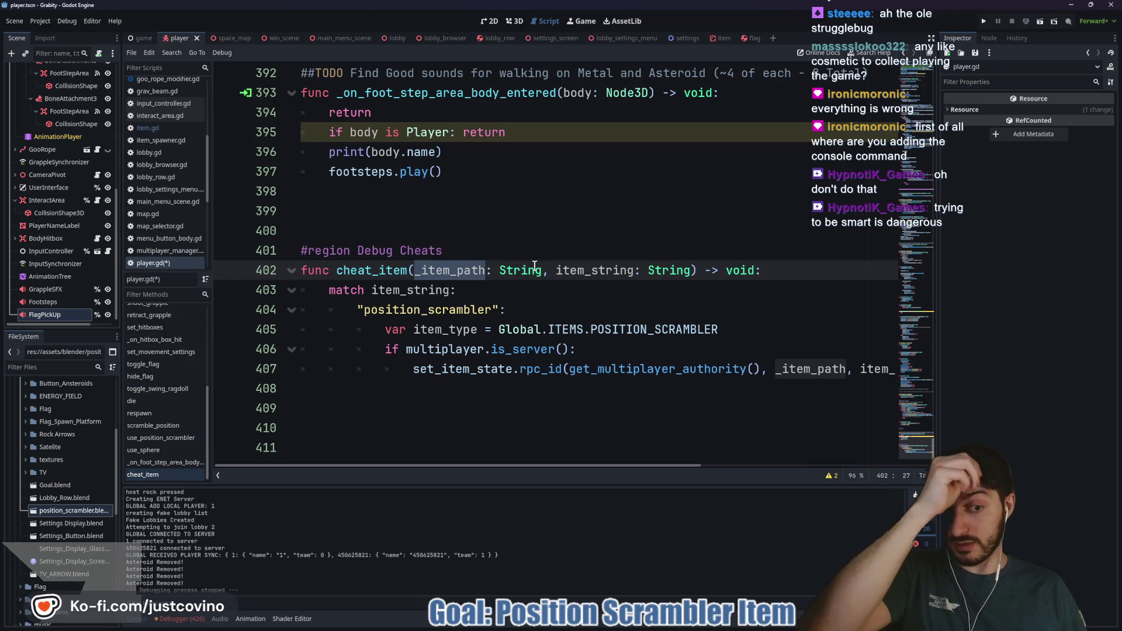
pyautogui.doubleClick(590, 270)
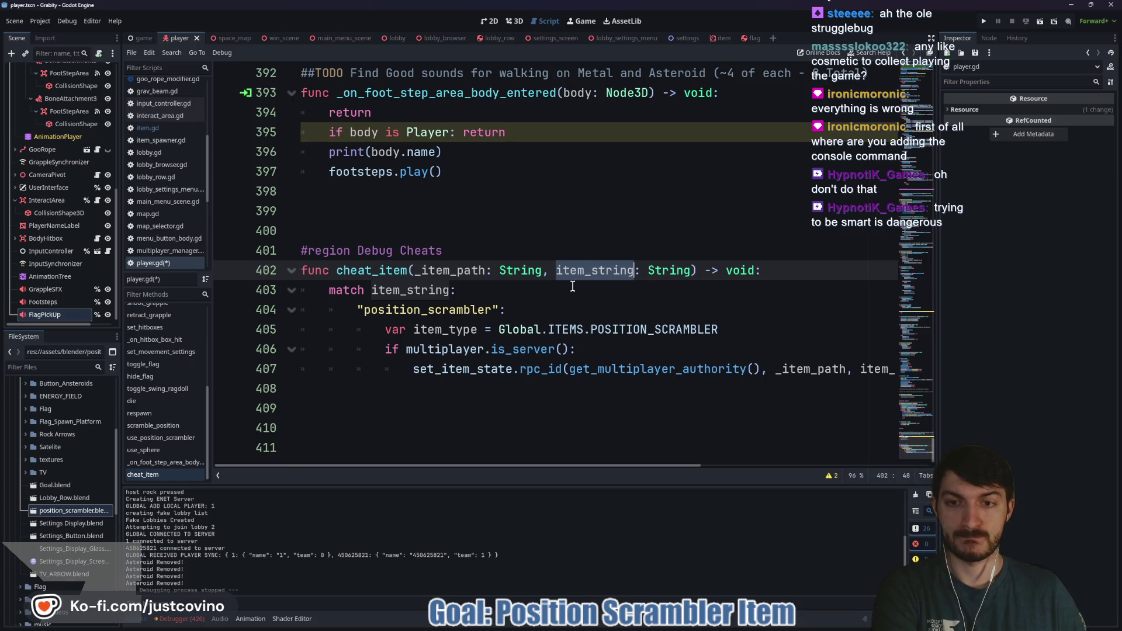
pyautogui.doubleClick(381, 310)
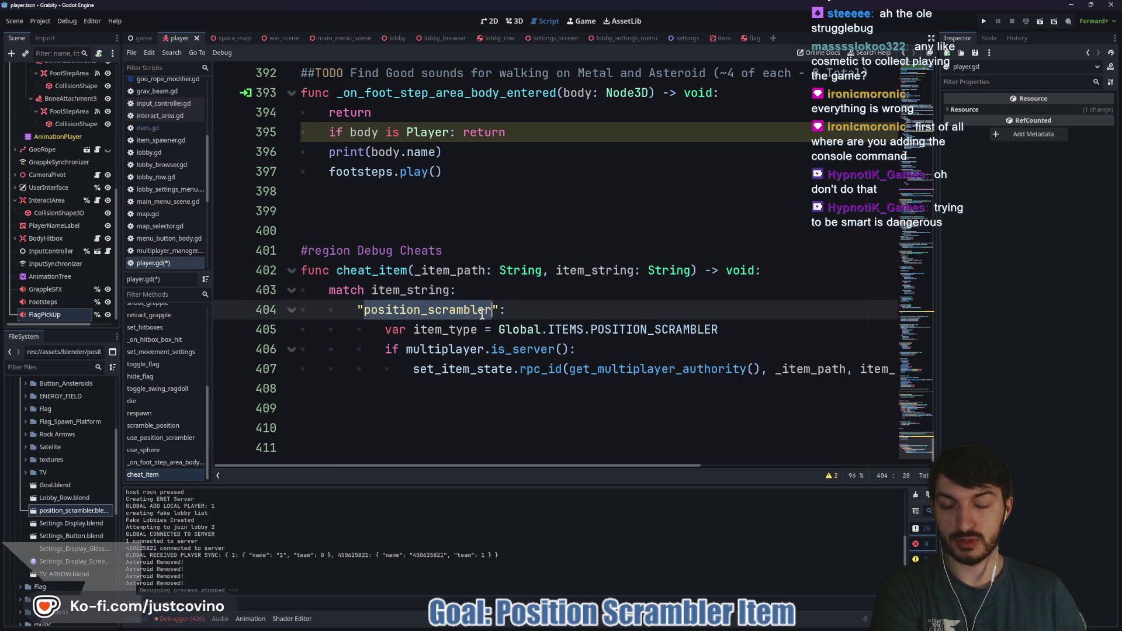
pyautogui.doubleClick(450, 331)
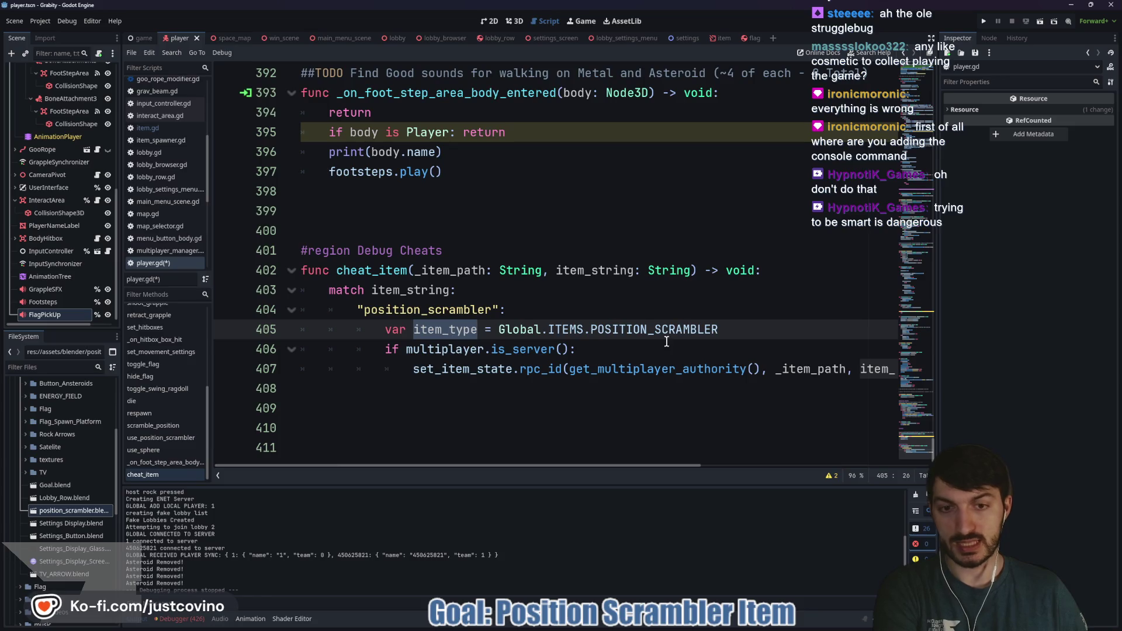
pyautogui.moveTo(750, 329); pyautogui.dragTo(498, 330)
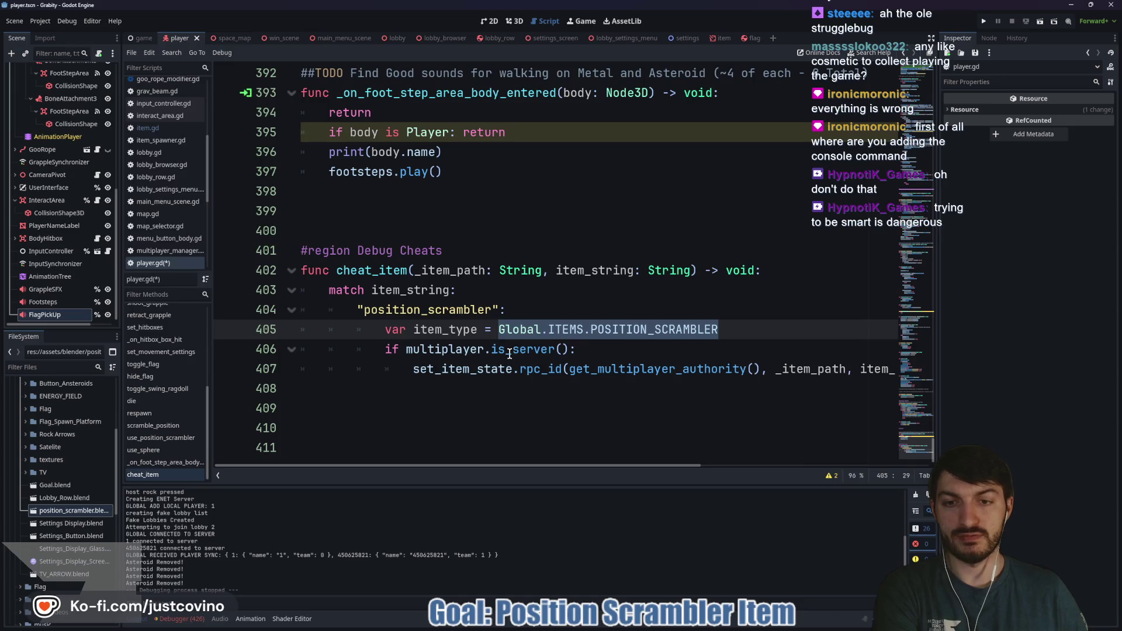
pyautogui.hscroll(3, 526, 380)
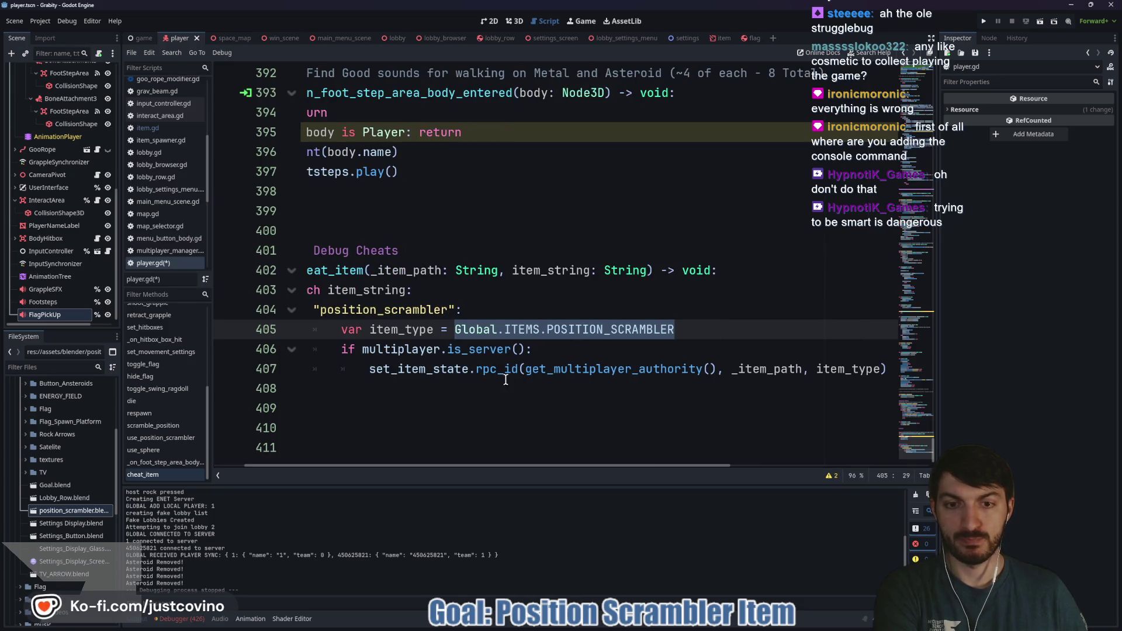
pyautogui.doubleClick(579, 371)
pyautogui.moveTo(579, 374)
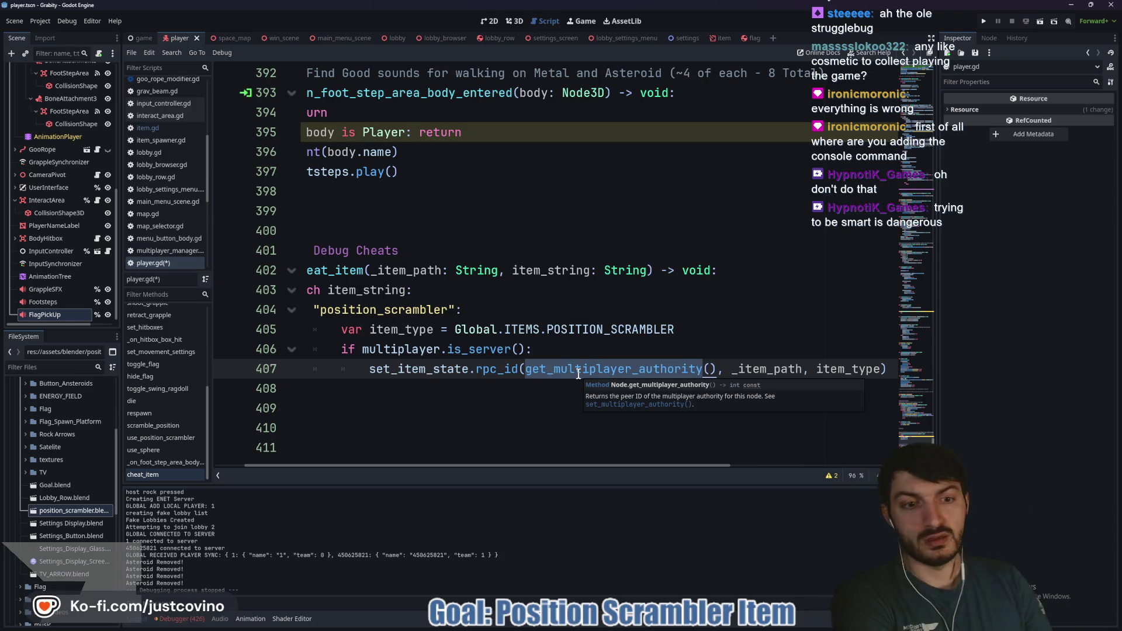
pyautogui.doubleClick(753, 369)
pyautogui.doubleClick(842, 370)
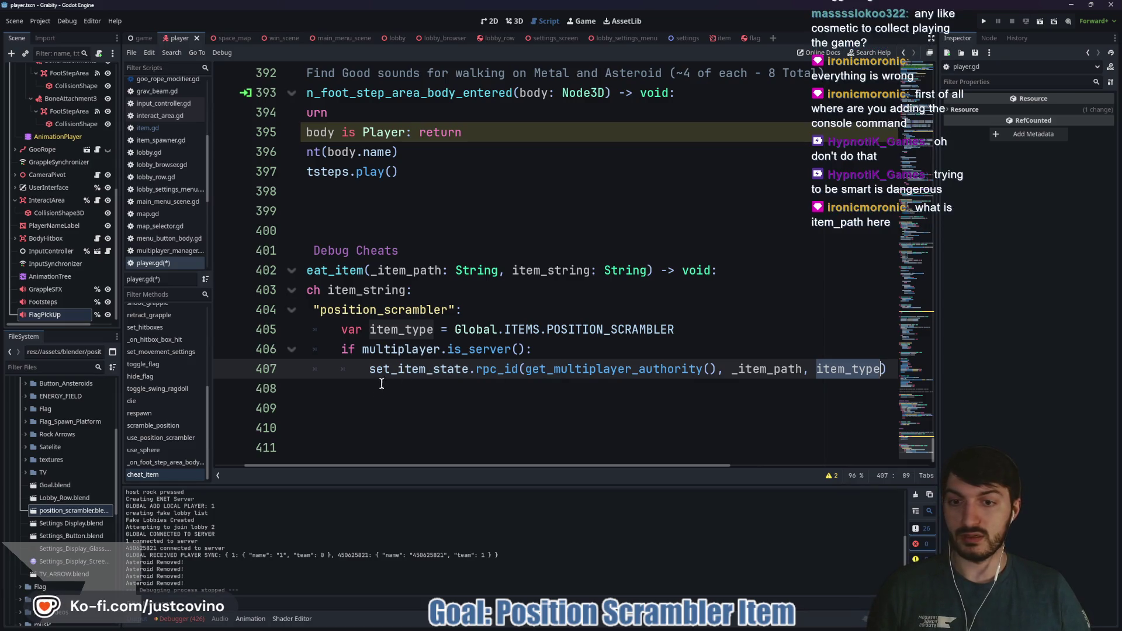
pyautogui.doubleClick(799, 370)
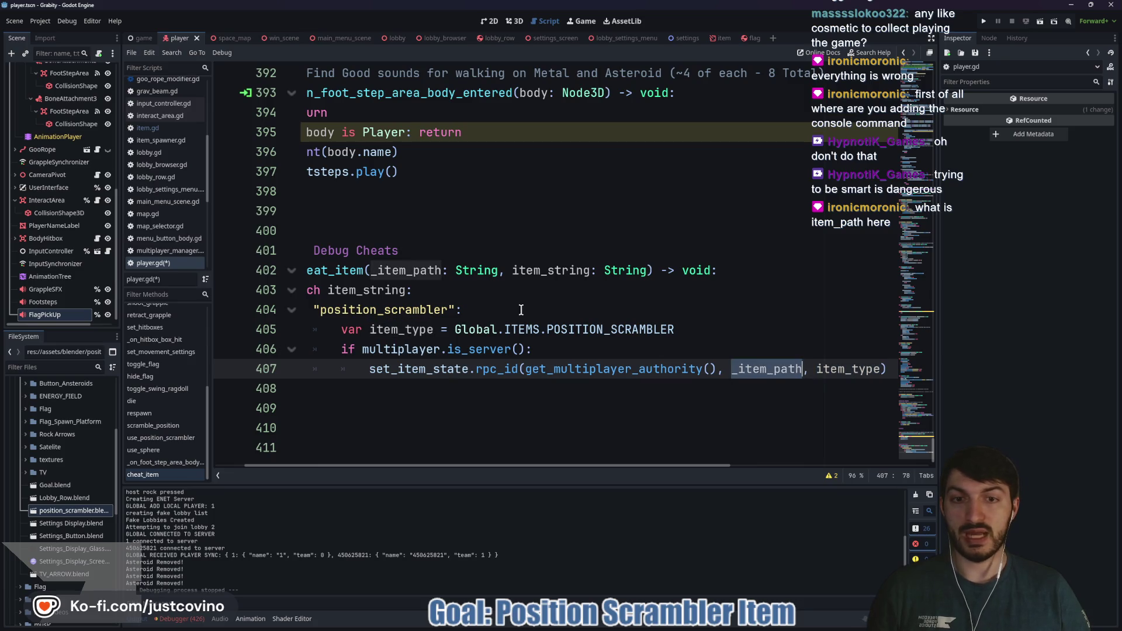
# - Select the _item_path: String parameter and the set_item_state call on line 407
pyautogui.click(437, 272)
pyautogui.click(486, 272)
pyautogui.moveTo(498, 272); pyautogui.dragTo(371, 271)
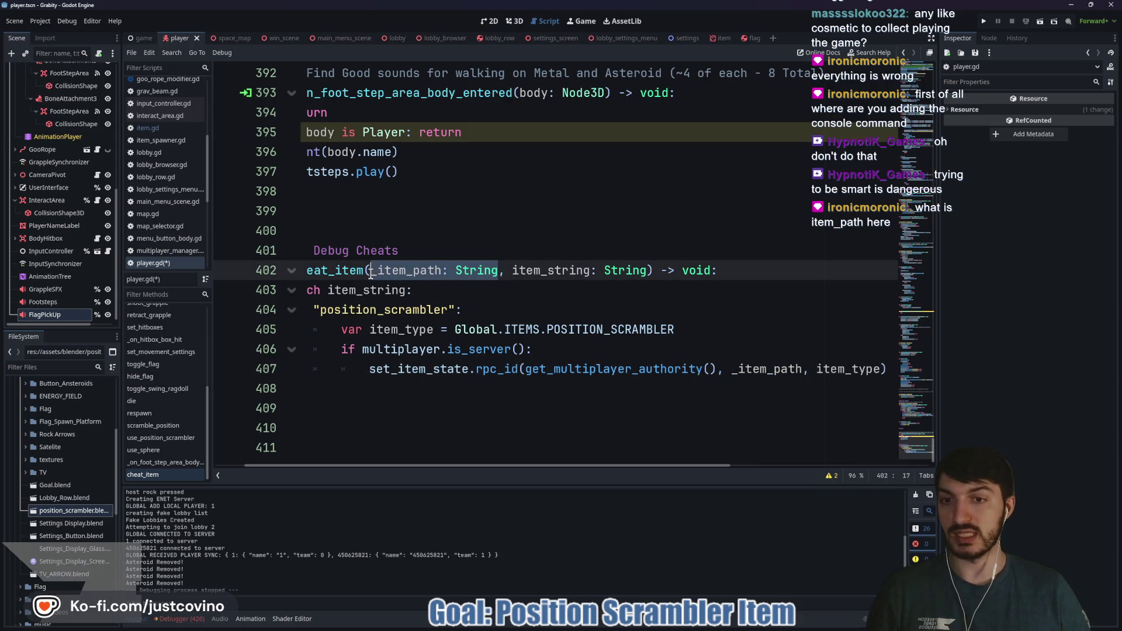
pyautogui.doubleClick(409, 368)
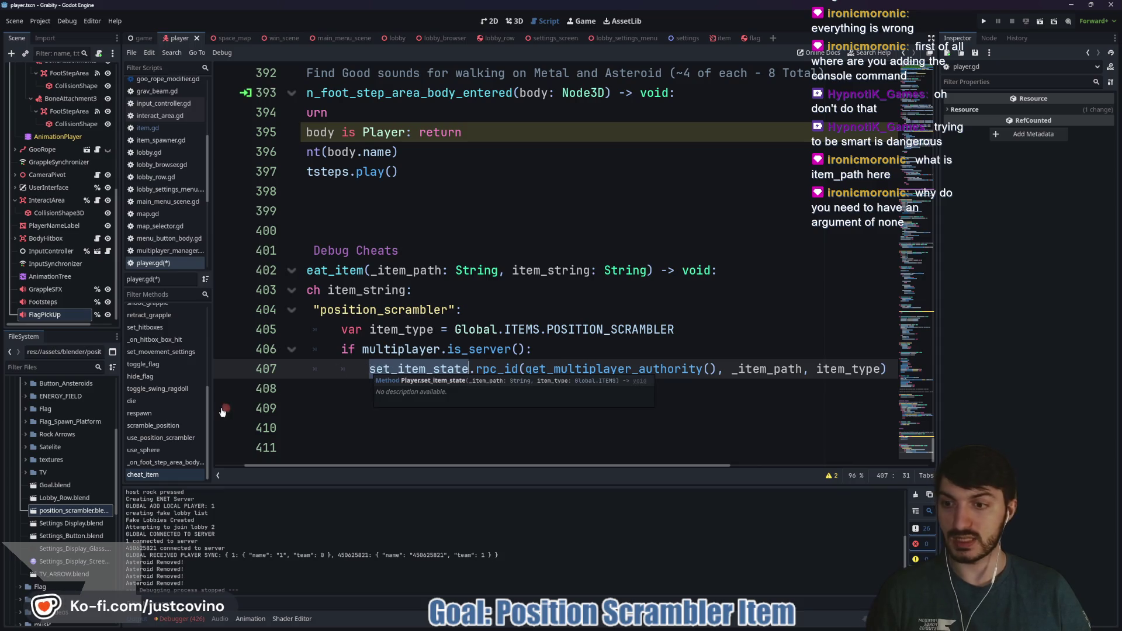
pyautogui.scroll(1, 148, 420)
pyautogui.scroll(4, 148, 421)
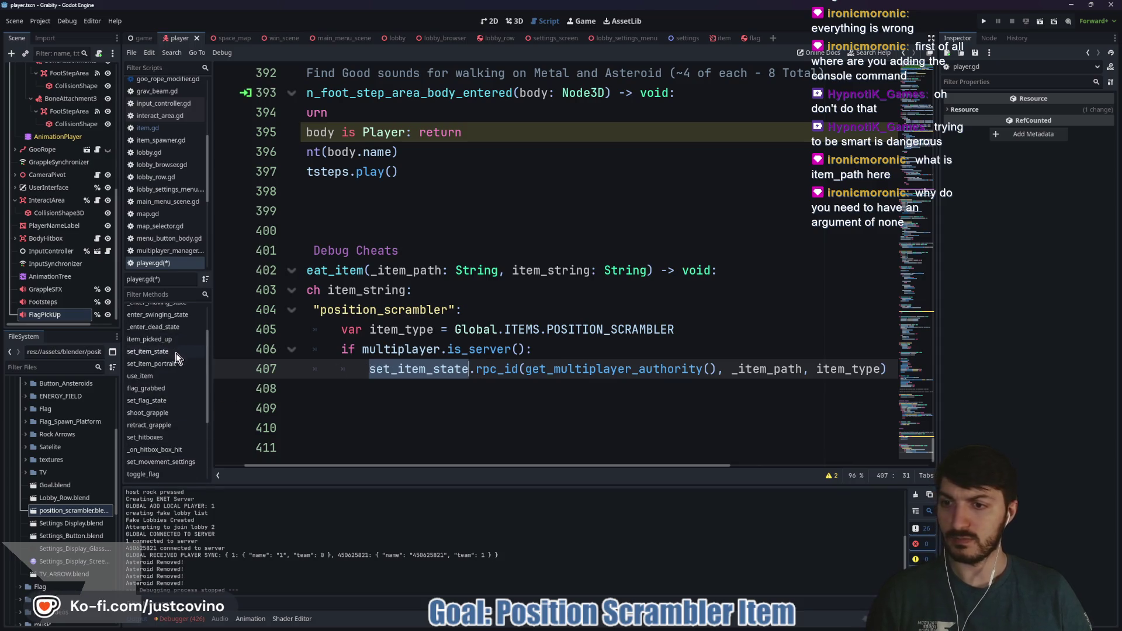
# - Jot and cut a "NONE" scratch note, then jump to the set_item_state definition
pyautogui.click(440, 408)
pyautogui.write('"NONE')
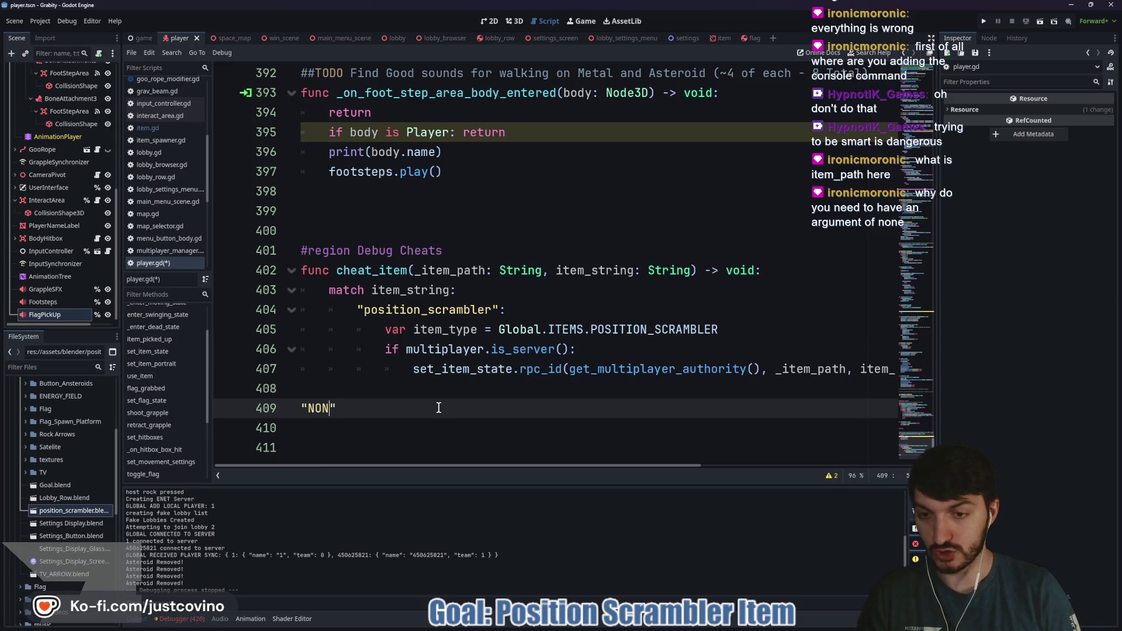
pyautogui.moveTo(439, 408); pyautogui.dragTo(293, 408)
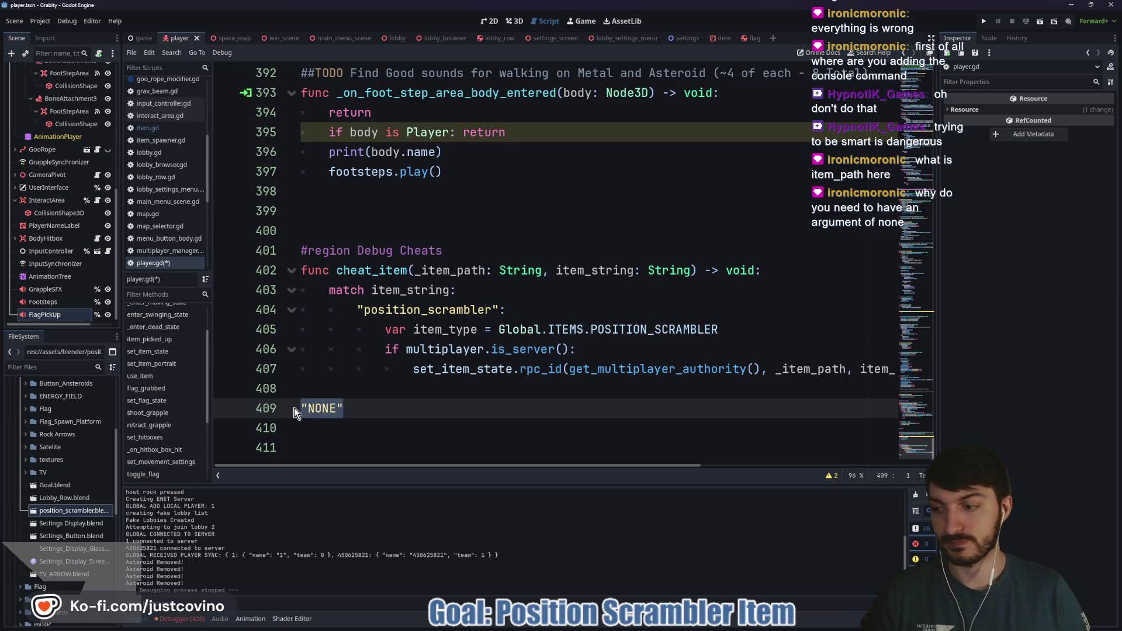
pyautogui.hotkey('ctrl', 'x')
pyautogui.click(440, 372)
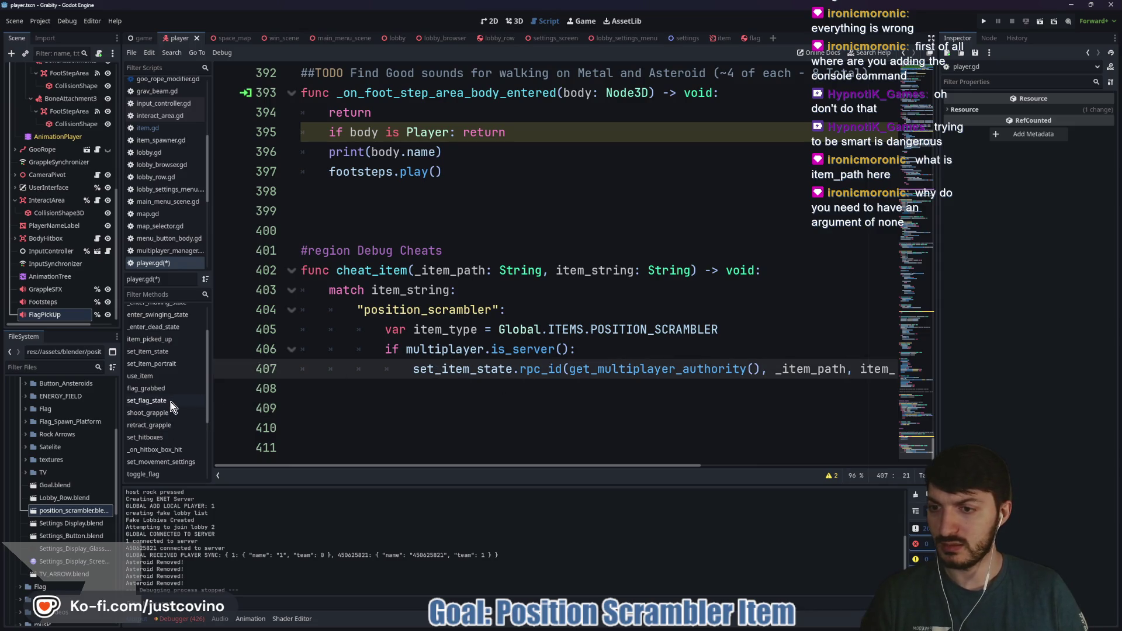
pyautogui.click(169, 362)
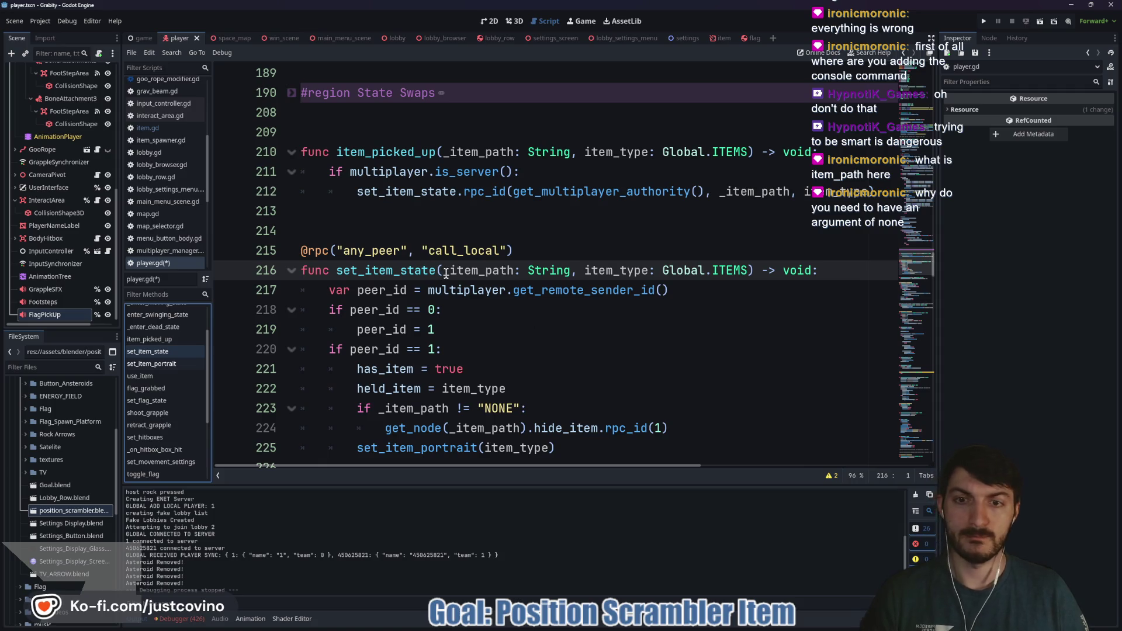